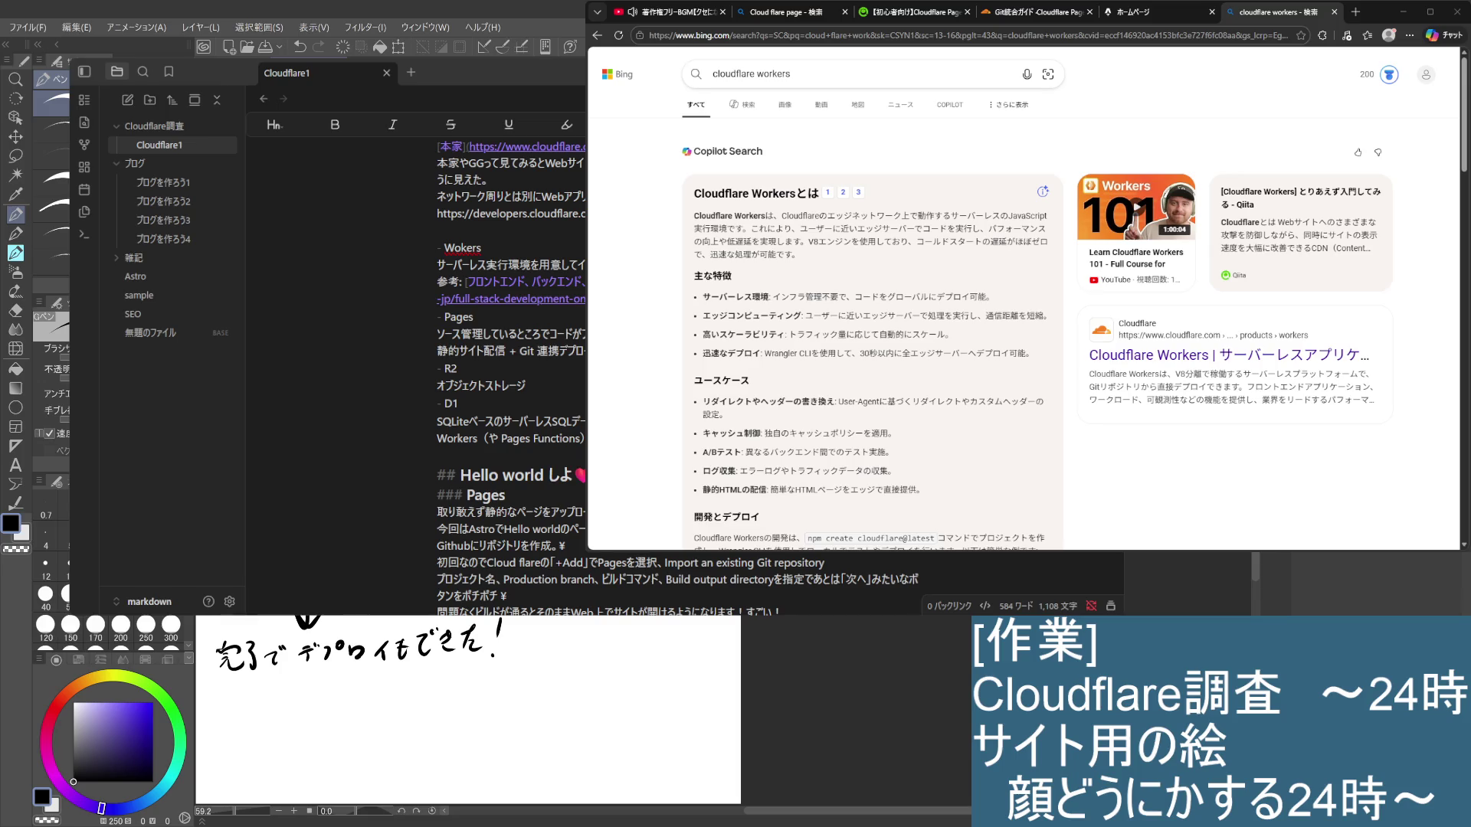
# Step: Close the Bing 'cloudflare workers' search tab and the deployed Hello World site tab
pyautogui.click(1334, 11)
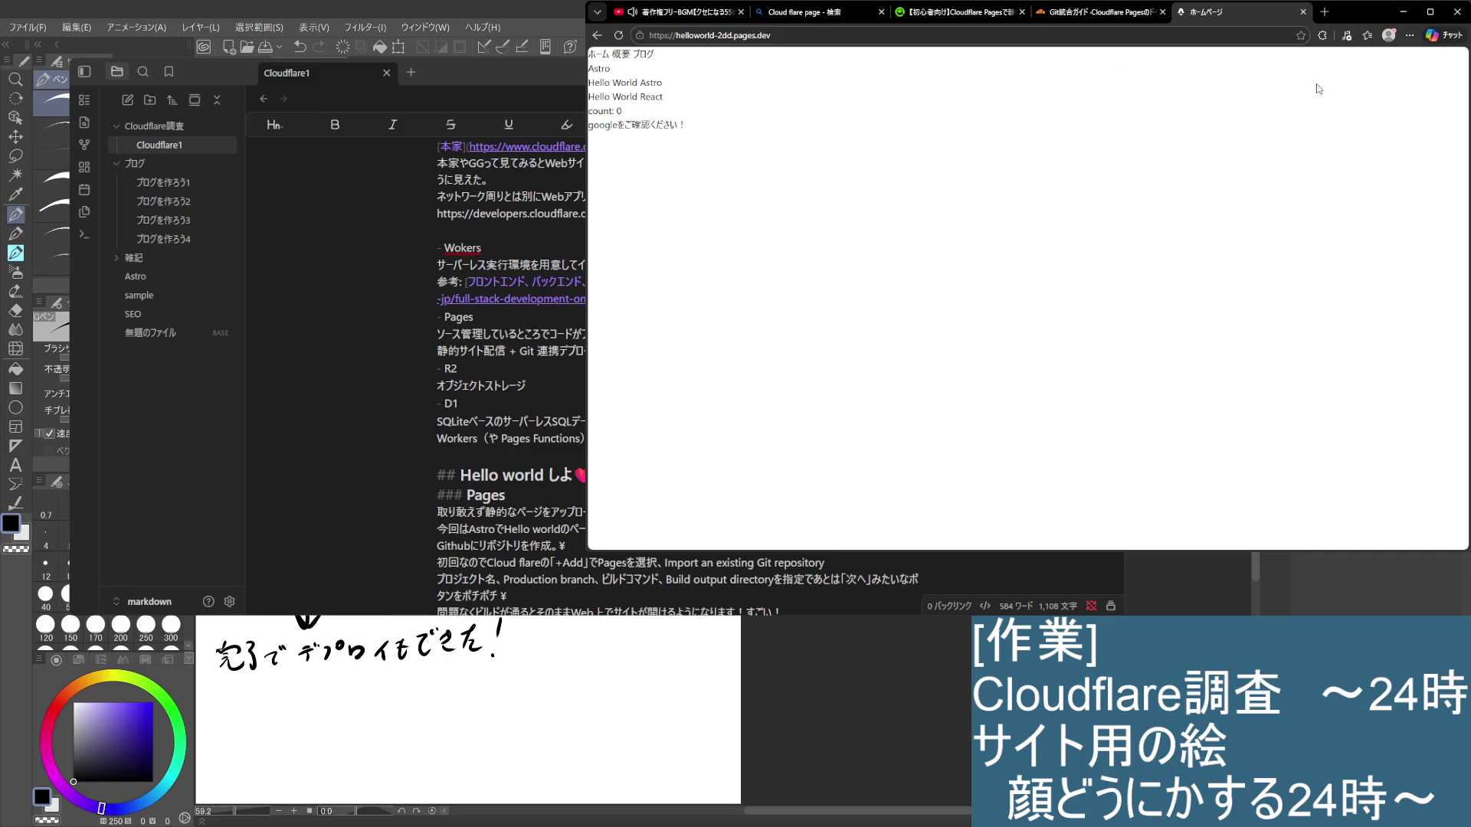
pyautogui.click(1302, 11)
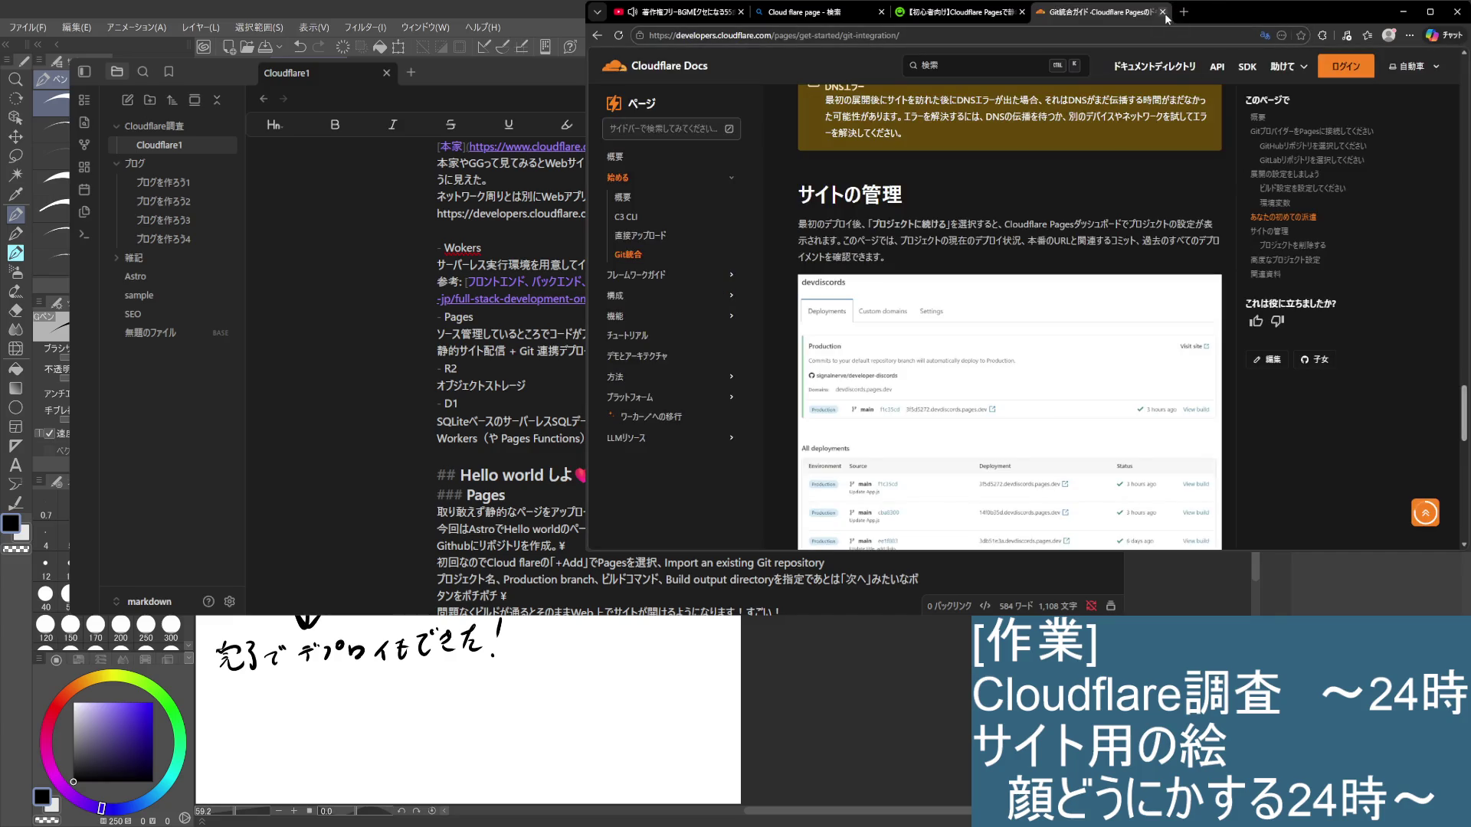
# Step: Close the Cloudflare Docs guide to reach the Qiita article, then select the SQLite database line
pyautogui.scroll(-3, 1134, 275)
pyautogui.scroll(3, 1133, 274)
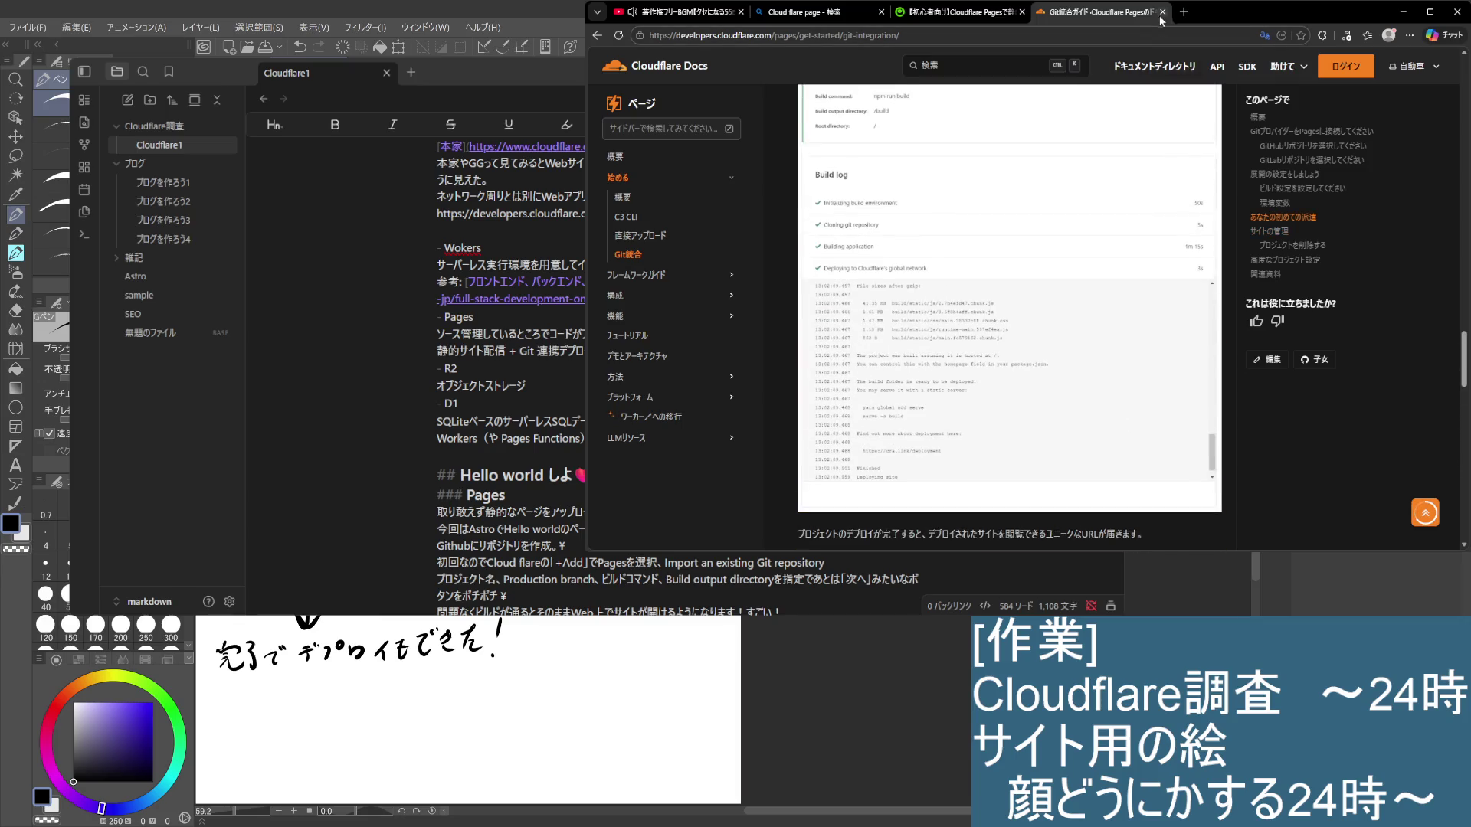
pyautogui.click(1162, 12)
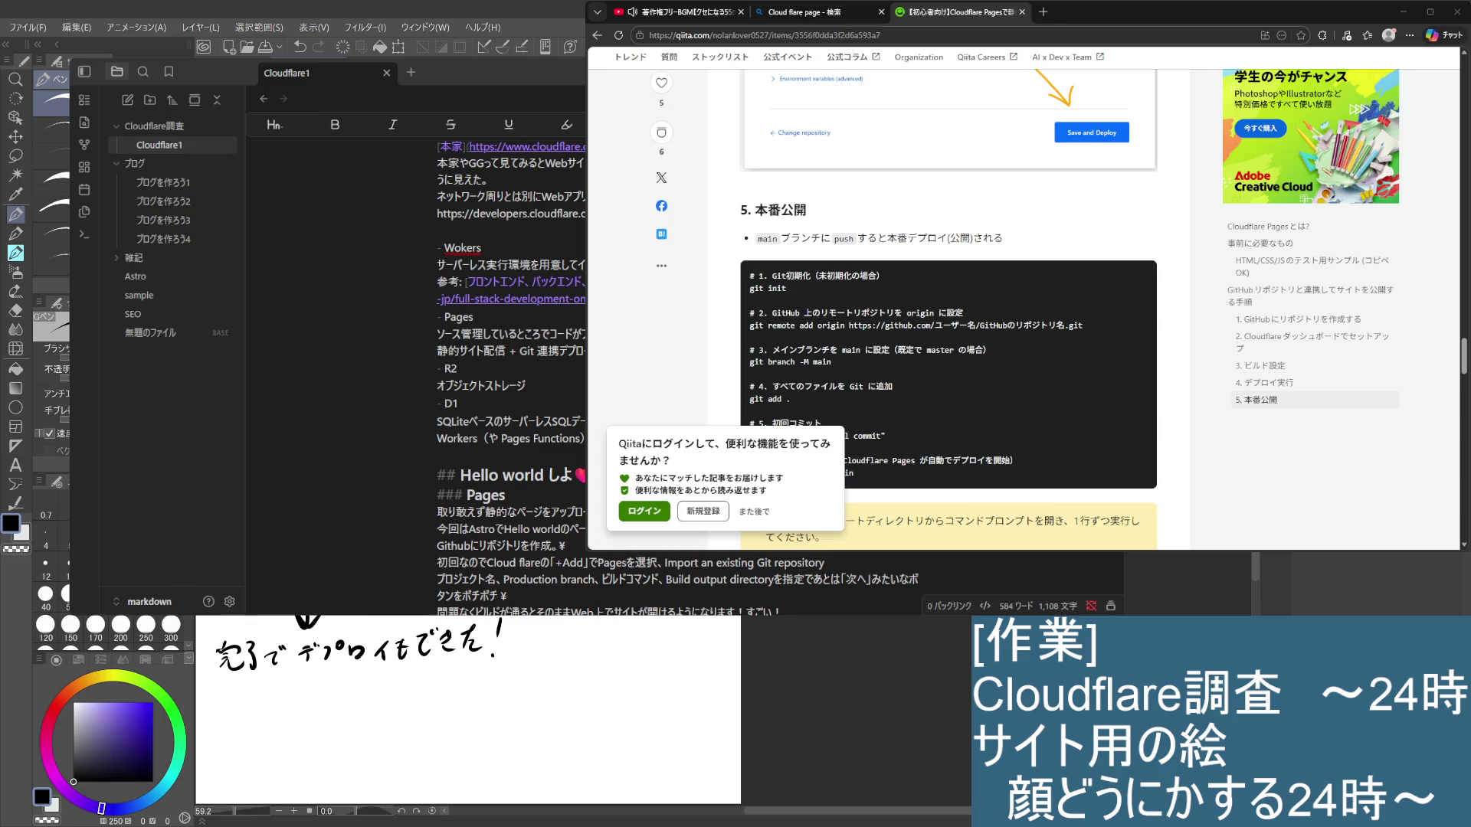
pyautogui.tripleClick(506, 421)
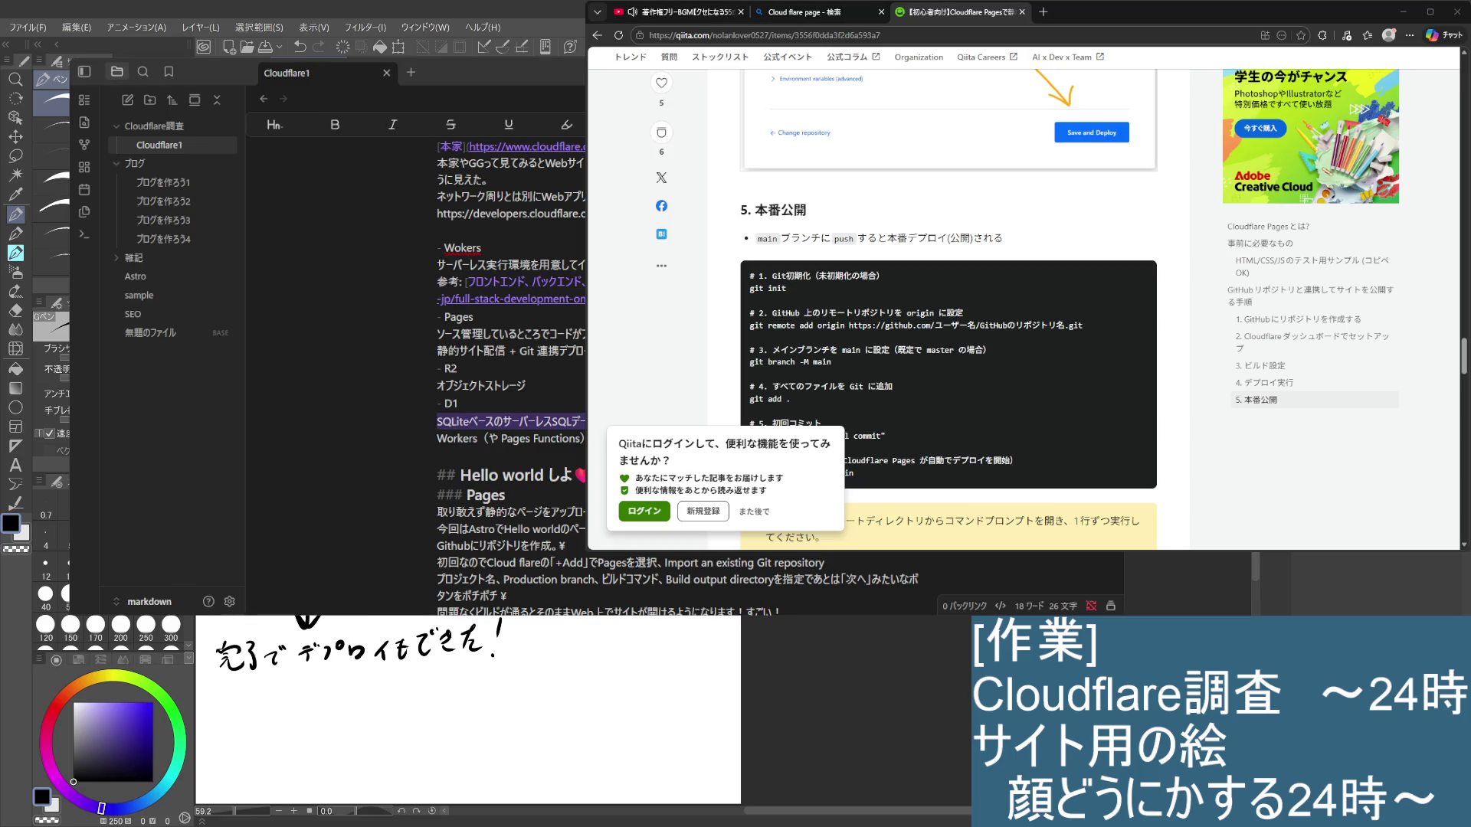
# Step: Switch away from Obsidian to reveal the Cloudflare research flowchart canvas
pyautogui.hotkey('alt', 'Tab')
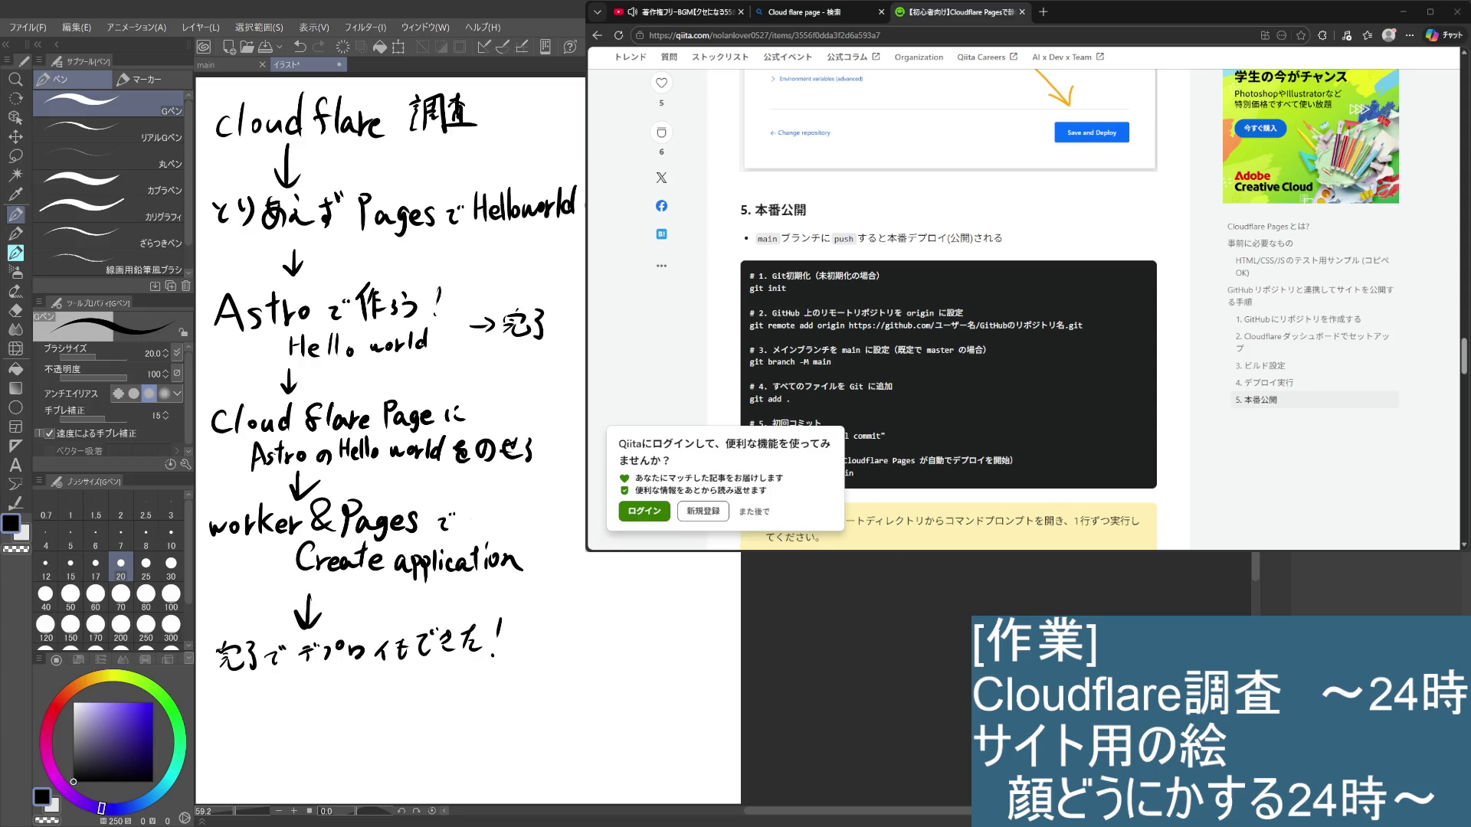
# Step: Glance at the browser's music video, then bring up the main fox-girl illustration document
pyautogui.click(1360, 25)
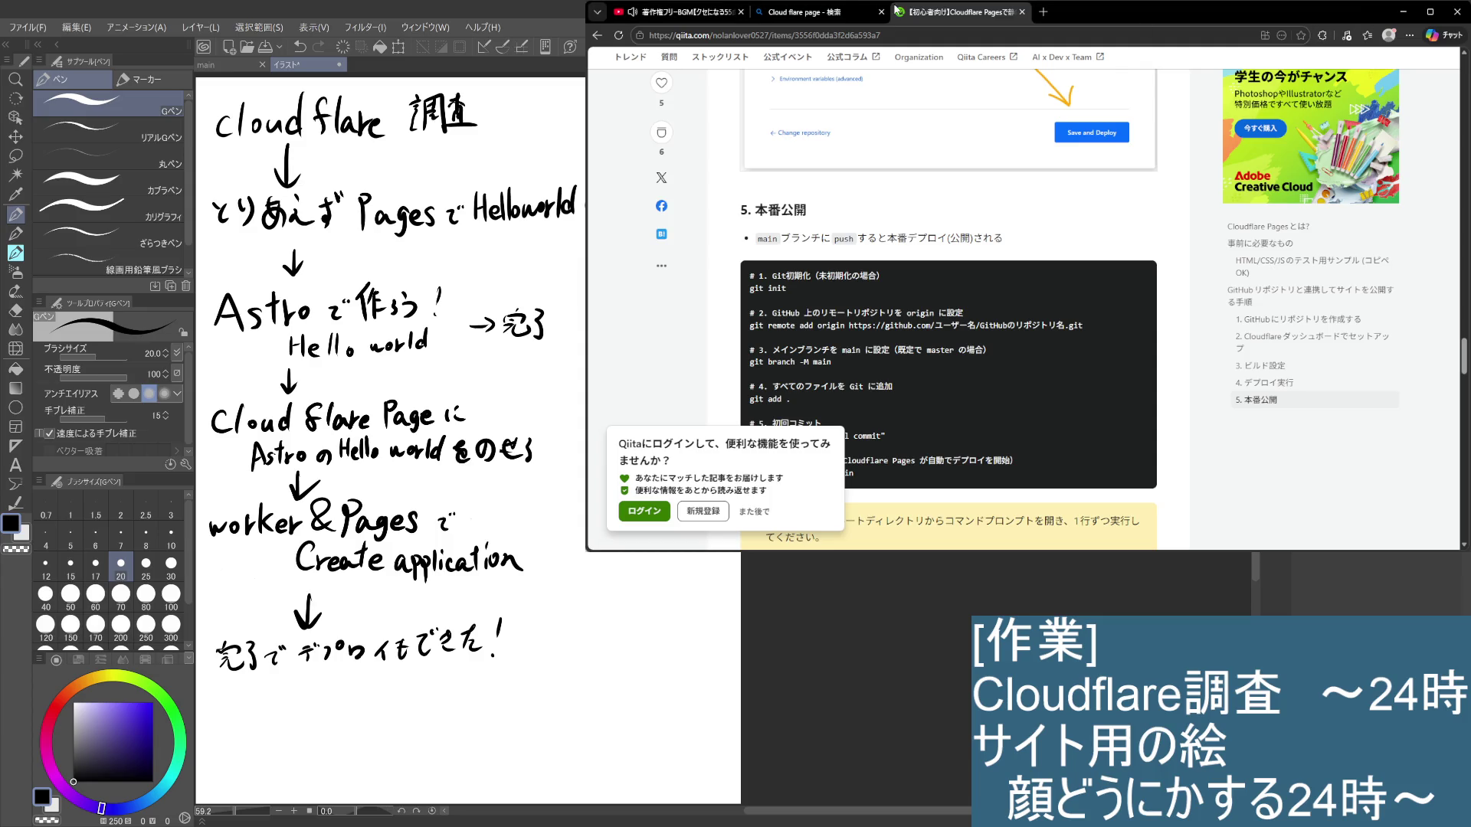
pyautogui.click(674, 11)
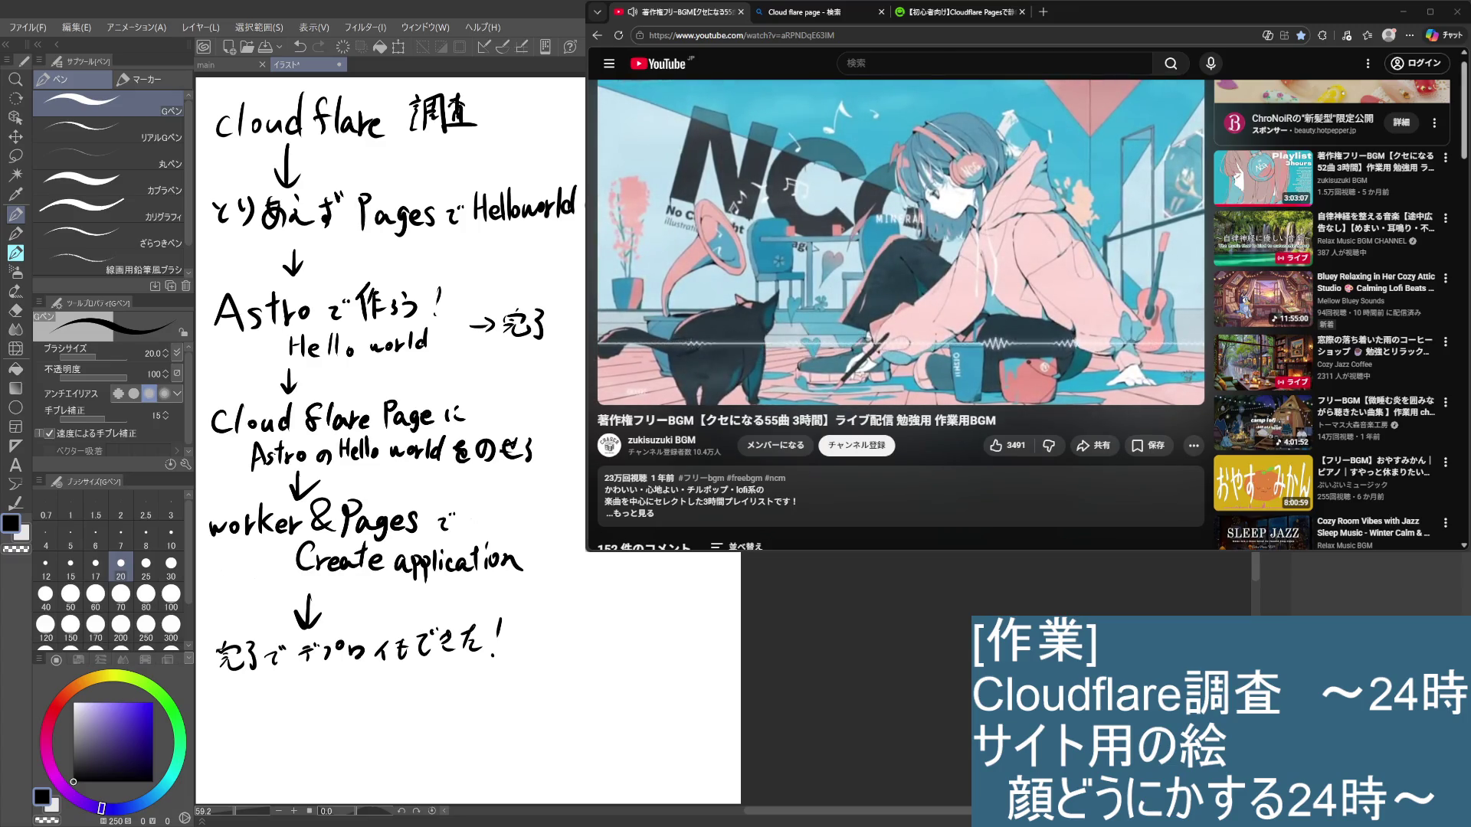
pyautogui.hotkey('alt', 'Tab')
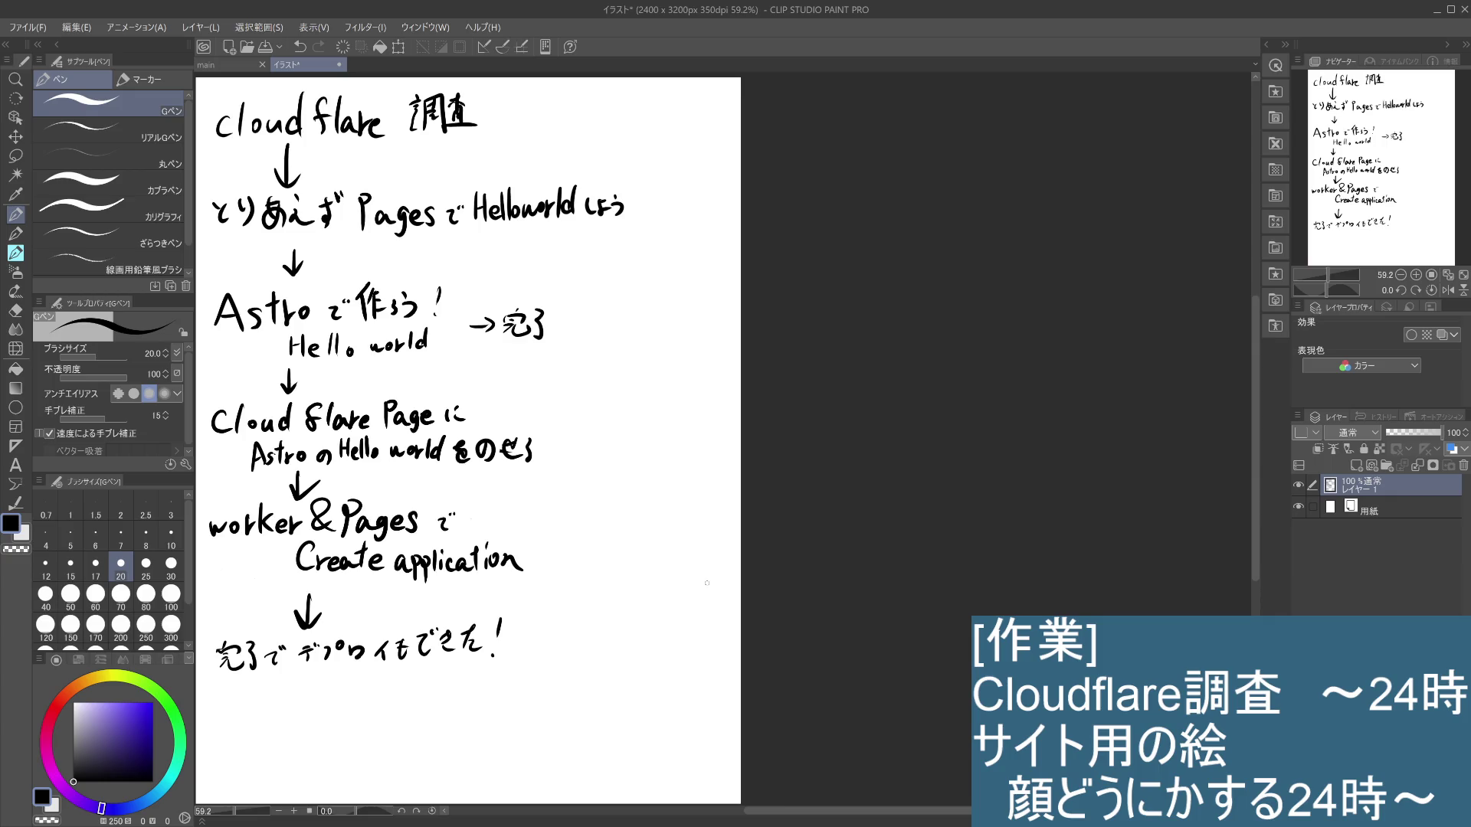
pyautogui.click(227, 66)
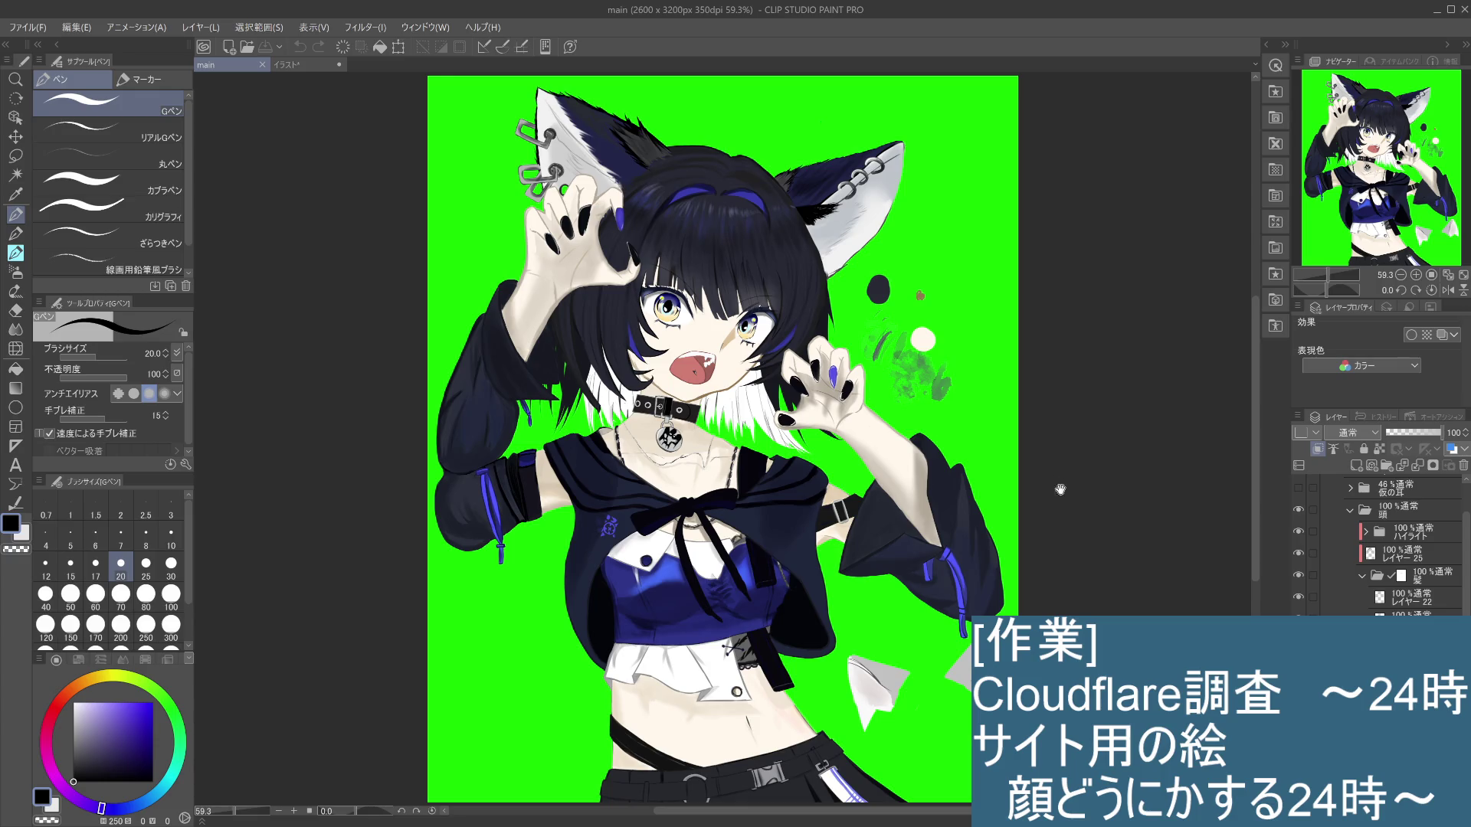
# Step: Zoom to 400% on both eyes and pick the watercolour めふぃブラシ brush
pyautogui.moveTo(1064, 562)
pyautogui.mouseDown()
pyautogui.moveTo(1098, 475)
pyautogui.moveTo(1088, 502)
pyautogui.mouseUp()
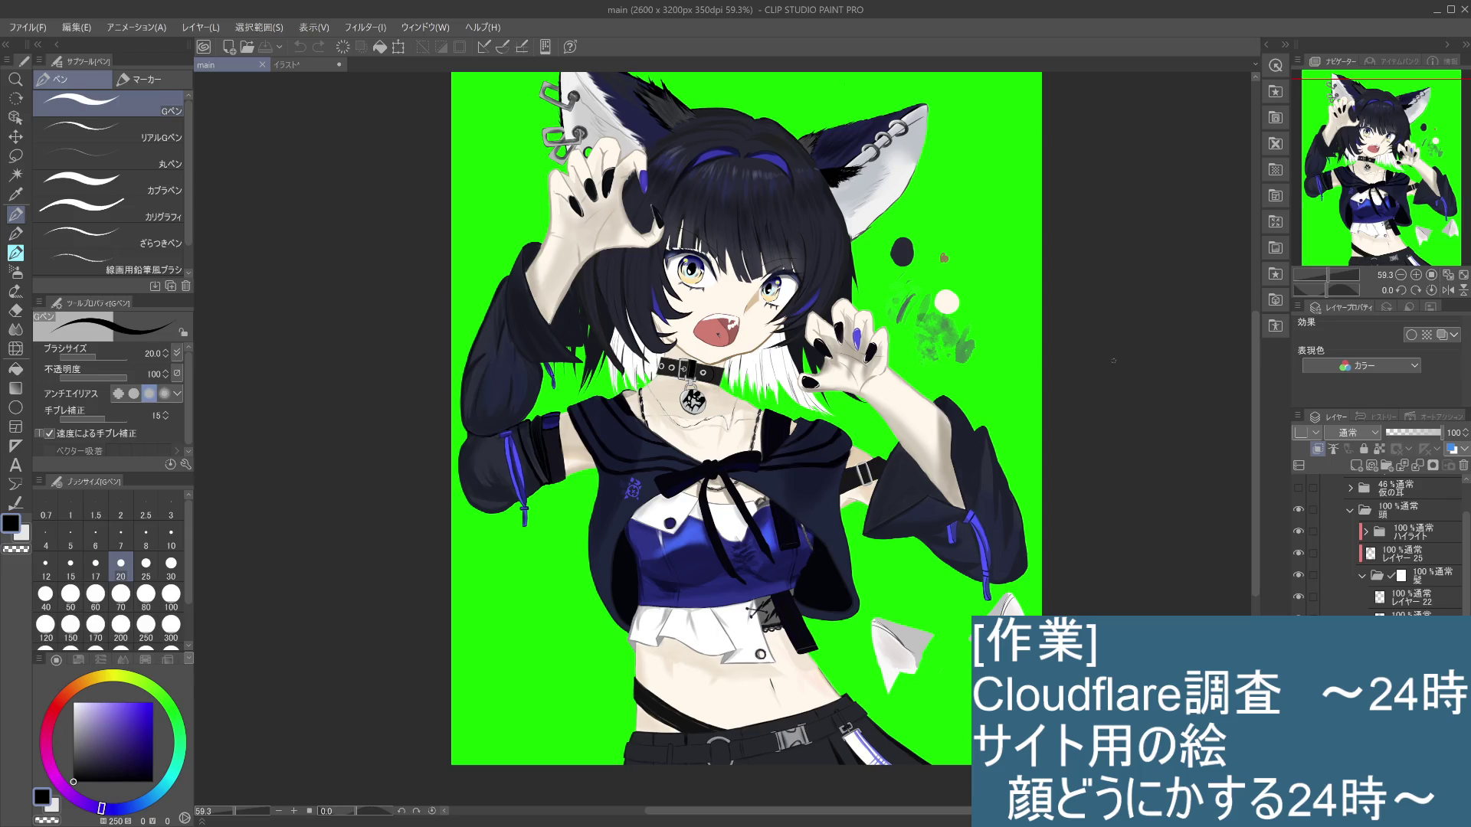
pyautogui.moveTo(1113, 361); pyautogui.dragTo(1015, 375)
pyautogui.scroll(5, 873, 299)
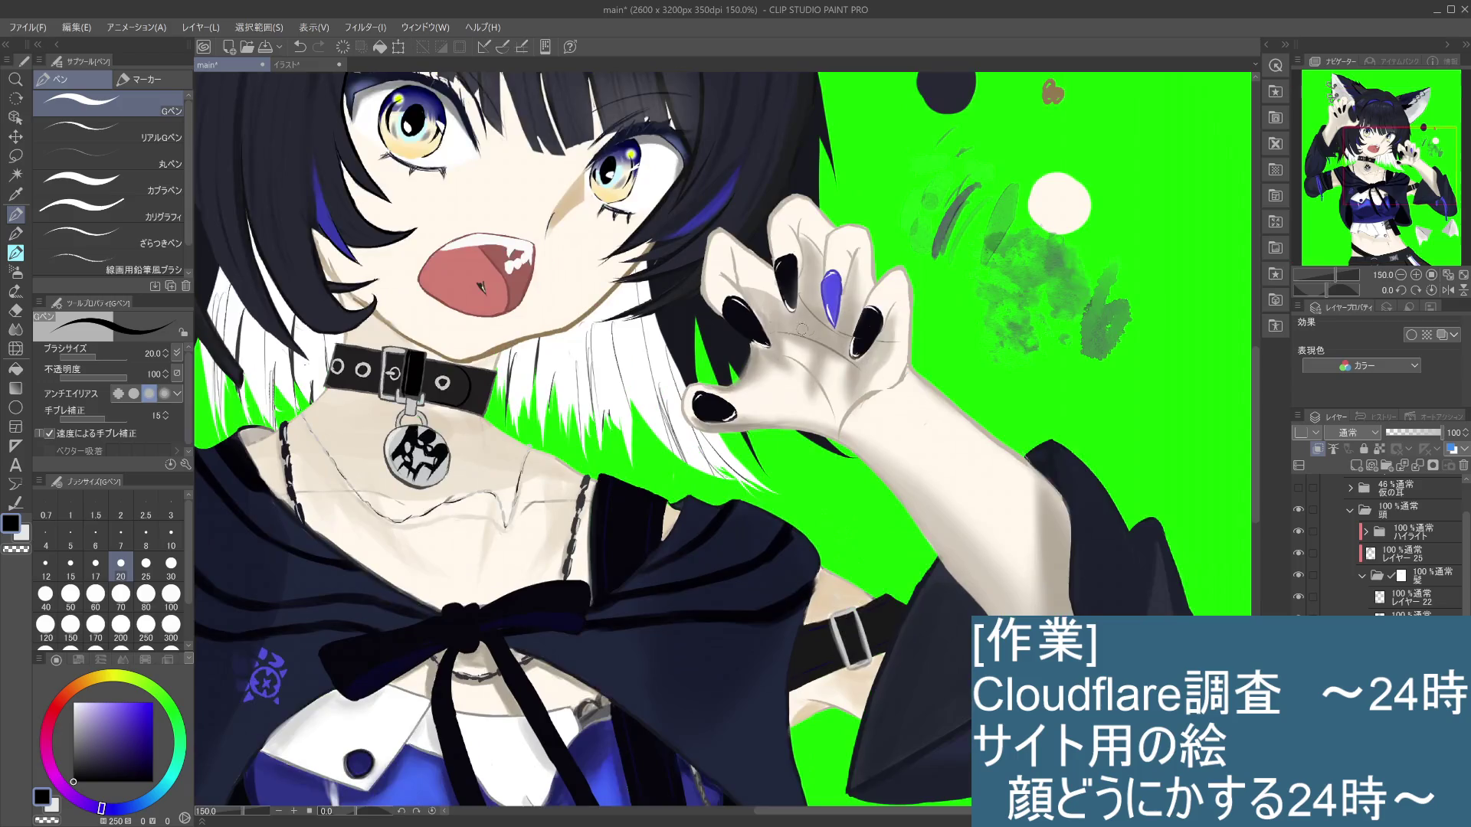
pyautogui.moveTo(651, 429)
pyautogui.mouseDown()
pyautogui.moveTo(691, 532)
pyautogui.moveTo(570, 429)
pyautogui.moveTo(644, 595)
pyautogui.mouseUp()
pyautogui.scroll(2, 581, 487)
pyautogui.scroll(4, 564, 440)
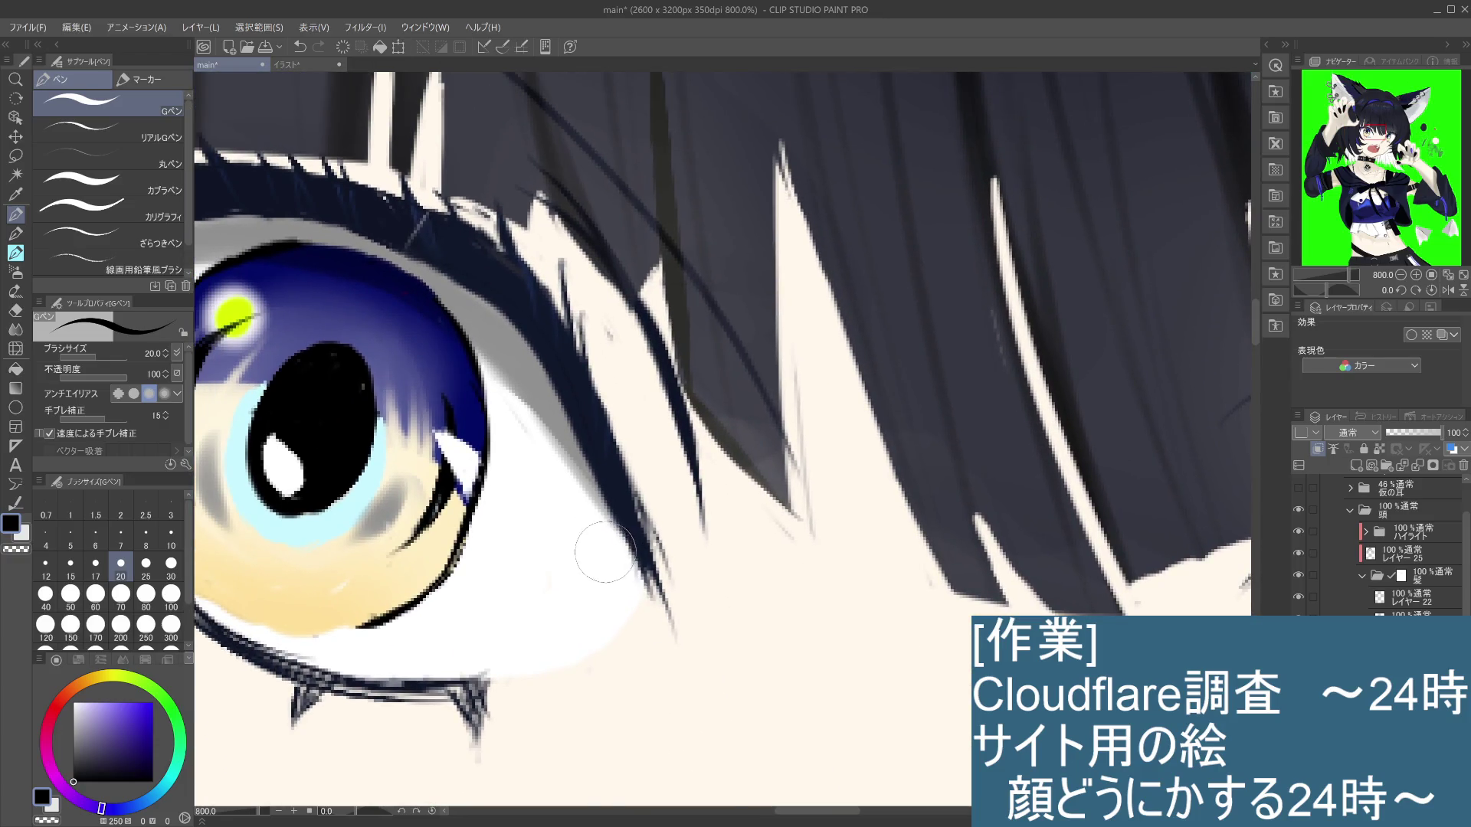
pyautogui.scroll(-2, 605, 528)
pyautogui.moveTo(601, 528)
pyautogui.mouseDown()
pyautogui.moveTo(699, 484)
pyautogui.moveTo(638, 527)
pyautogui.mouseUp()
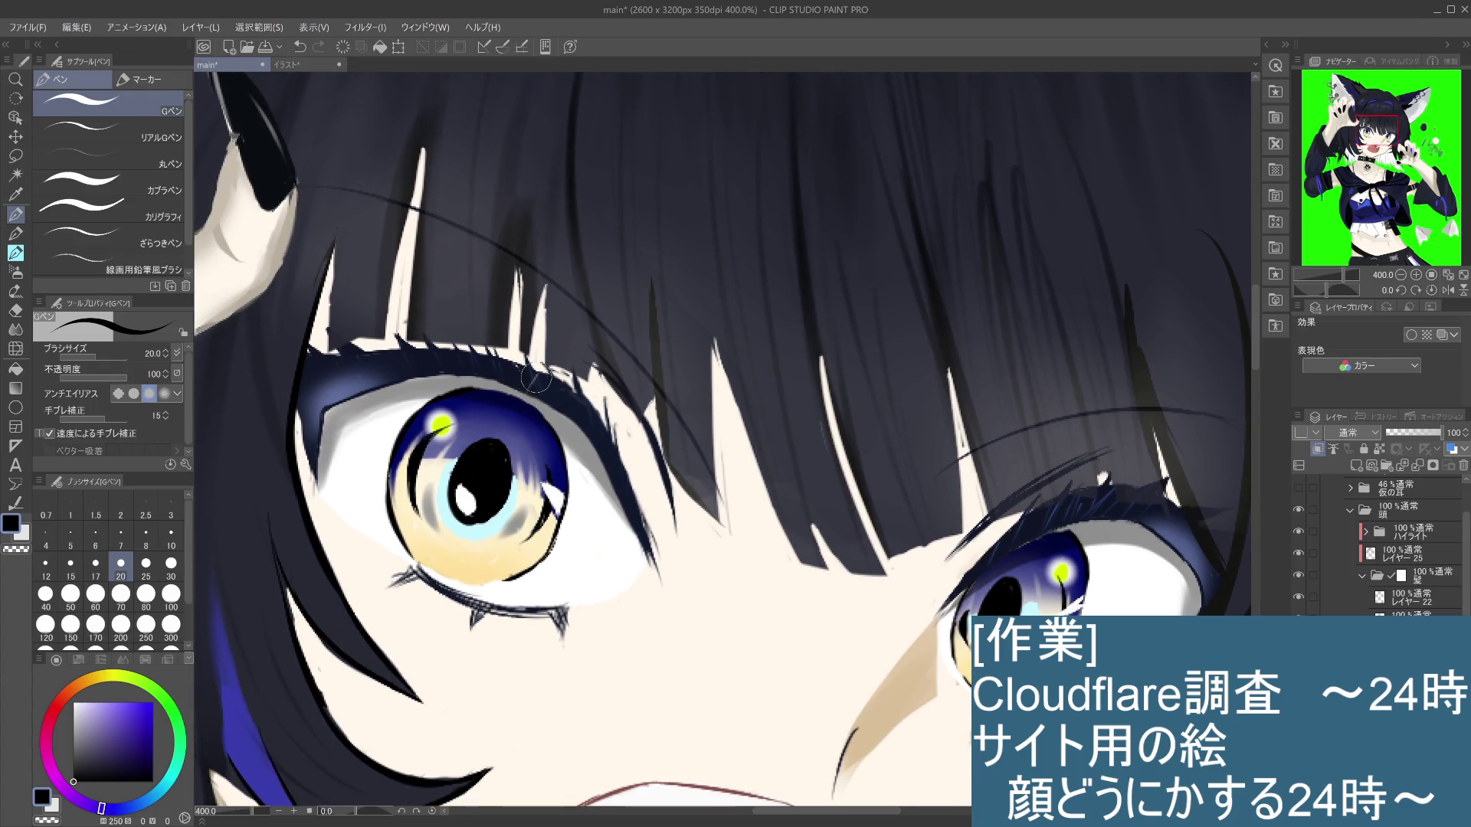
pyautogui.click(15, 253)
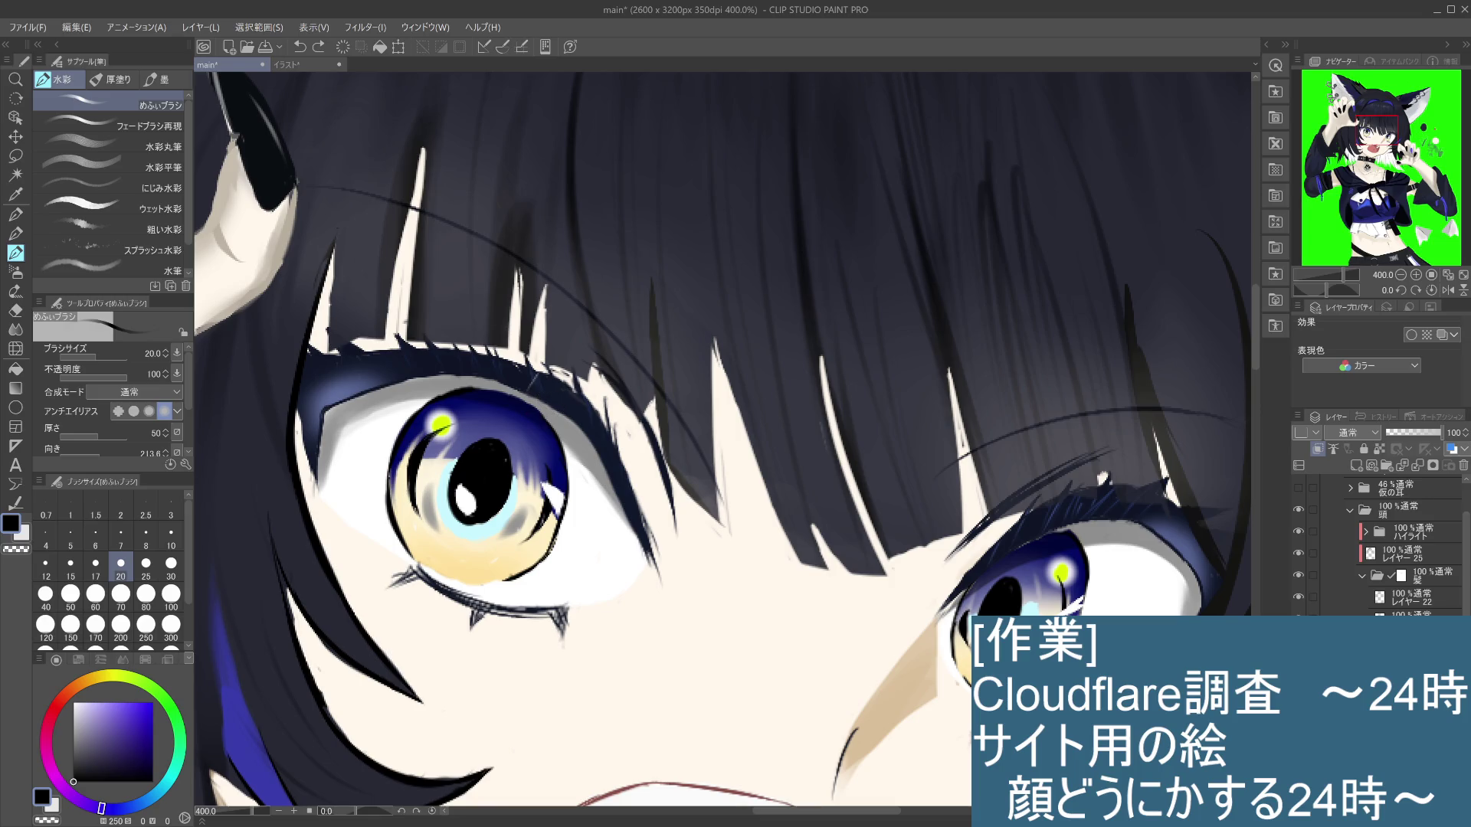
pyautogui.scroll(-5, 1378, 544)
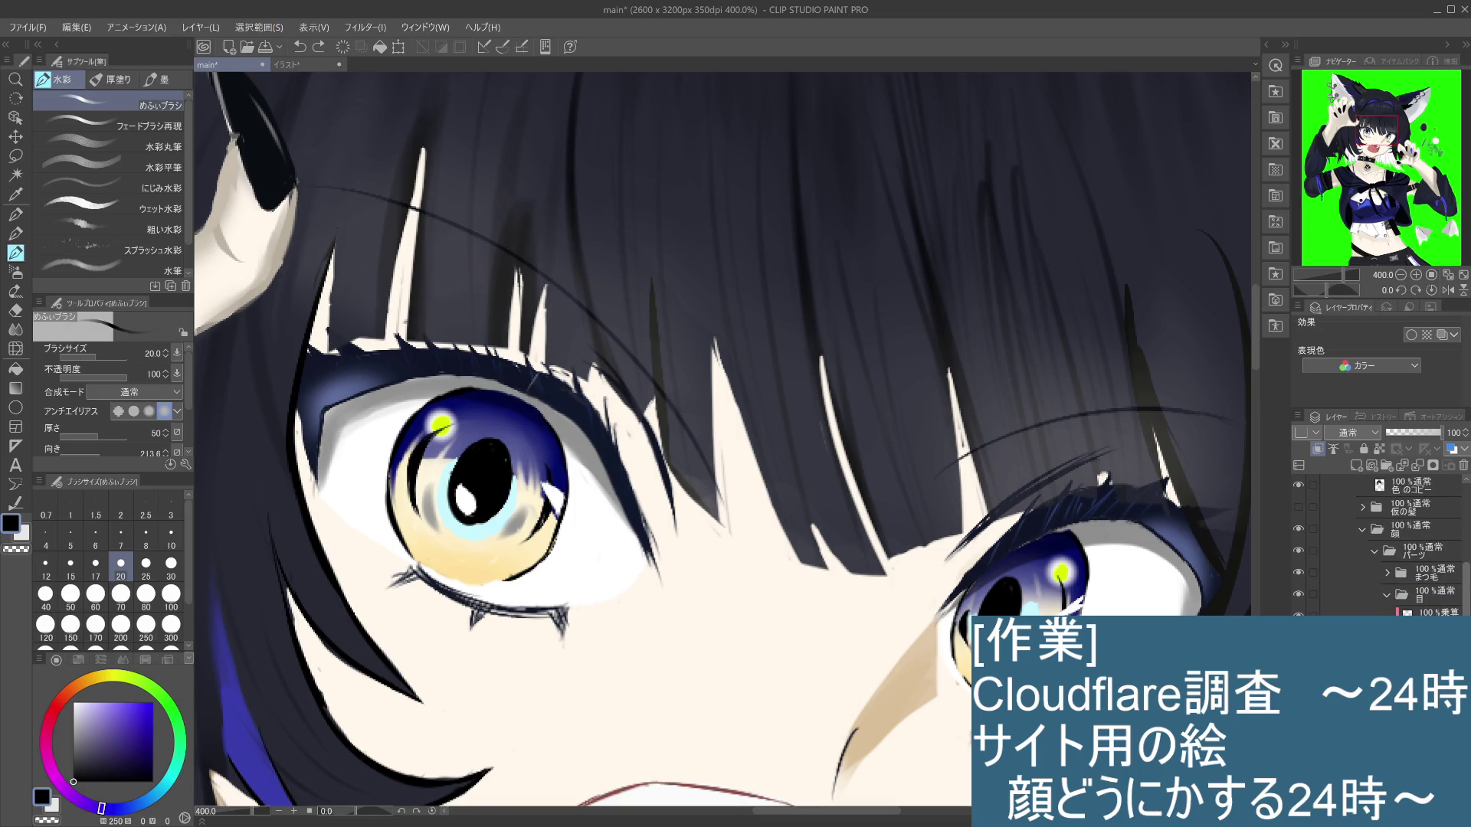
# Step: Toggle the まつ毛 eyelash and 目 eye layers to see what each holds
pyautogui.scroll(-3, 1378, 544)
pyautogui.click(1417, 636)
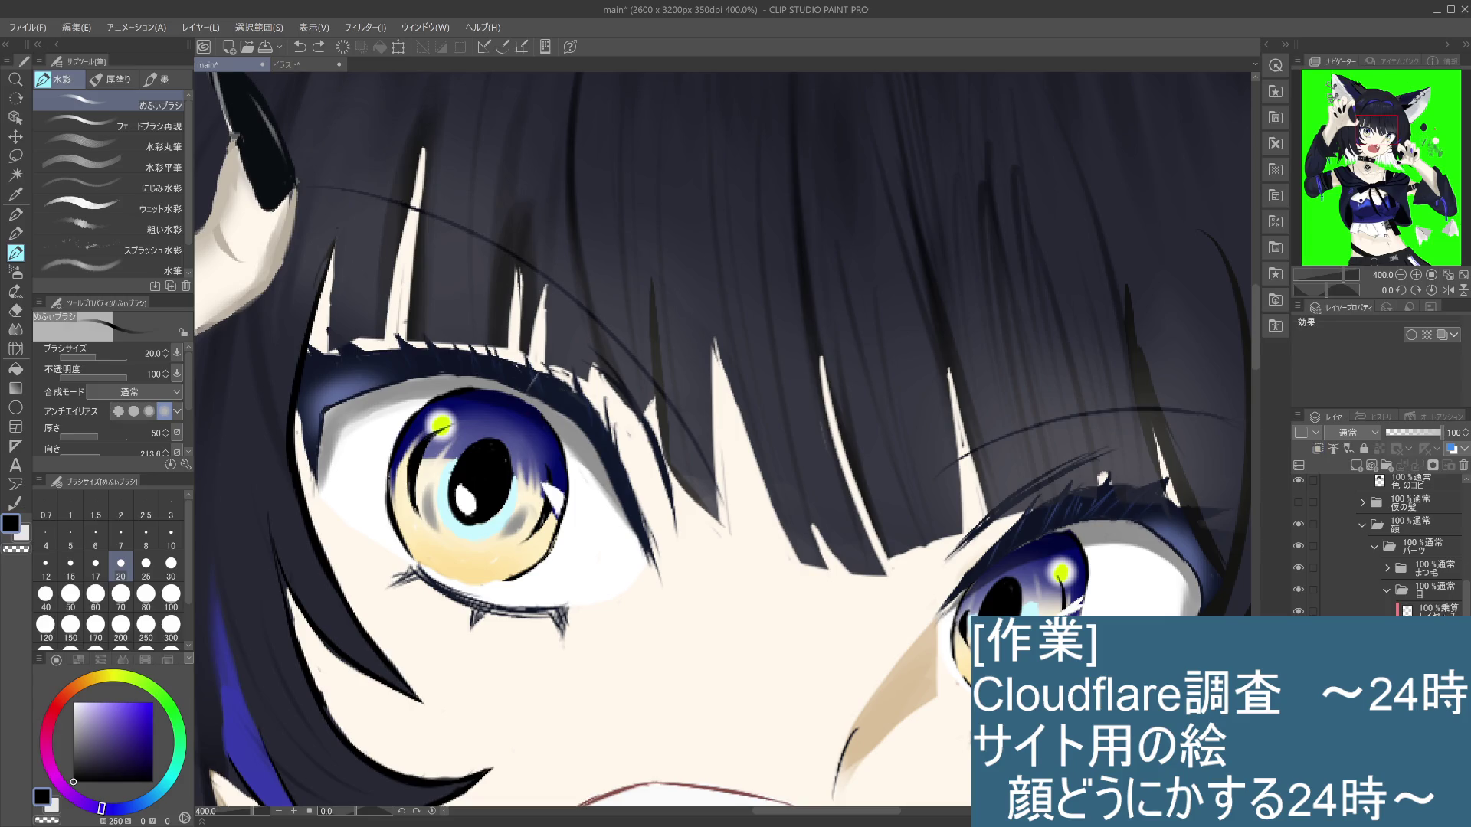
pyautogui.click(1425, 567)
pyautogui.click(1297, 567)
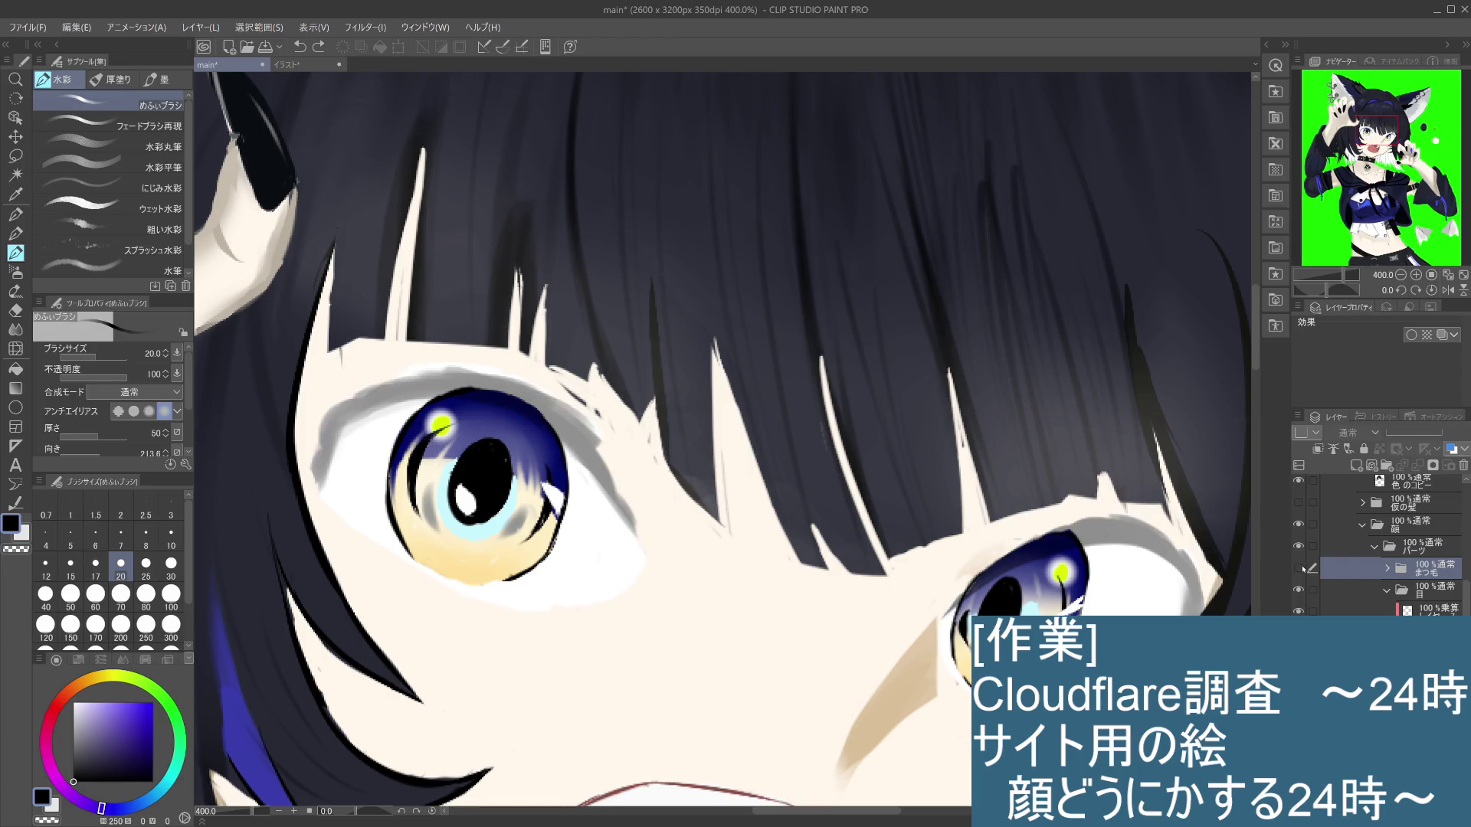
pyautogui.click(1300, 568)
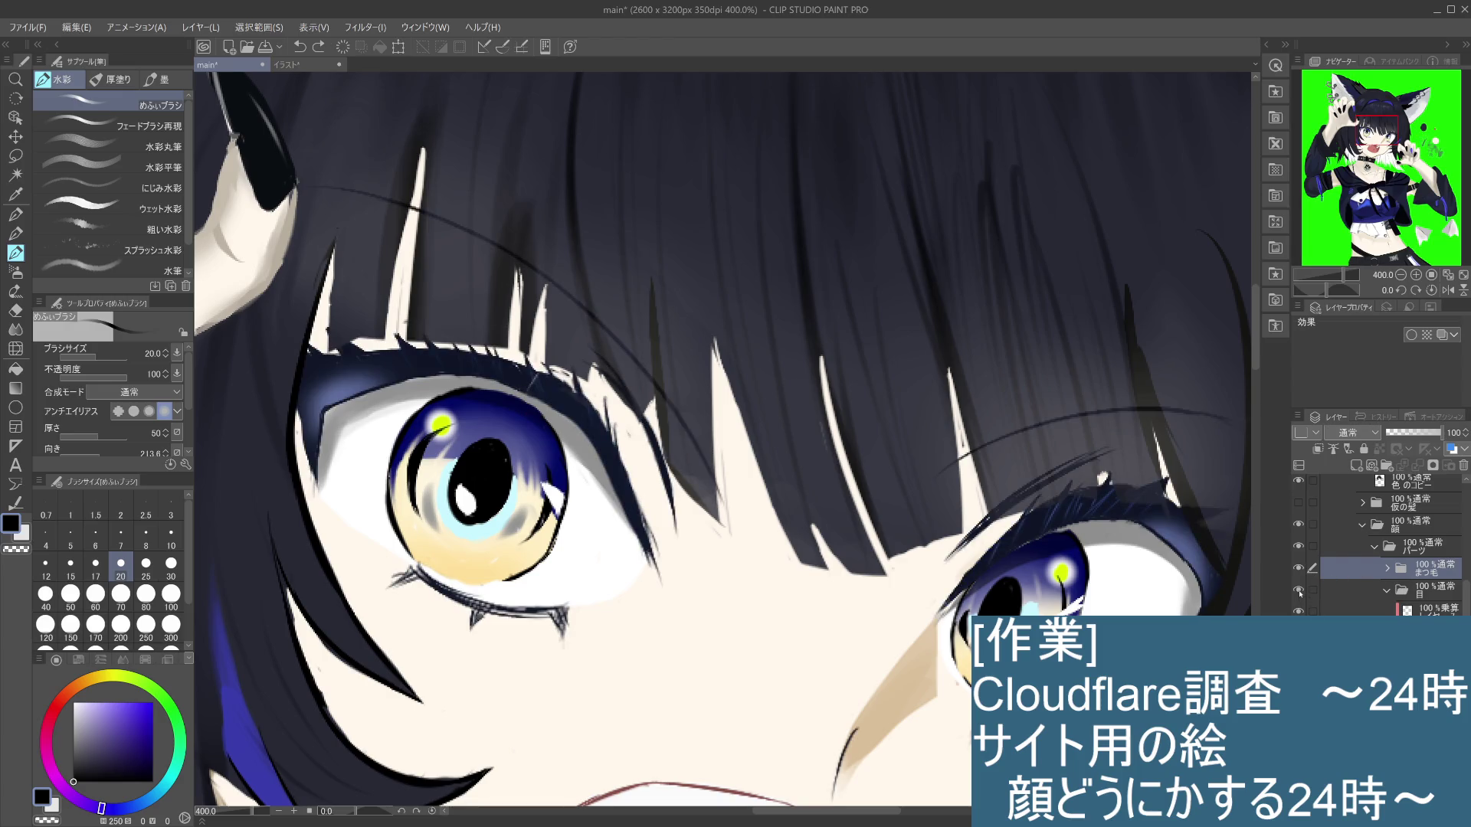
pyautogui.click(1298, 590)
pyautogui.click(1302, 591)
# Step: Check the 線 lash layer inside まつ毛, then choose the めふぃ線画ブラシ pencil at size 10
pyautogui.click(1387, 570)
pyautogui.click(1420, 589)
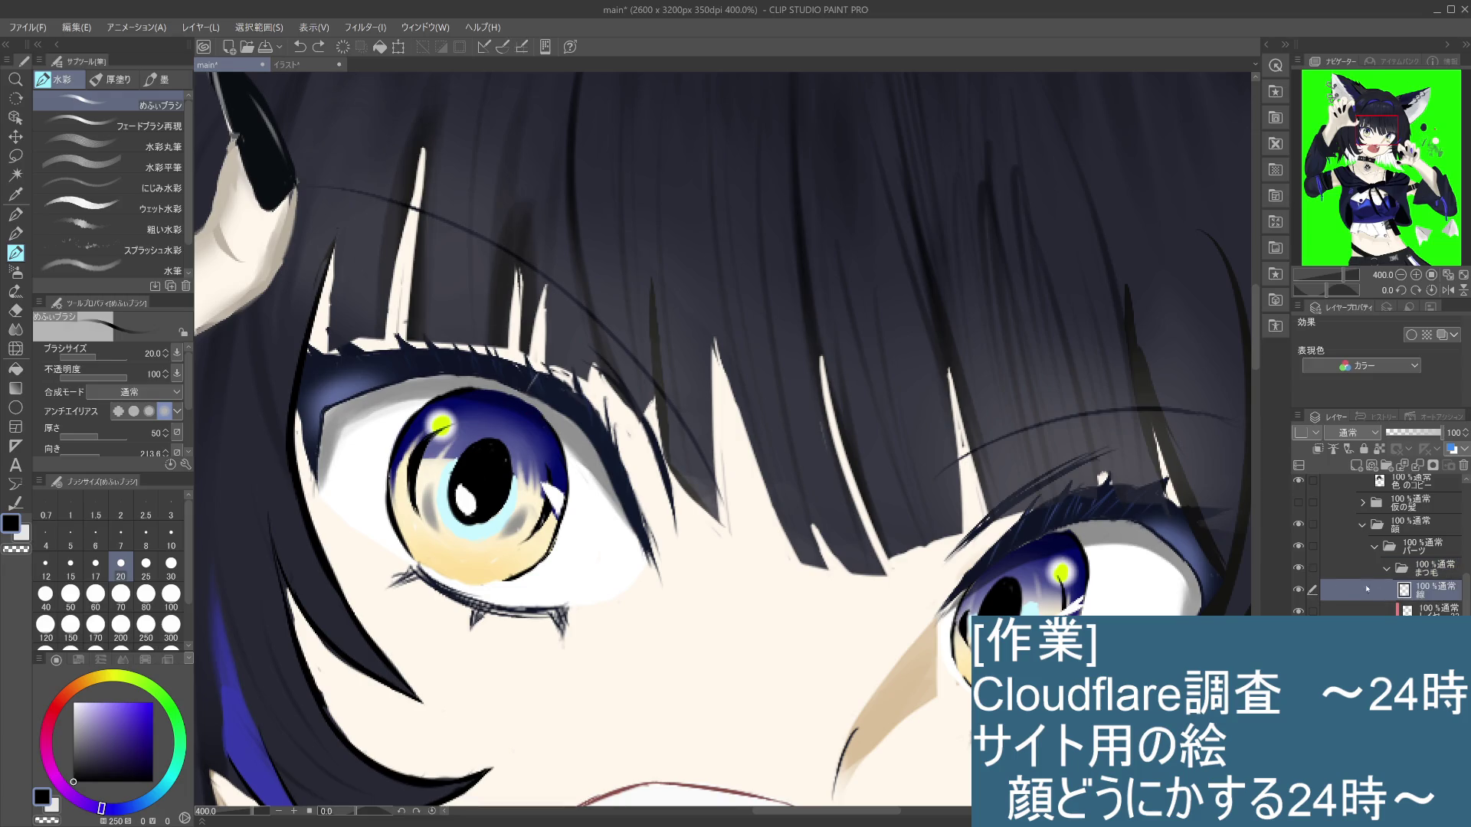
pyautogui.click(1298, 590)
pyautogui.click(1298, 590)
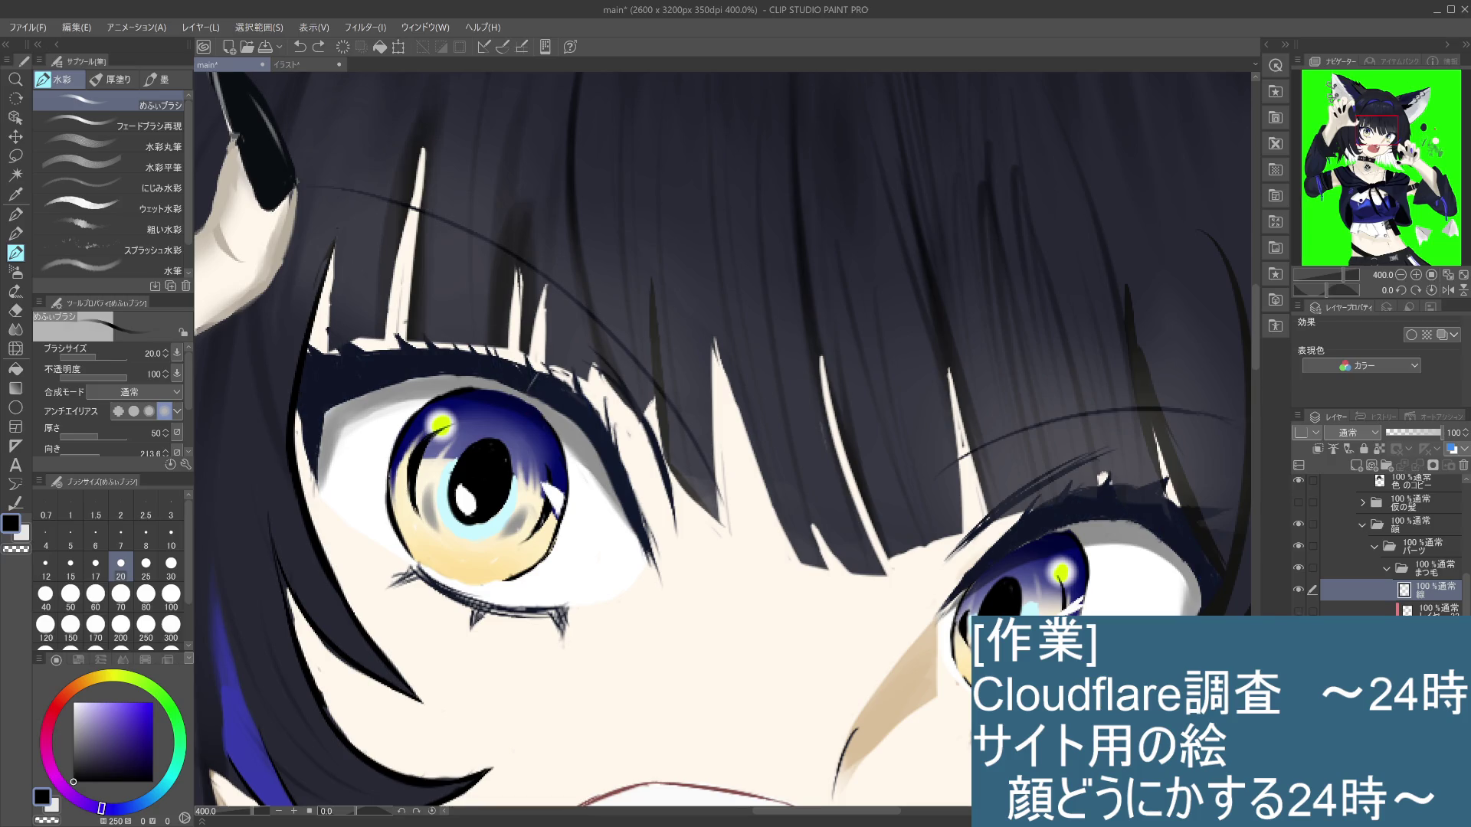
pyautogui.click(1298, 590)
pyautogui.click(1298, 590)
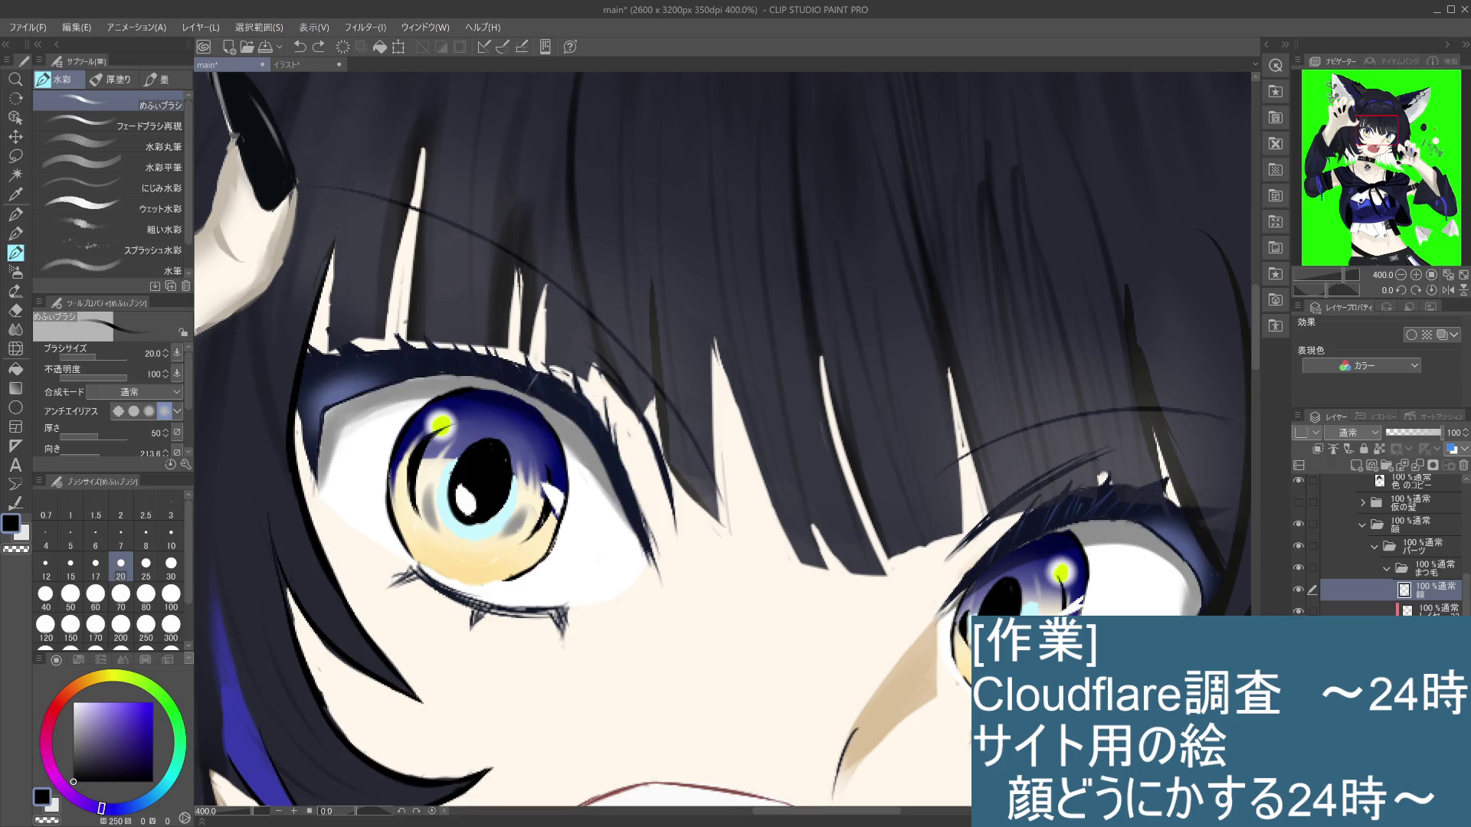
pyautogui.click(1425, 629)
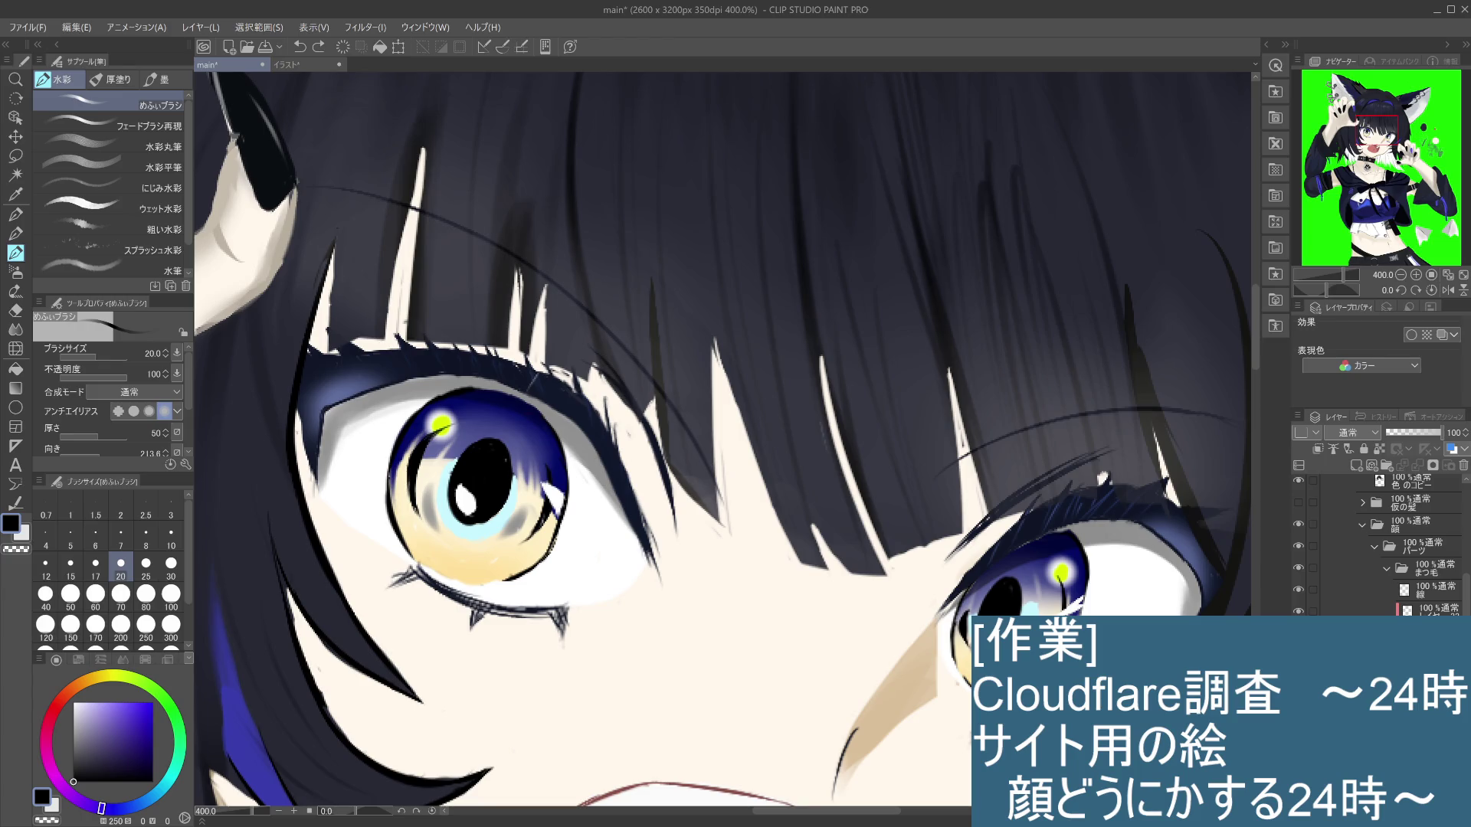
pyautogui.click(1298, 629)
pyautogui.click(1299, 630)
pyautogui.click(15, 234)
pyautogui.click(169, 545)
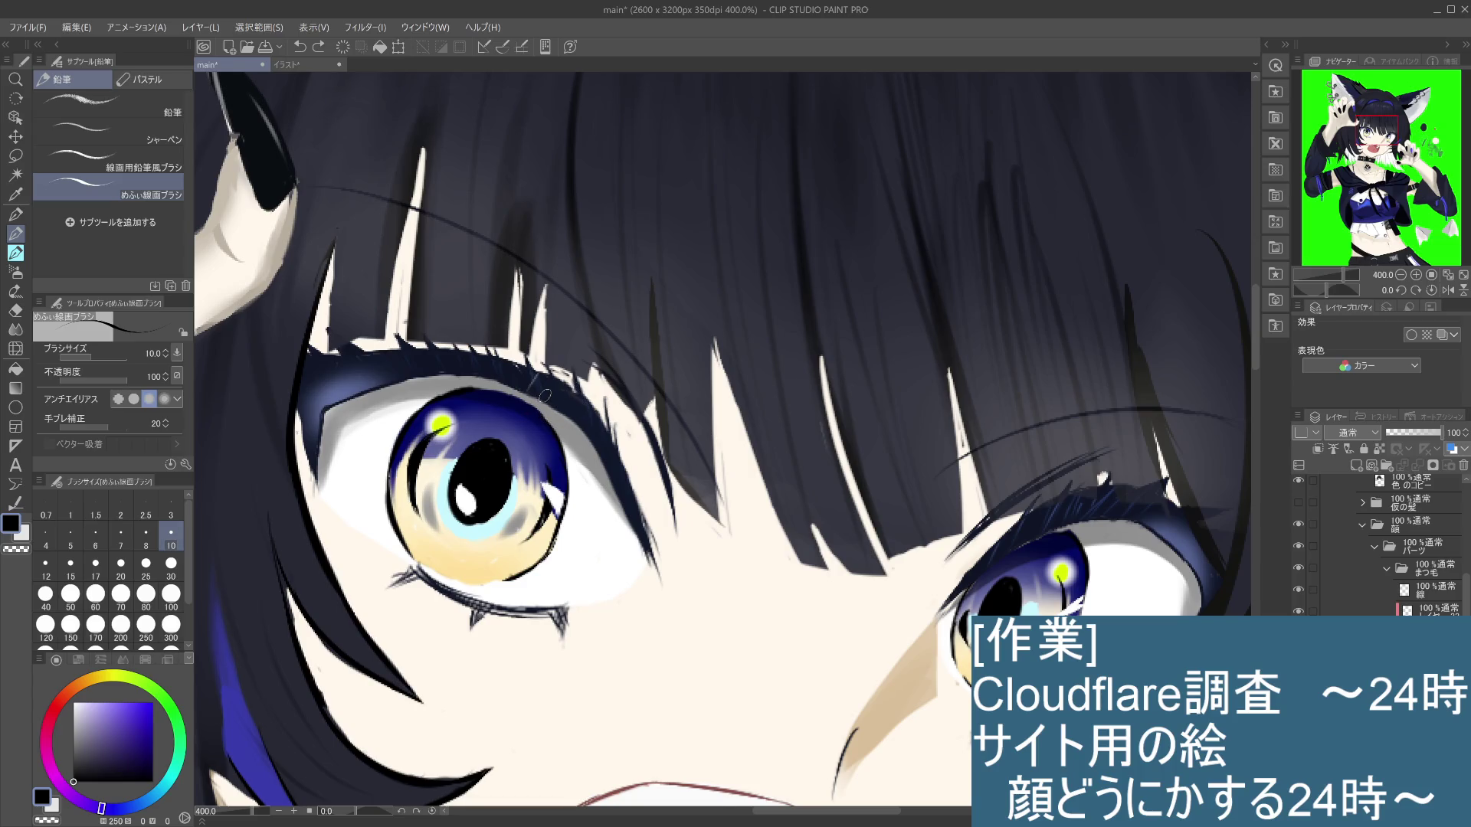
# Step: Set the eraser to size 25, sample a colour, and return to the pencil brush
pyautogui.click(16, 310)
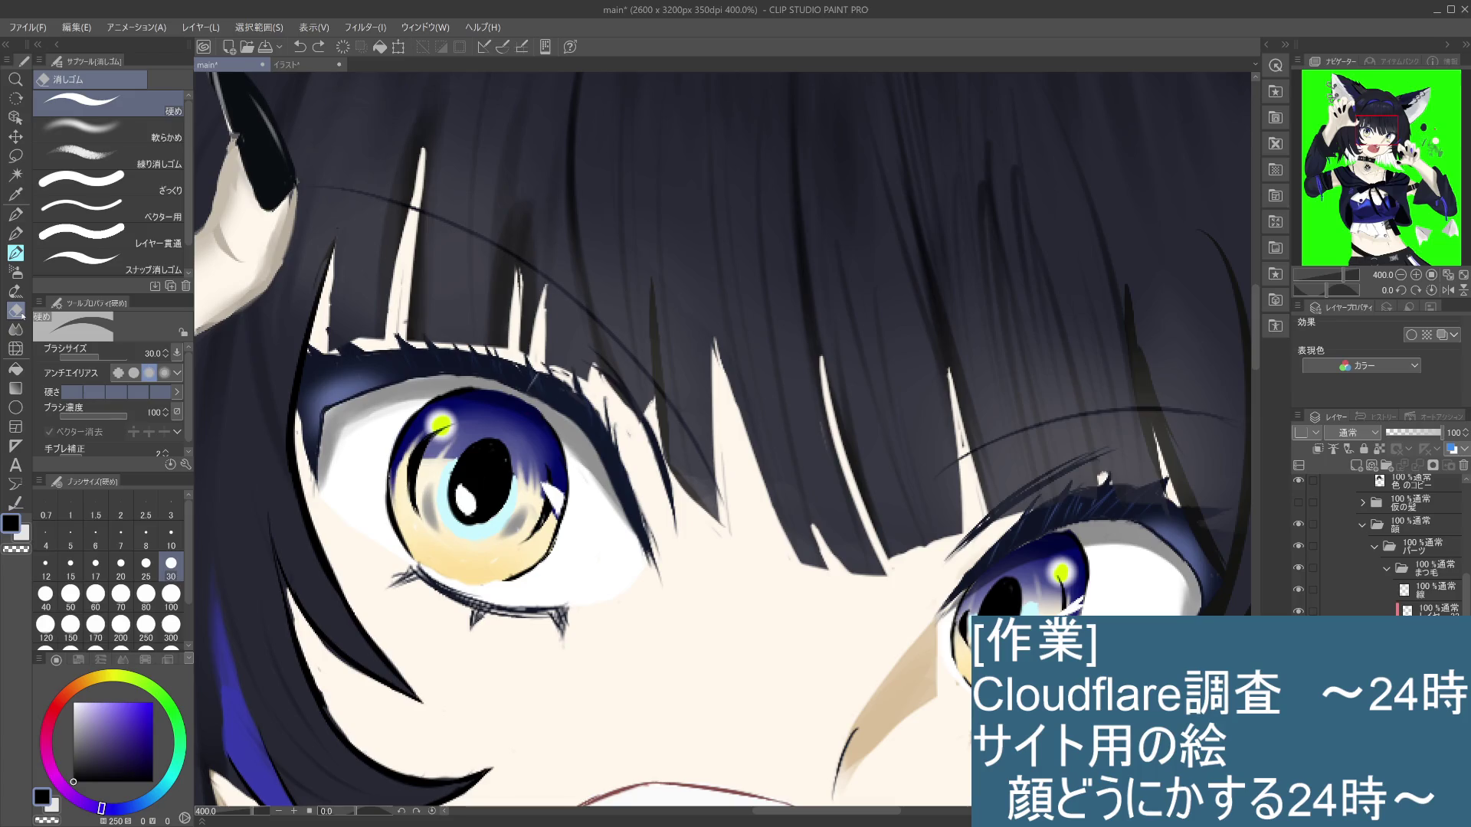
pyautogui.click(149, 568)
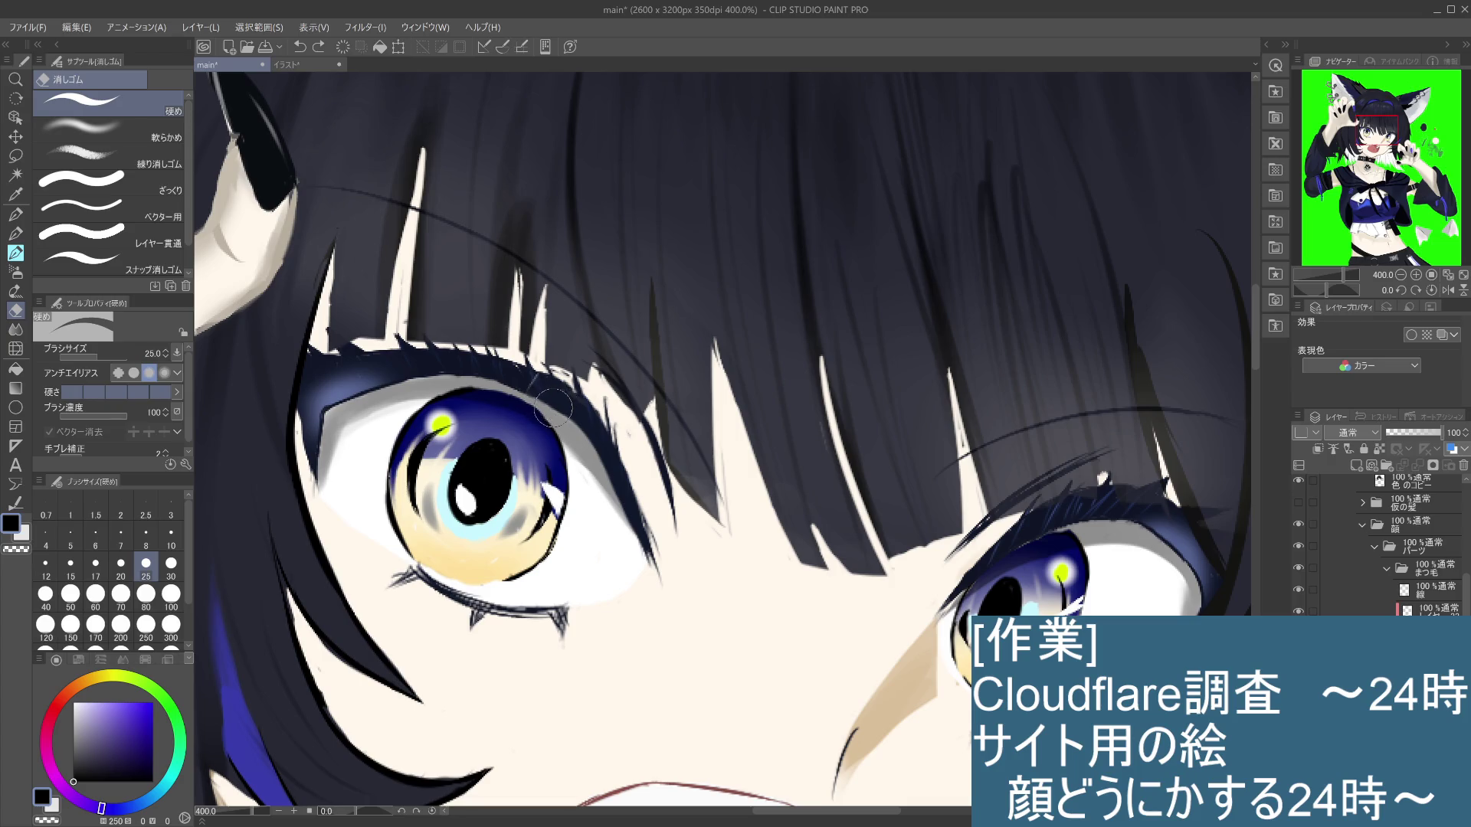
pyautogui.press('i')
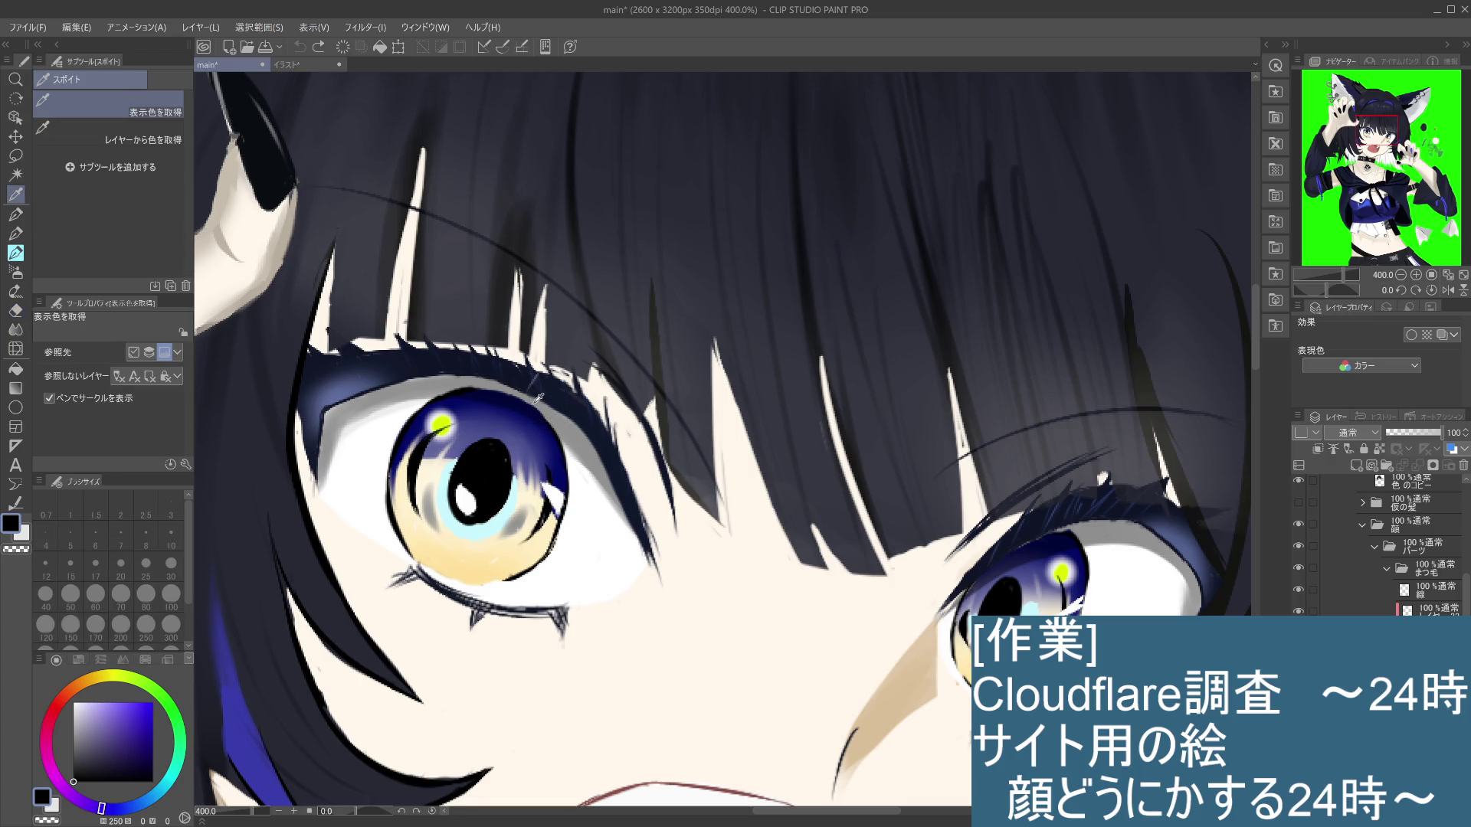
pyautogui.press('p')
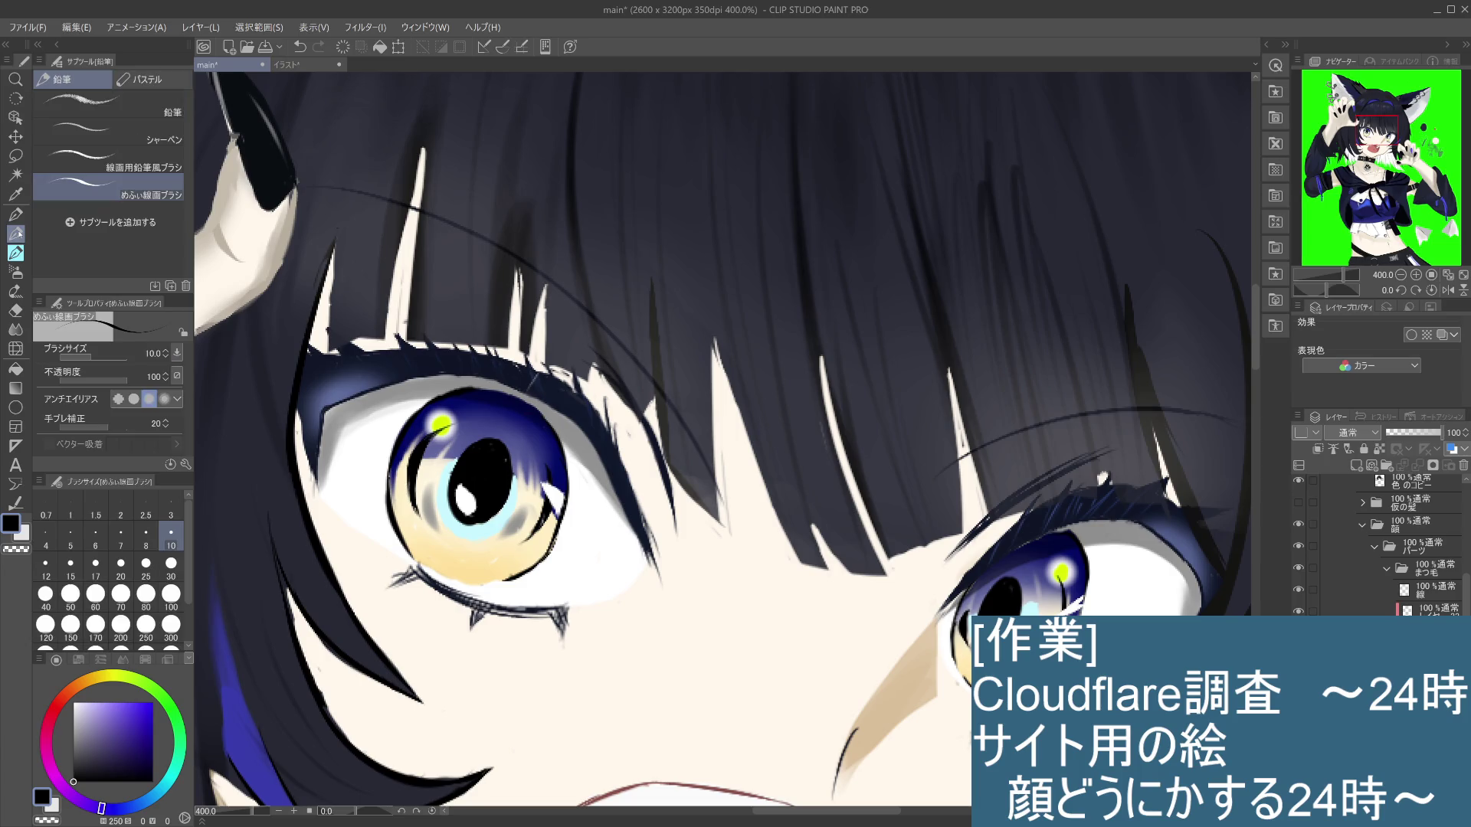
# Step: Undo and redo the last stroke to compare it while zooming around the face
pyautogui.hotkey('ctrl', 'z')
pyautogui.hotkey('ctrl', 'y')
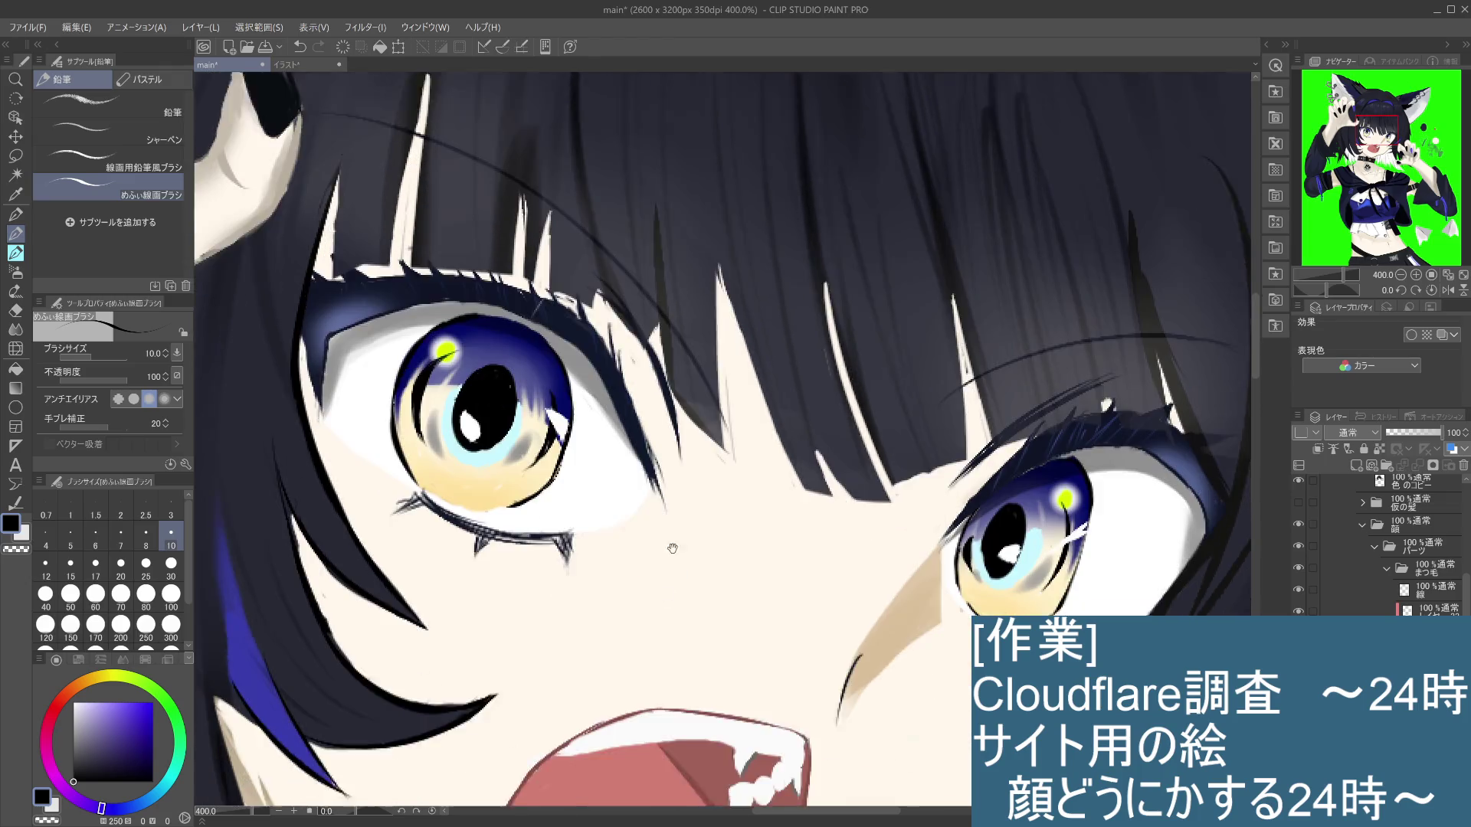
pyautogui.scroll(2, 666, 525)
pyautogui.scroll(-3, 702, 473)
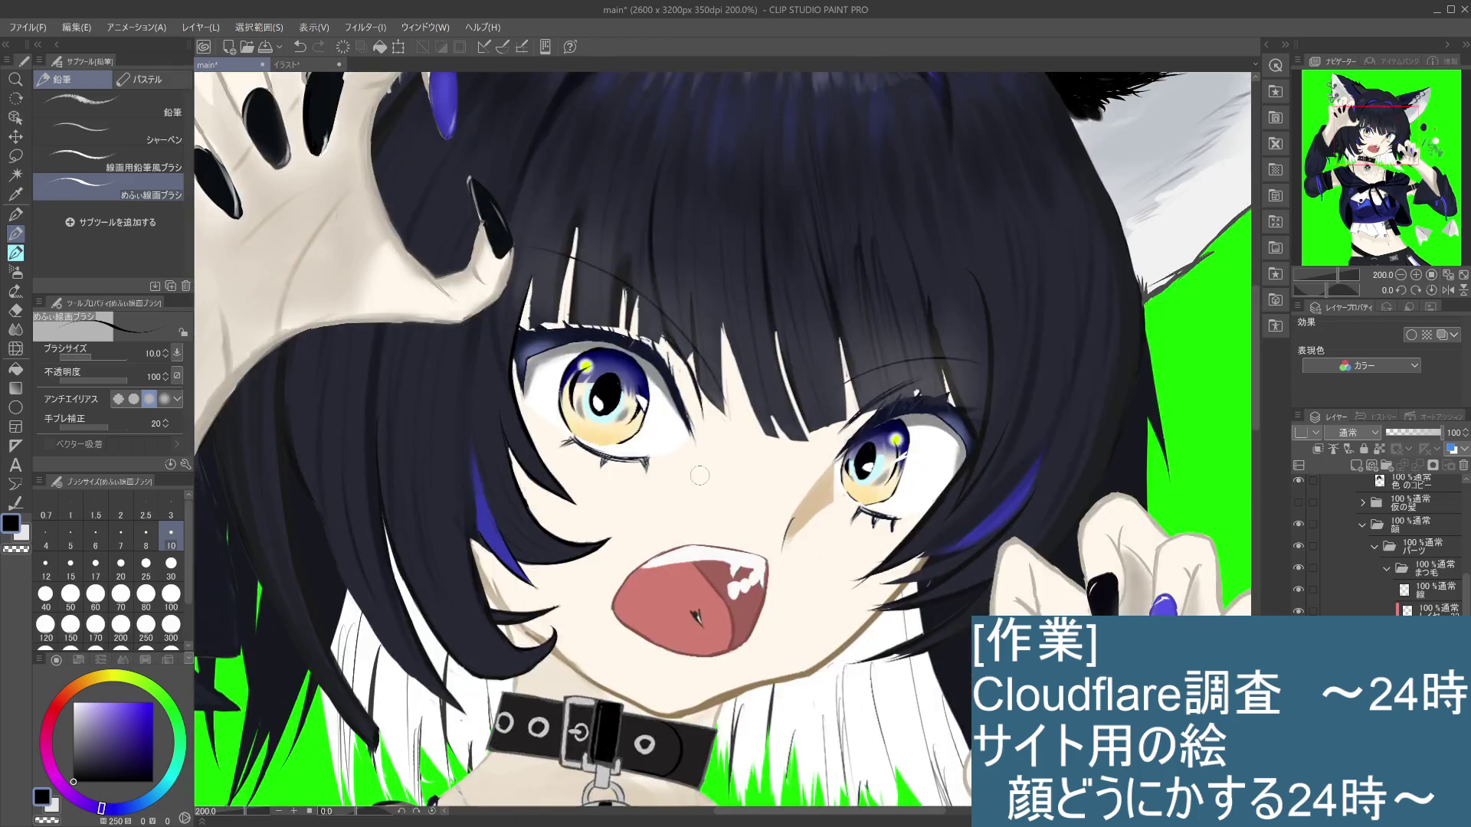
pyautogui.scroll(3, 702, 470)
pyautogui.scroll(-3, 701, 469)
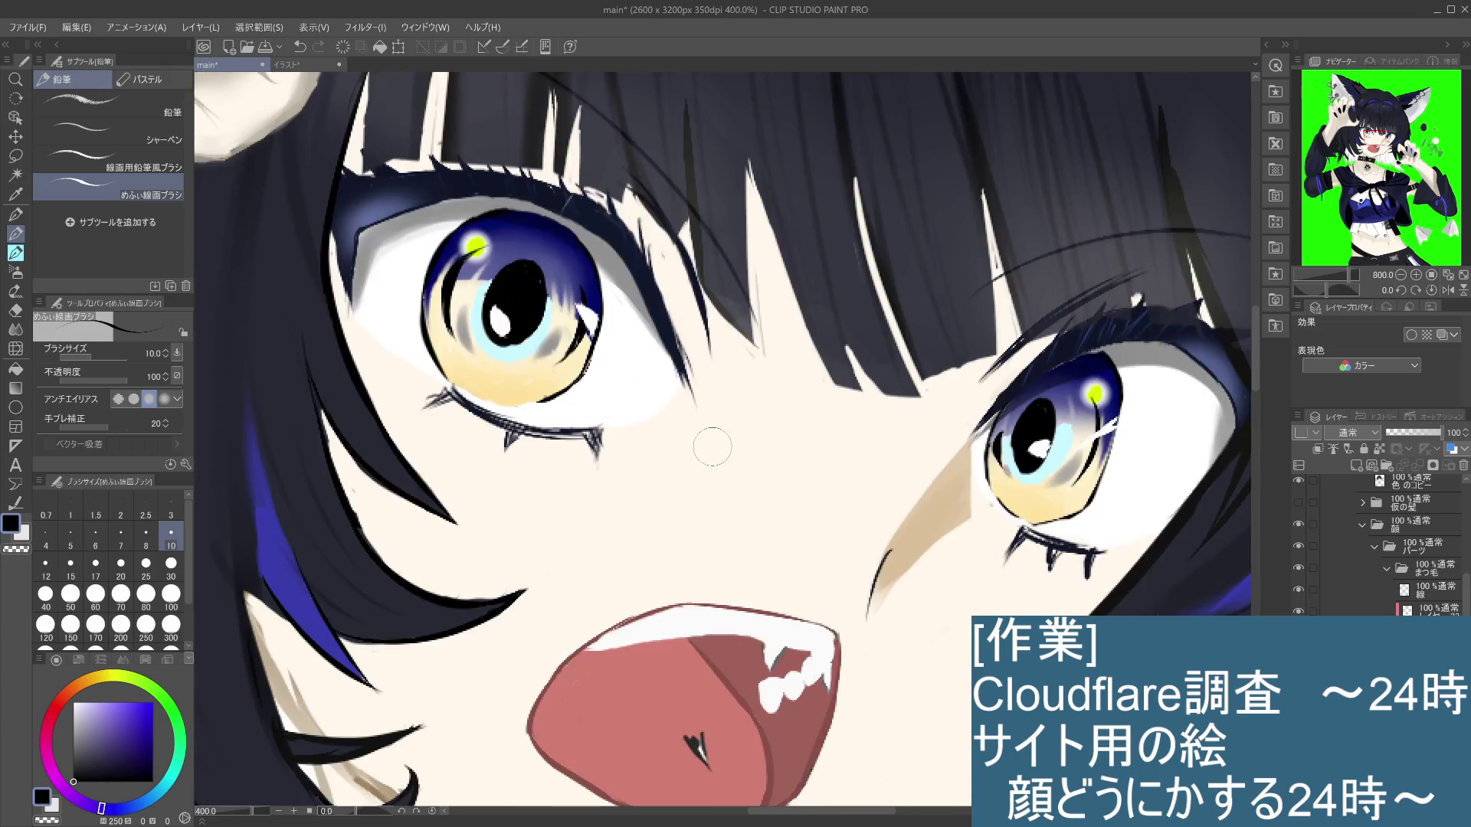
pyautogui.scroll(1, 699, 508)
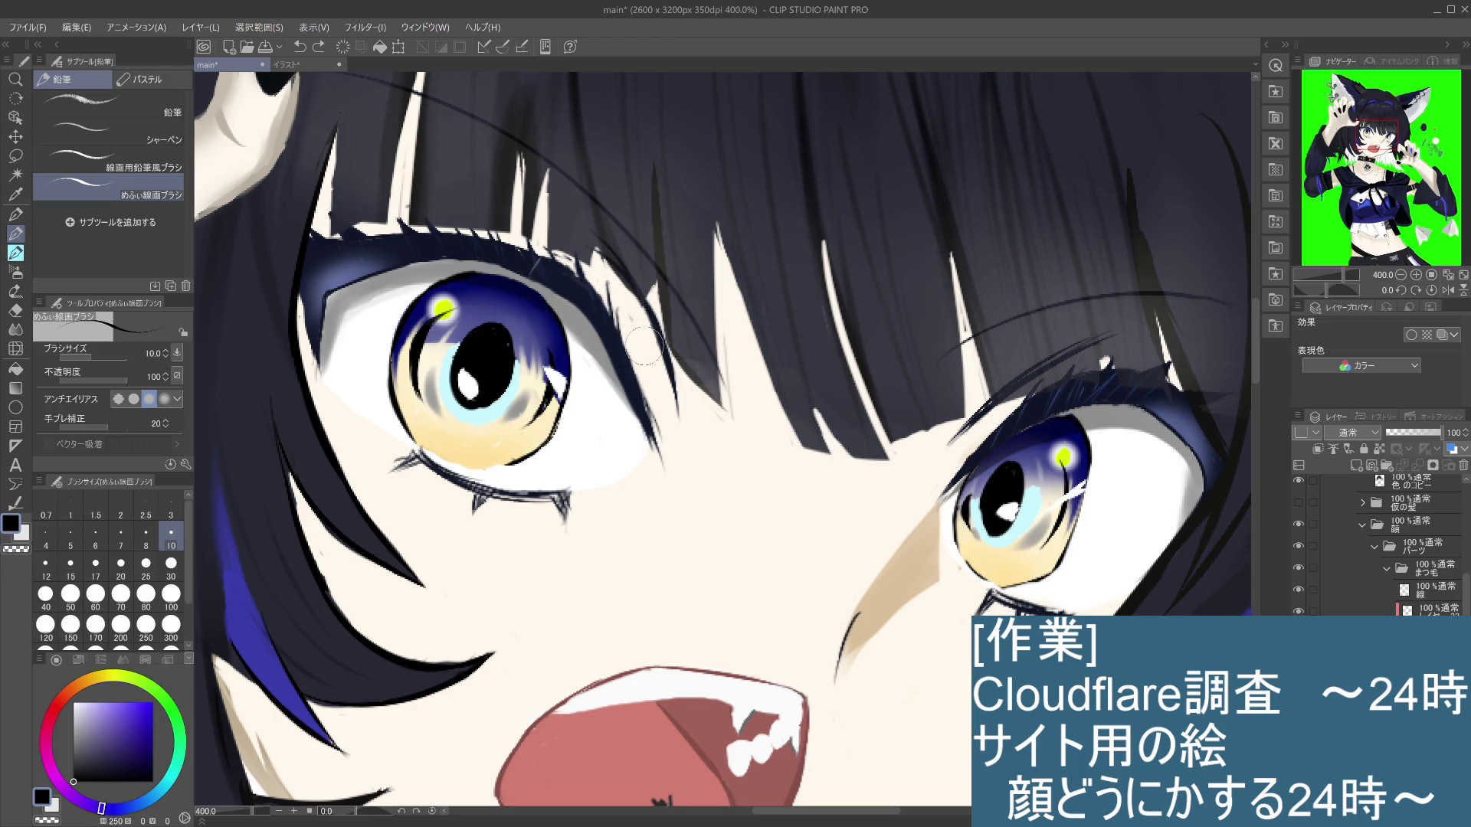
# Step: Thicken the upper eyelid line, then make the 線 eyelash layer active and compare it
pyautogui.moveTo(653, 329); pyautogui.dragTo(662, 353)
pyautogui.click(1298, 592)
pyautogui.click(1298, 592)
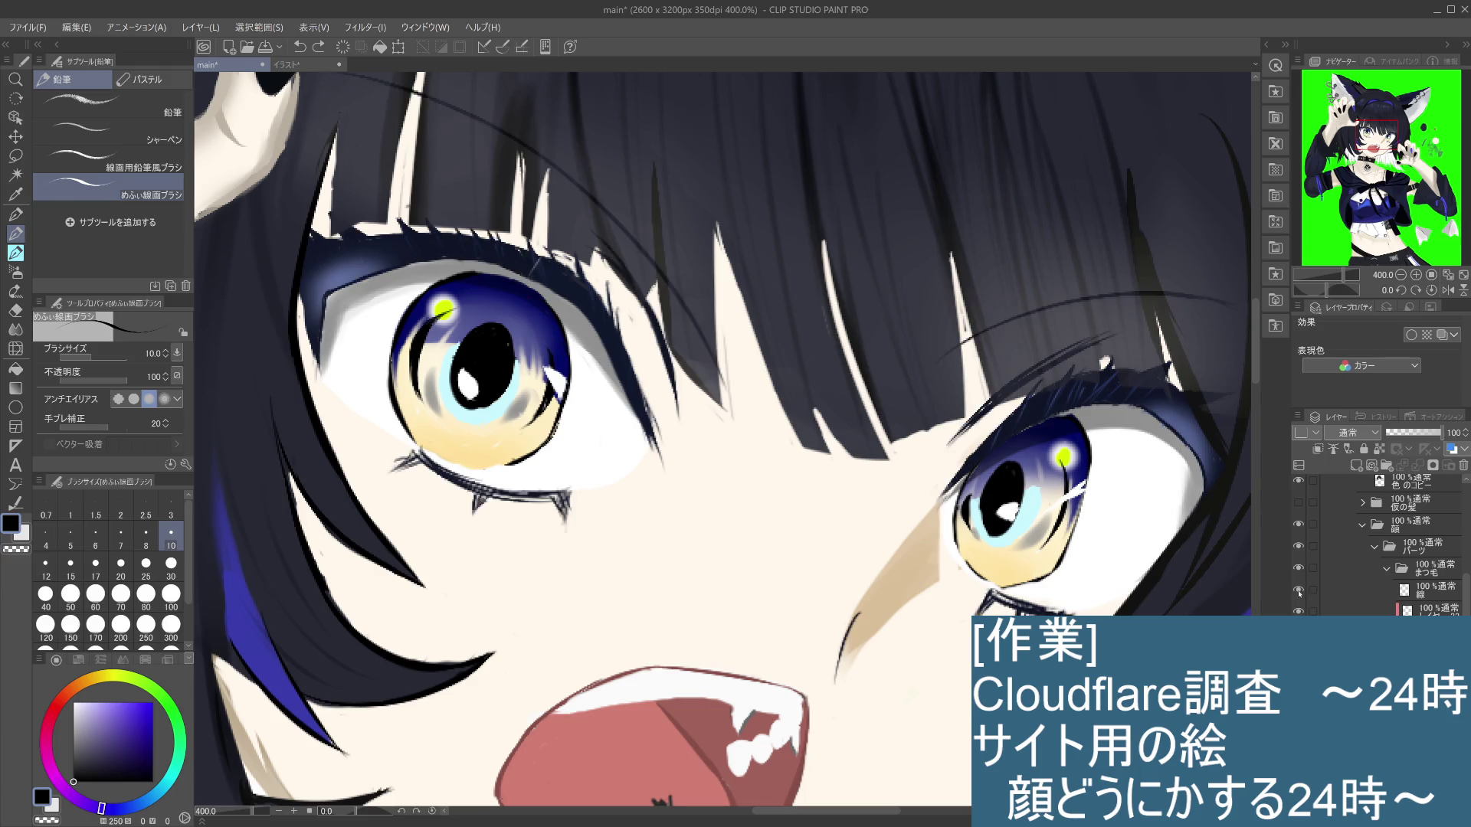
pyautogui.click(1361, 590)
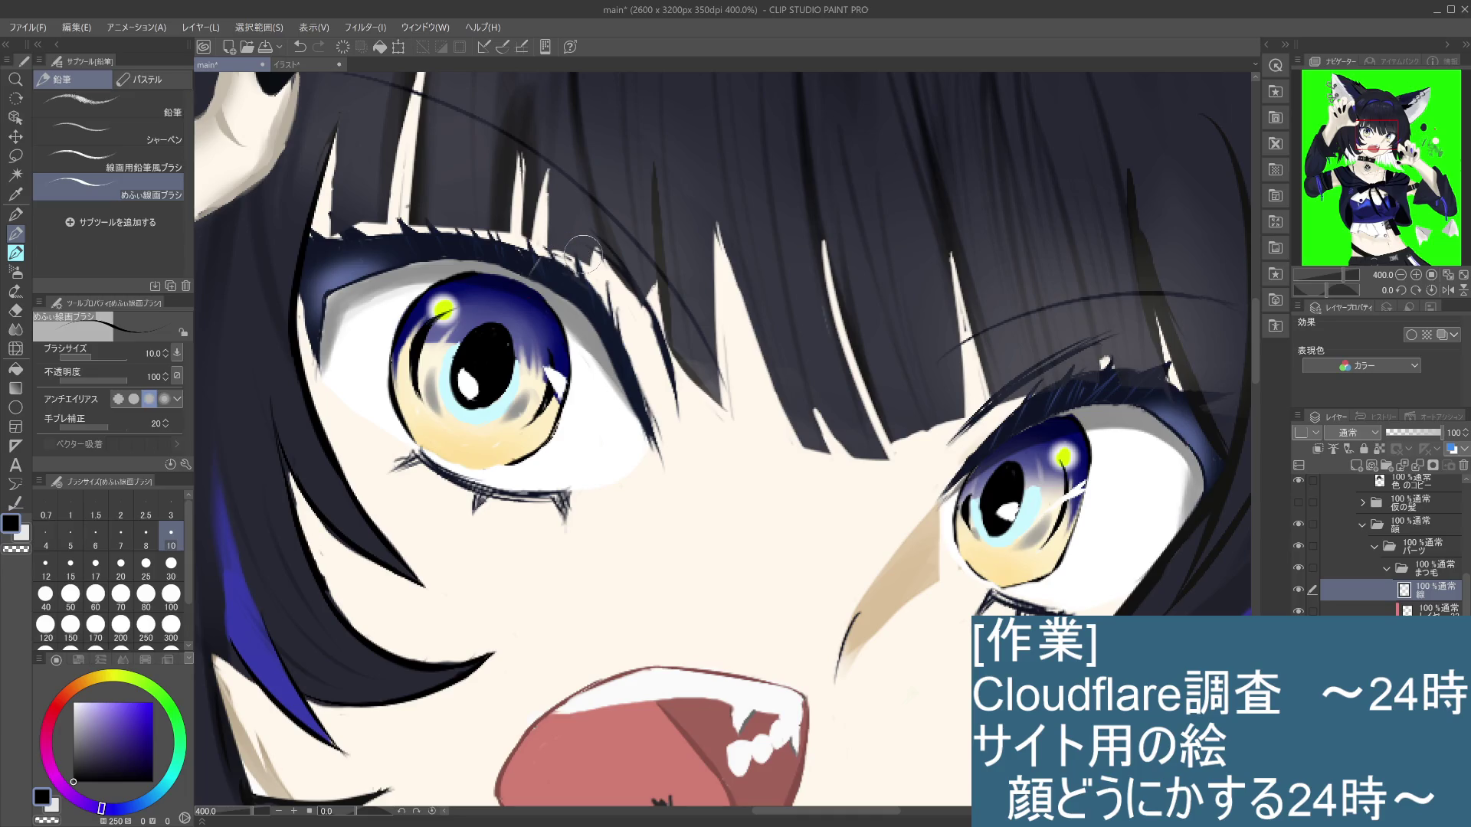
pyautogui.click(1298, 610)
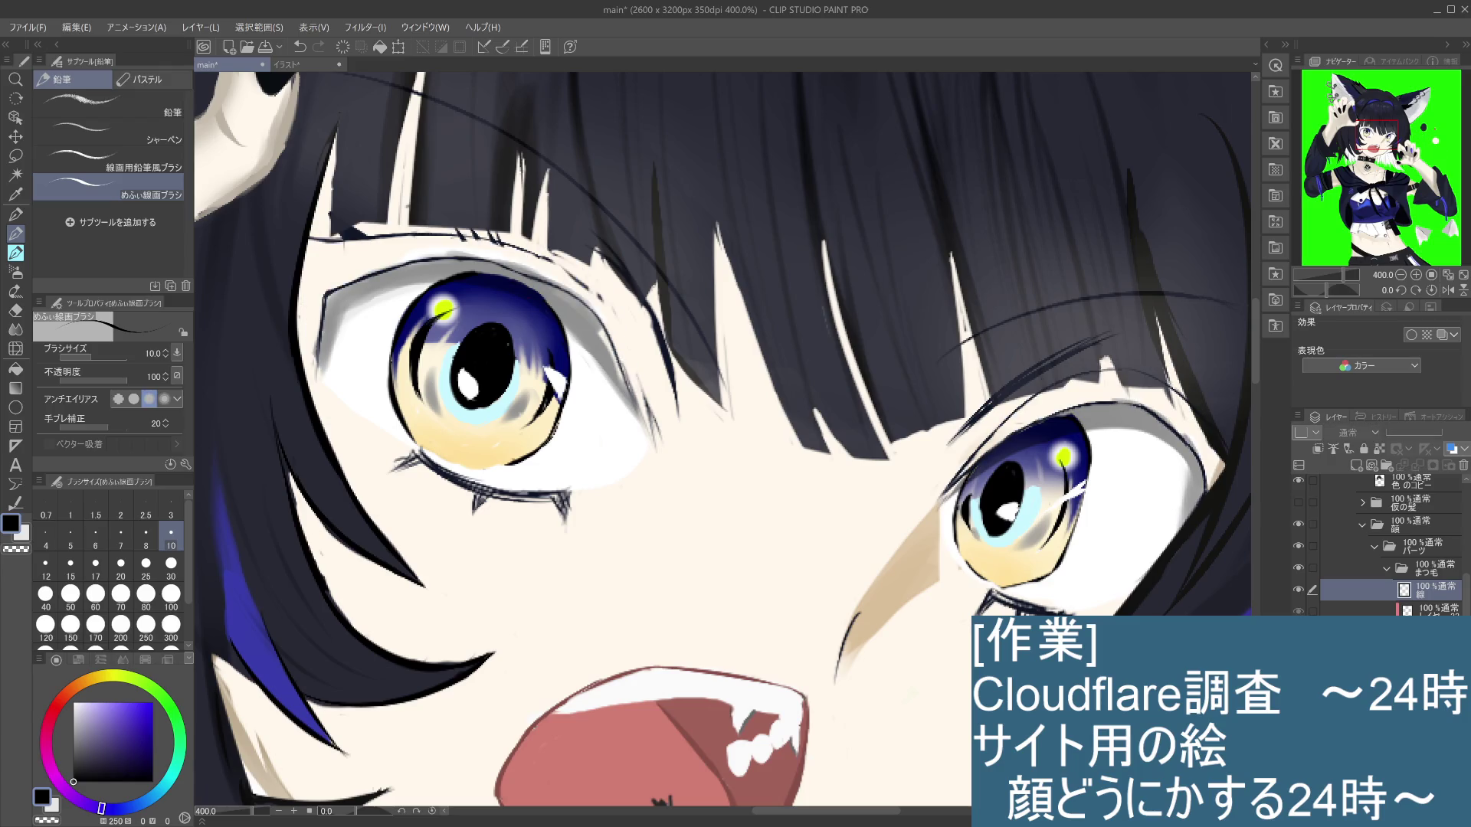
pyautogui.click(1298, 611)
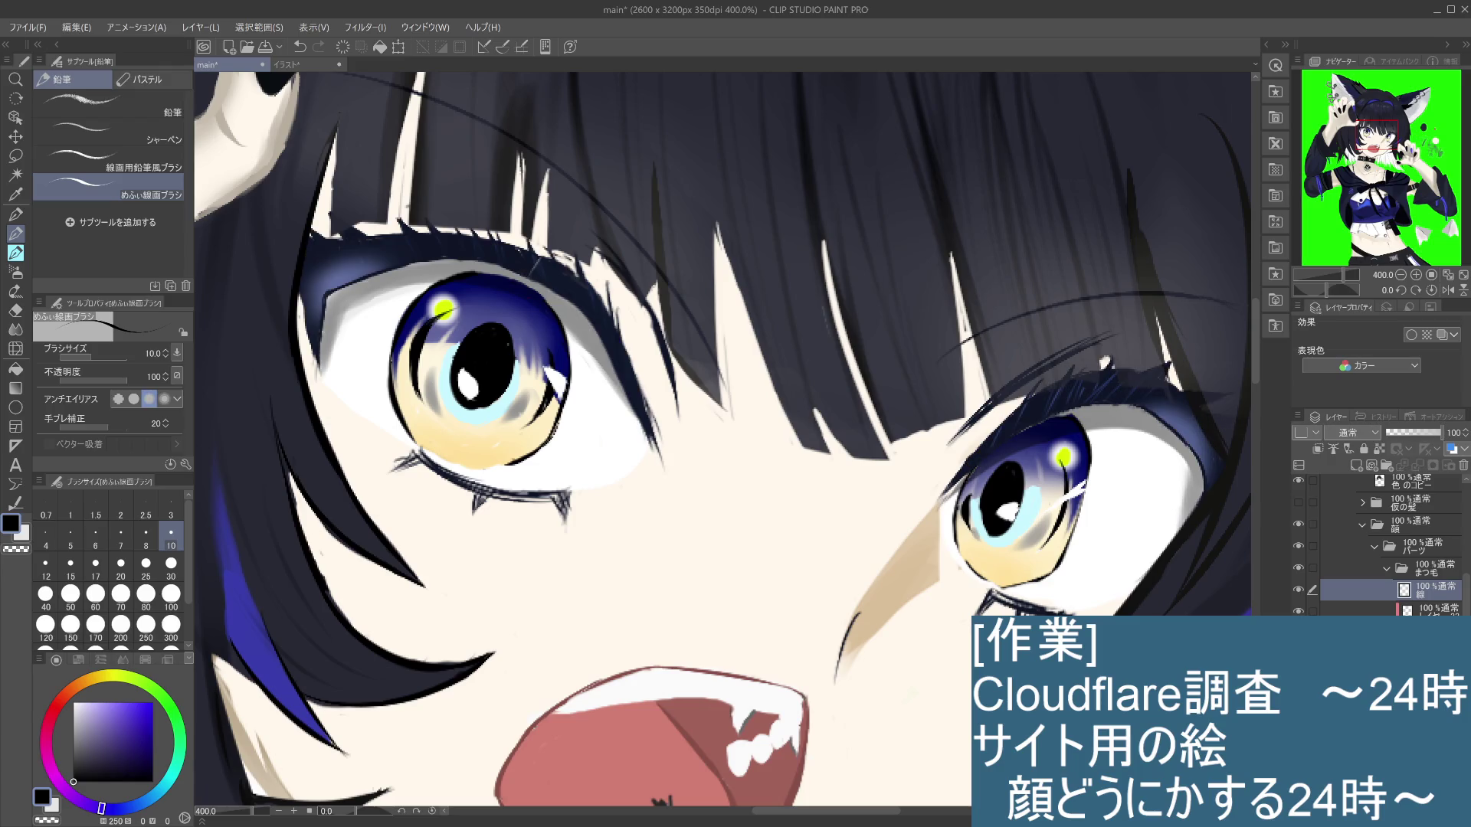
# Step: Add a short dark stroke to the upper lash and compare with the 線 layer hidden
pyautogui.keyDown('ctrl'); pyautogui.keyDown('shift'); pyautogui.click(567, 257); pyautogui.keyUp('shift'); pyautogui.keyUp('ctrl')
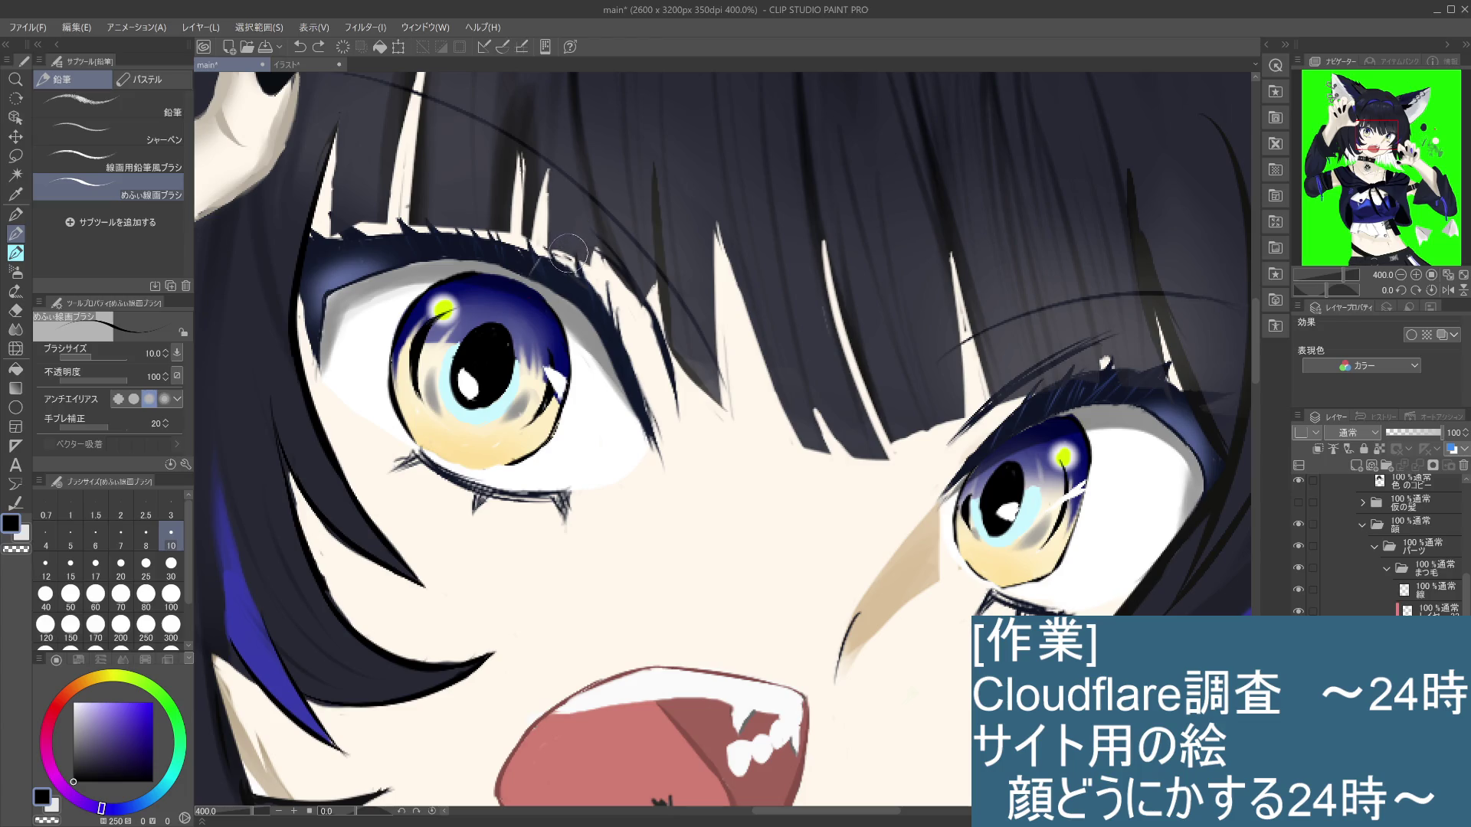
pyautogui.moveTo(568, 251); pyautogui.dragTo(572, 241)
pyautogui.click(1298, 590)
pyautogui.click(1298, 590)
pyautogui.click(1298, 590)
pyautogui.click(1299, 590)
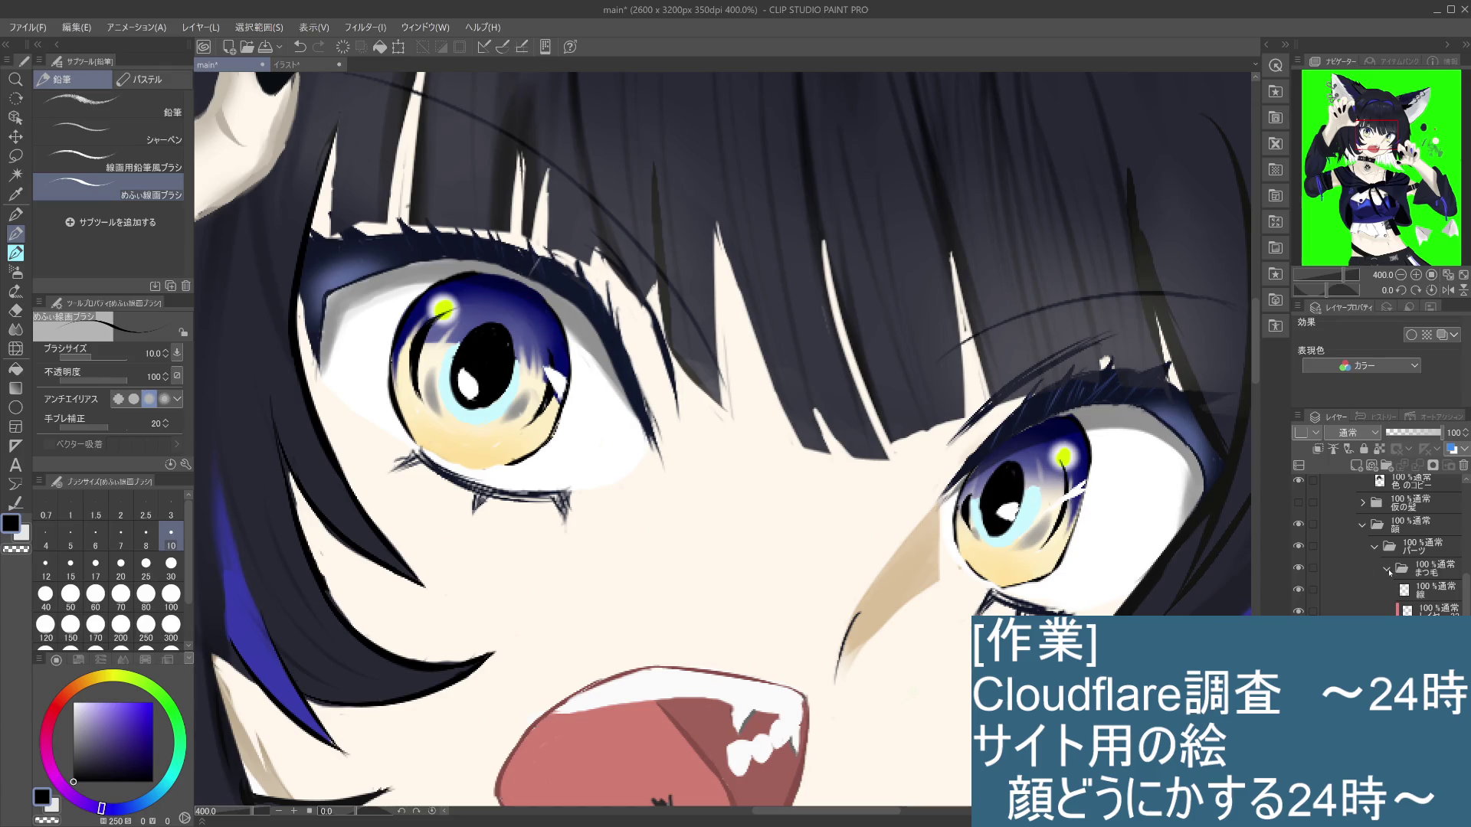
pyautogui.click(1387, 570)
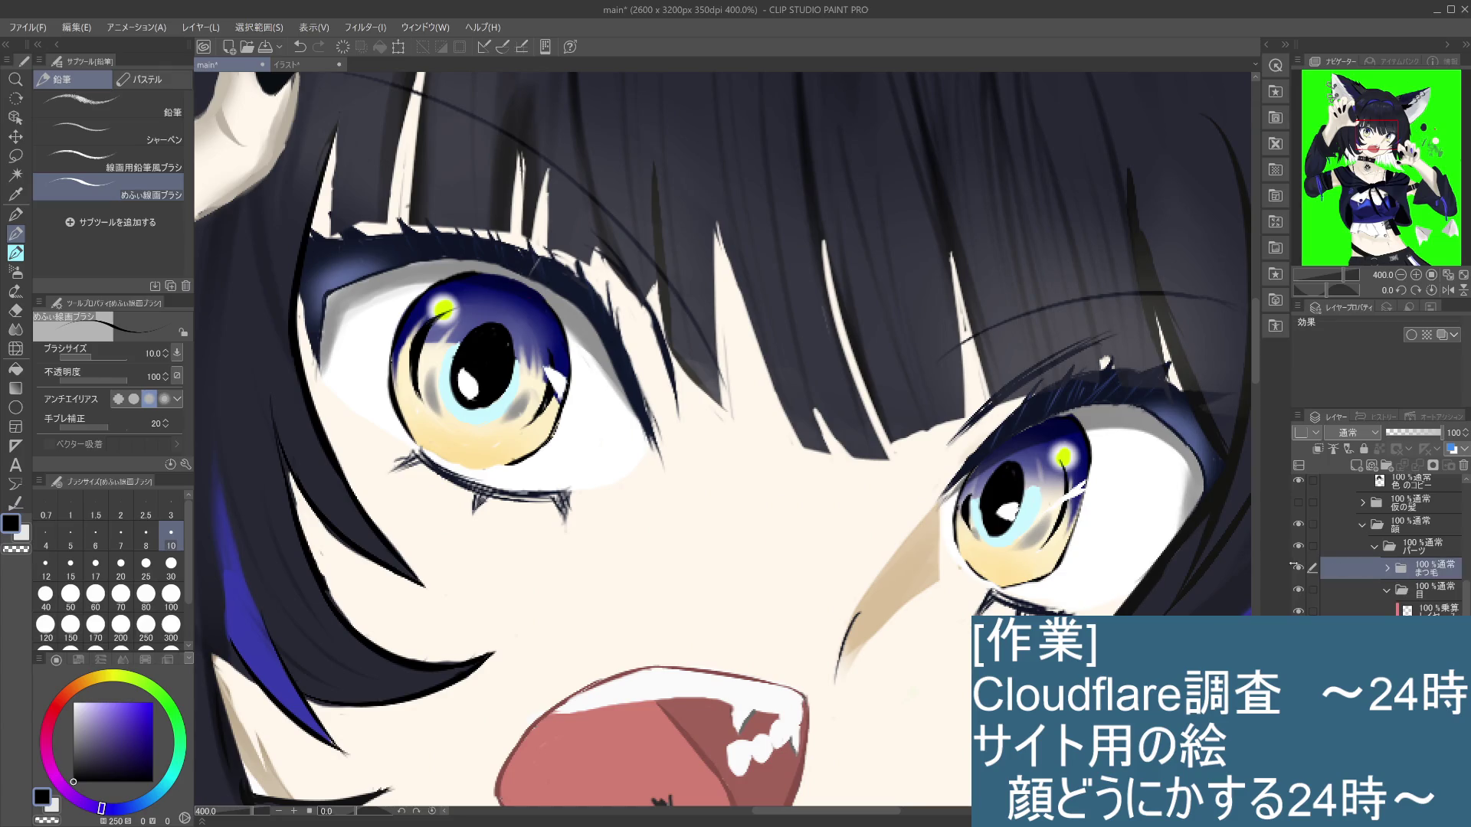
# Step: Hide the whole まつ毛 eyelash folder
pyautogui.click(1298, 568)
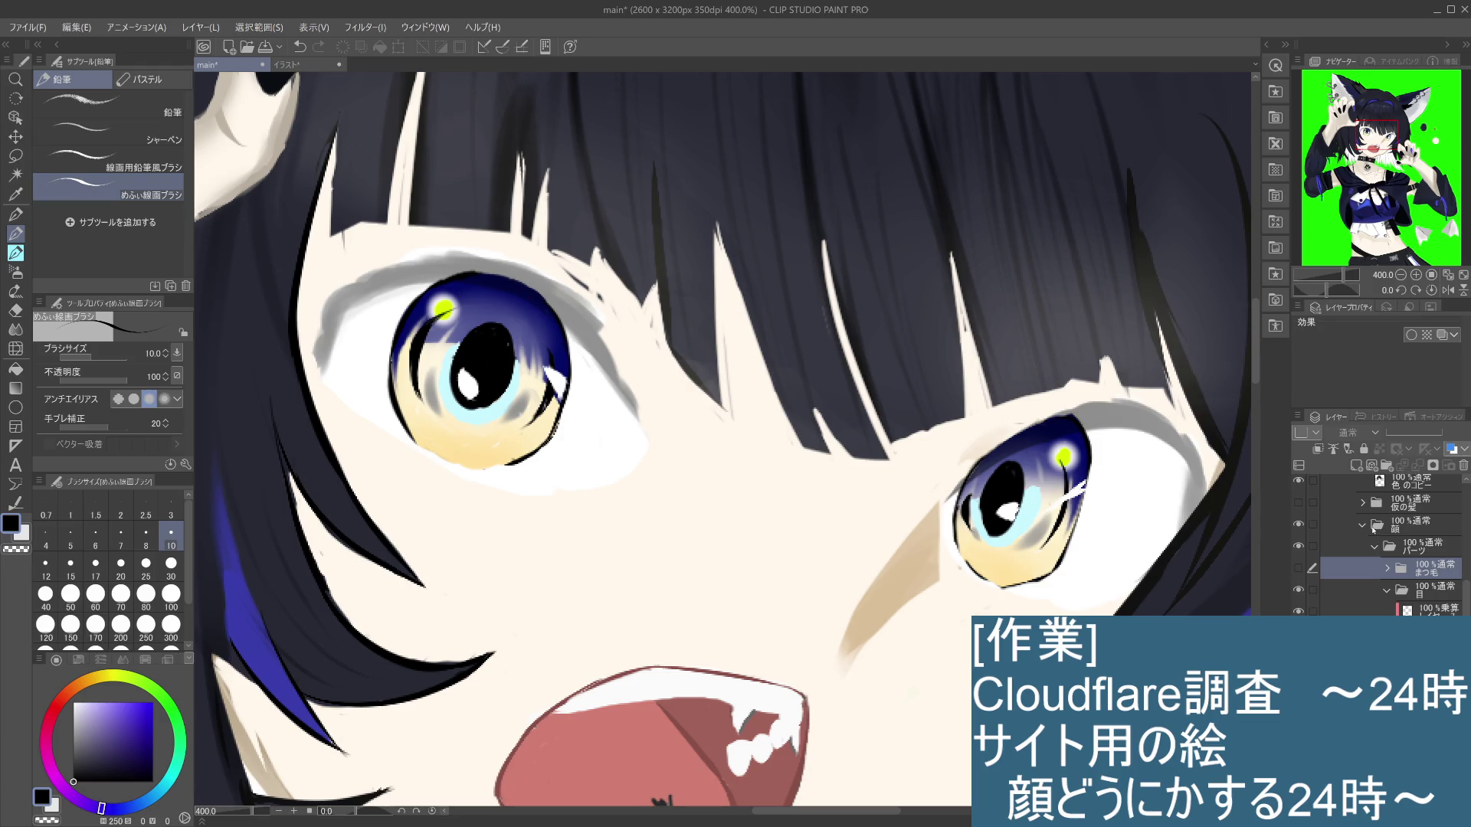
pyautogui.moveTo(1466, 597); pyautogui.dragTo(1466, 566)
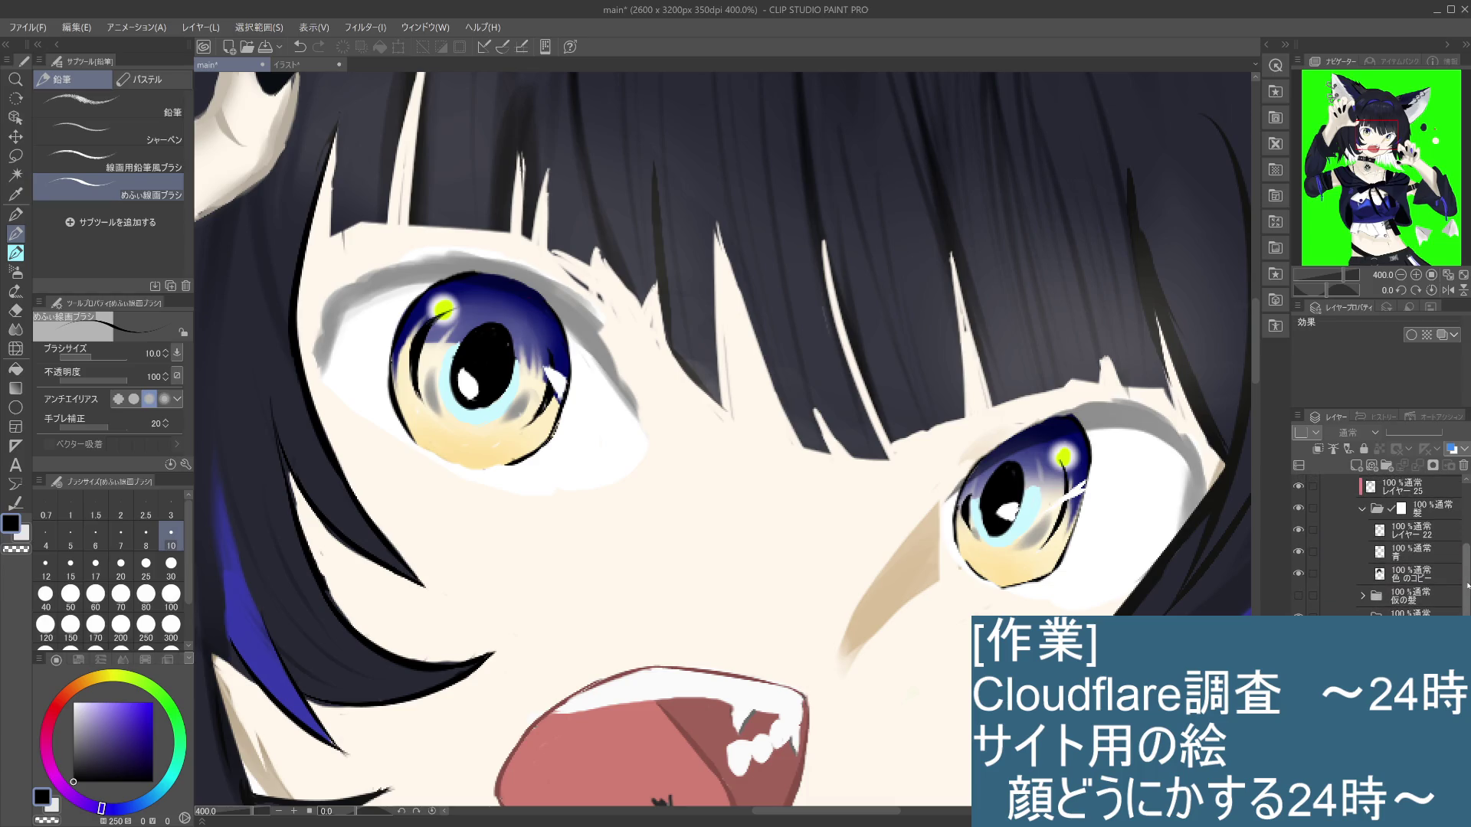
pyautogui.scroll(1, 1466, 565)
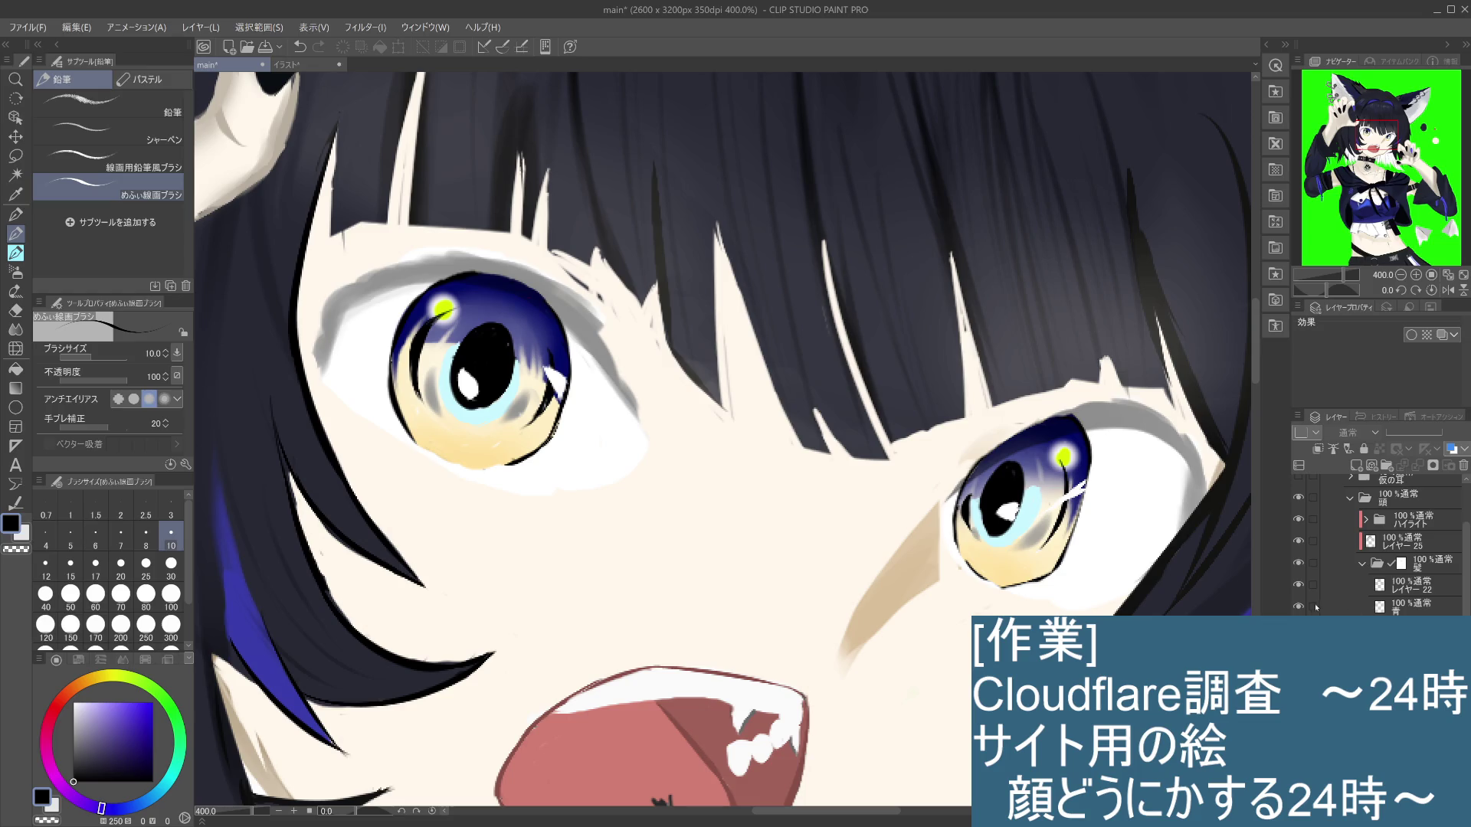
# Step: Toggle the レイヤー22 hair layer to compare the bangs, then zoom out to 200%
pyautogui.click(1298, 585)
pyautogui.click(1298, 585)
pyautogui.click(1298, 585)
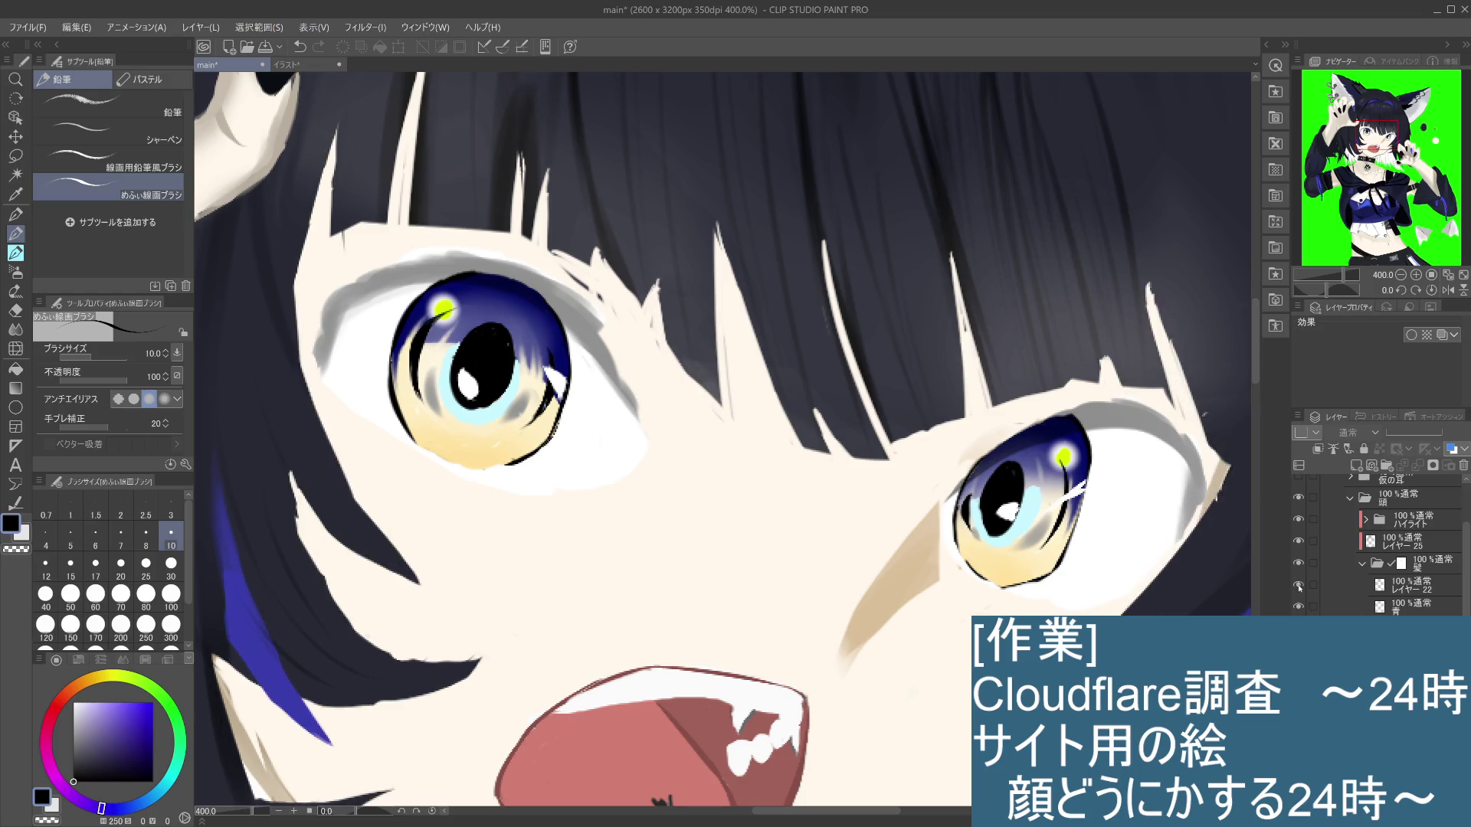
pyautogui.click(1298, 585)
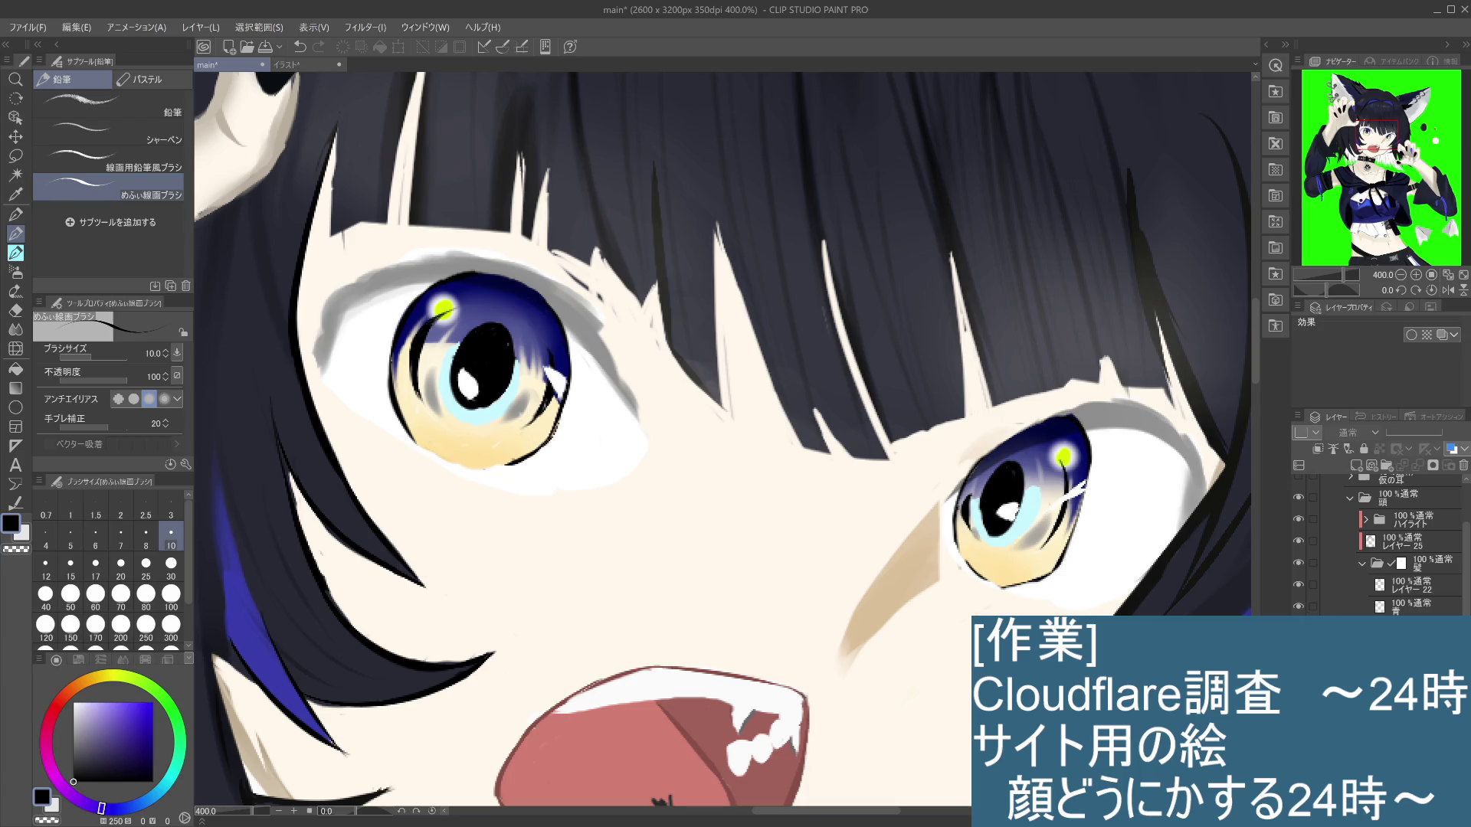
pyautogui.click(1299, 585)
pyautogui.click(1298, 585)
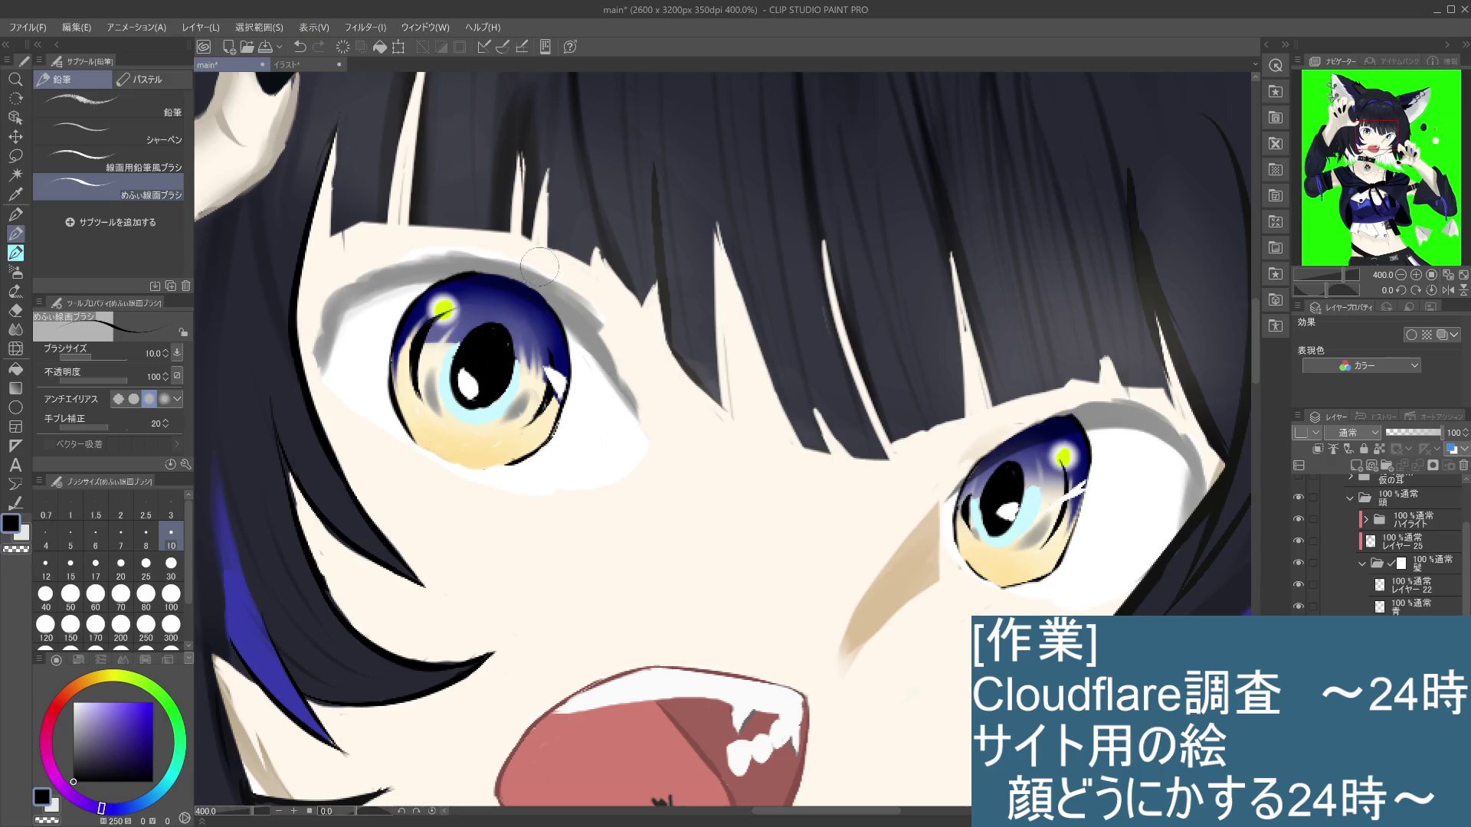
pyautogui.scroll(-2, 728, 444)
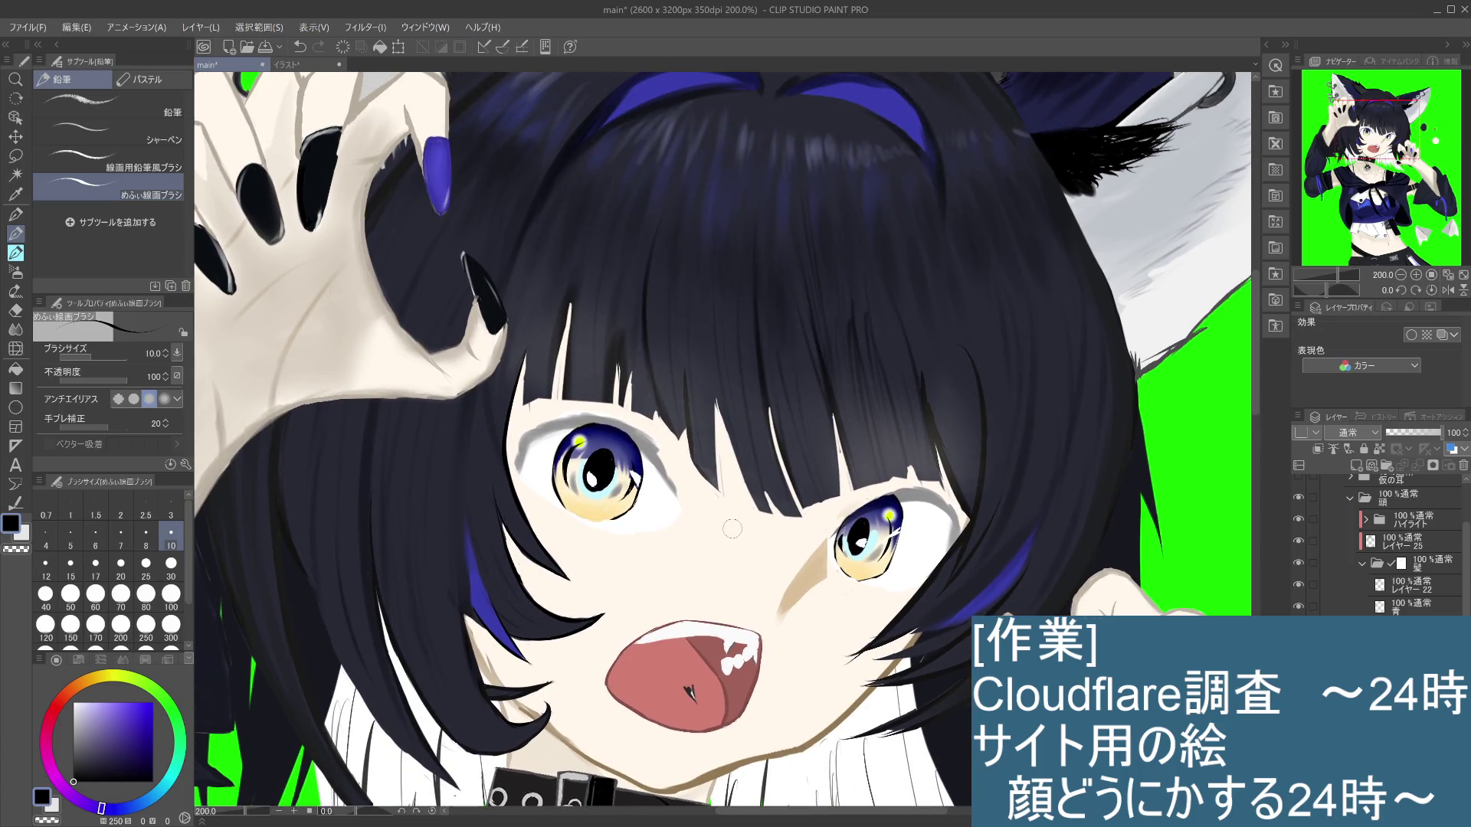
pyautogui.scroll(2, 728, 536)
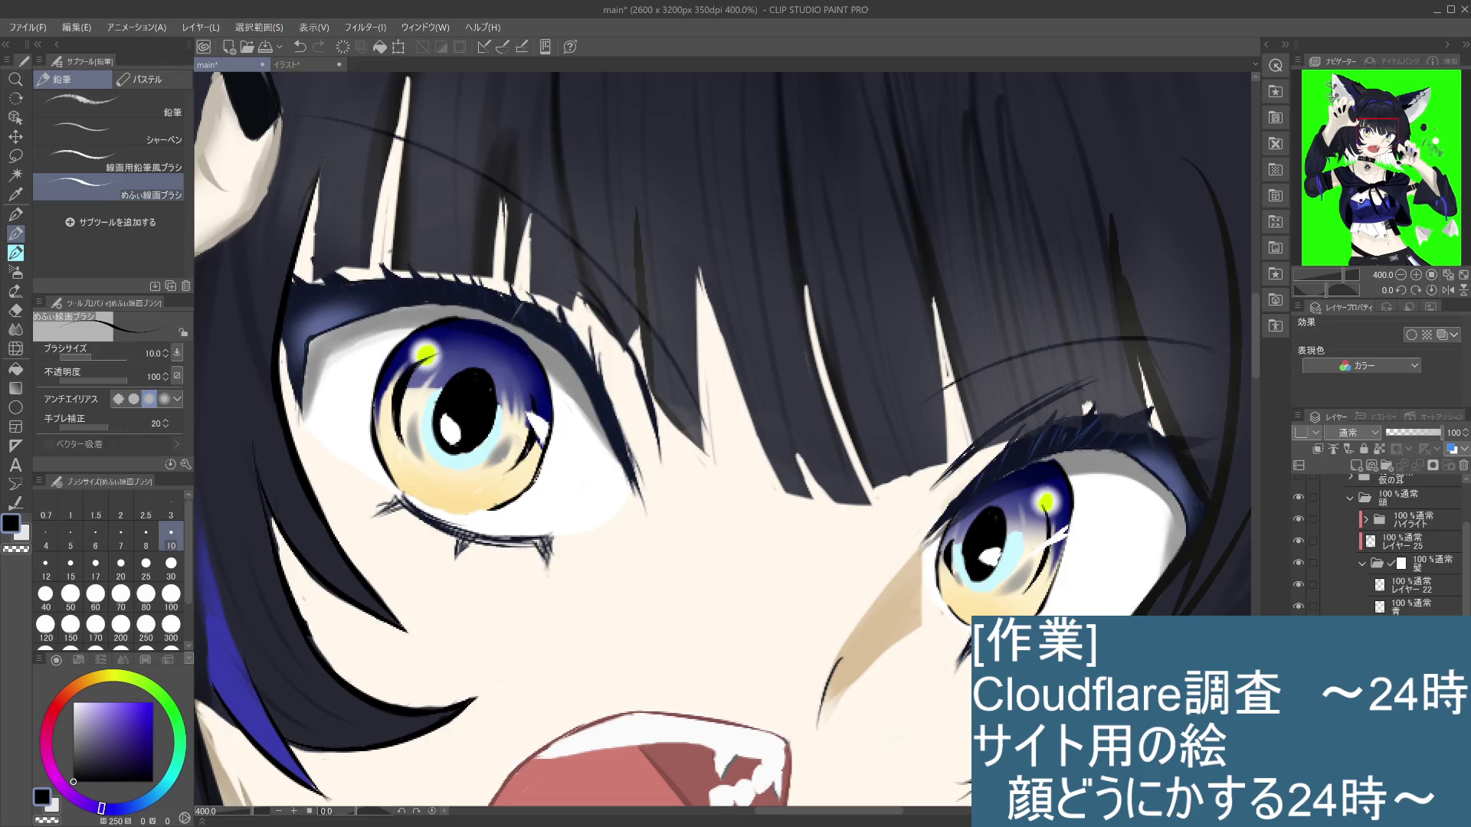
# Step: Make the 線 layer in the まつ毛 folder active and sample the dark navy lash colour
pyautogui.scroll(1, 687, 504)
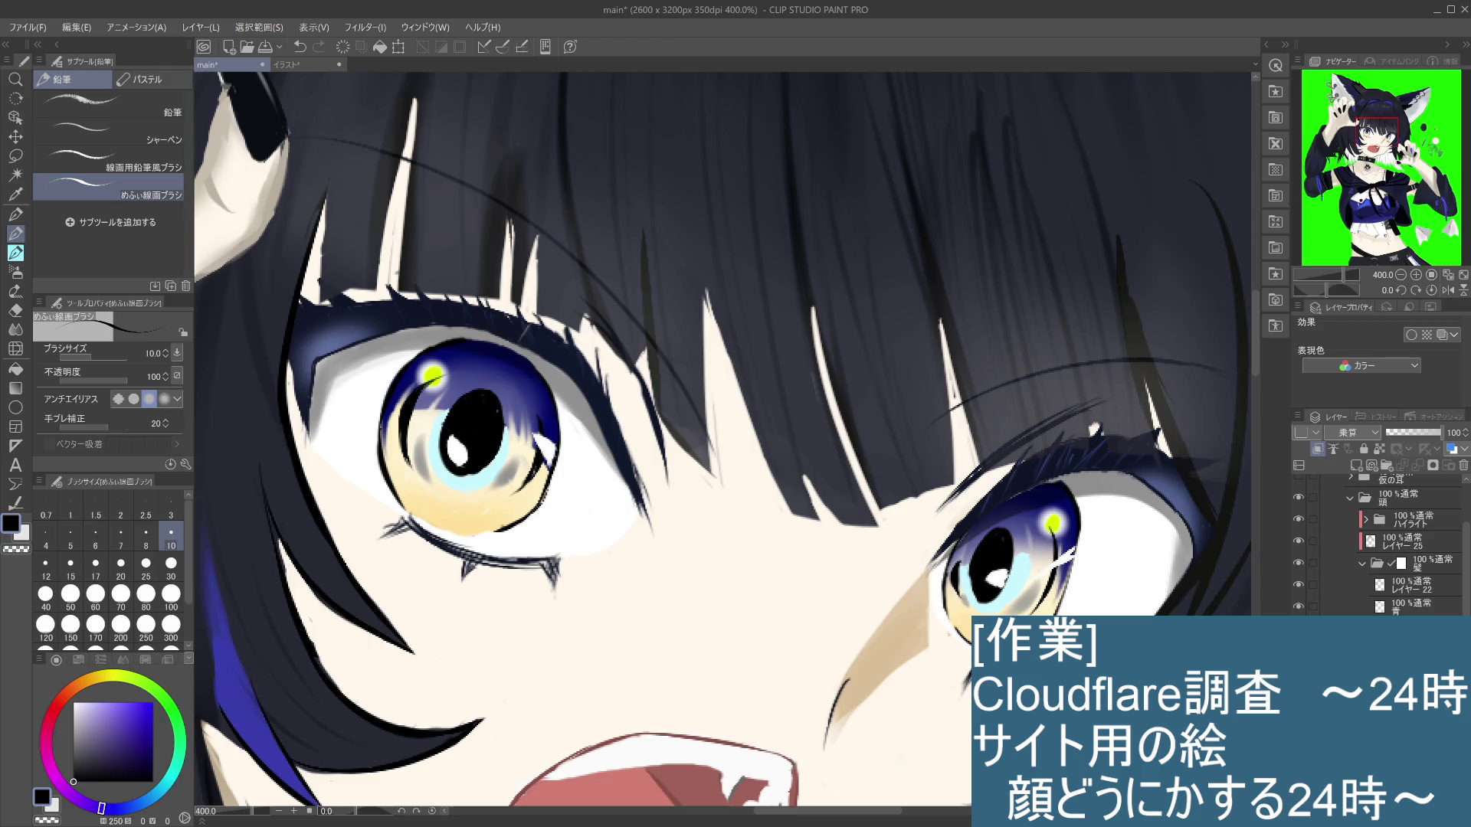
pyautogui.scroll(-5, 1386, 544)
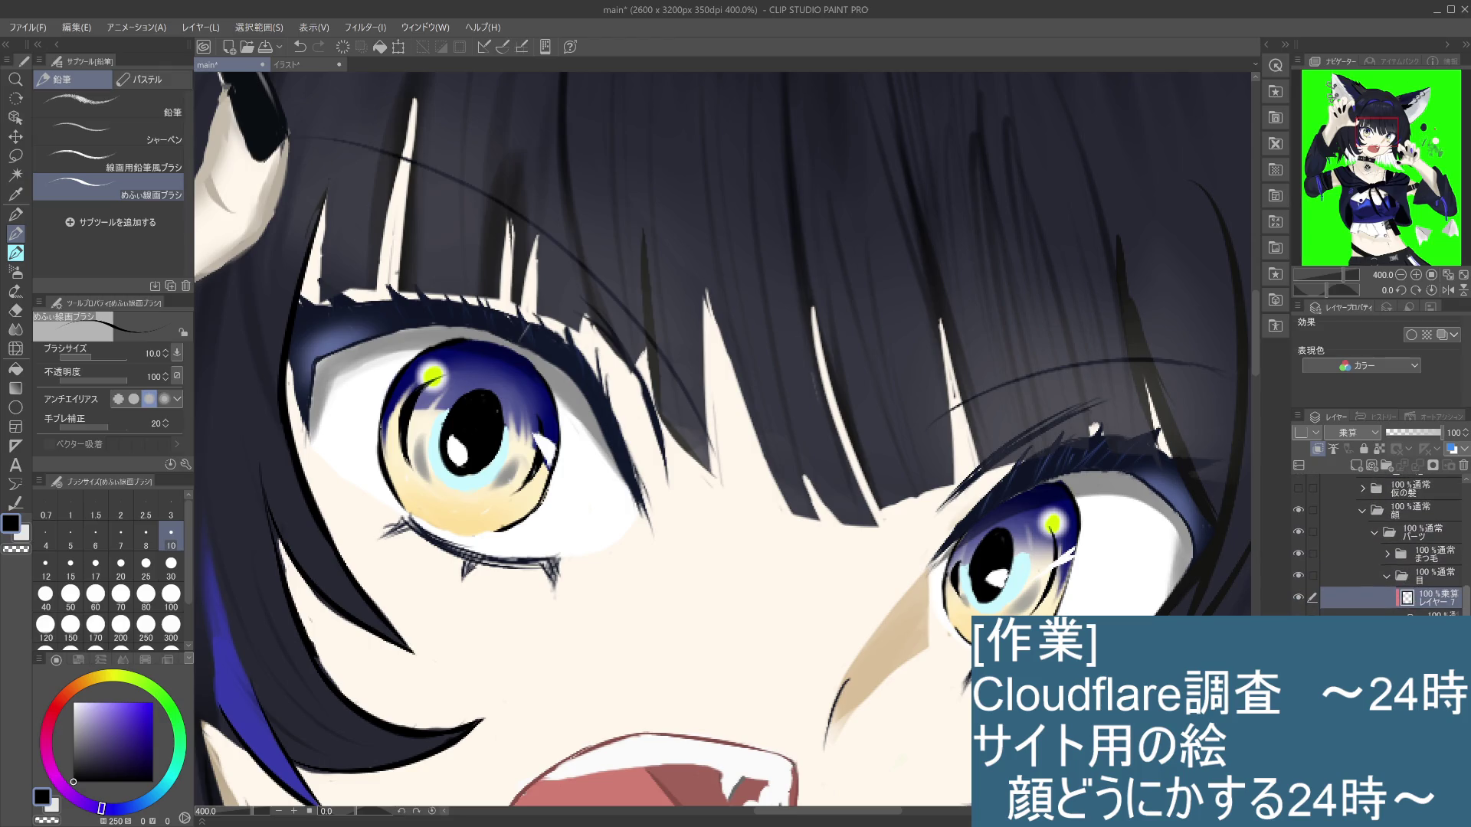
pyautogui.click(1386, 576)
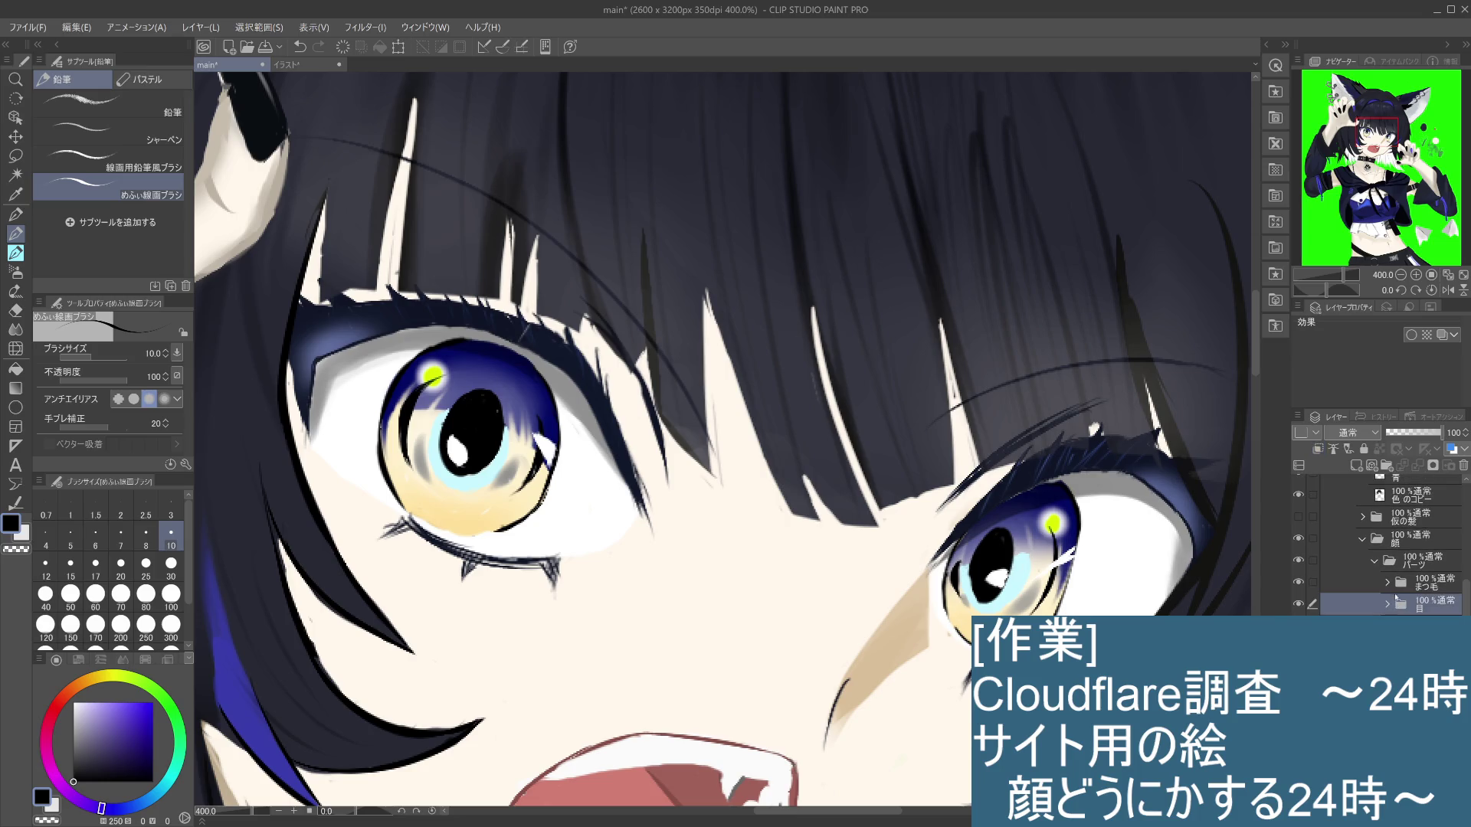
pyautogui.click(1387, 582)
pyautogui.click(1424, 604)
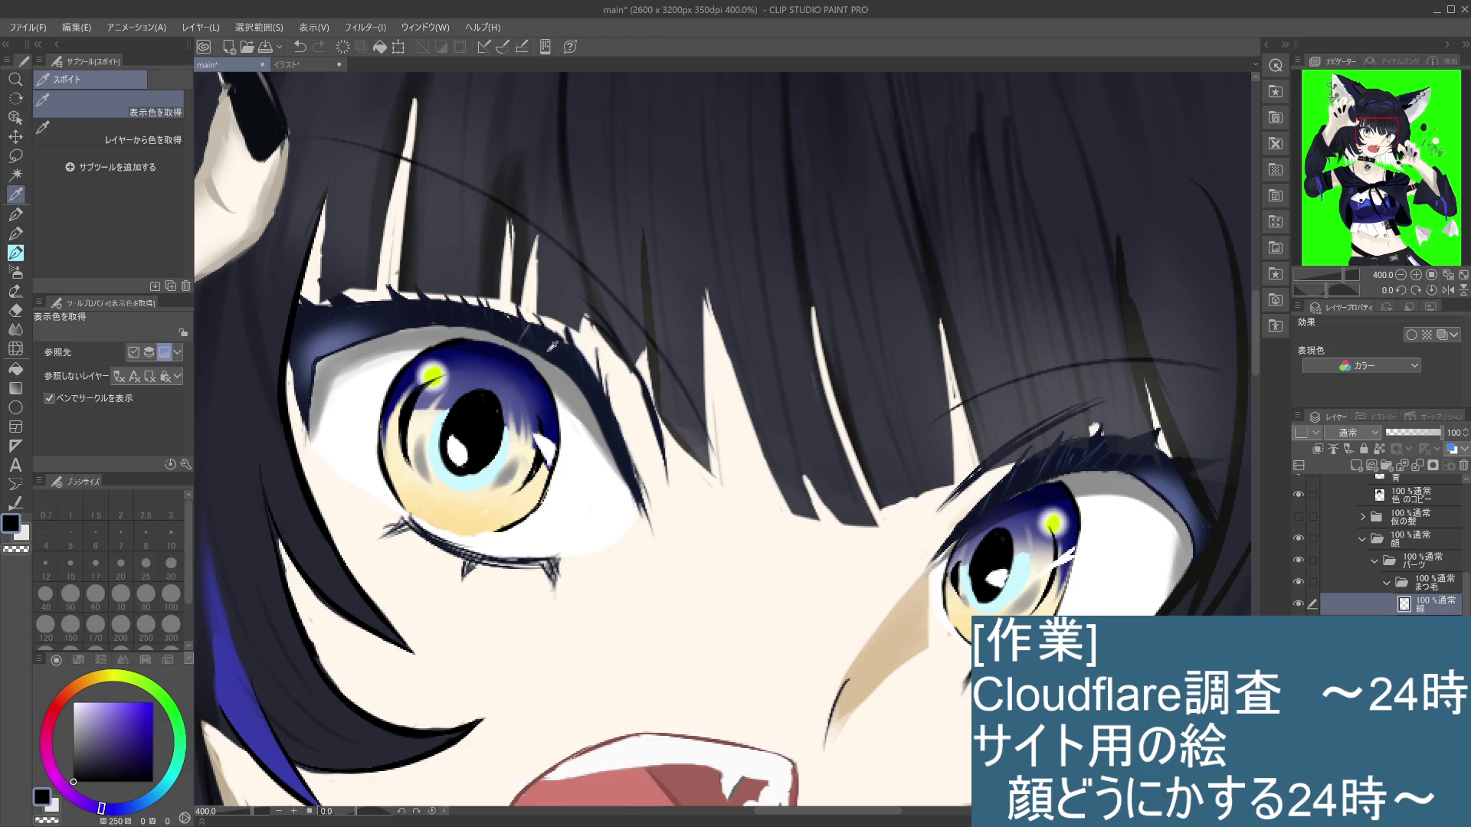
pyautogui.keyDown('alt'); pyautogui.click(546, 346); pyautogui.keyUp('alt')
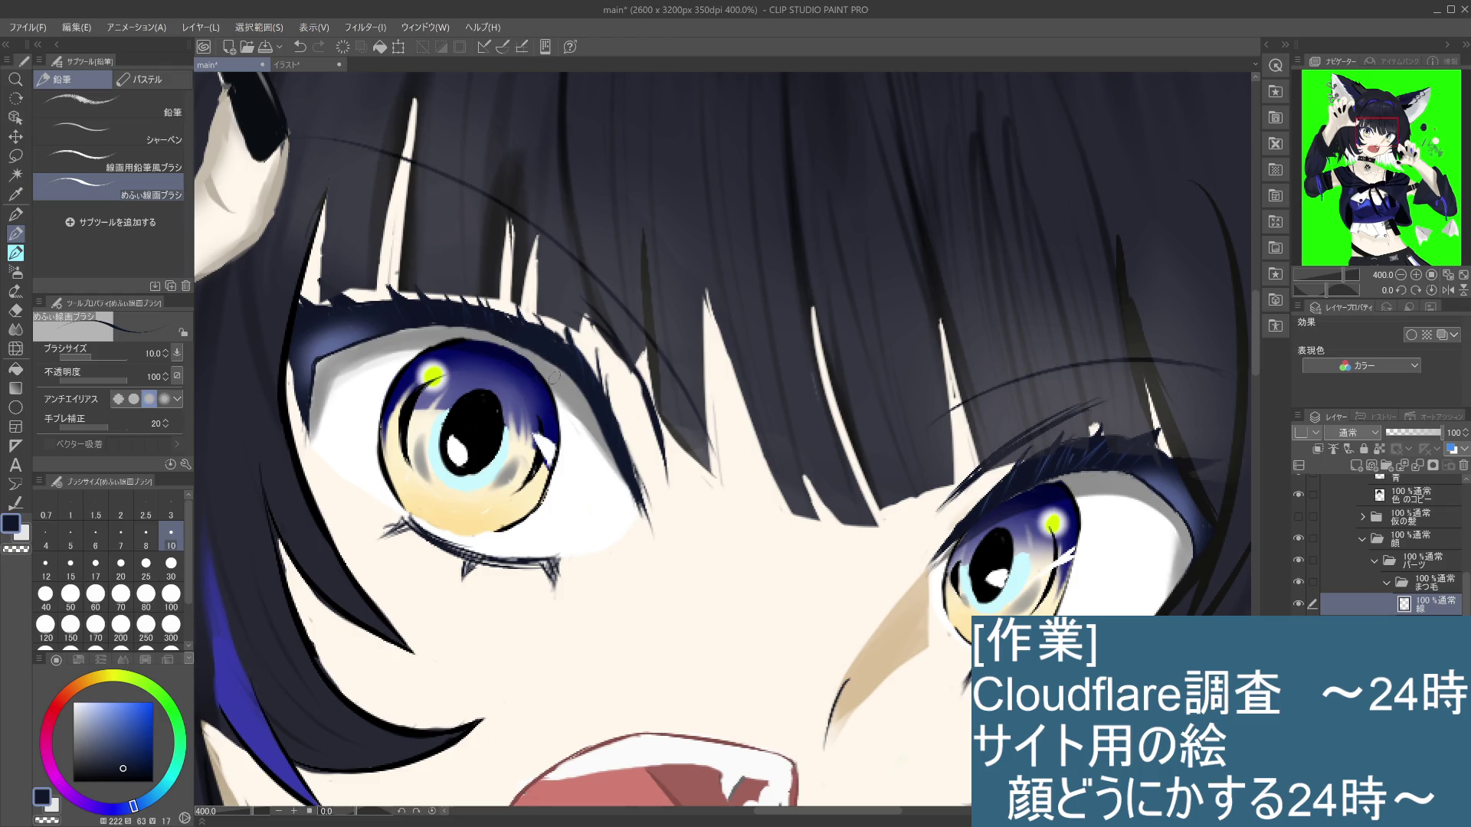
# Step: Try a small stroke along the lash edge on another layer, resample the colour, and undo
pyautogui.hotkey('ctrl', 'z')
pyautogui.hotkey('alt', '[')
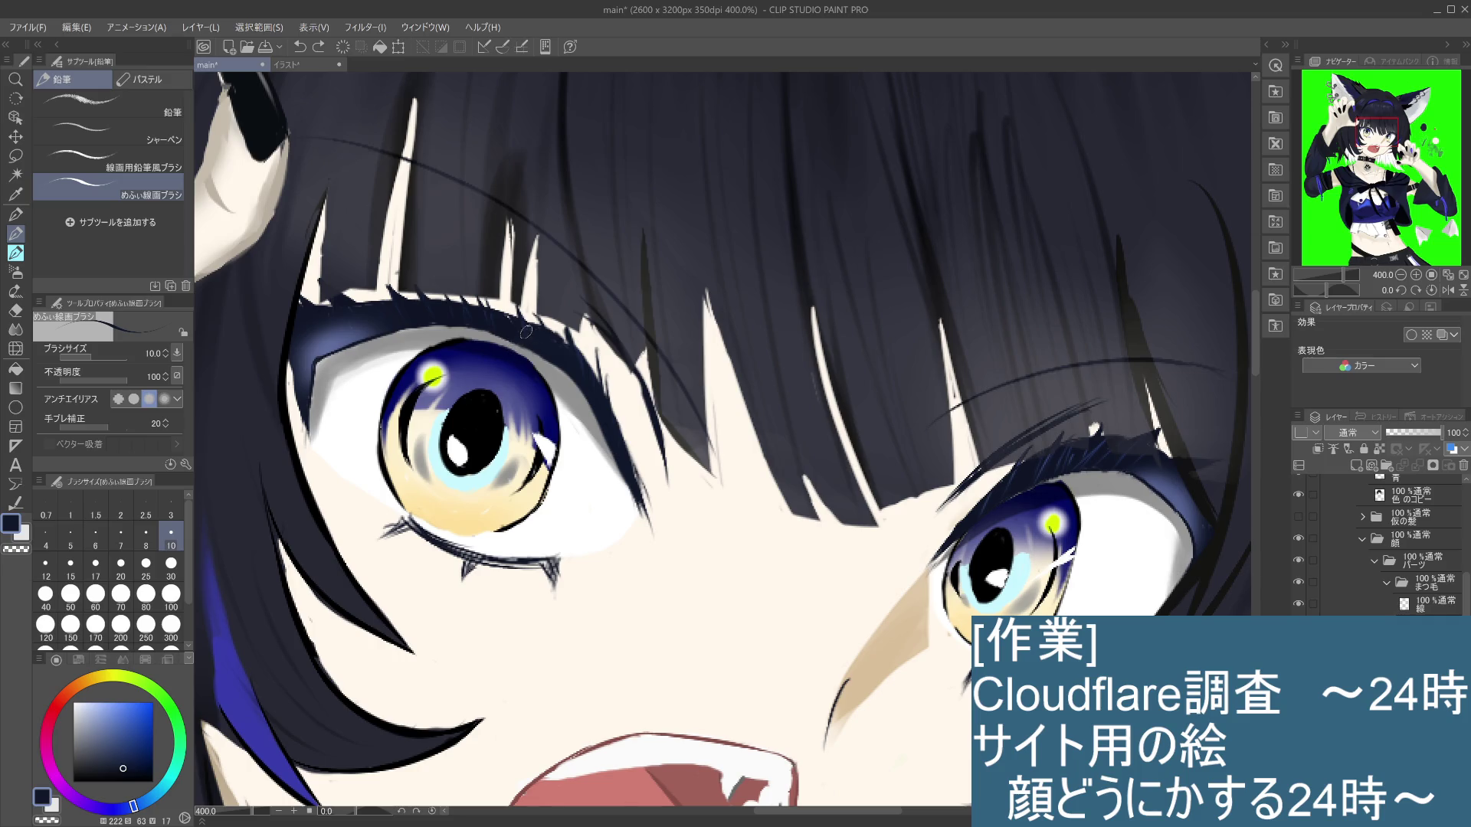
pyautogui.moveTo(524, 334); pyautogui.dragTo(536, 335)
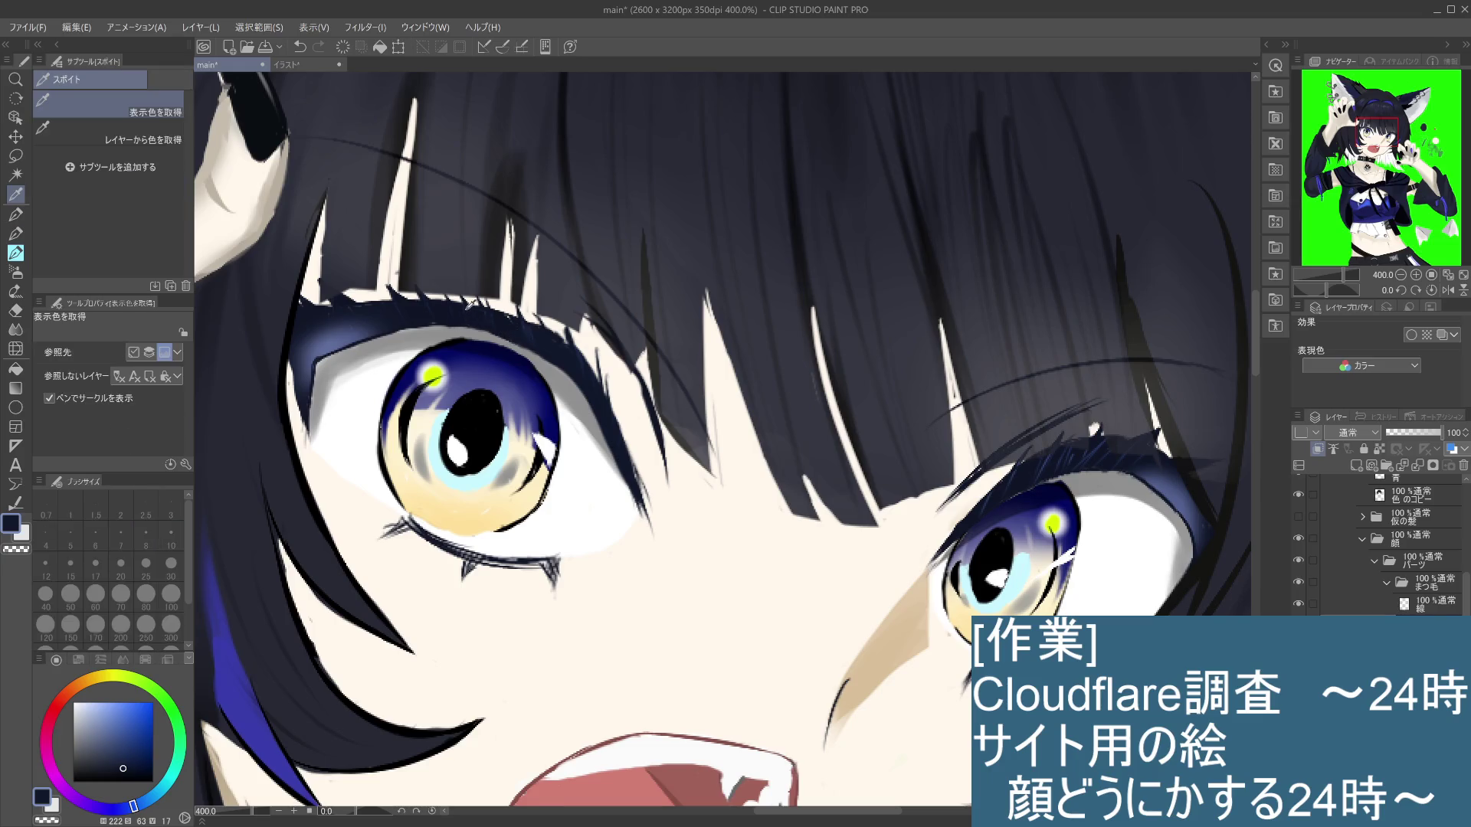
pyautogui.keyDown('alt'); pyautogui.click(465, 309); pyautogui.keyUp('alt')
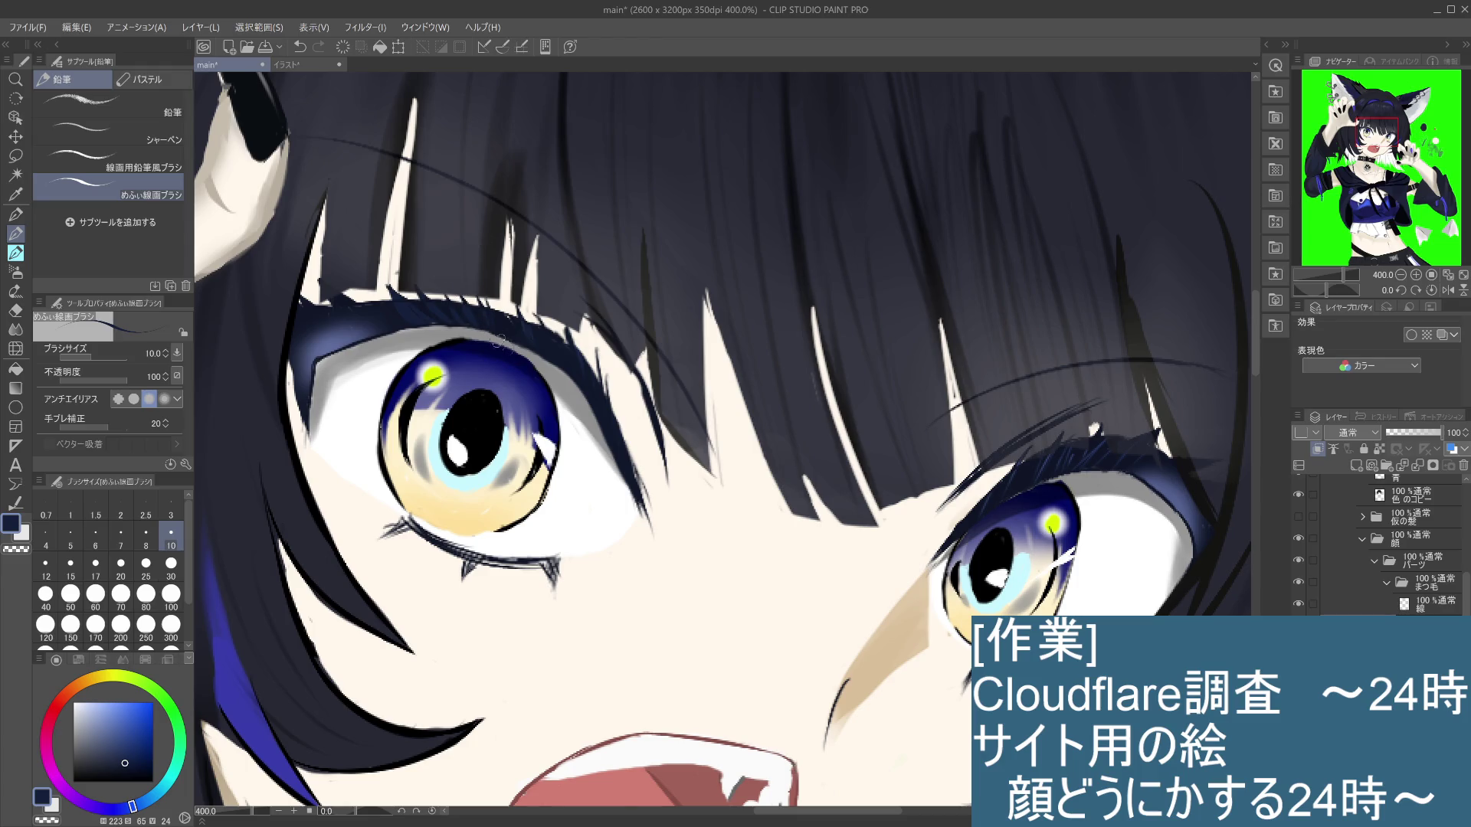
pyautogui.hotkey('ctrl', 'z')
# Step: Reselect and compare the 線 layer, then try small upper-lash strokes and undo them
pyautogui.click(1348, 604)
pyautogui.doubleClick(1298, 604)
pyautogui.click(1298, 605)
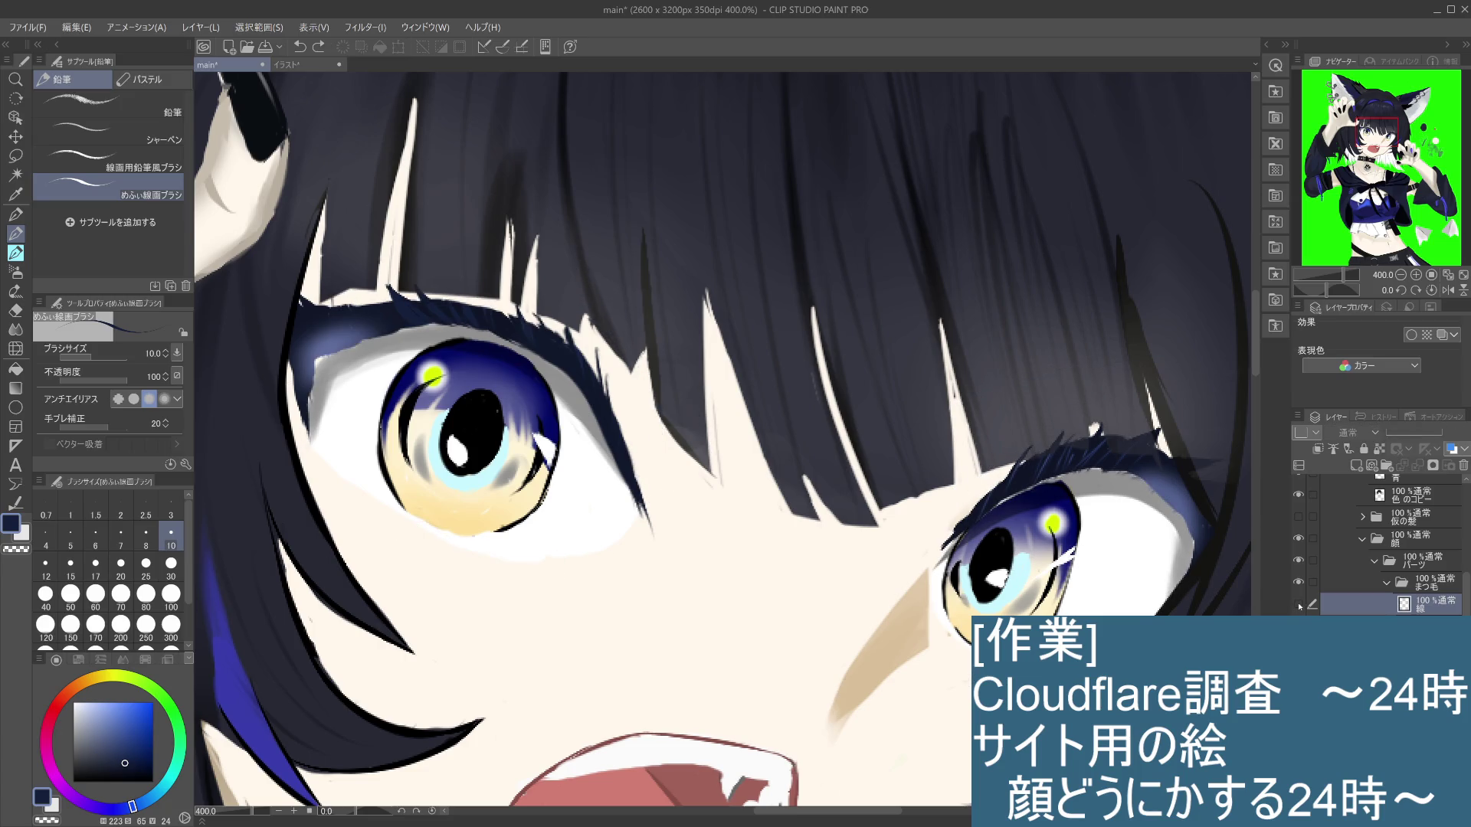
pyautogui.click(1298, 604)
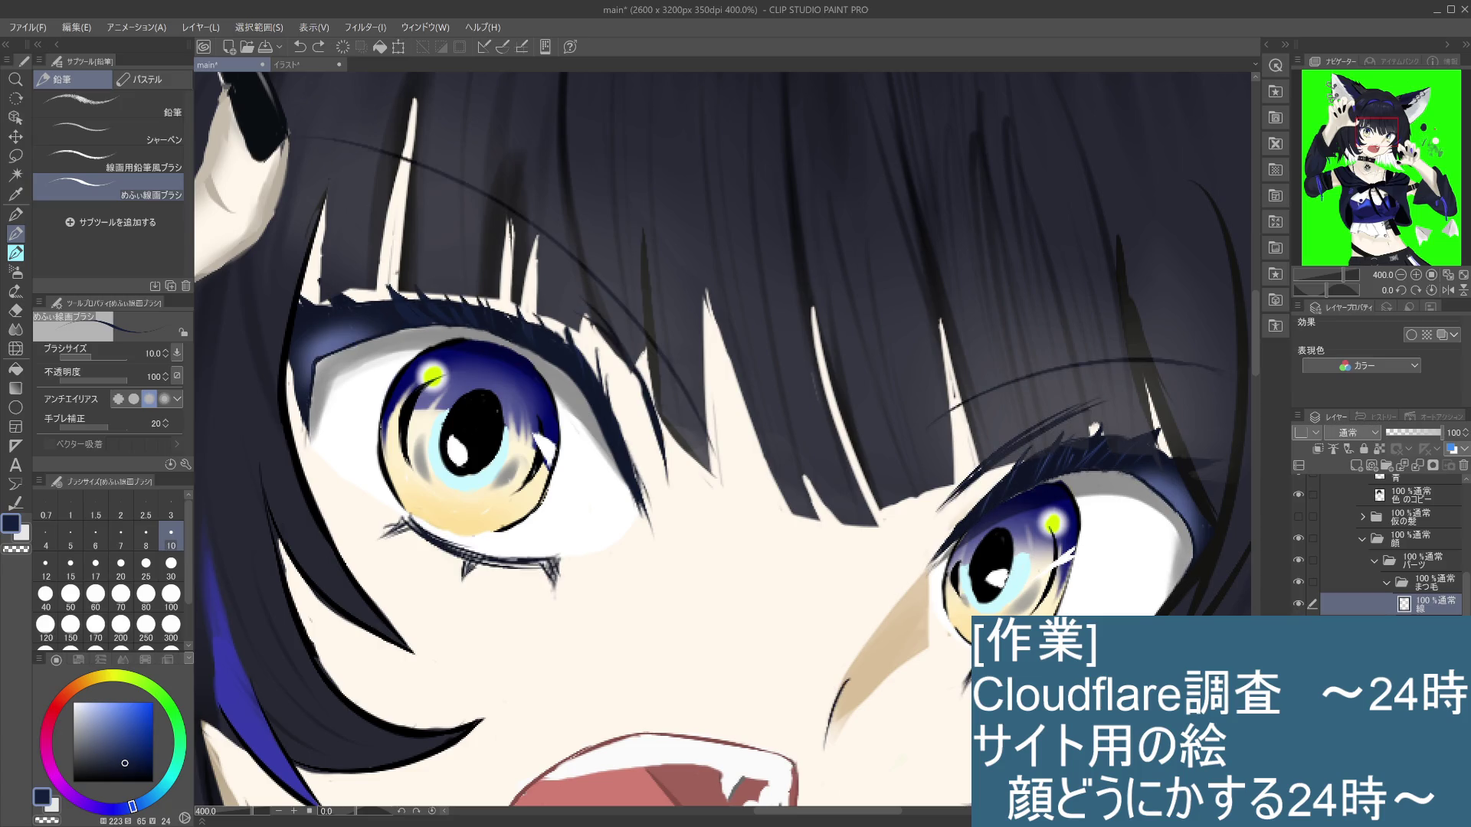
pyautogui.moveTo(517, 315); pyautogui.dragTo(528, 334)
pyautogui.hotkey('ctrl', 'z')
pyautogui.hotkey('ctrl', 'z')
pyautogui.moveTo(537, 323); pyautogui.dragTo(544, 352)
pyautogui.hotkey('ctrl', 'z')
pyautogui.hotkey('alt', '[')
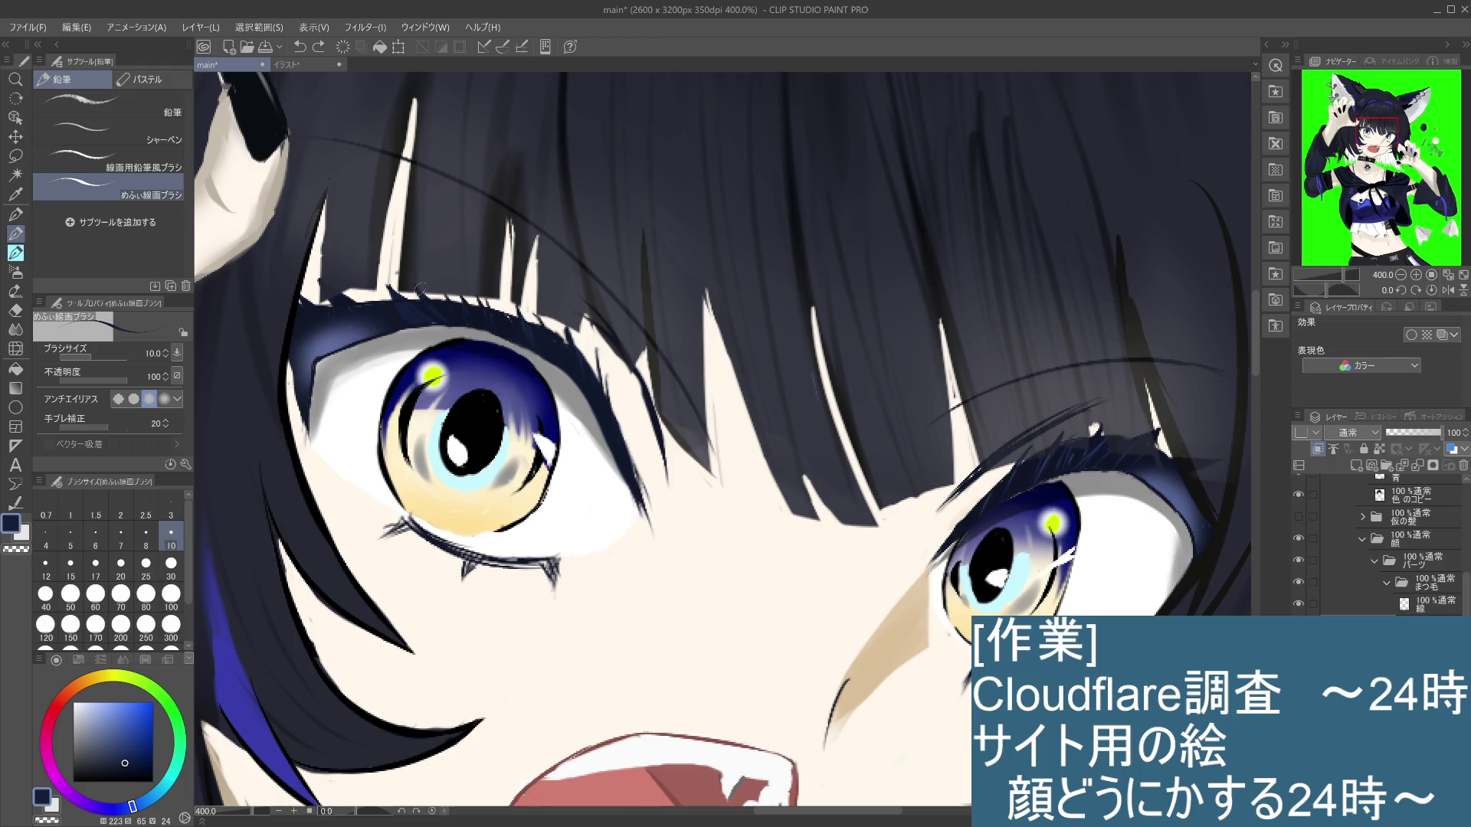
pyautogui.hotkey('alt', '[')
pyautogui.scroll(-3, 599, 404)
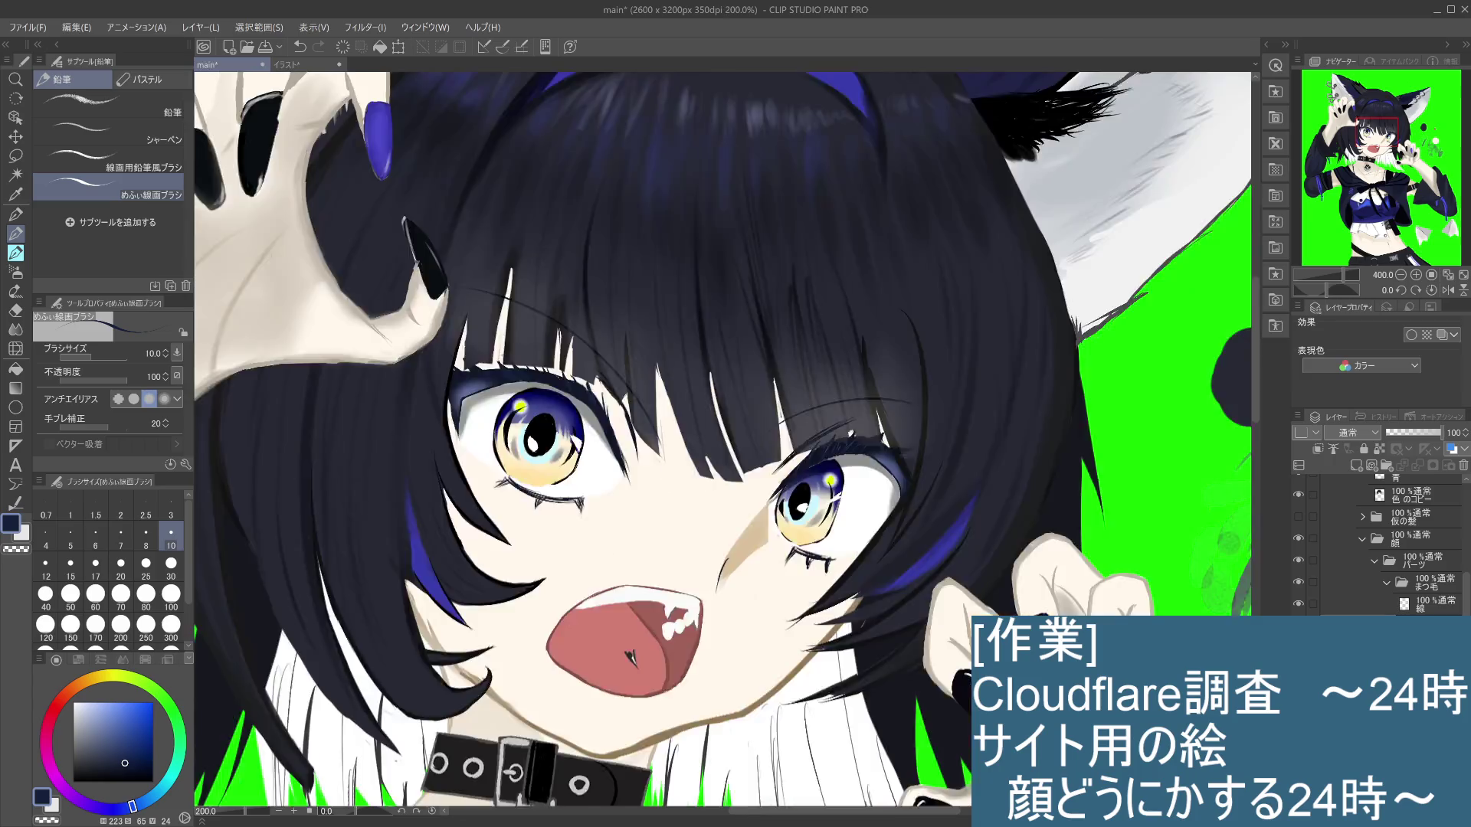
pyautogui.scroll(-2, 600, 404)
pyautogui.scroll(5, 605, 429)
pyautogui.moveTo(619, 562); pyautogui.dragTo(463, 550)
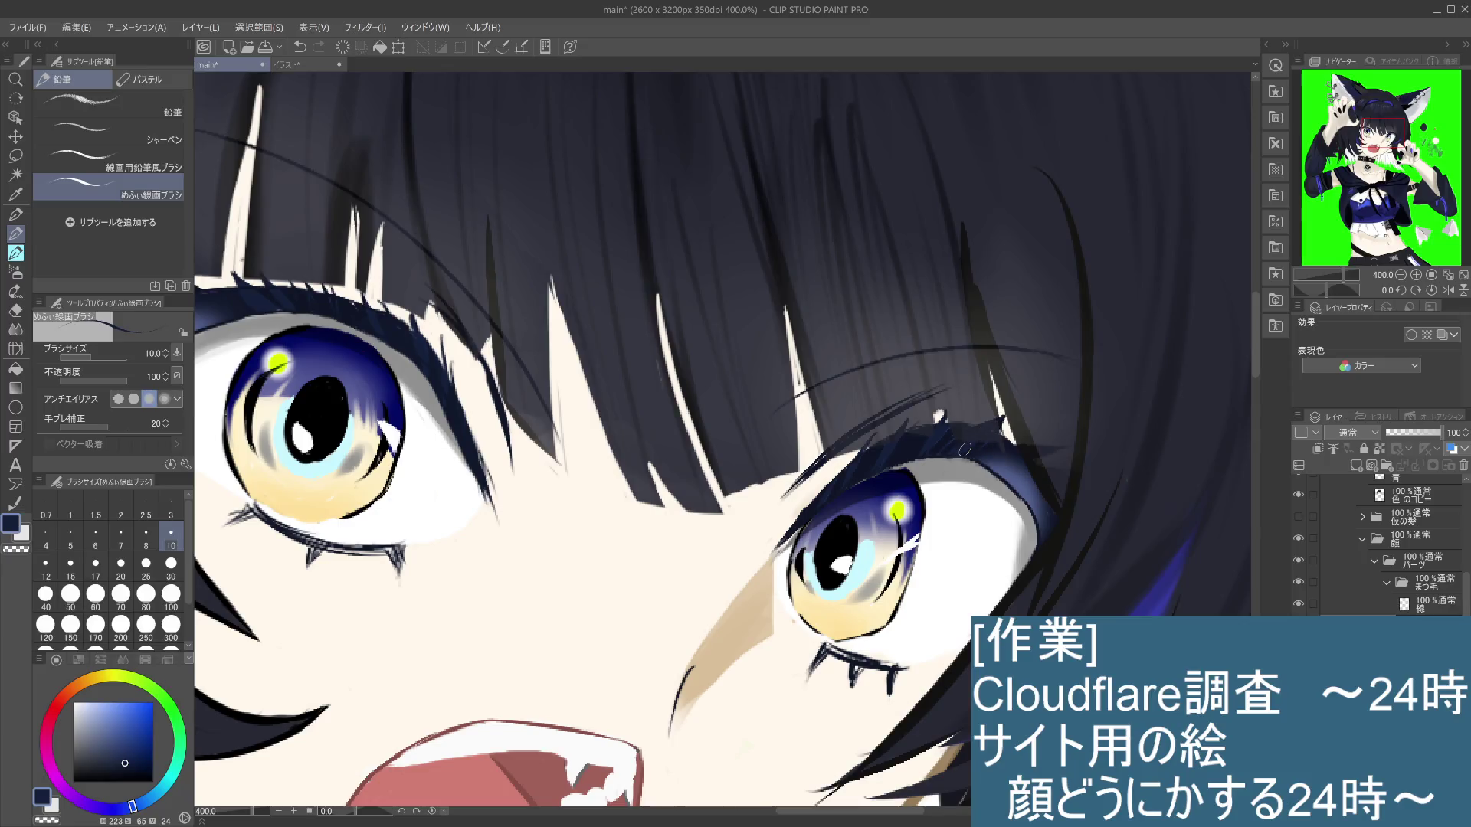
pyautogui.scroll(-3, 964, 449)
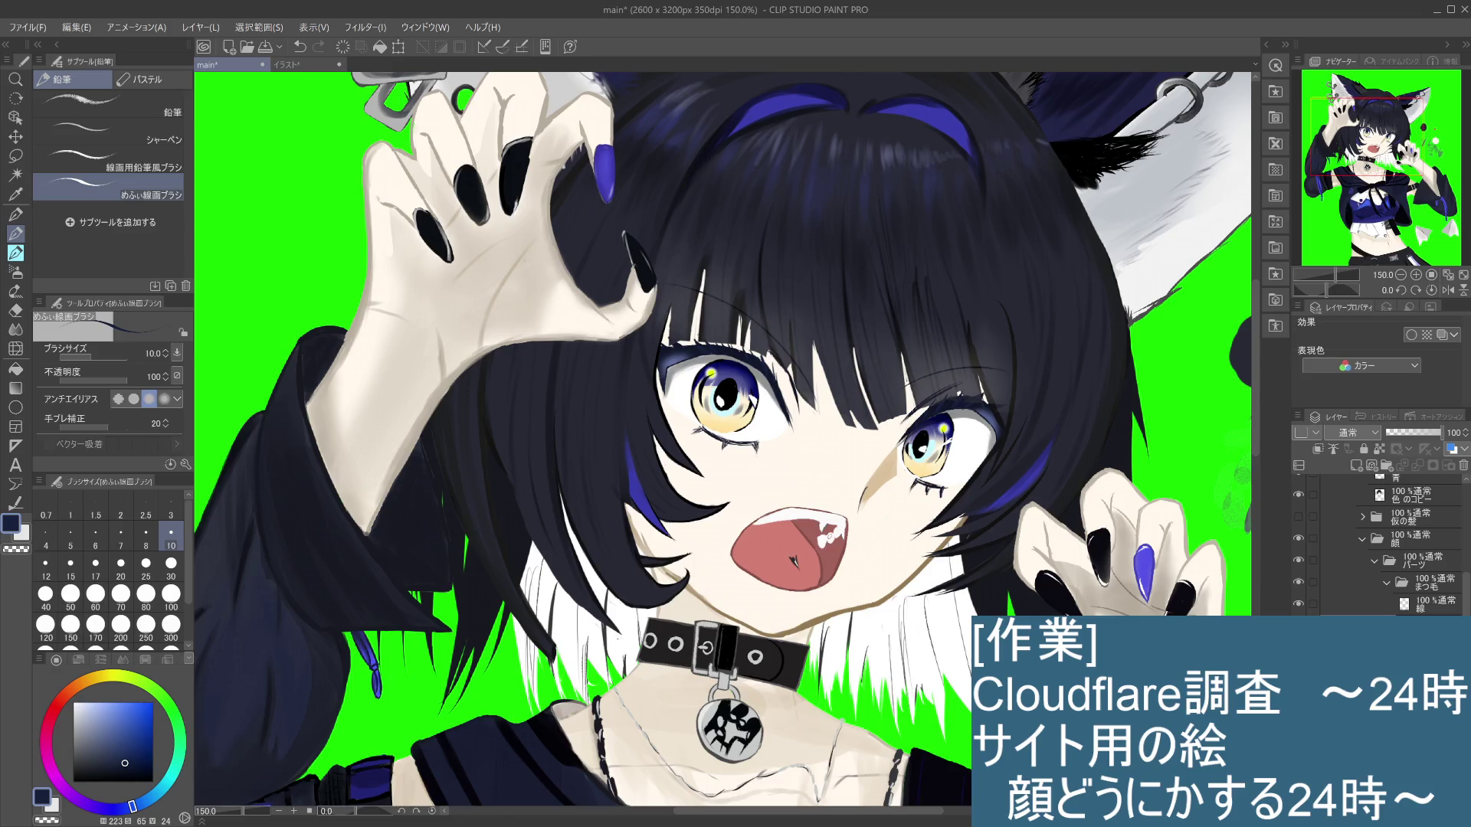
pyautogui.scroll(2, 748, 448)
pyautogui.scroll(-1, 747, 448)
pyautogui.moveTo(795, 439); pyautogui.dragTo(747, 448)
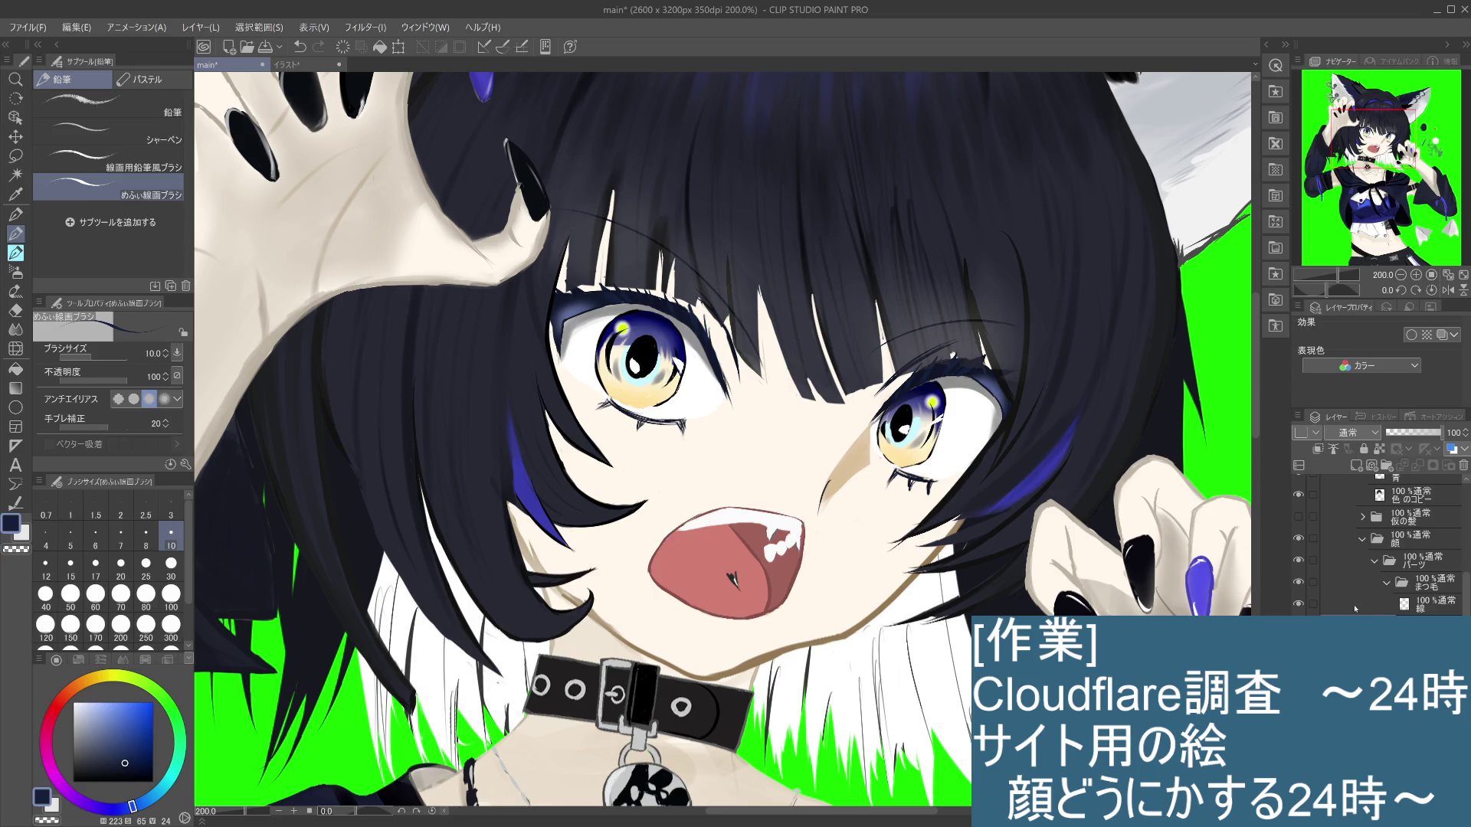
pyautogui.click(1409, 497)
pyautogui.click(1298, 495)
pyautogui.click(1298, 495)
pyautogui.click(1300, 498)
pyautogui.click(1298, 496)
pyautogui.click(1298, 495)
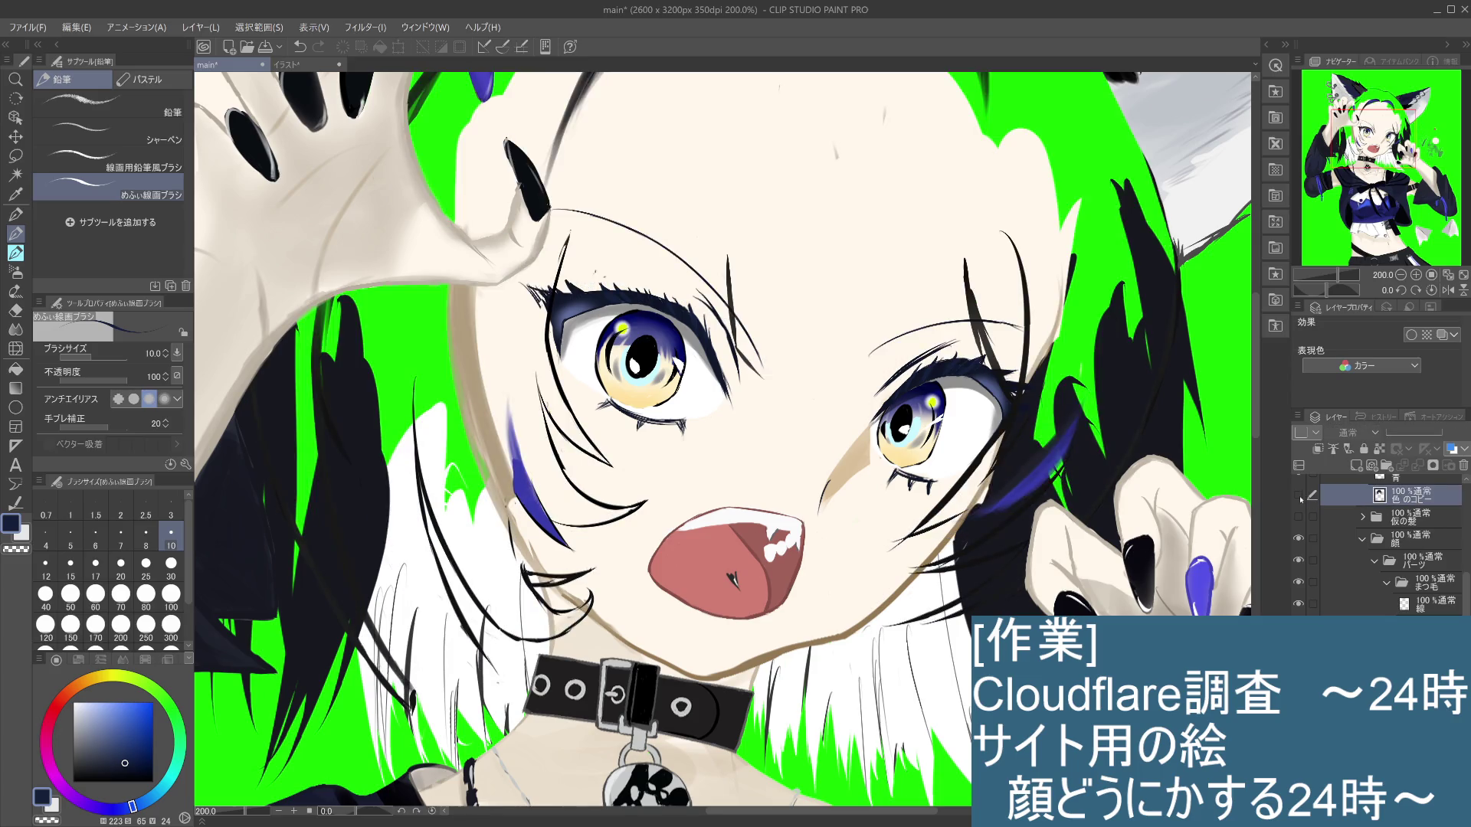
pyautogui.click(1298, 495)
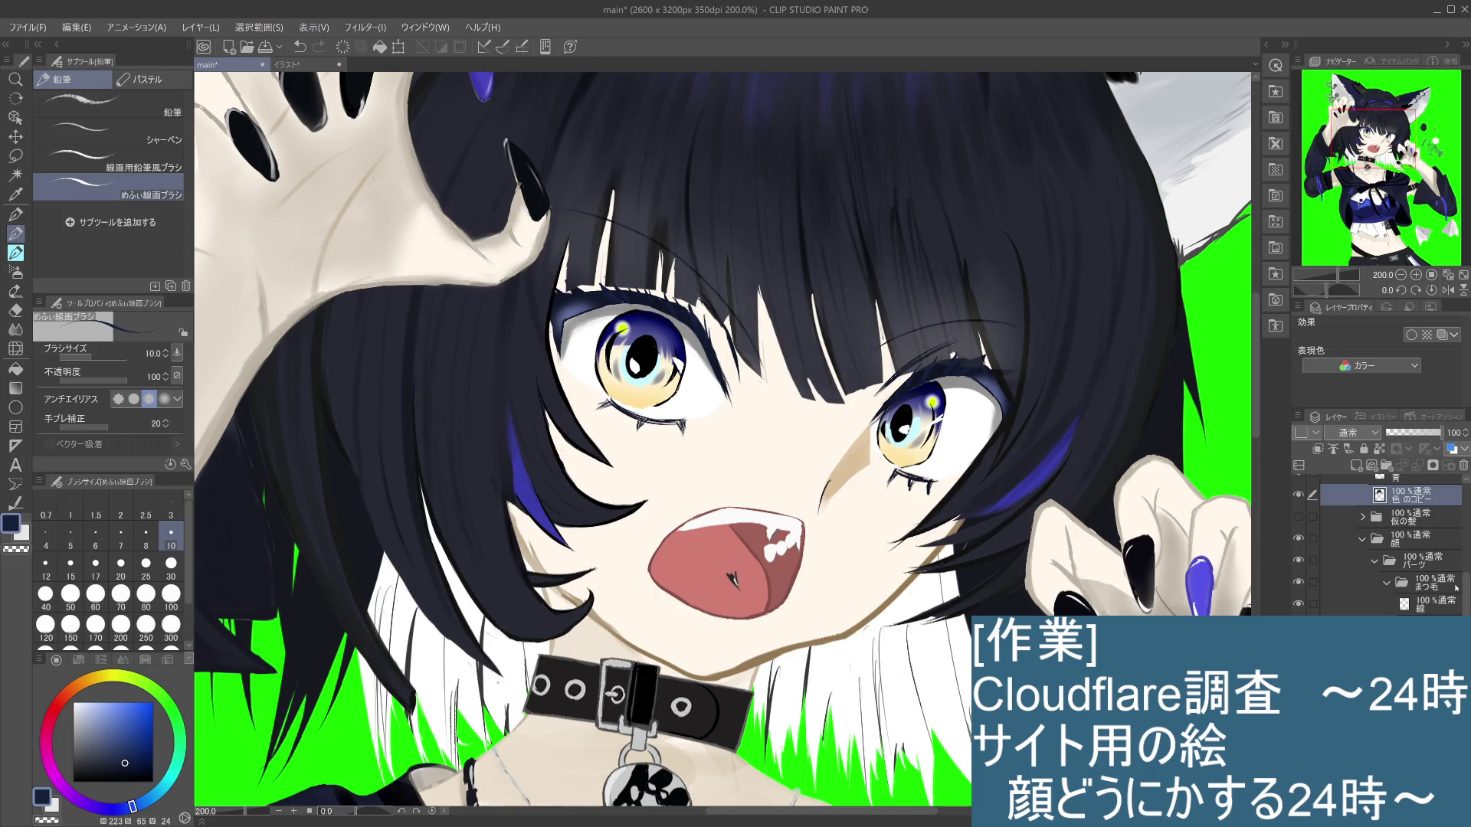
pyautogui.scroll(3, 1387, 543)
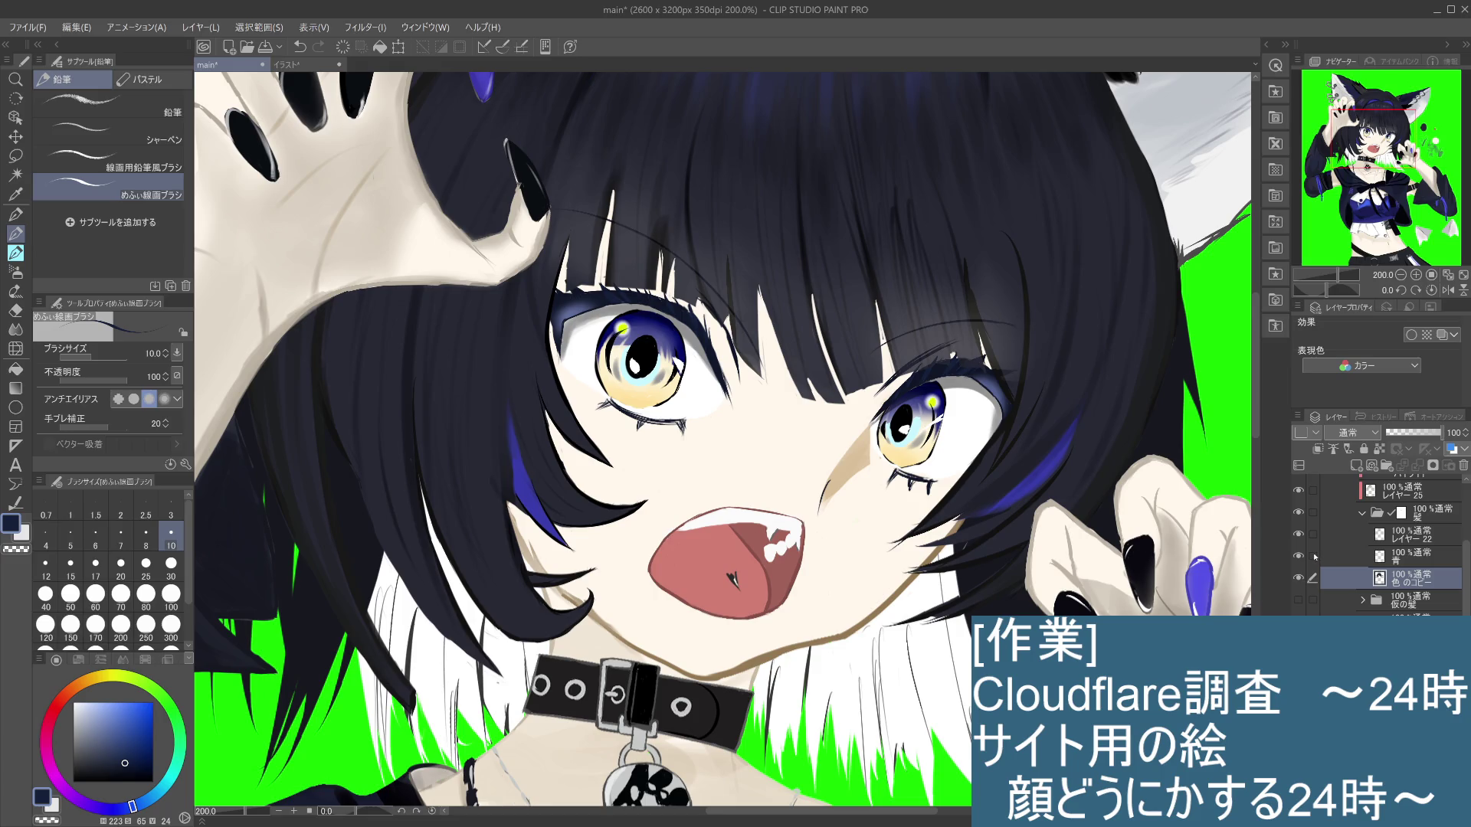
# Step: Compare the blue and black hair layers and sample the hair colour for the pencil
pyautogui.click(1298, 557)
pyautogui.click(1298, 557)
pyautogui.click(1298, 578)
pyautogui.click(1298, 578)
pyautogui.press('i')
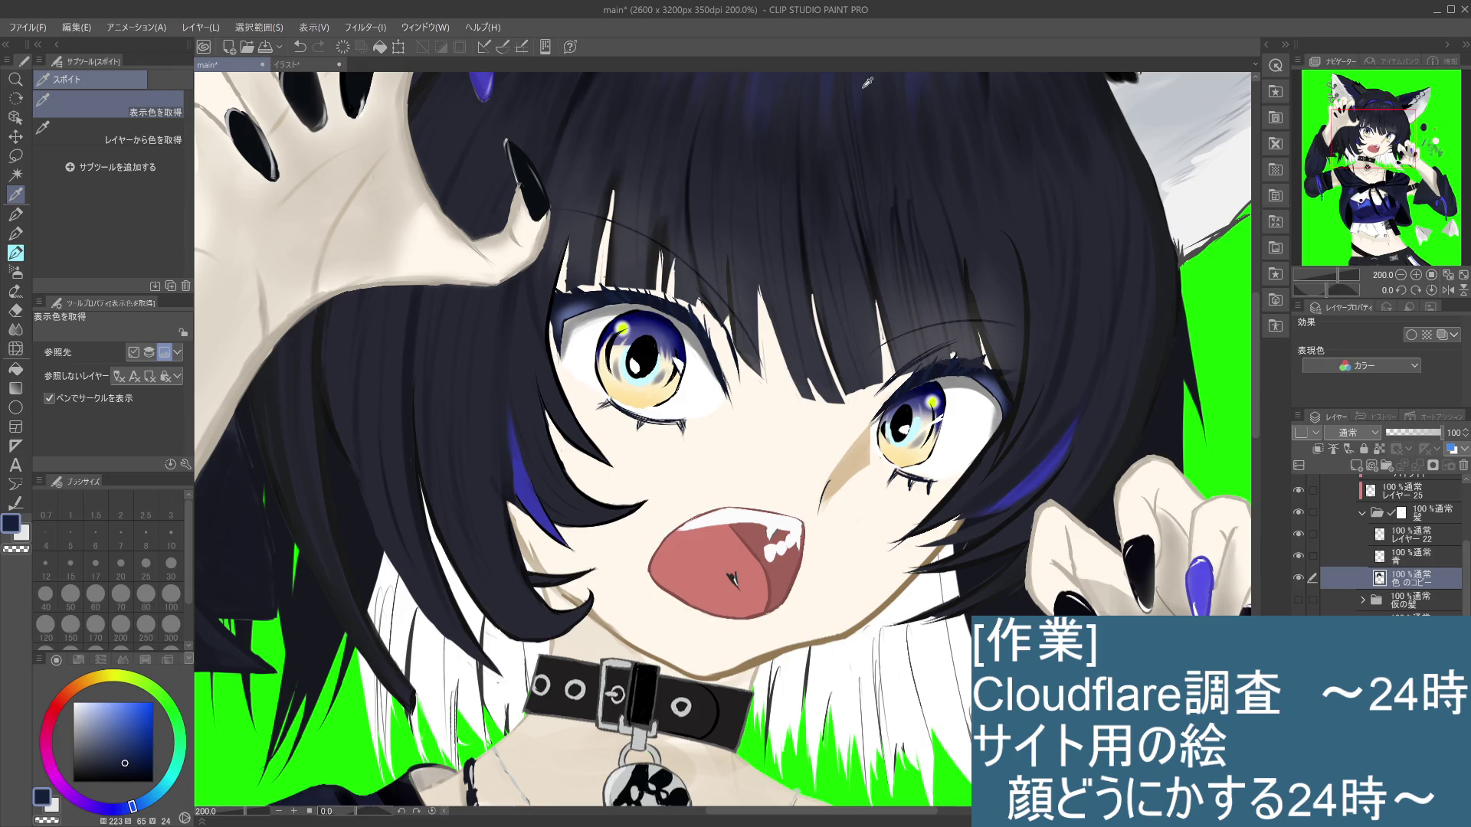
pyautogui.click(741, 163)
pyautogui.press('p')
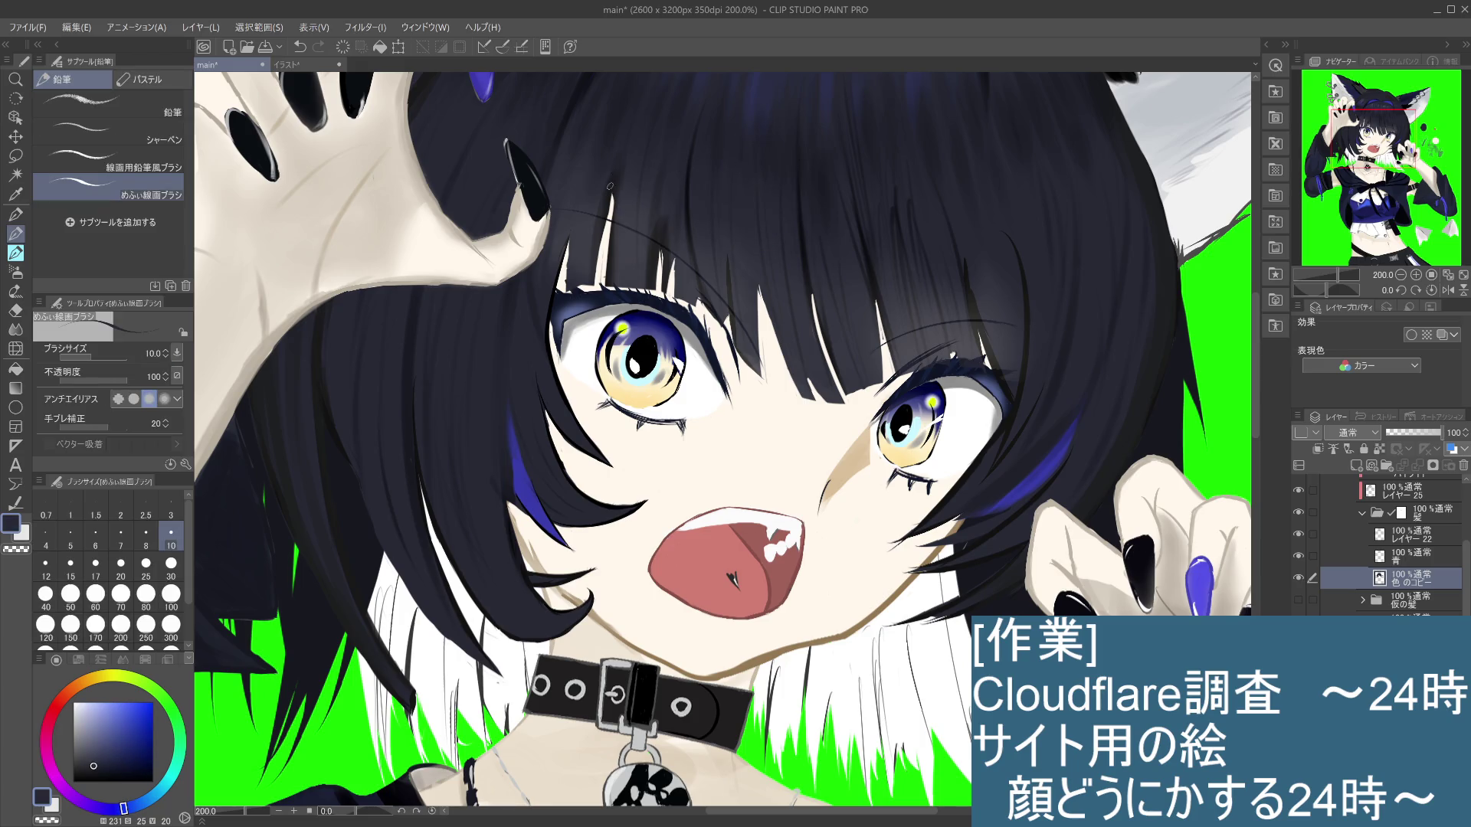
# Step: Try short dark strokes over the white bang strand, undoing each one
pyautogui.hotkey('ctrl', 'z')
pyautogui.moveTo(613, 190); pyautogui.dragTo(598, 260)
pyautogui.hotkey('ctrl', 'z')
pyautogui.hotkey('ctrl', 'z')
pyautogui.moveTo(613, 190); pyautogui.dragTo(607, 231)
pyautogui.hotkey('ctrl', 'z')
pyautogui.hotkey('ctrl', 'z')
pyautogui.hotkey('ctrl', 'z')
# Step: Select レイヤー 22 and toggle its visibility to compare the hair strands
pyautogui.click(1413, 534)
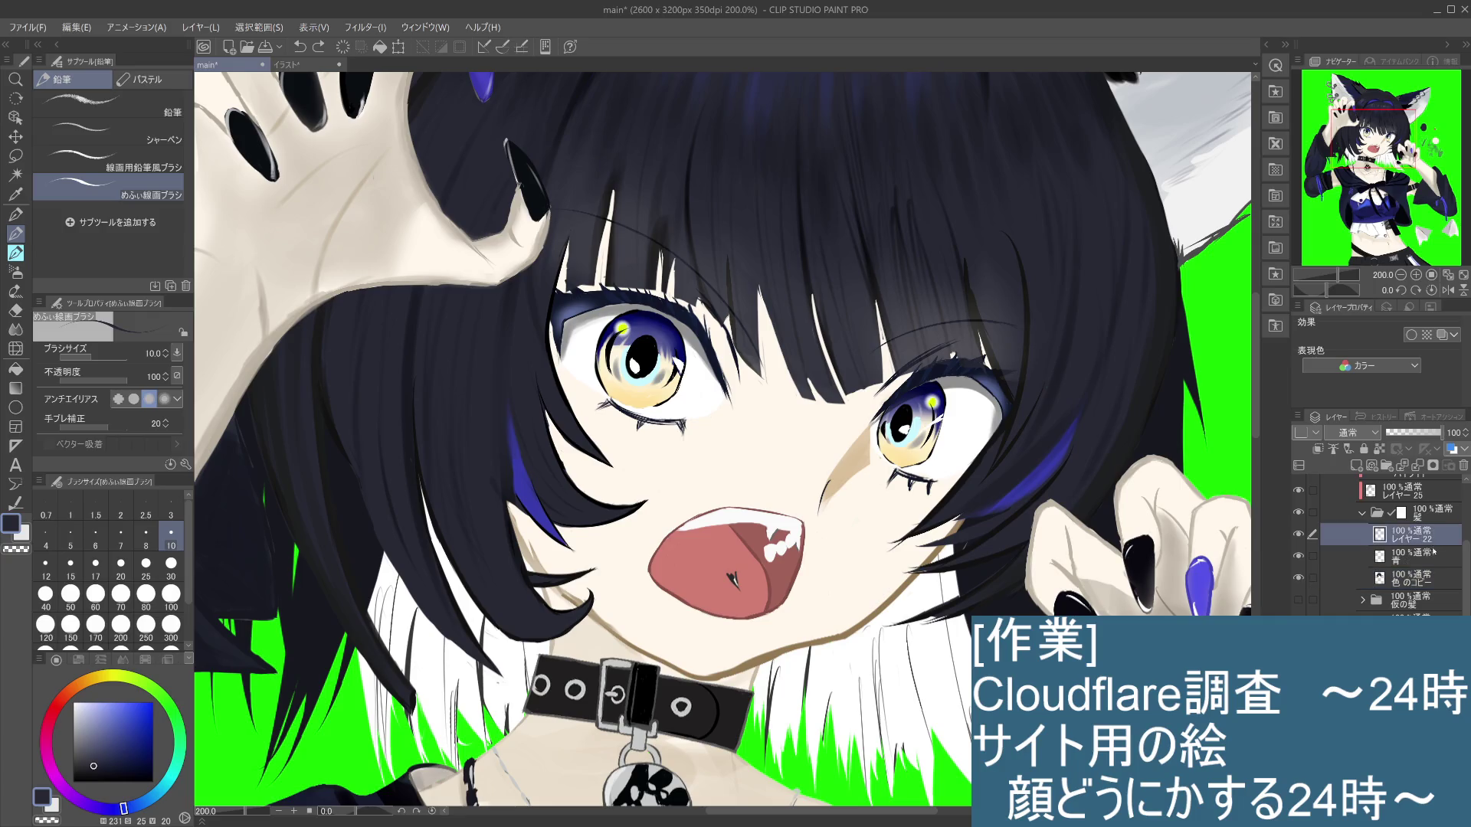
pyautogui.click(1298, 534)
pyautogui.click(1298, 534)
pyautogui.click(1297, 536)
pyautogui.click(1297, 536)
# Step: Sample a near-black from the hair and draw thin dark strands down the bangs
pyautogui.press('i')
pyautogui.click(421, 440)
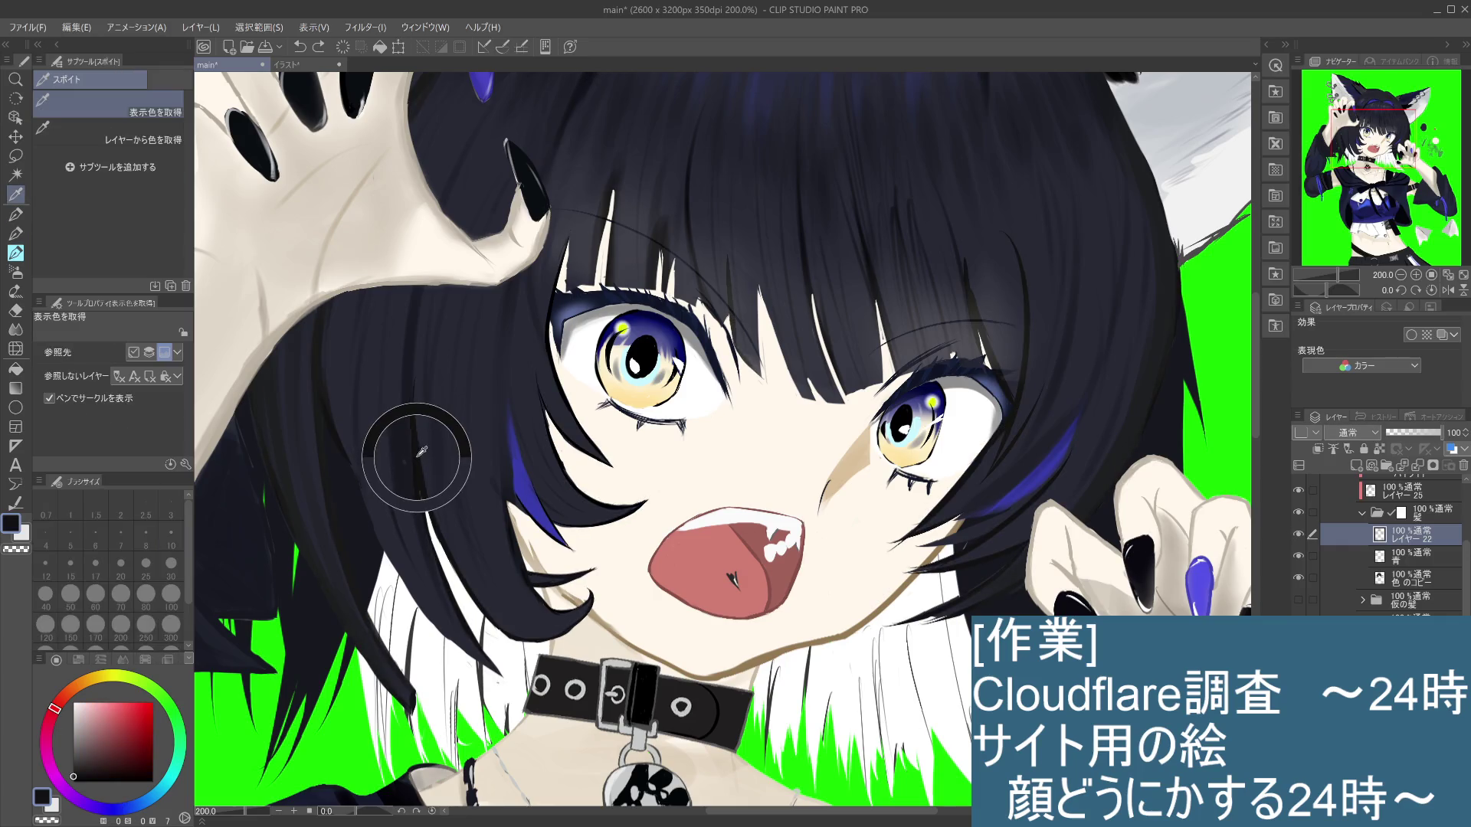
pyautogui.click(591, 174)
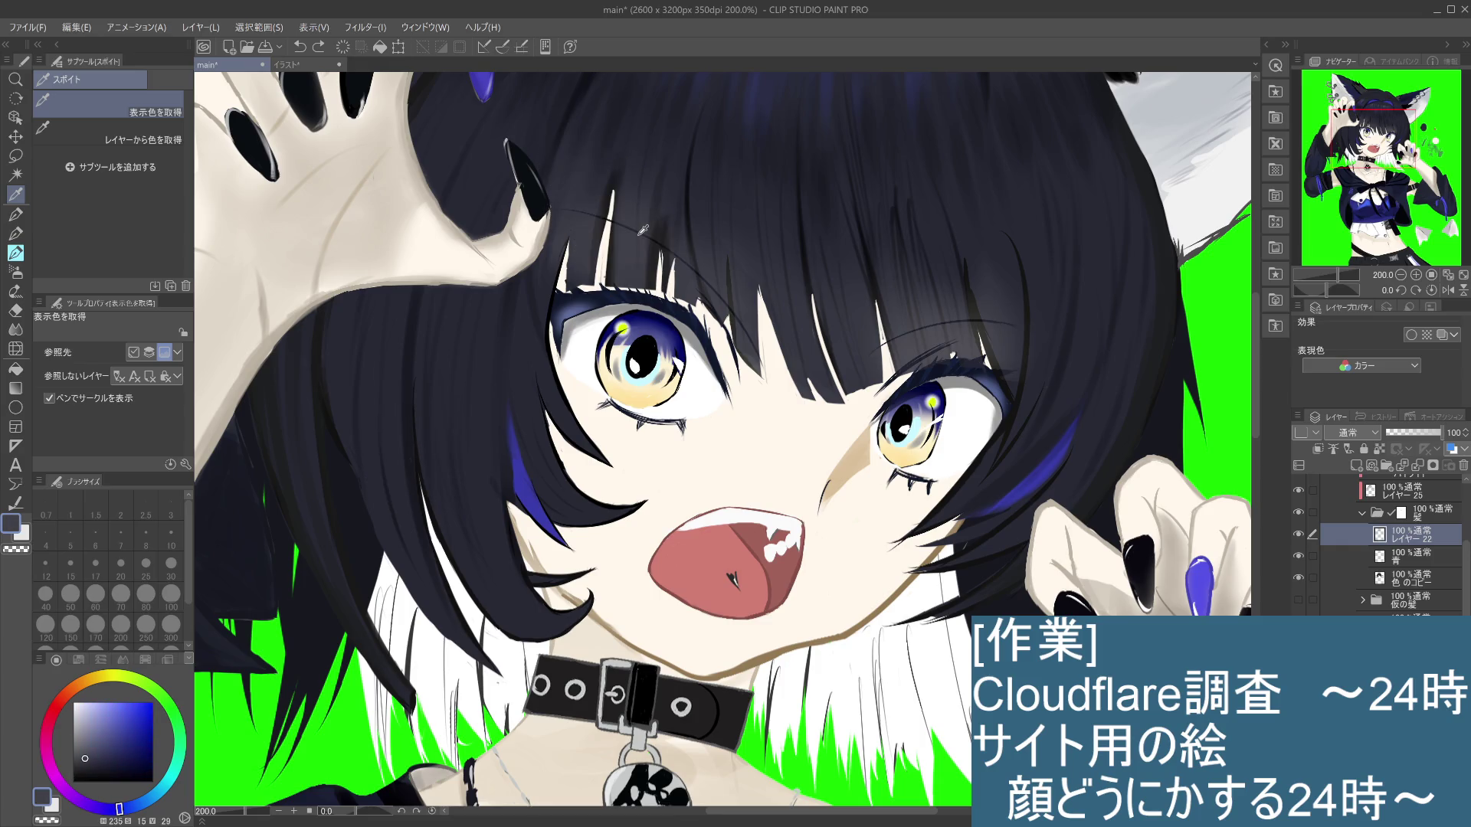
pyautogui.click(423, 461)
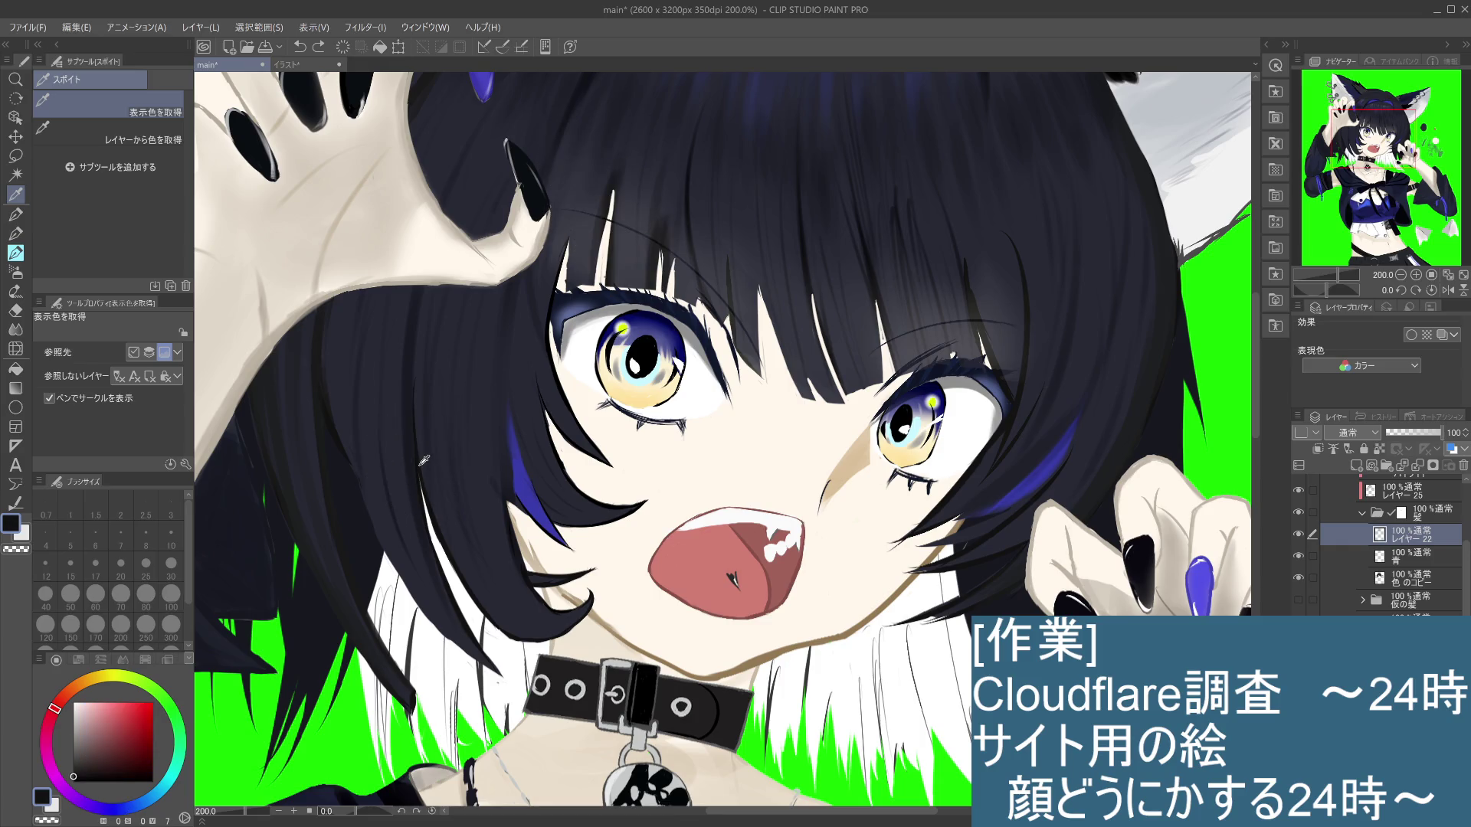
pyautogui.click(16, 233)
pyautogui.hotkey('ctrl', 'z')
pyautogui.moveTo(592, 162); pyautogui.dragTo(607, 245)
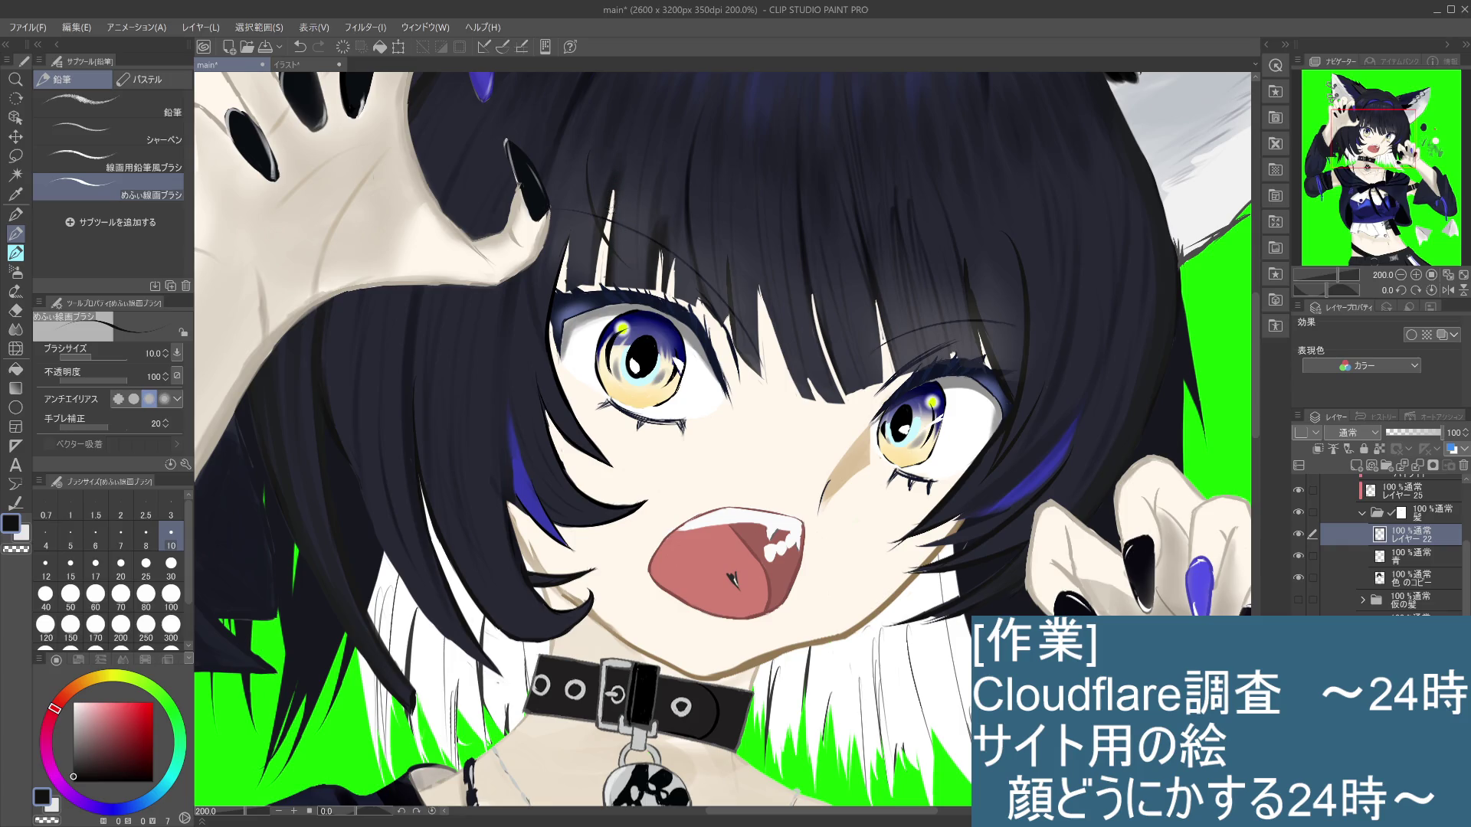
pyautogui.moveTo(609, 213); pyautogui.dragTo(623, 262)
pyautogui.hotkey('ctrl', 'z')
pyautogui.scroll(-2, 614, 214)
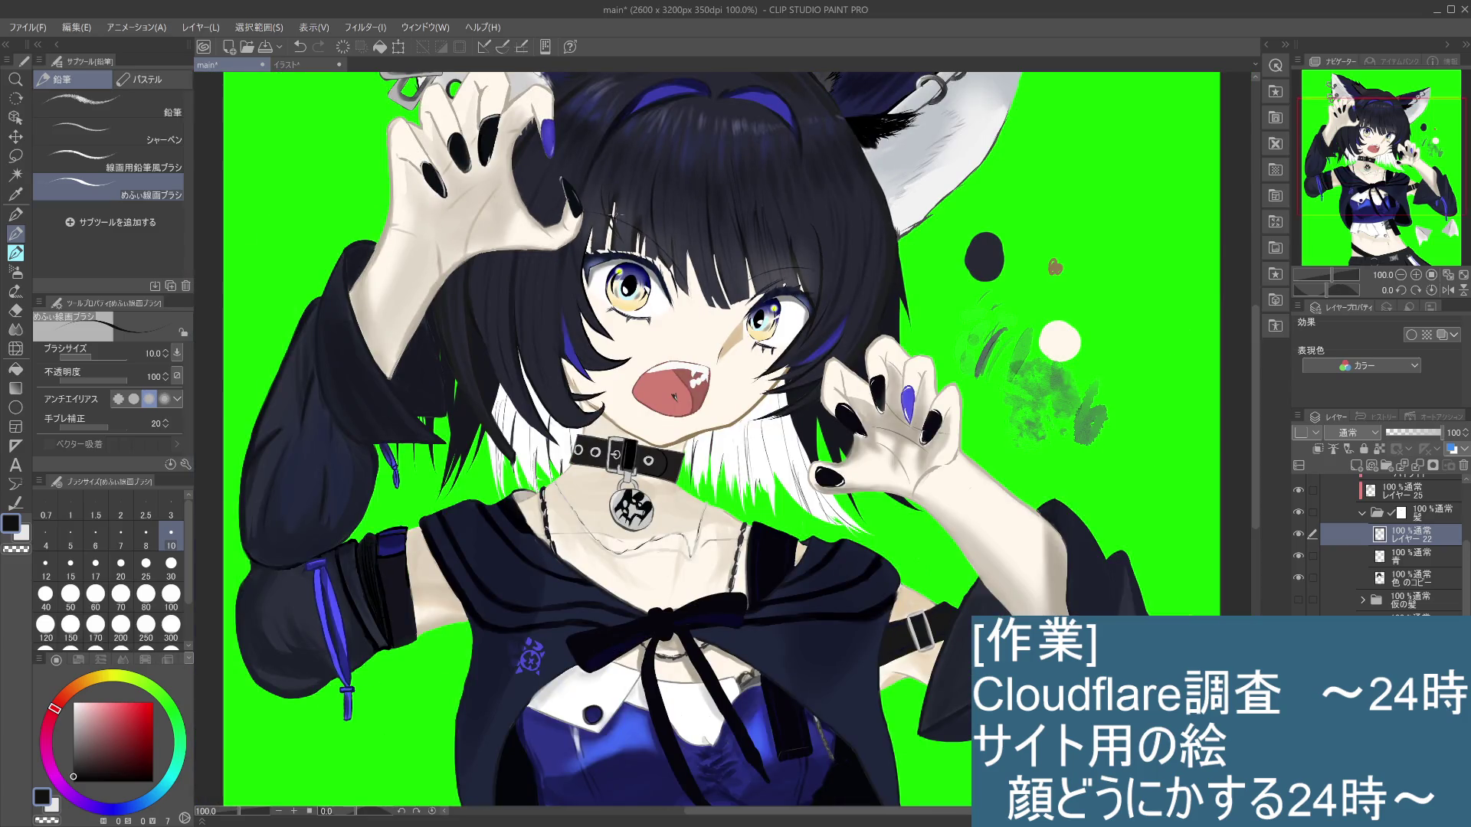
# Step: Try several short dark strokes in the bangs, undoing each attempt
pyautogui.hotkey('ctrl', 'z')
pyautogui.moveTo(605, 187); pyautogui.dragTo(602, 209)
pyautogui.hotkey('ctrl', 'z')
pyautogui.moveTo(619, 203); pyautogui.dragTo(621, 215)
pyautogui.hotkey('ctrl', 'z')
pyautogui.moveTo(616, 153); pyautogui.dragTo(616, 171)
pyautogui.hotkey('ctrl', 'z')
pyautogui.moveTo(619, 170); pyautogui.dragTo(632, 228)
pyautogui.hotkey('ctrl', 'z')
pyautogui.moveTo(632, 188); pyautogui.dragTo(621, 223)
pyautogui.hotkey('ctrl', 'z')
pyautogui.moveTo(640, 172); pyautogui.dragTo(608, 234)
pyautogui.hotkey('ctrl', 'z')
pyautogui.hotkey('ctrl', 'z')
# Step: Draw thin curving dark strands in the bangs above the left eye, keeping the final one
pyautogui.scroll(2, 626, 171)
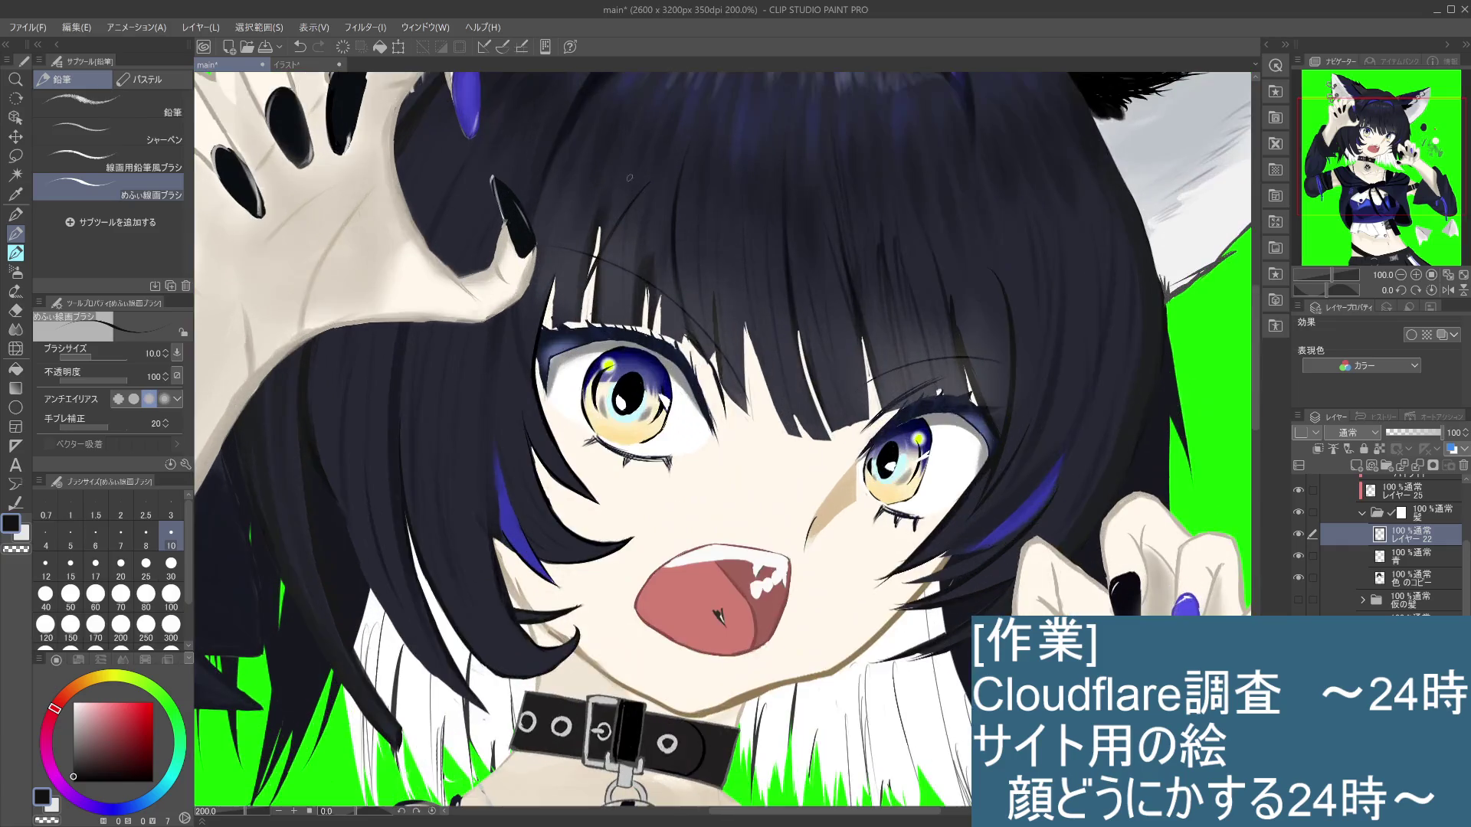
pyautogui.moveTo(635, 167); pyautogui.dragTo(597, 243)
pyautogui.hotkey('ctrl', 'z')
pyautogui.hotkey('ctrl', 'z')
pyautogui.moveTo(644, 204); pyautogui.dragTo(586, 289)
pyautogui.hotkey('ctrl', 'z')
pyautogui.moveTo(631, 210); pyautogui.dragTo(580, 319)
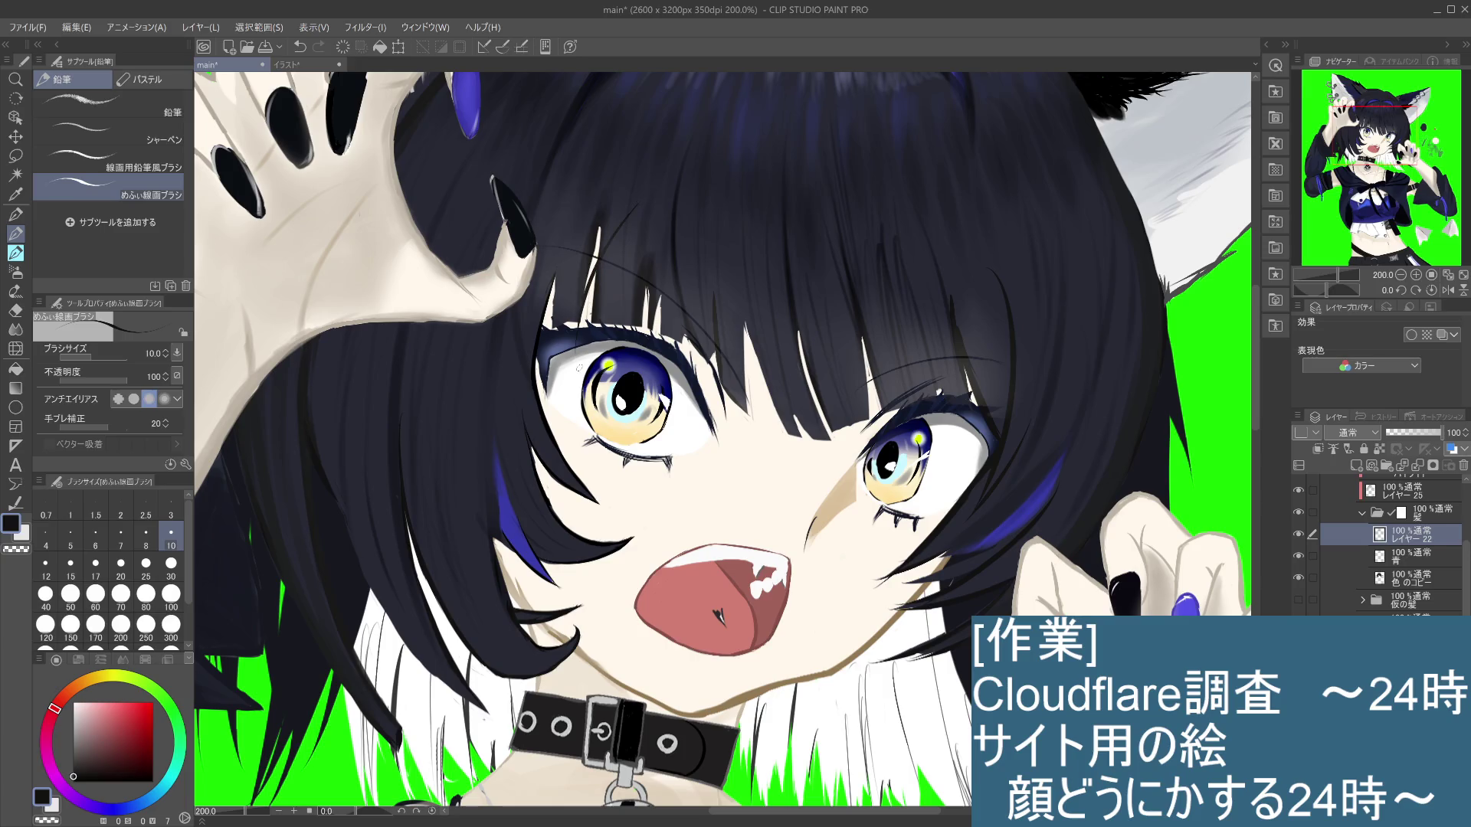
pyautogui.moveTo(617, 190); pyautogui.dragTo(578, 314)
pyautogui.hotkey('ctrl', 'z')
pyautogui.moveTo(620, 164); pyautogui.dragTo(573, 326)
pyautogui.hotkey('ctrl', 'z')
pyautogui.moveTo(591, 234); pyautogui.dragTo(571, 328)
pyautogui.hotkey('ctrl', 'z')
pyautogui.hotkey('ctrl', 'y')
pyautogui.hotkey('ctrl', 'z')
pyautogui.hotkey('ctrl', 'y')
pyautogui.scroll(-2, 675, 330)
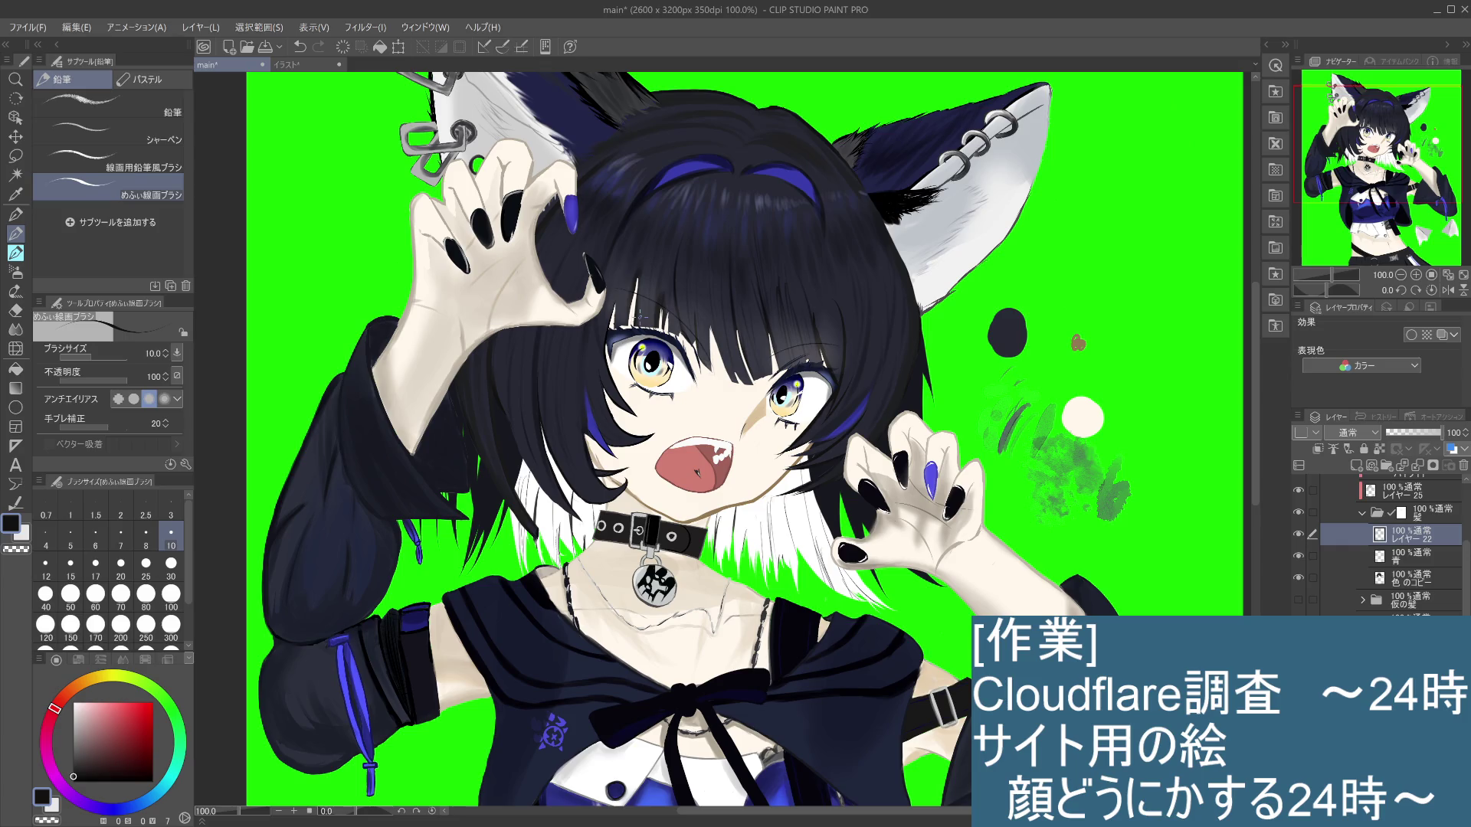
# Step: On the 色のコピー hair layer, sample a dark blue from the bangs
pyautogui.click(1435, 579)
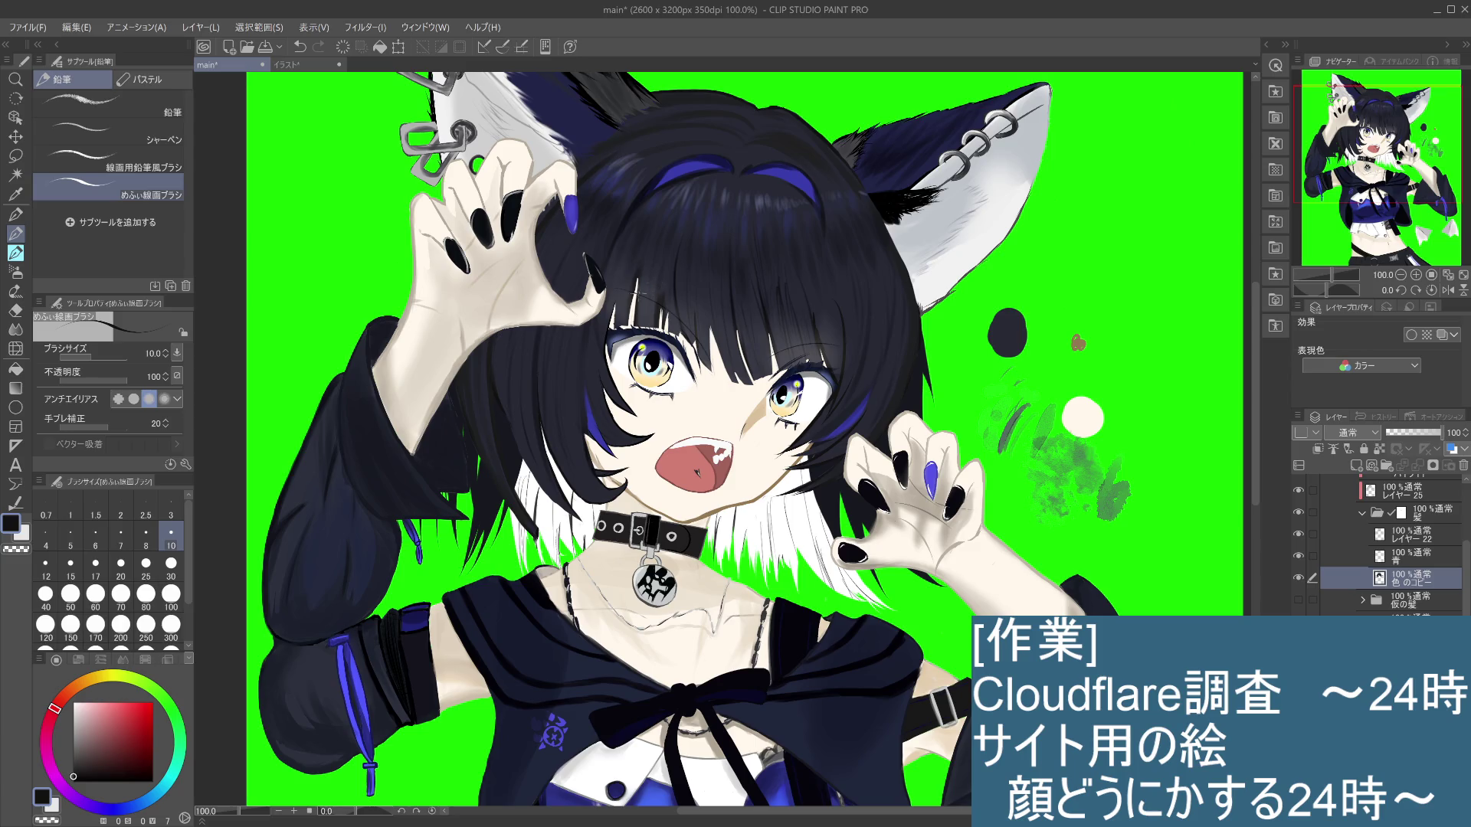
pyautogui.moveTo(638, 277); pyautogui.dragTo(638, 304)
pyautogui.hotkey('ctrl', 'z')
pyautogui.press('i')
pyautogui.click(649, 281)
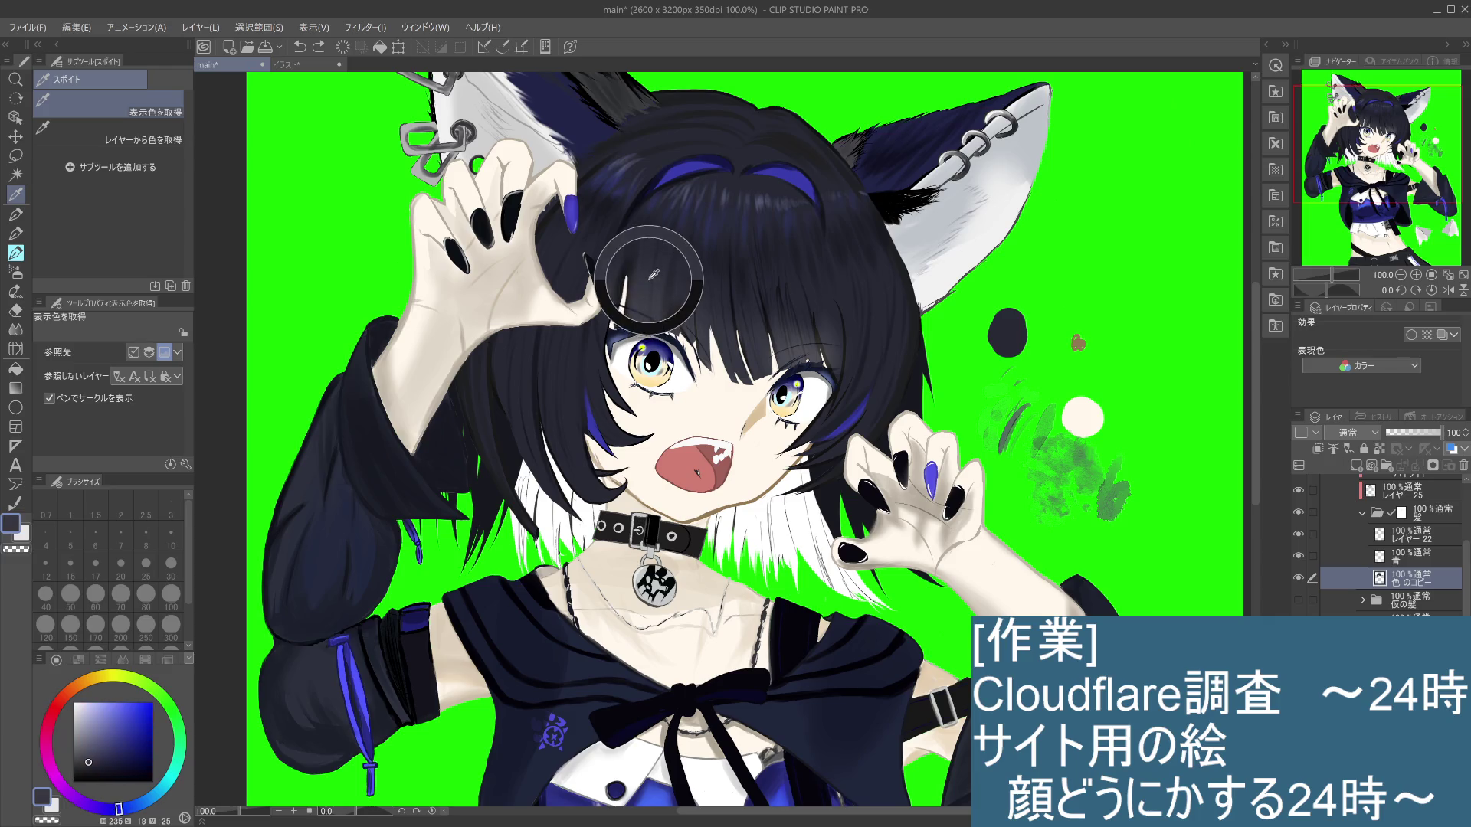
pyautogui.click(747, 253)
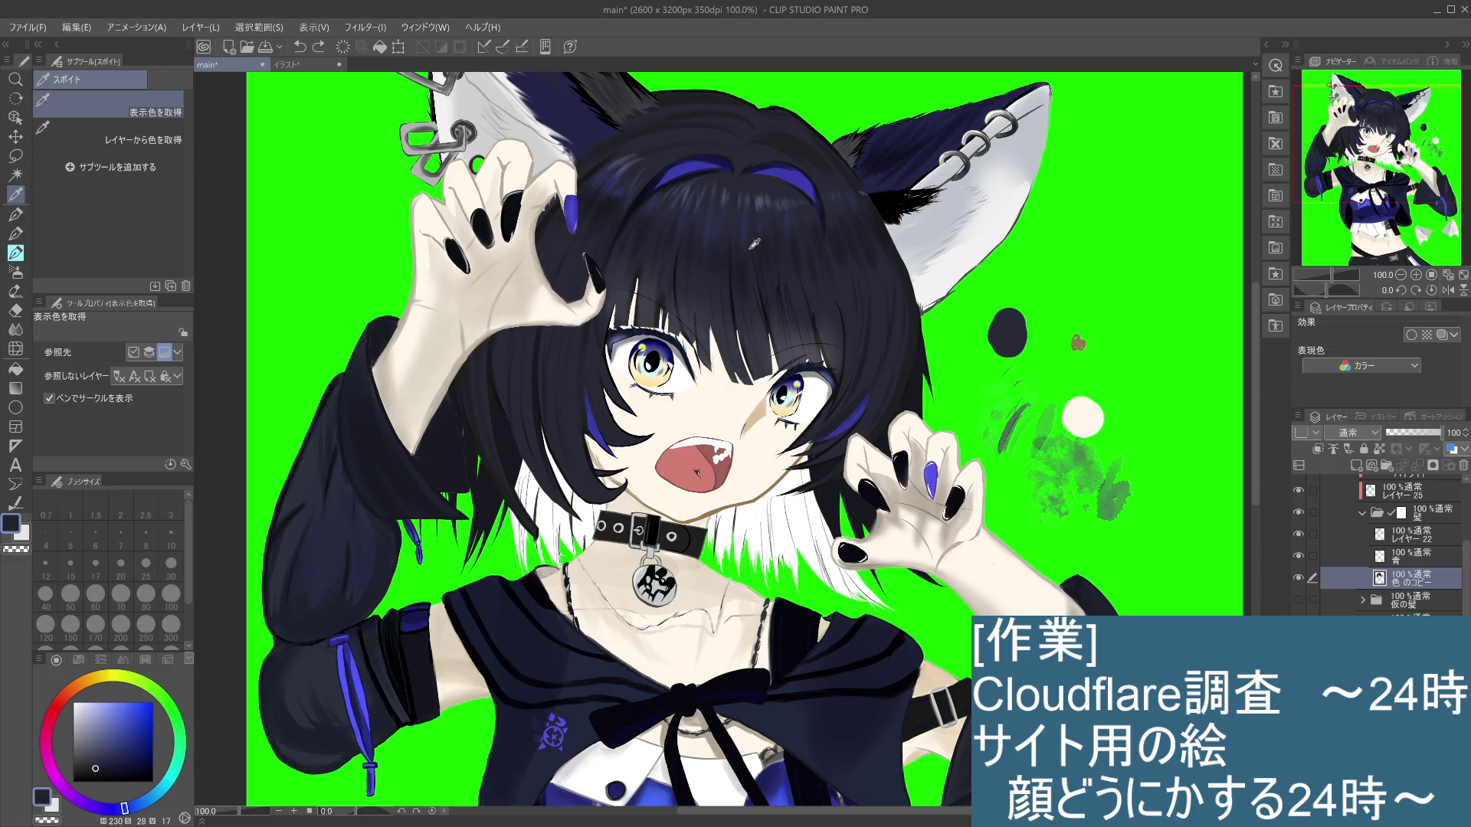
pyautogui.click(757, 143)
pyautogui.click(15, 234)
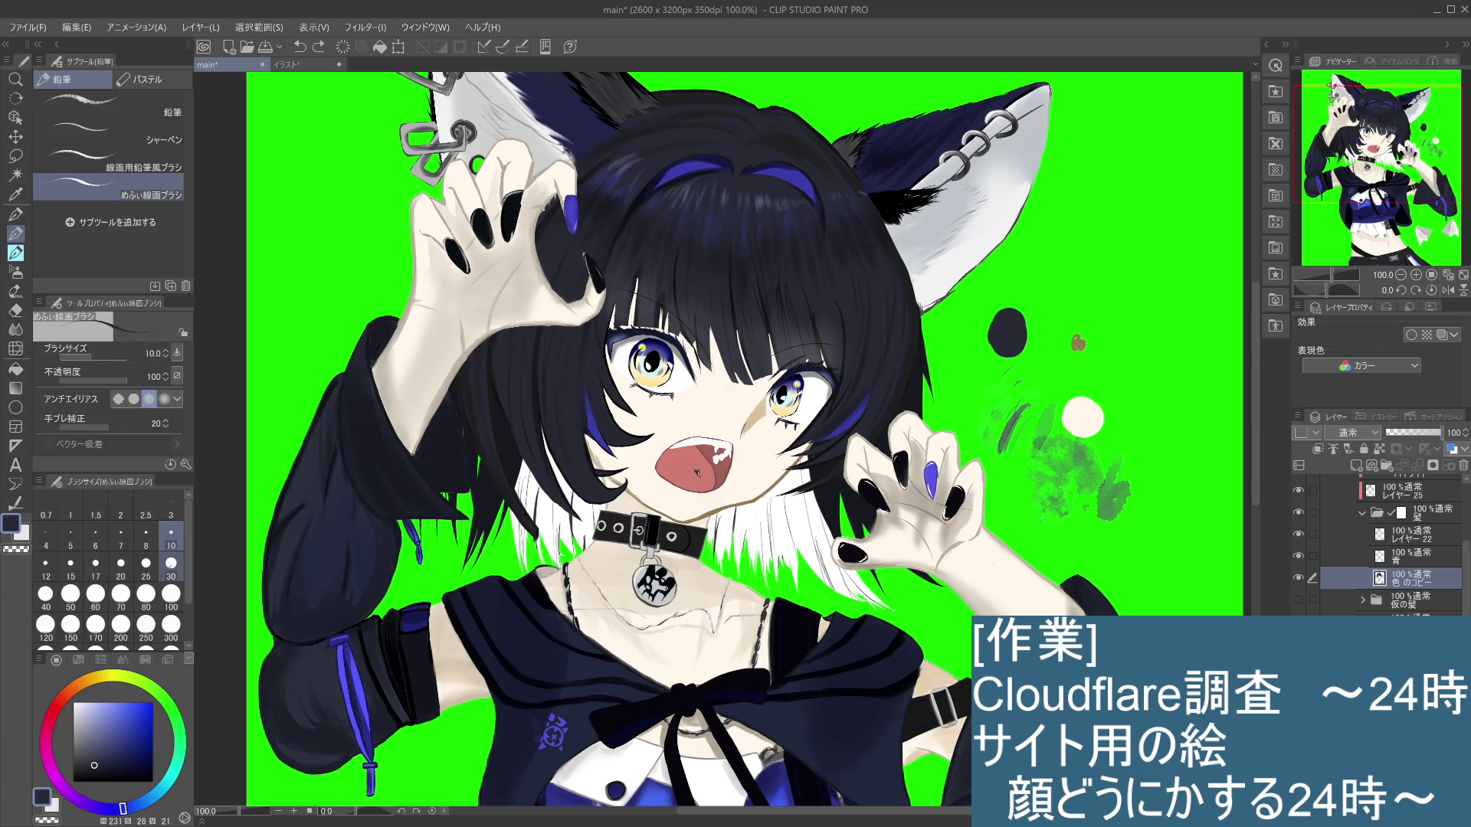
# Step: Dab dark colour onto the bangs with a size 30 brush, then zoom out to view the face
pyautogui.click(171, 567)
pyautogui.moveTo(642, 268); pyautogui.dragTo(632, 310)
pyautogui.hotkey('ctrl', 'z')
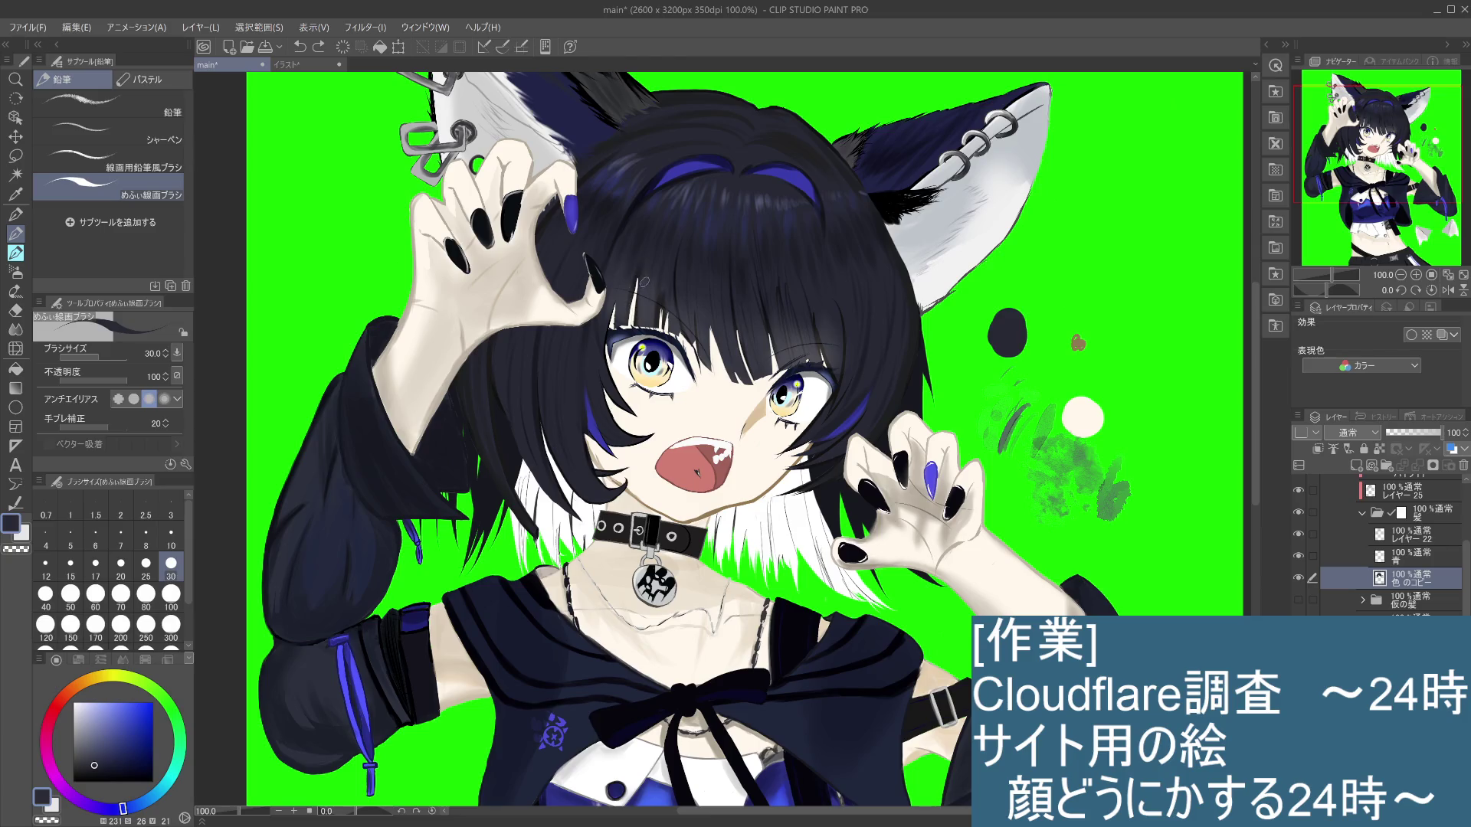
pyautogui.moveTo(632, 310); pyautogui.dragTo(651, 322)
pyautogui.hotkey('ctrl', 'z')
pyautogui.click(638, 312)
pyautogui.scroll(3, 638, 311)
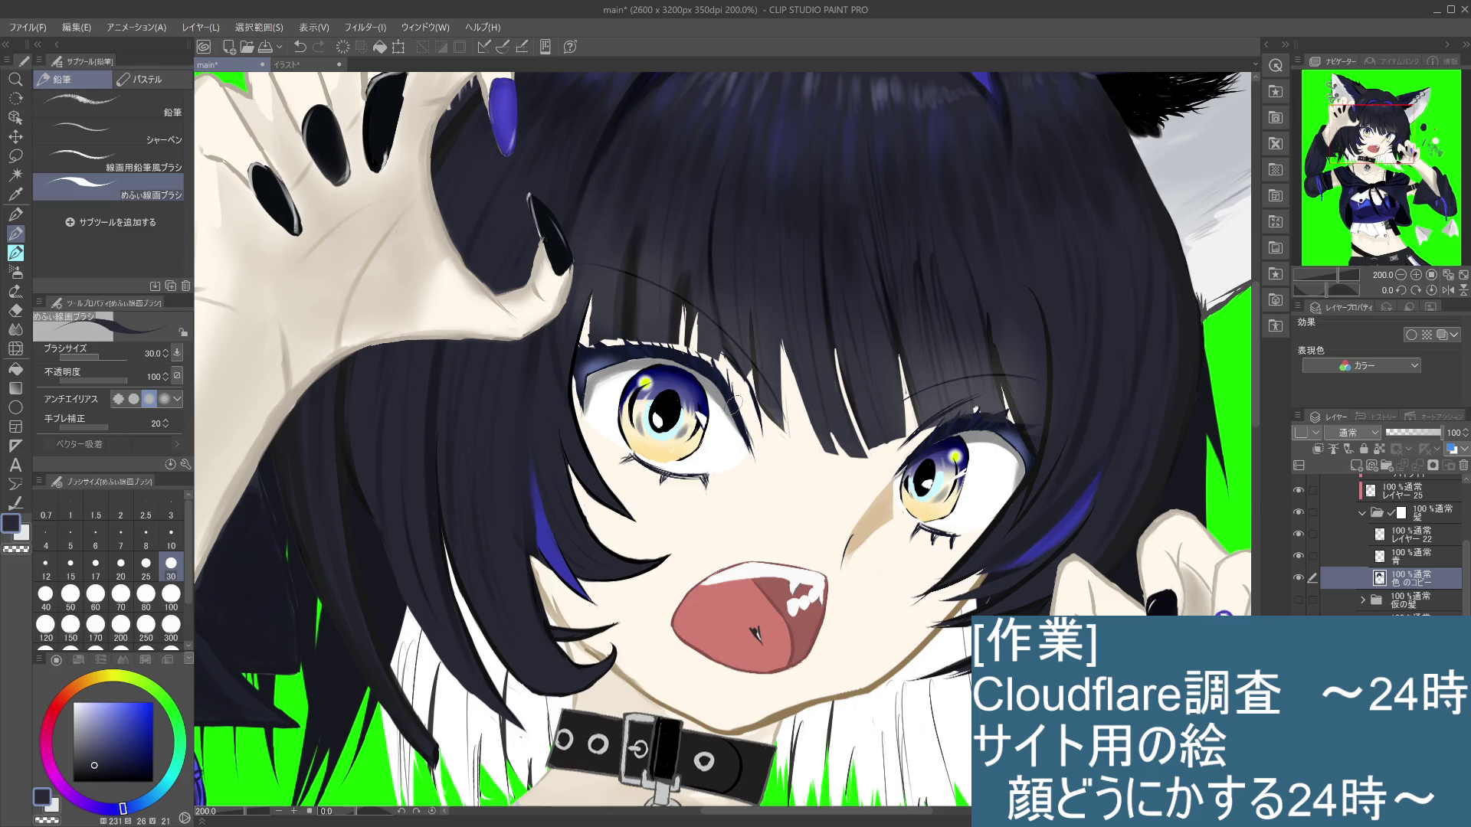
pyautogui.hotkey('ctrl', 'alt', '0')
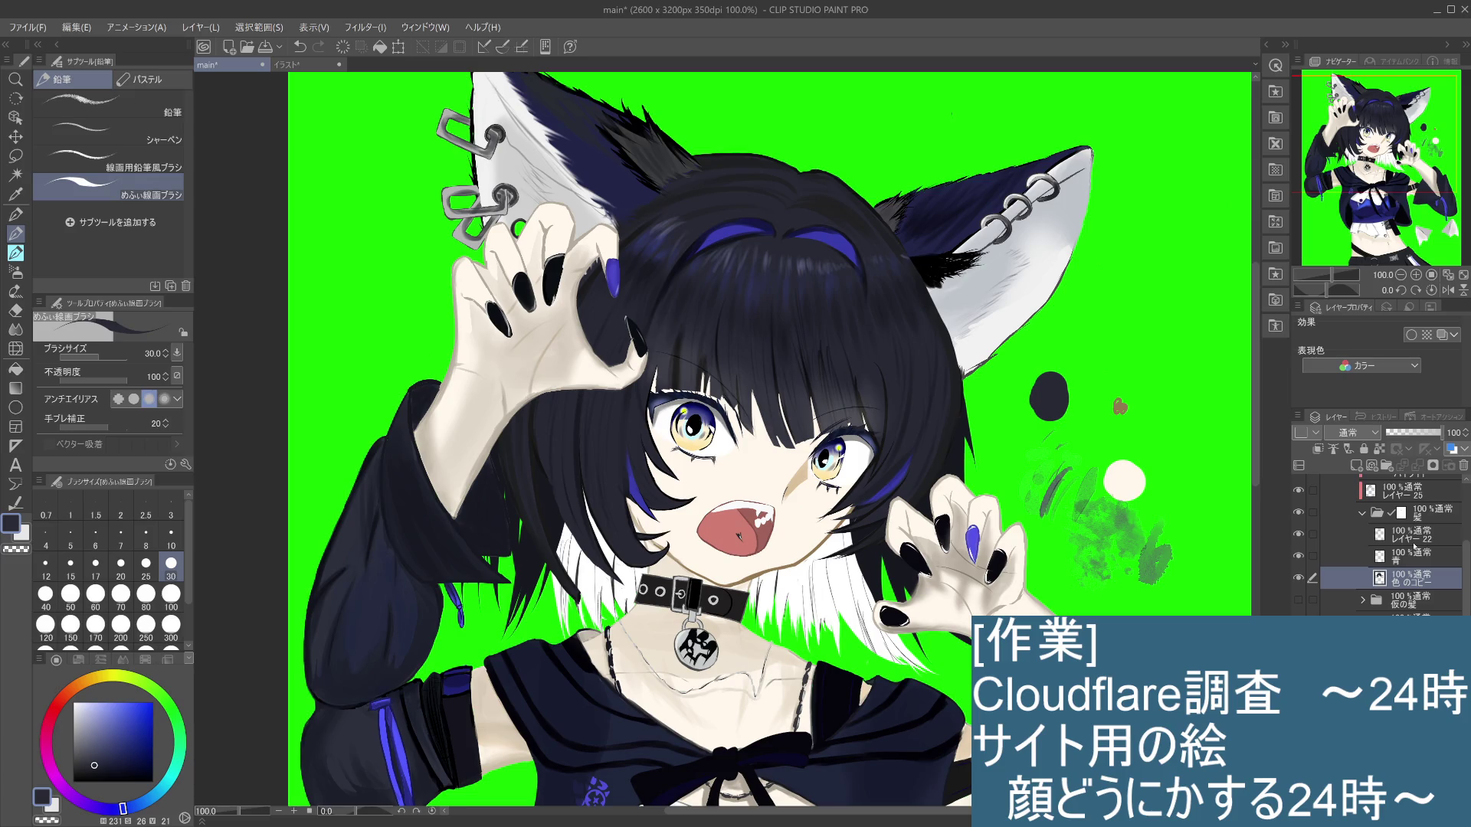
# Step: Check layers 22, 青 and 25 by toggling visibility, leaving layer 25 active
pyautogui.click(1418, 539)
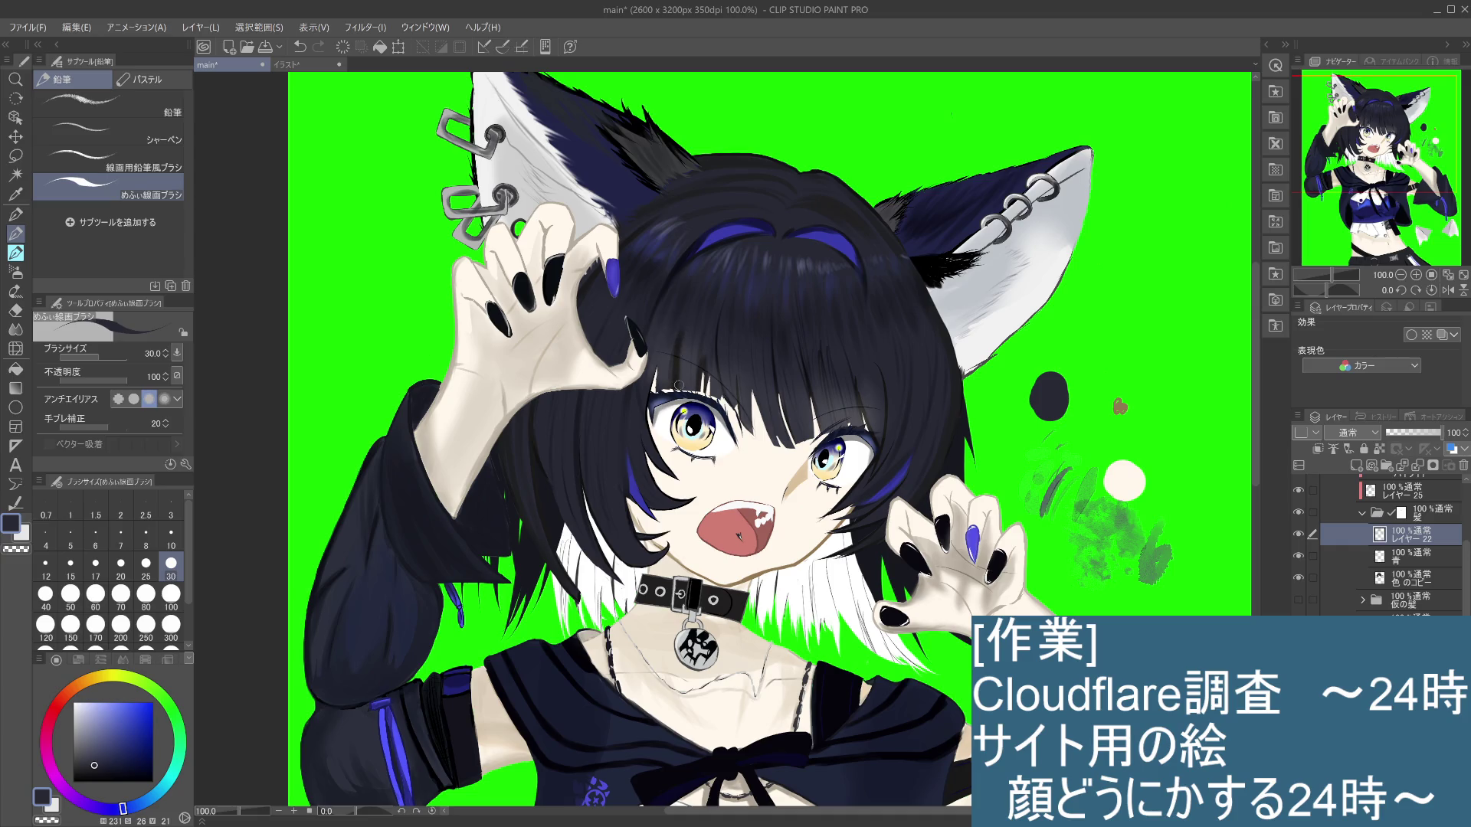
pyautogui.click(1302, 535)
pyautogui.click(1302, 534)
pyautogui.click(1423, 562)
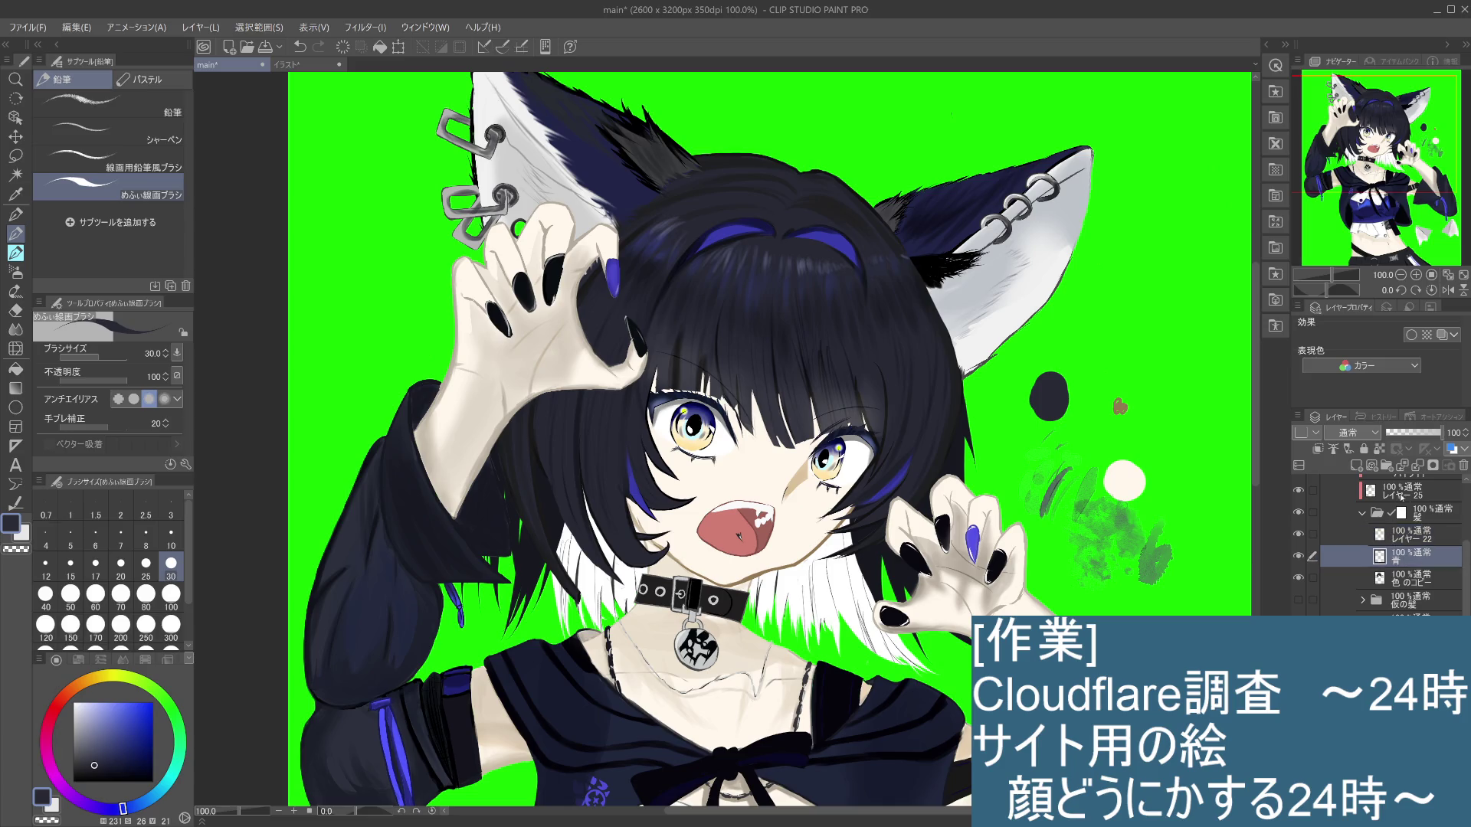
pyautogui.scroll(2, 1379, 548)
pyautogui.click(1409, 529)
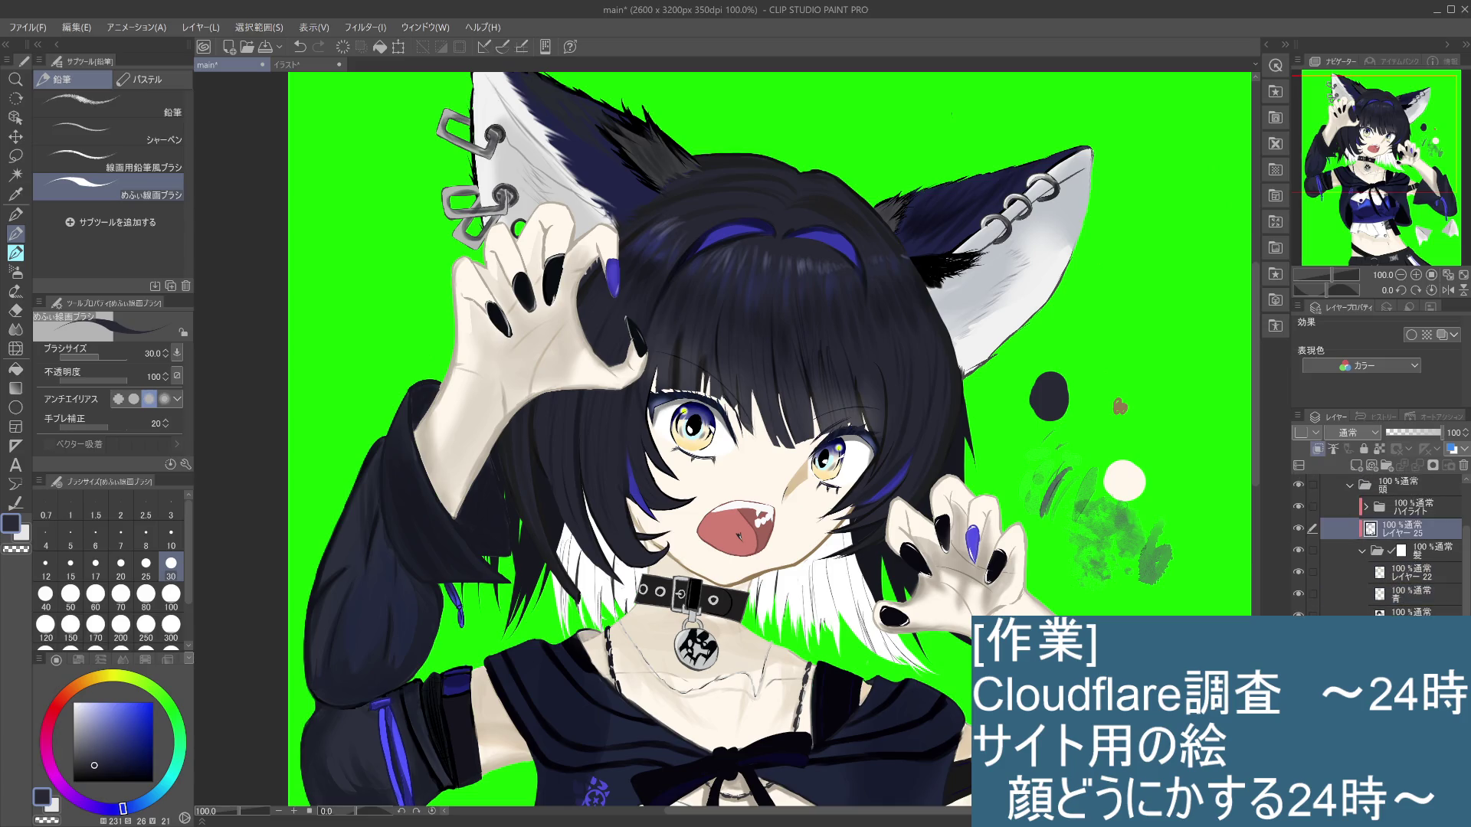
pyautogui.click(1300, 528)
pyautogui.click(1300, 529)
pyautogui.scroll(-2, 664, 398)
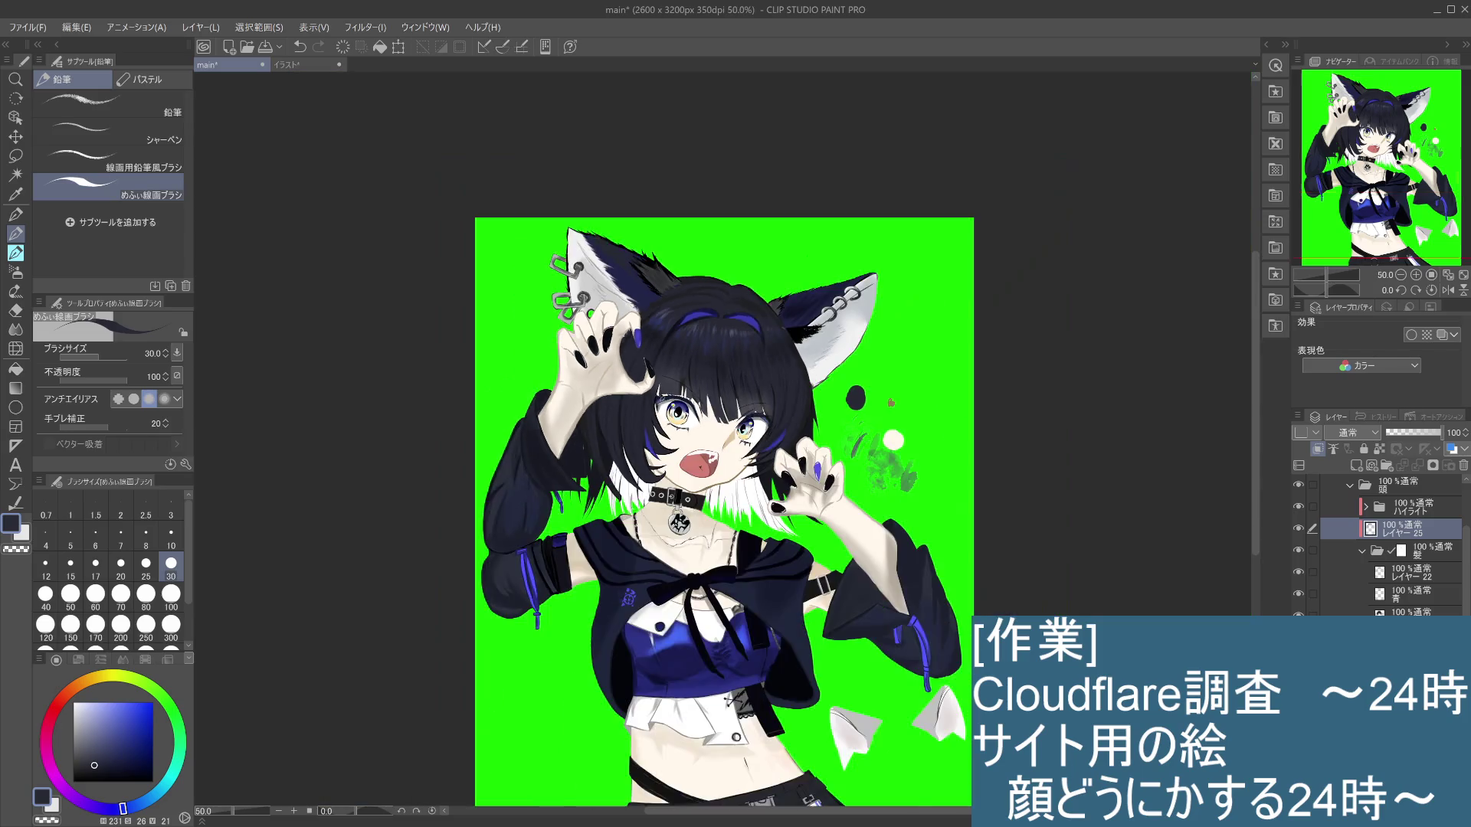
pyautogui.scroll(2, 663, 398)
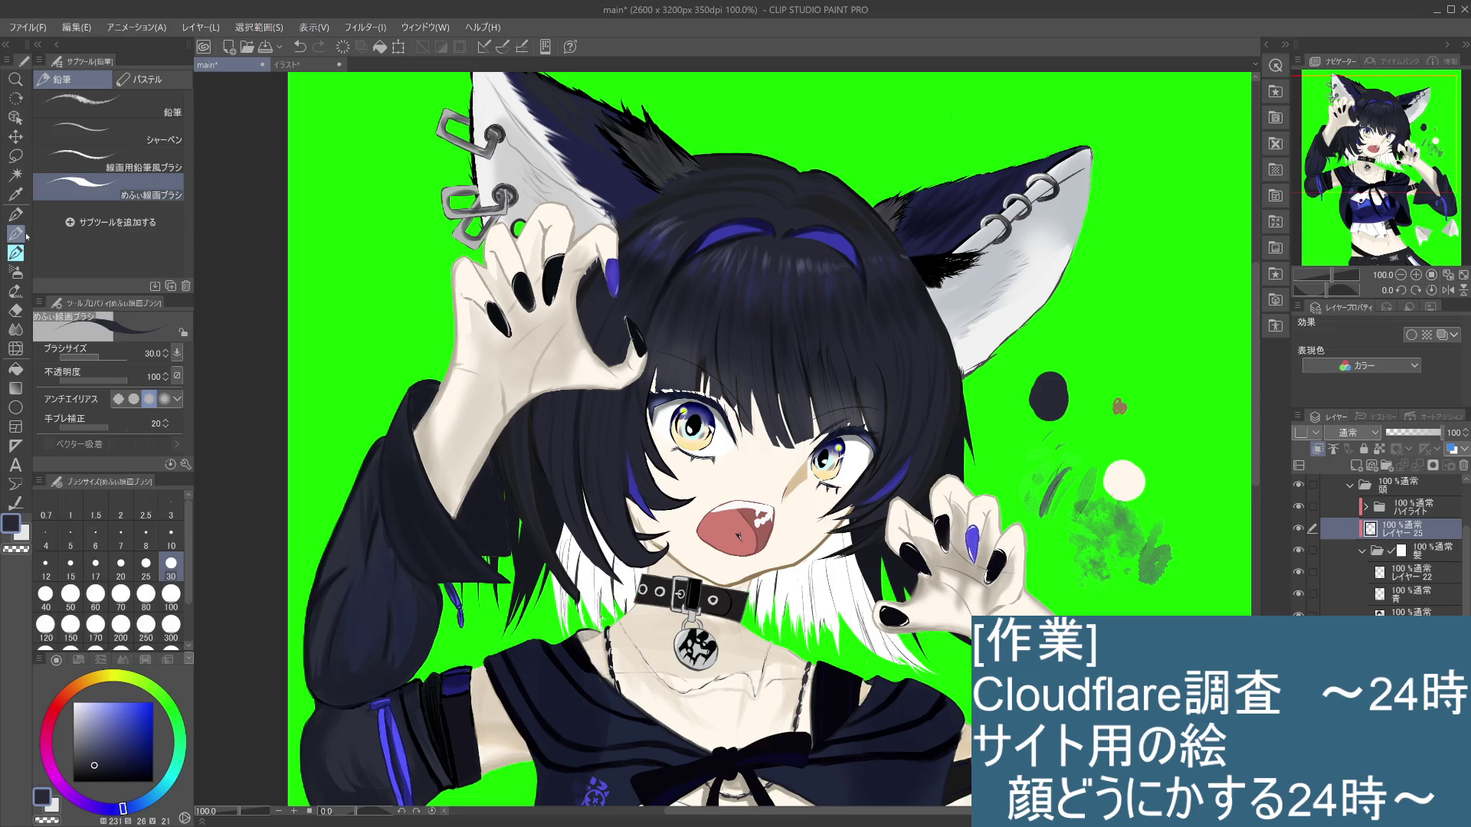
# Step: Sample a dark hair colour and paint short dark strokes on the bangs
pyautogui.press('i')
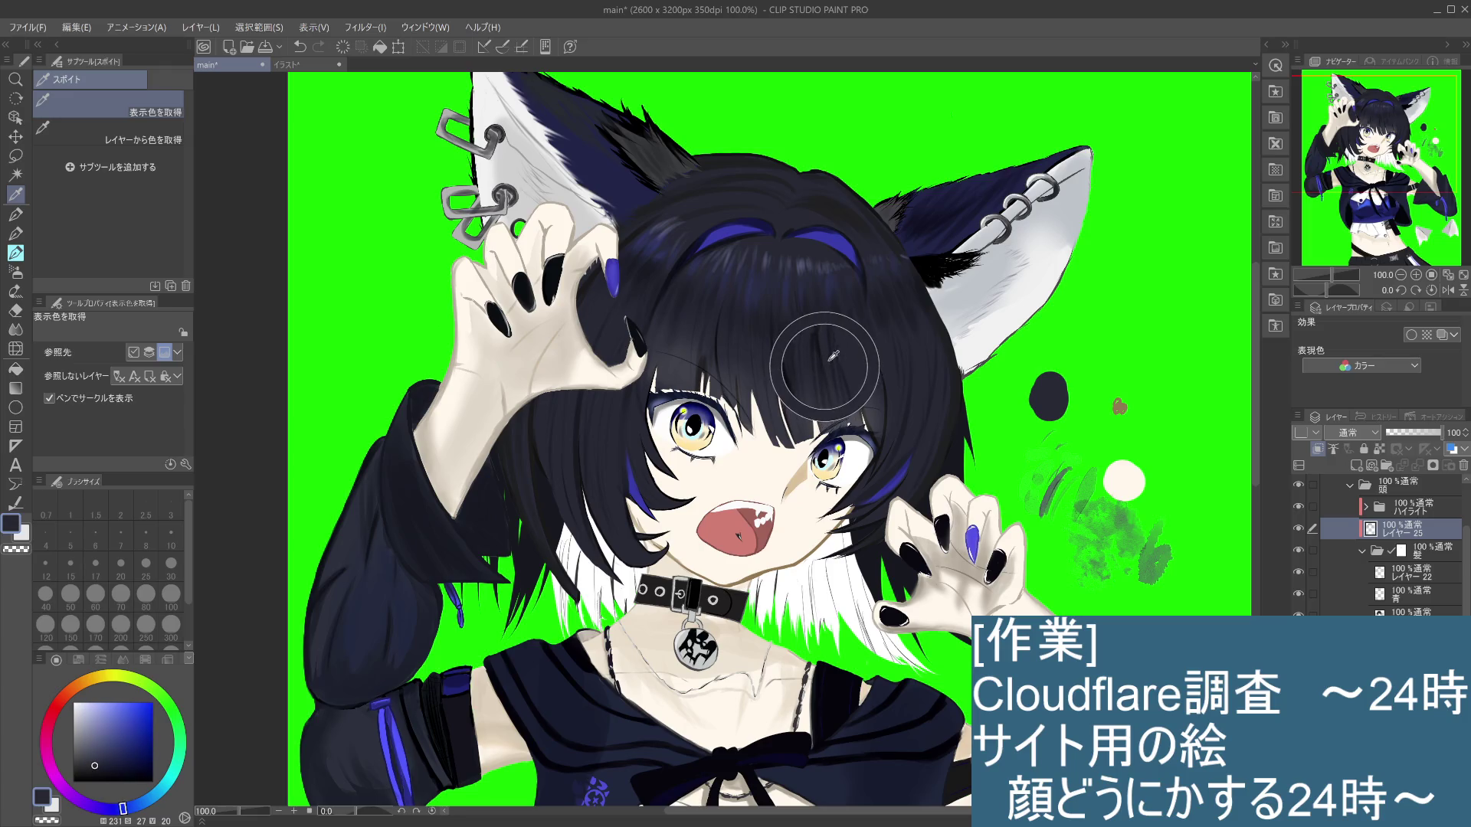
pyautogui.press('p')
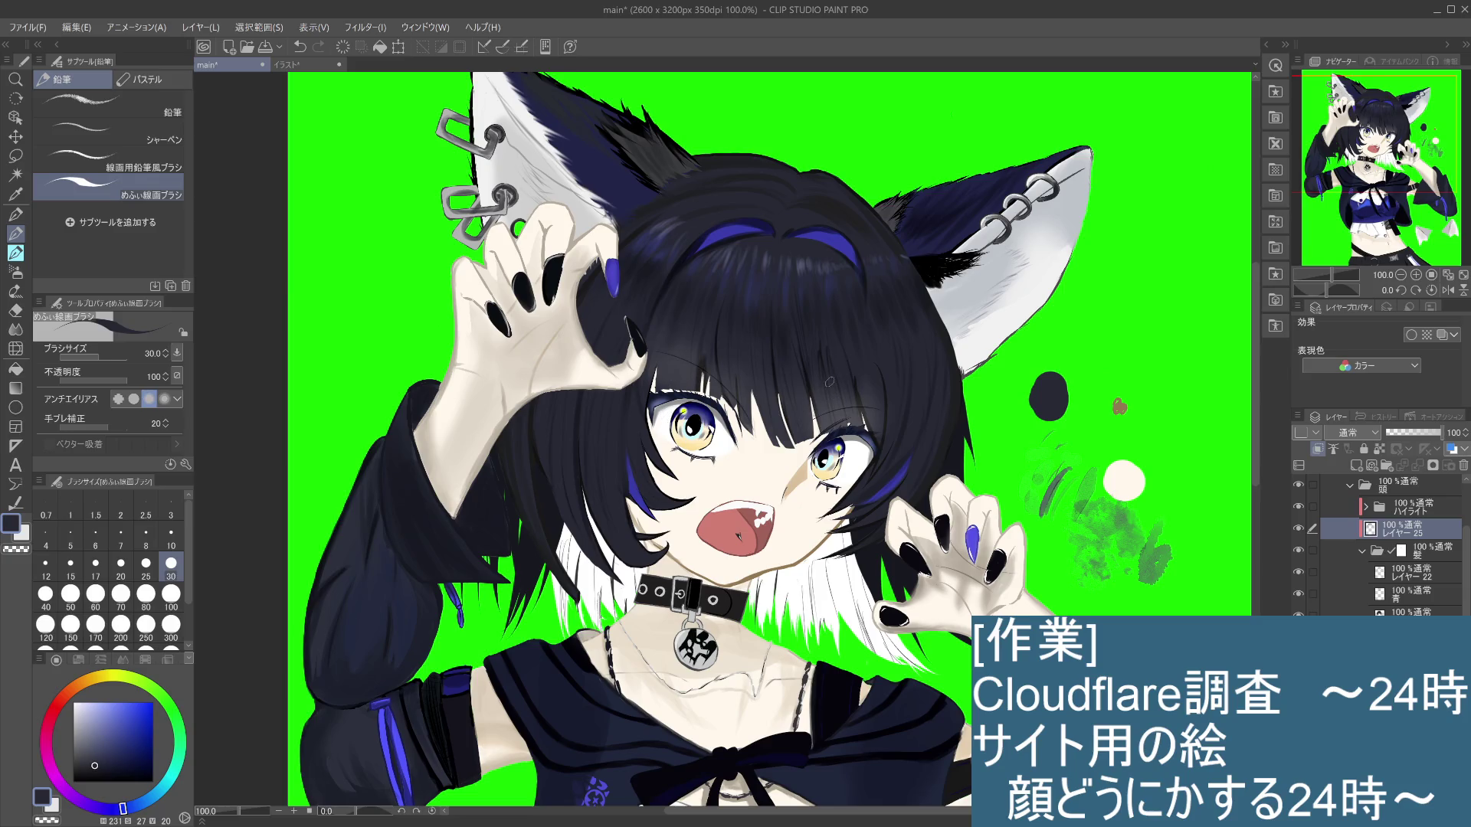
pyautogui.press('i')
pyautogui.click(826, 349)
pyautogui.click(825, 350)
pyautogui.press('p')
pyautogui.hotkey('ctrl', 'z')
pyautogui.hotkey('ctrl', 'y')
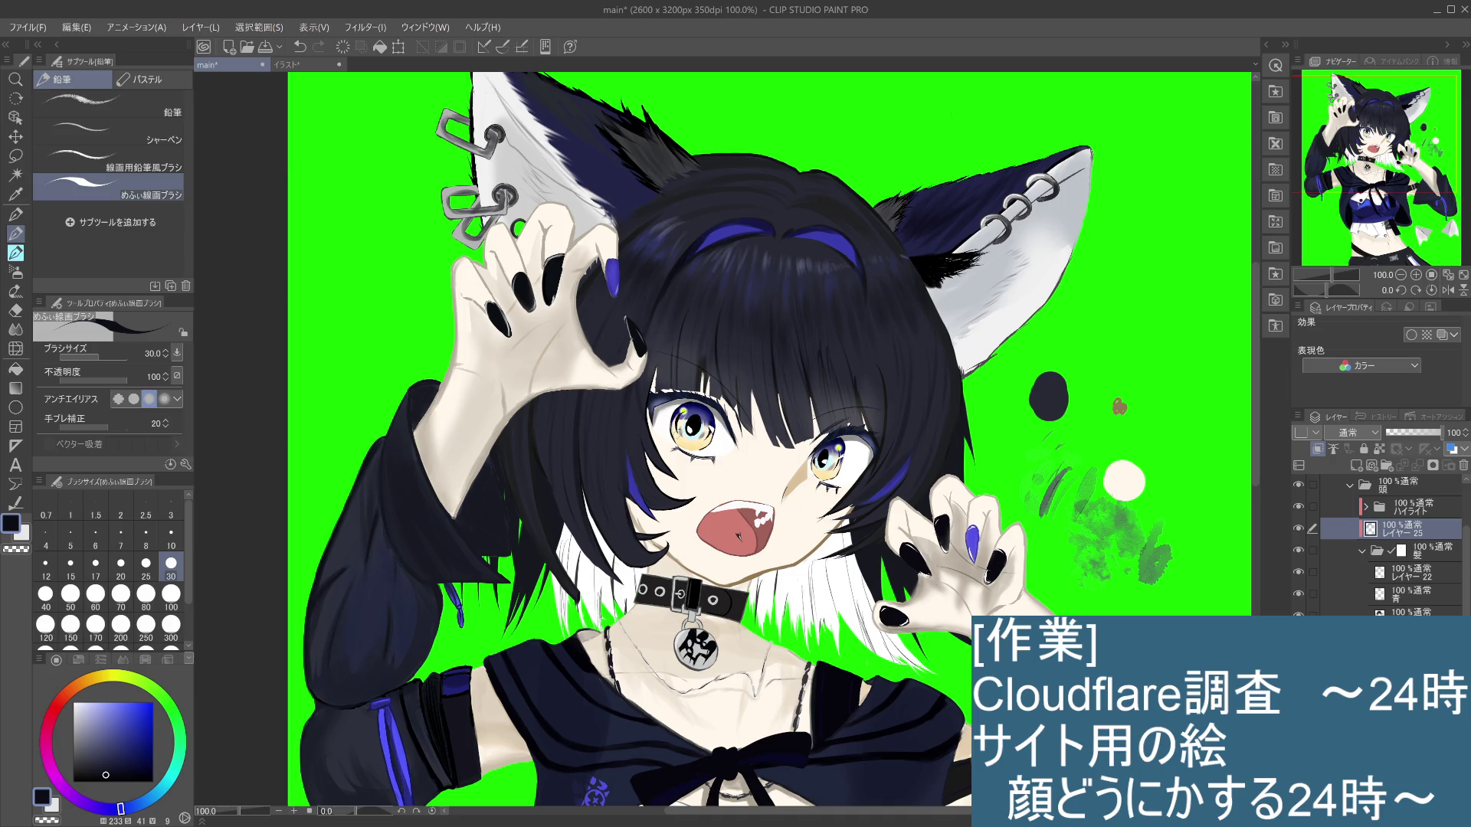
pyautogui.hotkey('ctrl', 'z')
pyautogui.moveTo(682, 354)
pyautogui.mouseDown()
pyautogui.moveTo(681, 383)
pyautogui.moveTo(690, 354)
pyautogui.mouseUp()
pyautogui.hotkey('ctrl', 'z')
pyautogui.hotkey('ctrl', 'z')
pyautogui.hotkey('ctrl', 'z')
pyautogui.hotkey('ctrl', 'z')
pyautogui.moveTo(659, 345); pyautogui.dragTo(661, 388)
pyautogui.hotkey('ctrl', 'z')
# Step: Zoom out to view the whole illustration, then zoom back in on the character
pyautogui.hotkey('ctrl', '-')
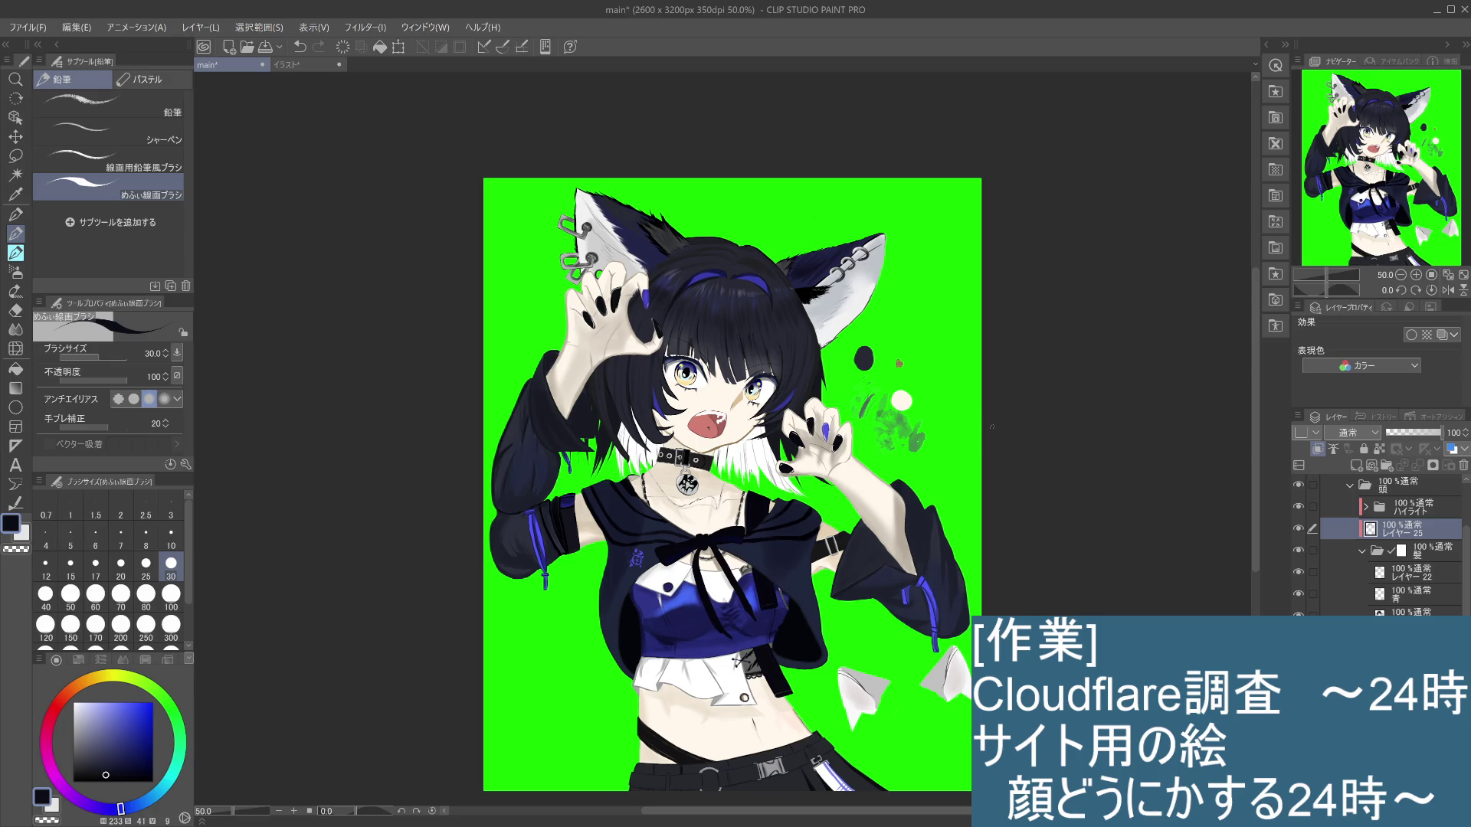
pyautogui.moveTo(920, 546); pyautogui.dragTo(903, 510)
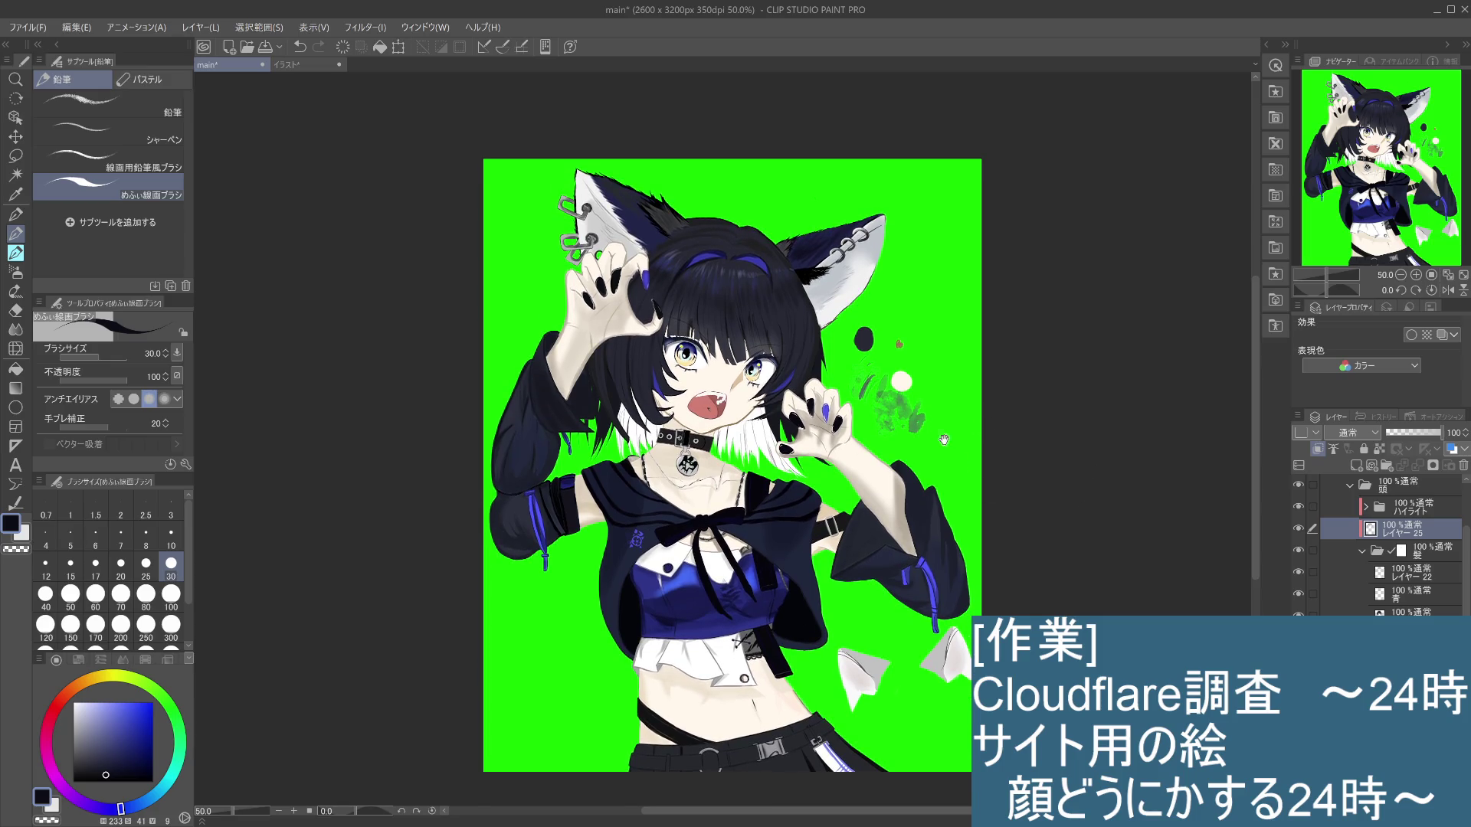
pyautogui.scroll(3, 903, 510)
pyautogui.moveTo(693, 407)
pyautogui.mouseDown()
pyautogui.moveTo(916, 477)
pyautogui.moveTo(956, 511)
pyautogui.mouseUp()
pyautogui.scroll(4, 931, 490)
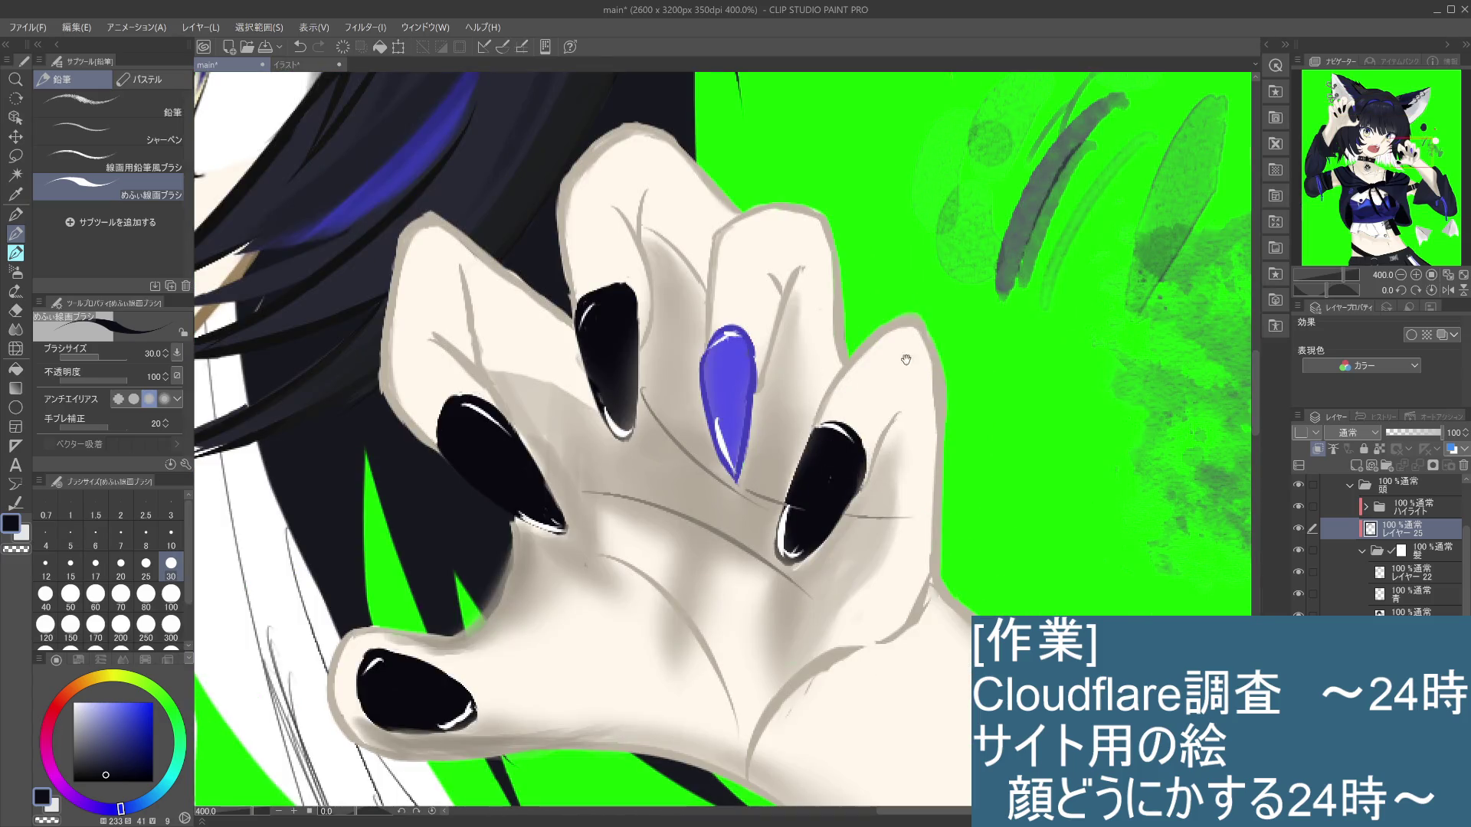
pyautogui.moveTo(834, 311)
pyautogui.mouseDown()
pyautogui.moveTo(745, 565)
pyautogui.moveTo(781, 528)
pyautogui.moveTo(836, 521)
pyautogui.moveTo(1020, 615)
pyautogui.mouseUp()
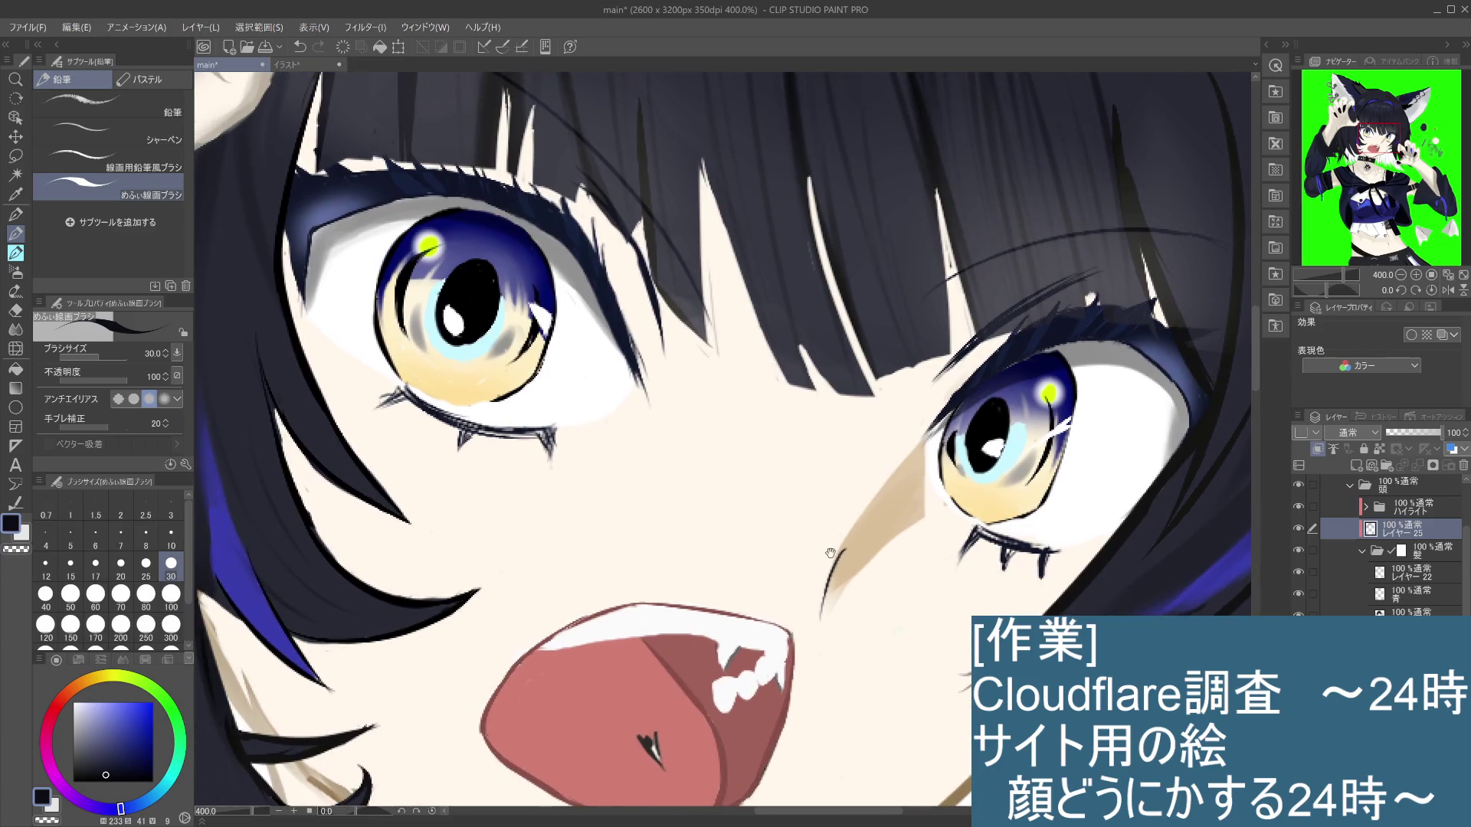
pyautogui.moveTo(769, 550); pyautogui.dragTo(794, 527)
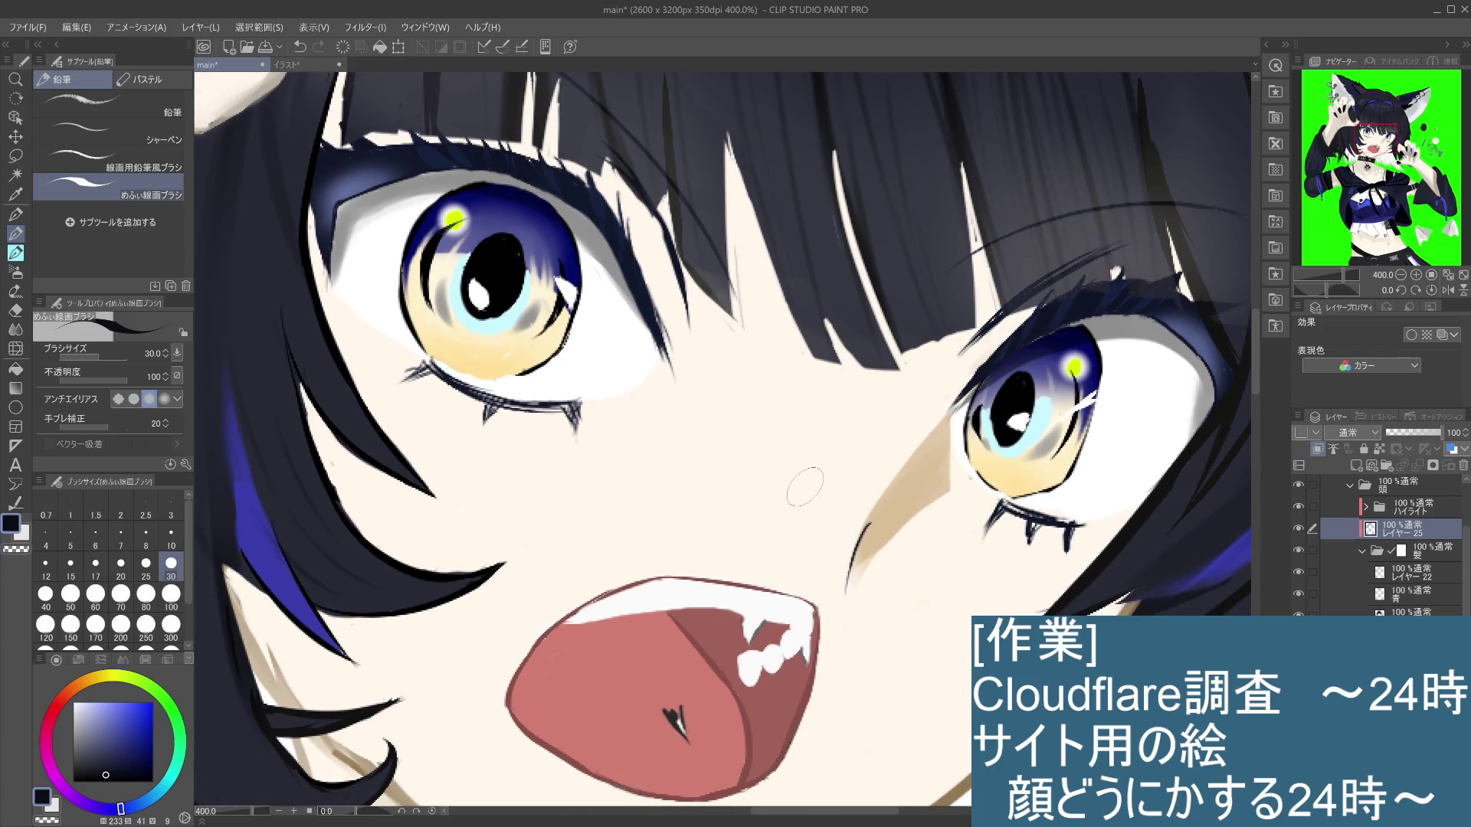
pyautogui.click(1361, 550)
pyautogui.scroll(-3, 1450, 604)
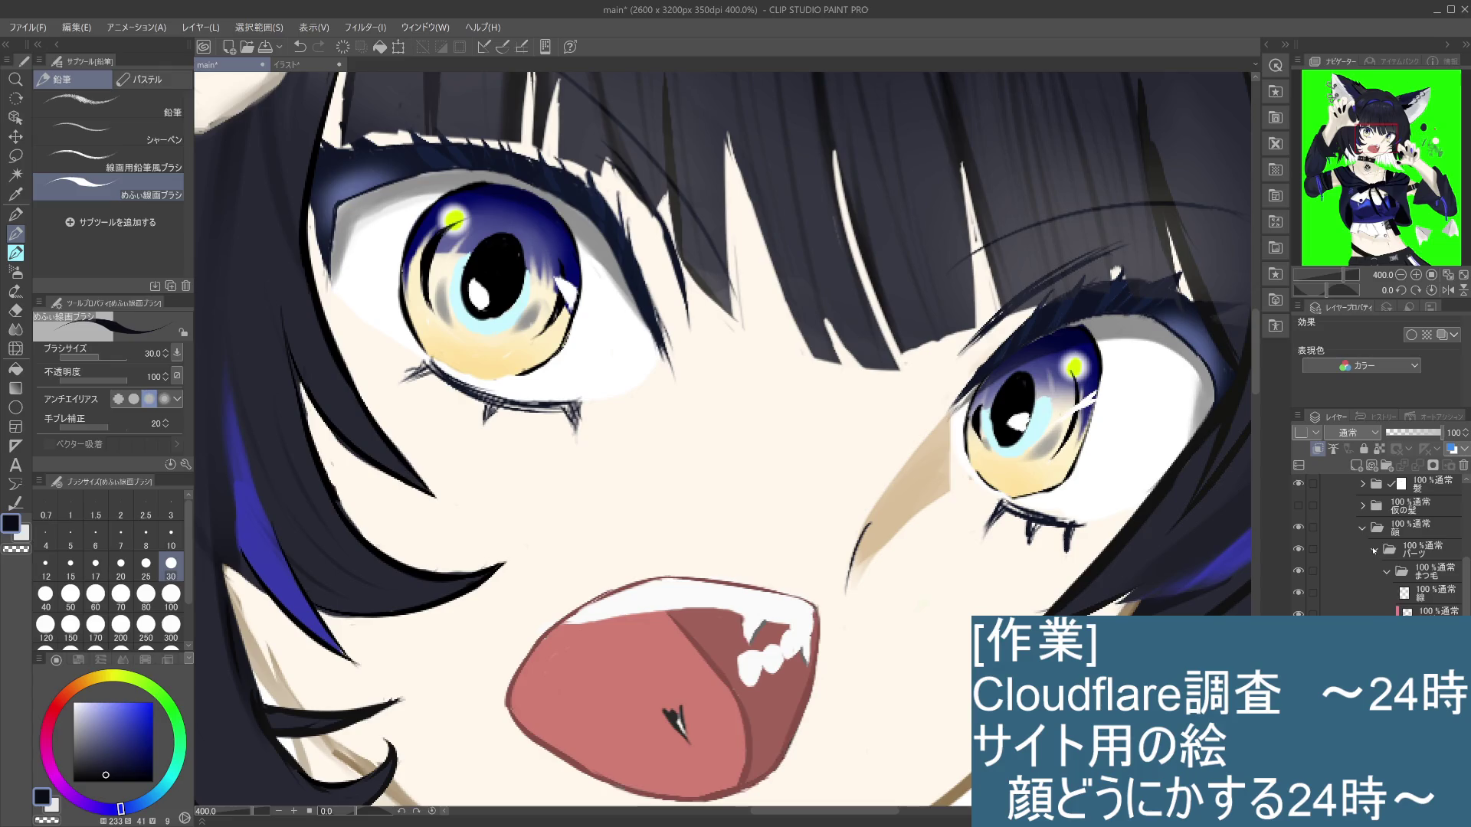
pyautogui.click(1375, 550)
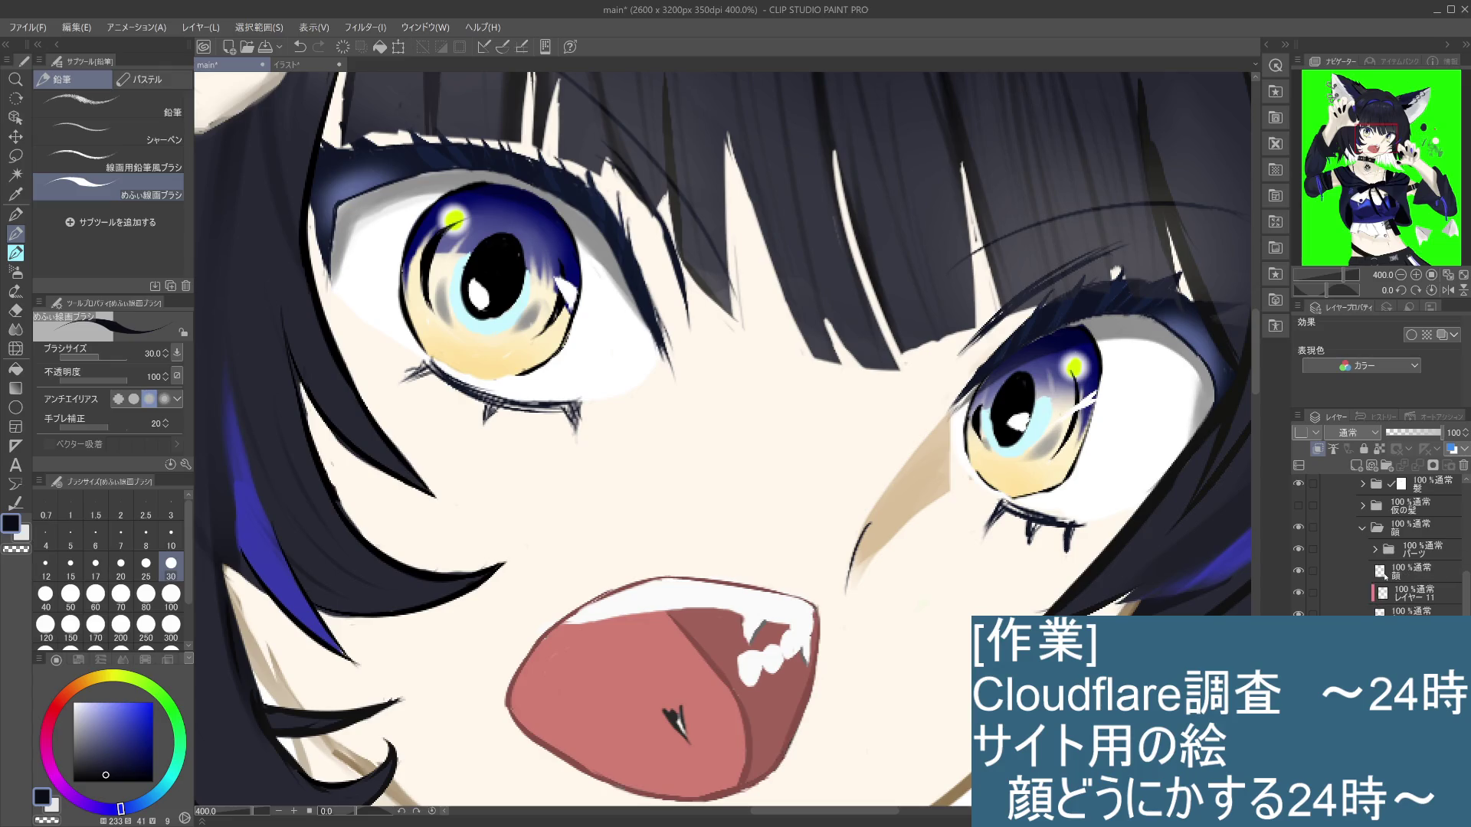
pyautogui.click(1401, 550)
pyautogui.click(1388, 549)
pyautogui.click(1387, 572)
pyautogui.click(1424, 593)
pyautogui.click(1386, 593)
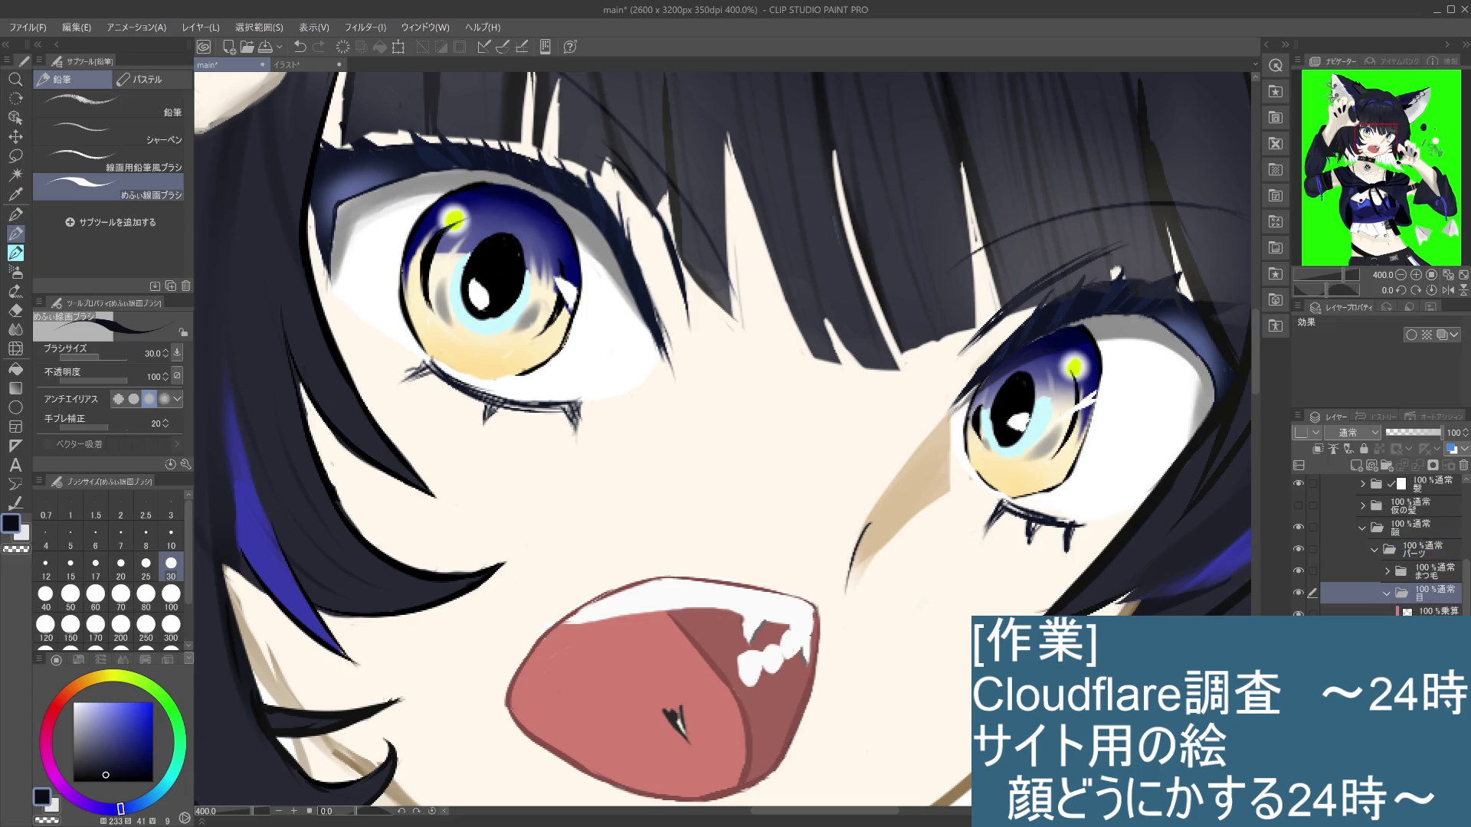
pyautogui.click(1432, 611)
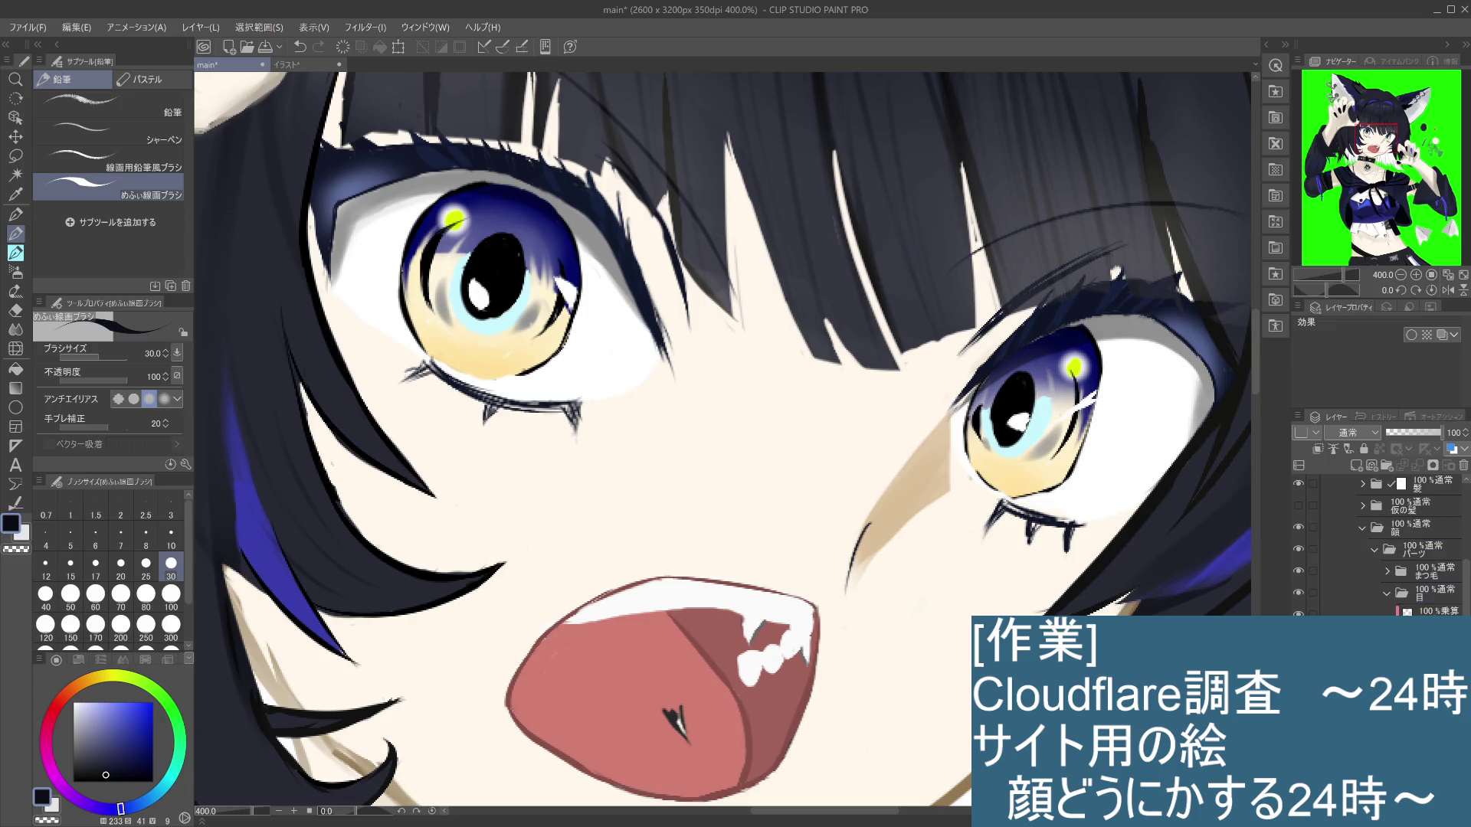
pyautogui.click(1298, 613)
pyautogui.click(1298, 612)
pyautogui.click(1425, 611)
pyautogui.scroll(-3, 1379, 544)
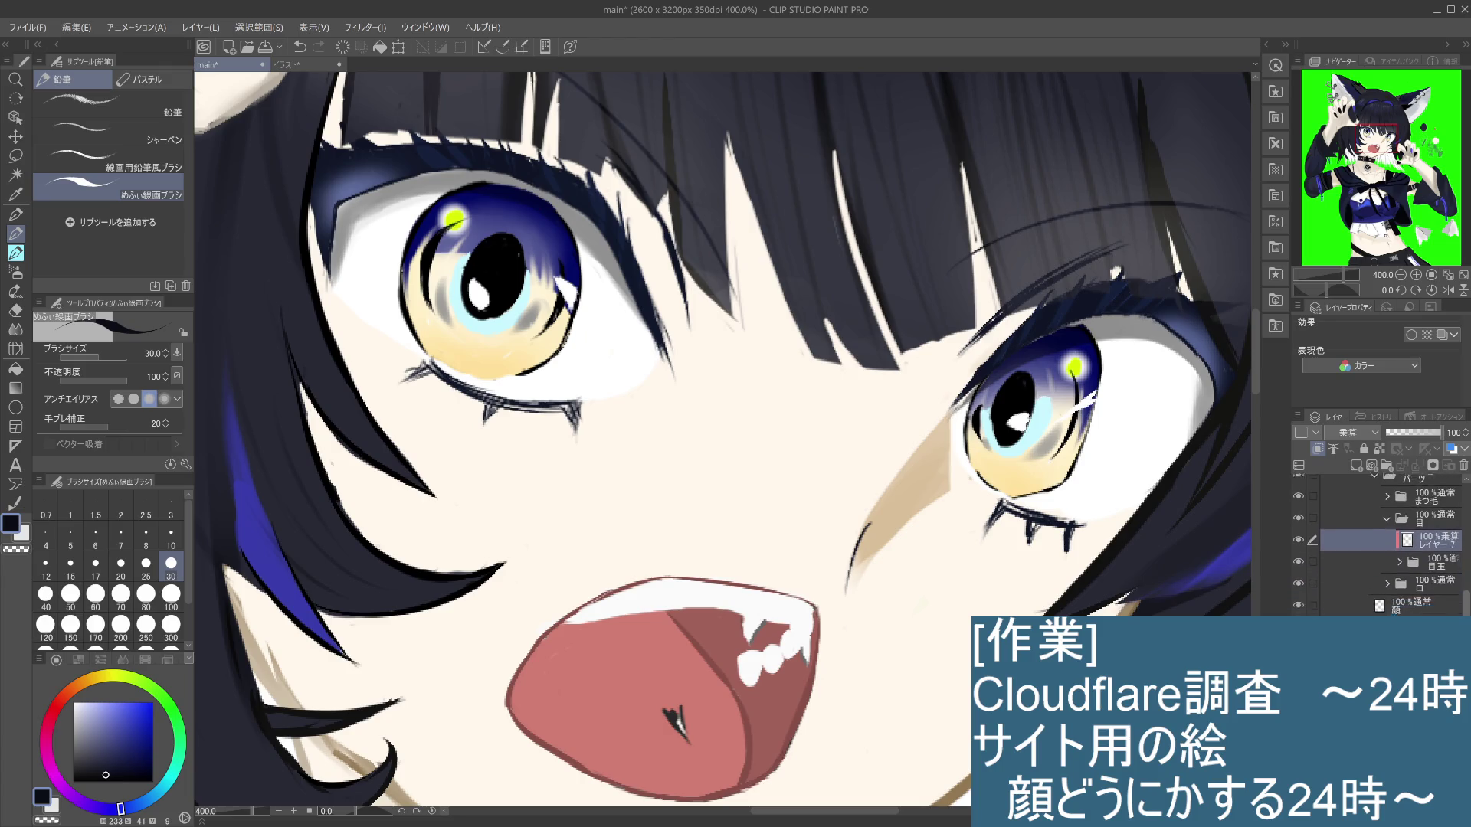
pyautogui.scroll(-3, 1379, 544)
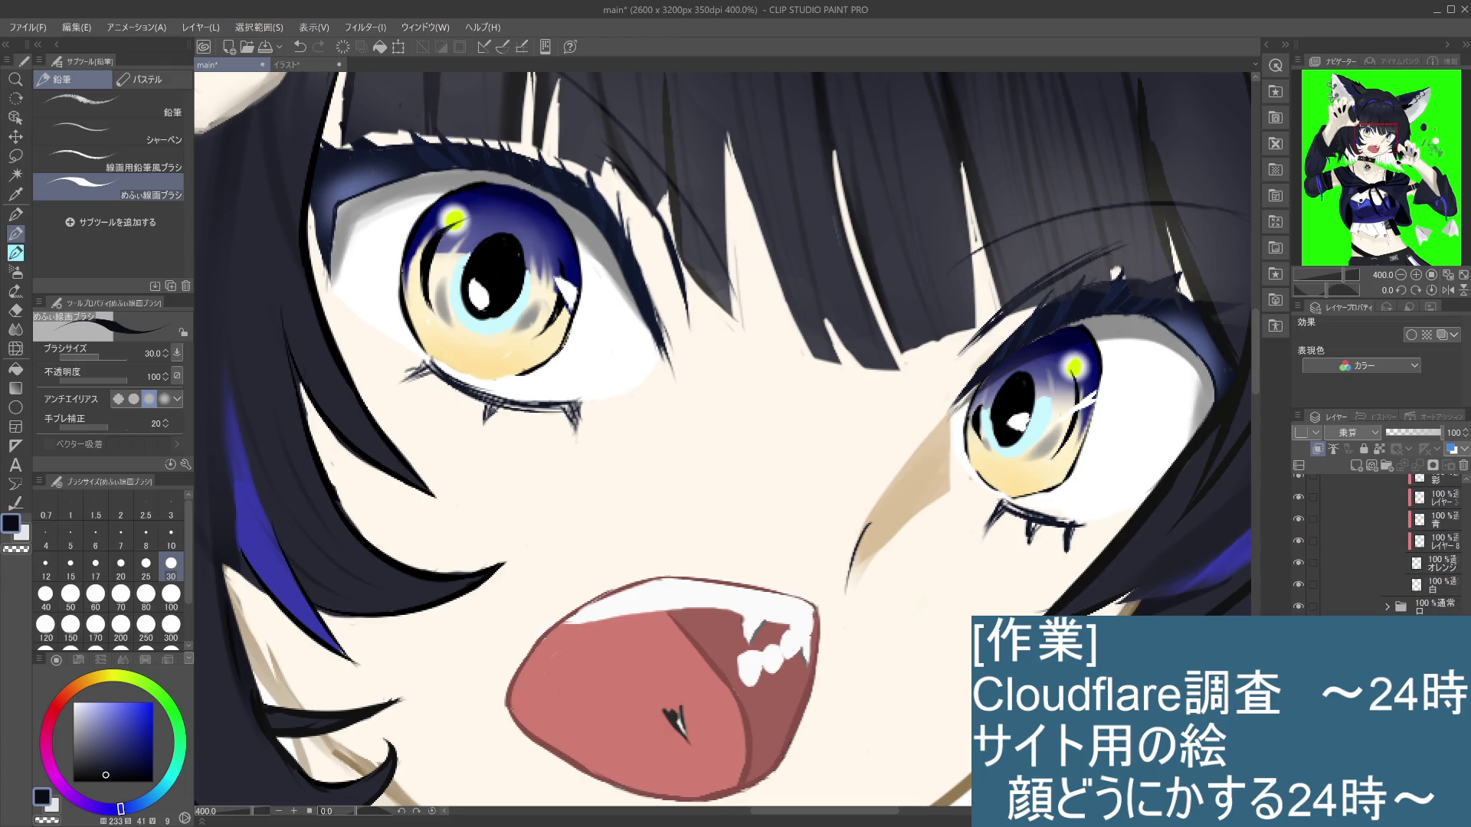
pyautogui.click(1415, 590)
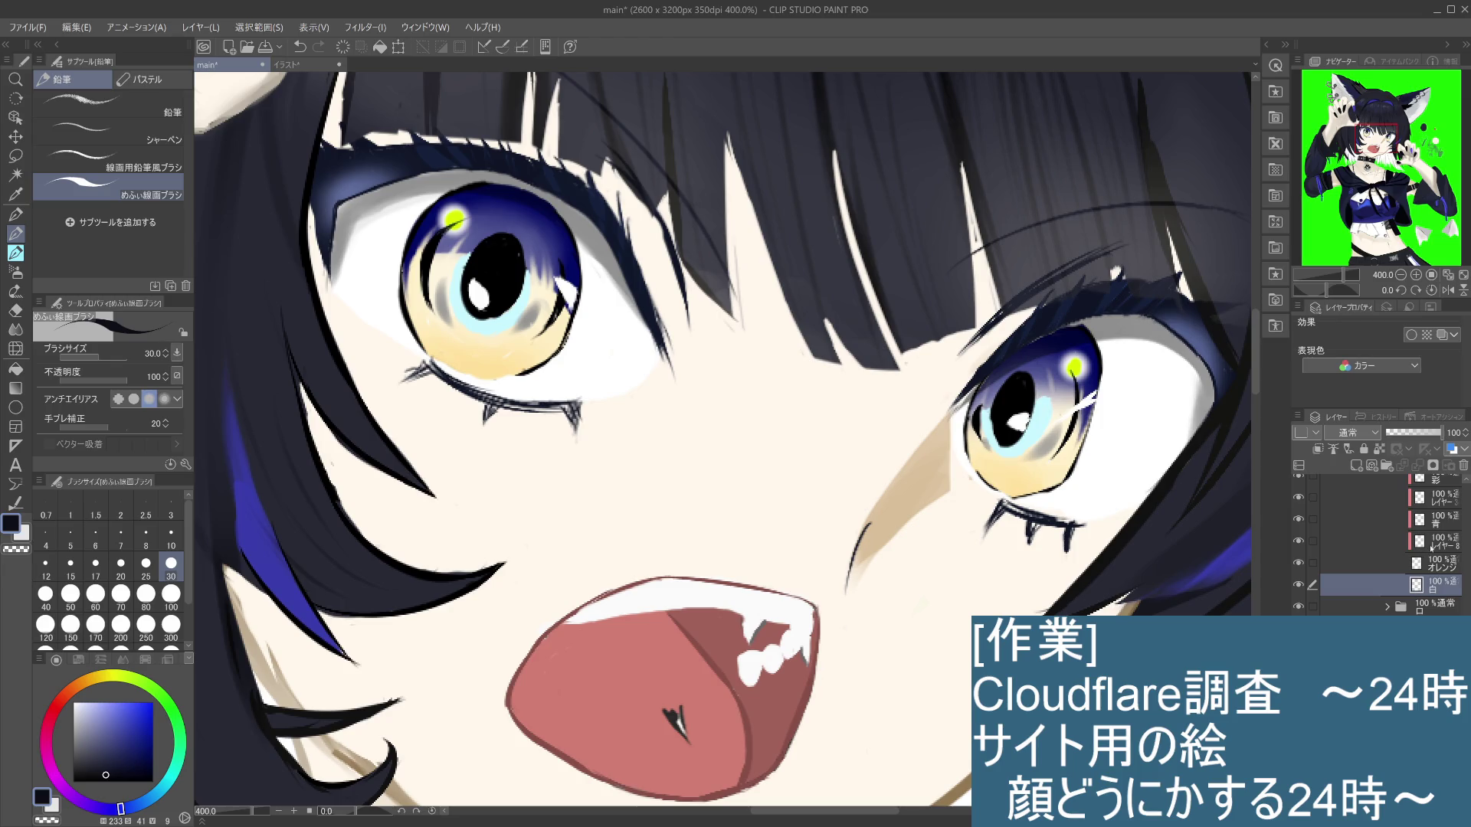
pyautogui.scroll(3, 1364, 544)
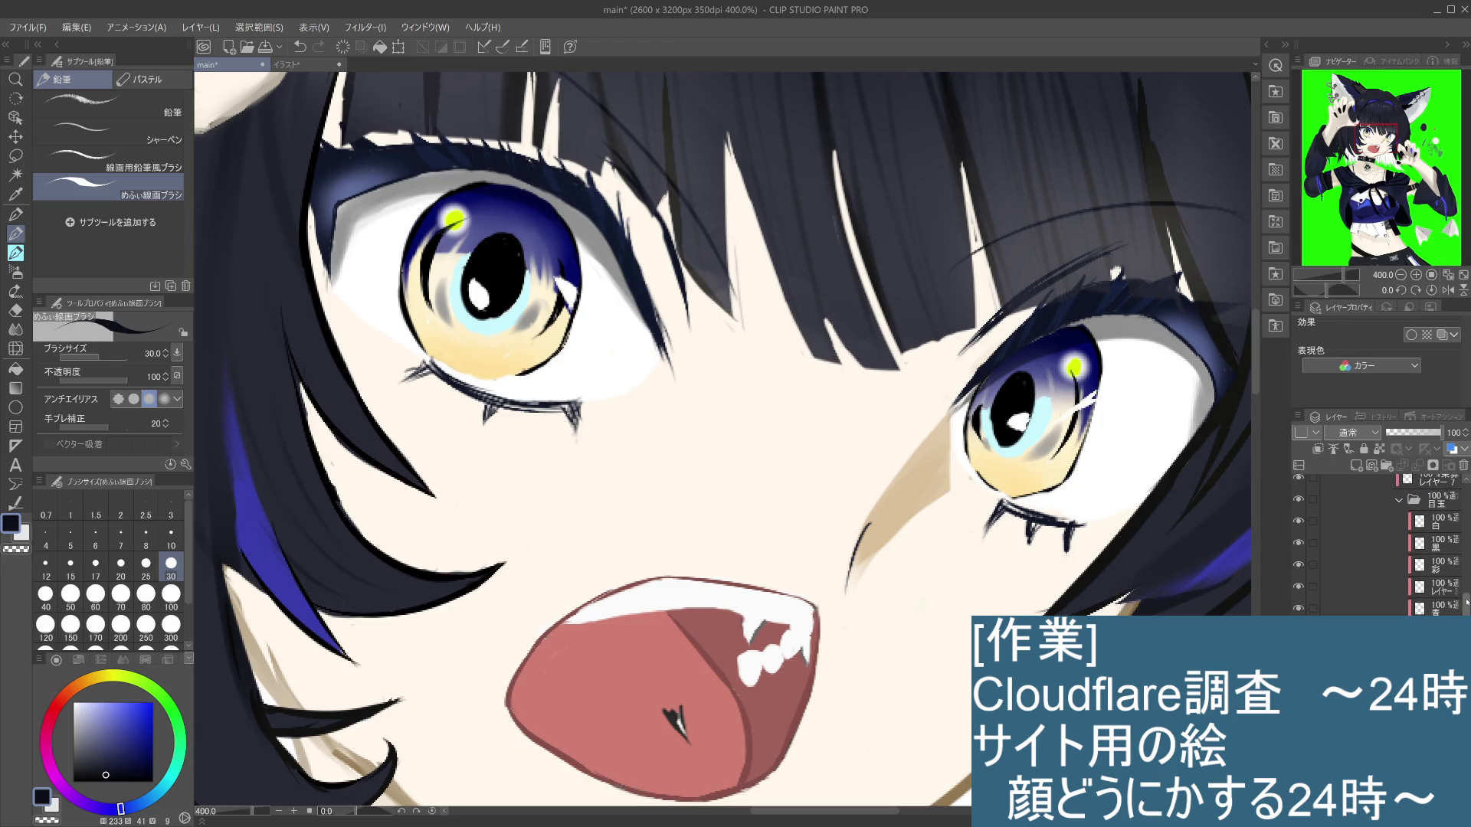
pyautogui.click(1306, 522)
pyautogui.click(1300, 523)
pyautogui.click(1298, 524)
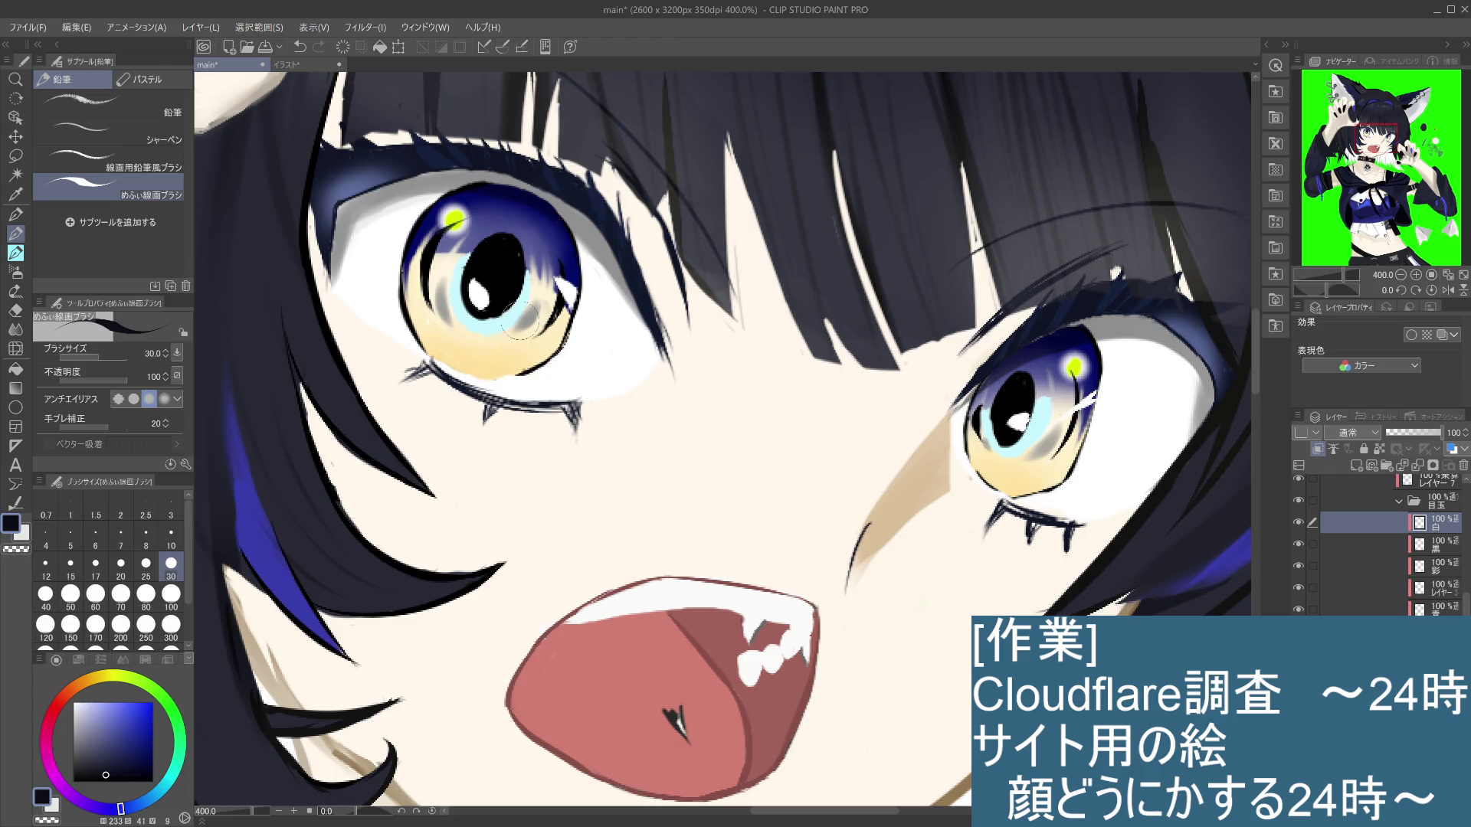
pyautogui.moveTo(496, 278); pyautogui.dragTo(488, 299)
pyautogui.hotkey('ctrl', 'z')
pyautogui.moveTo(425, 312); pyautogui.dragTo(425, 337)
pyautogui.scroll(-3, 425, 337)
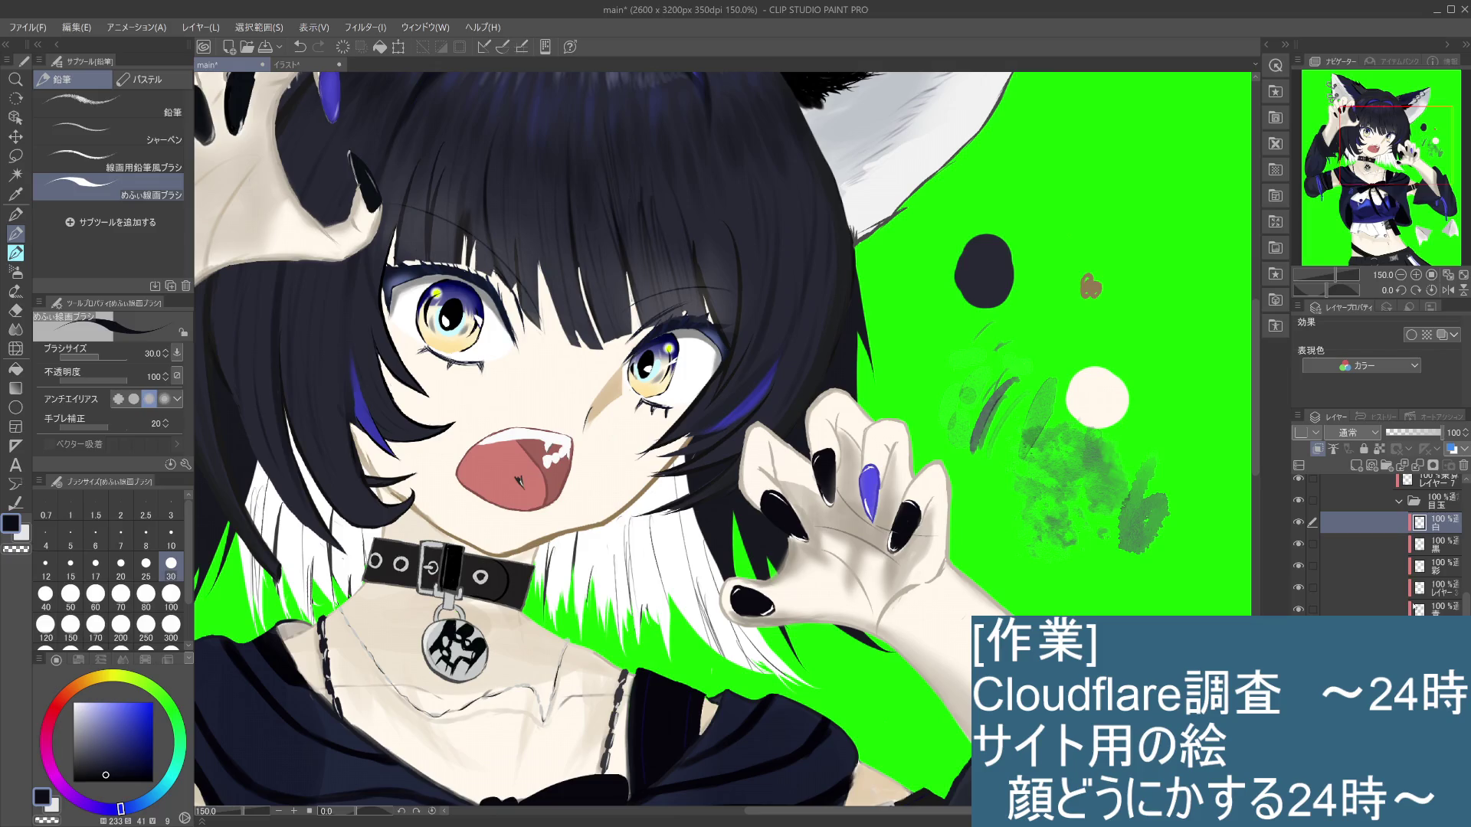
# Step: On the 黒 layer, blur the shading below the left eye with the ぼかし blend brush
pyautogui.click(1450, 550)
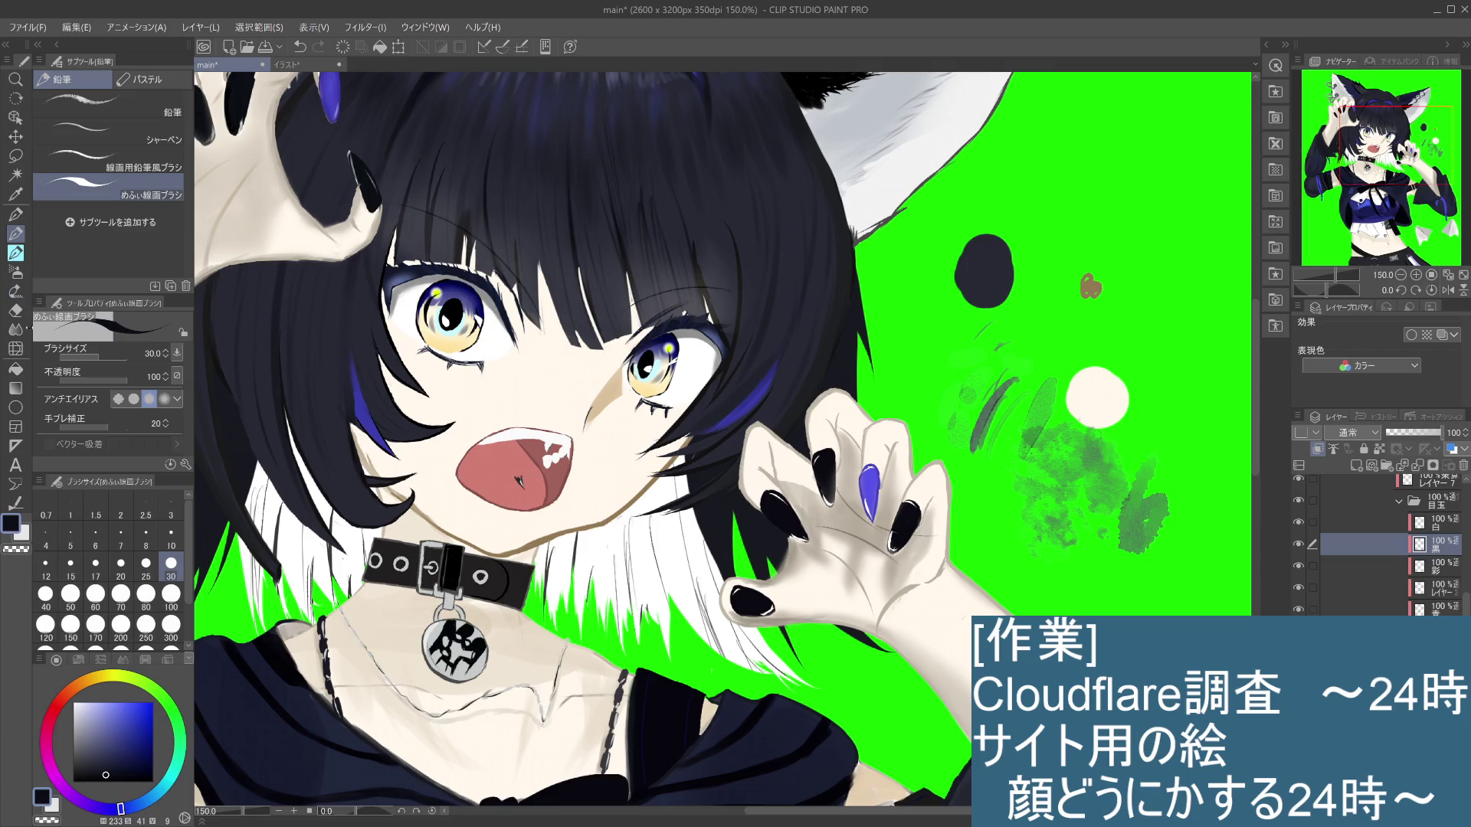
pyautogui.click(23, 329)
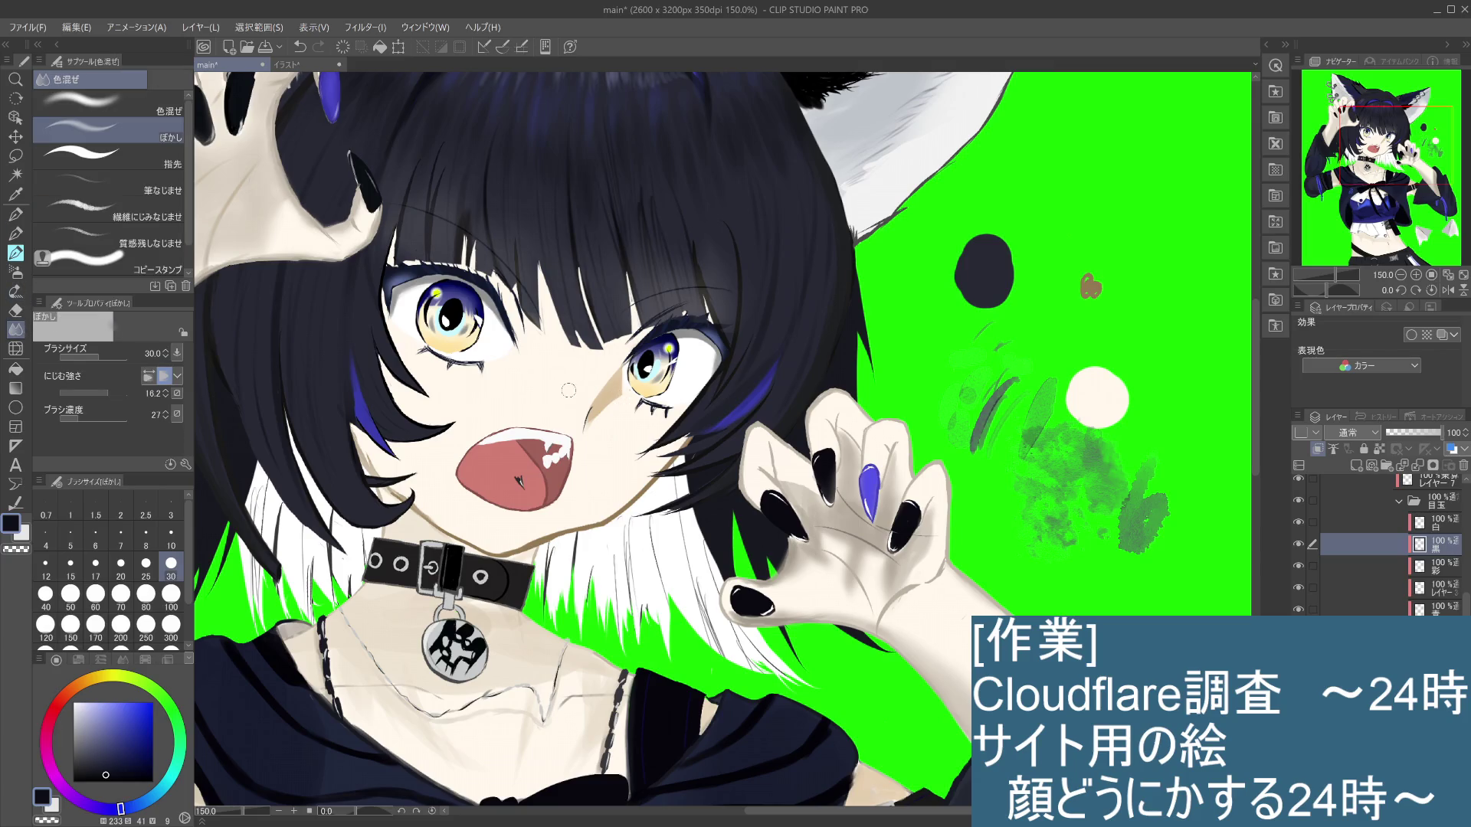
pyautogui.moveTo(480, 331); pyautogui.dragTo(488, 345)
pyautogui.scroll(3, 487, 347)
pyautogui.moveTo(436, 327)
pyautogui.mouseDown()
pyautogui.moveTo(482, 275)
pyautogui.moveTo(469, 348)
pyautogui.mouseUp()
pyautogui.hotkey('ctrl', 'z')
pyautogui.hotkey('ctrl', 'z')
pyautogui.hotkey('ctrl', 'z')
pyautogui.hotkey('ctrl', 'z')
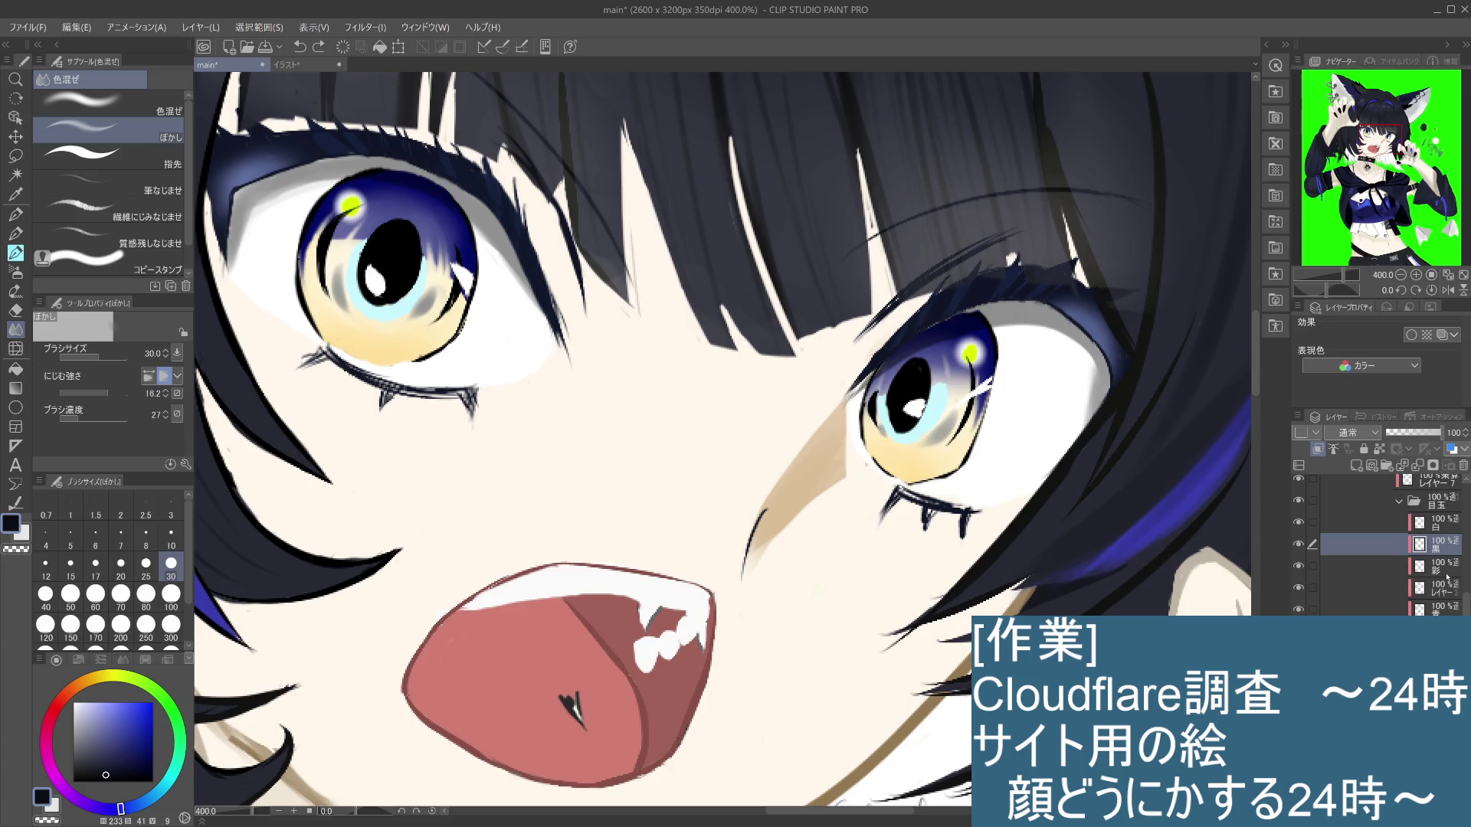
# Step: Soften the white shading on the left eye's lower and upper lids on the 白 layer, at brush size 25 and then 15
pyautogui.click(1437, 527)
pyautogui.moveTo(948, 450)
pyautogui.mouseDown()
pyautogui.moveTo(890, 498)
pyautogui.moveTo(873, 490)
pyautogui.mouseUp()
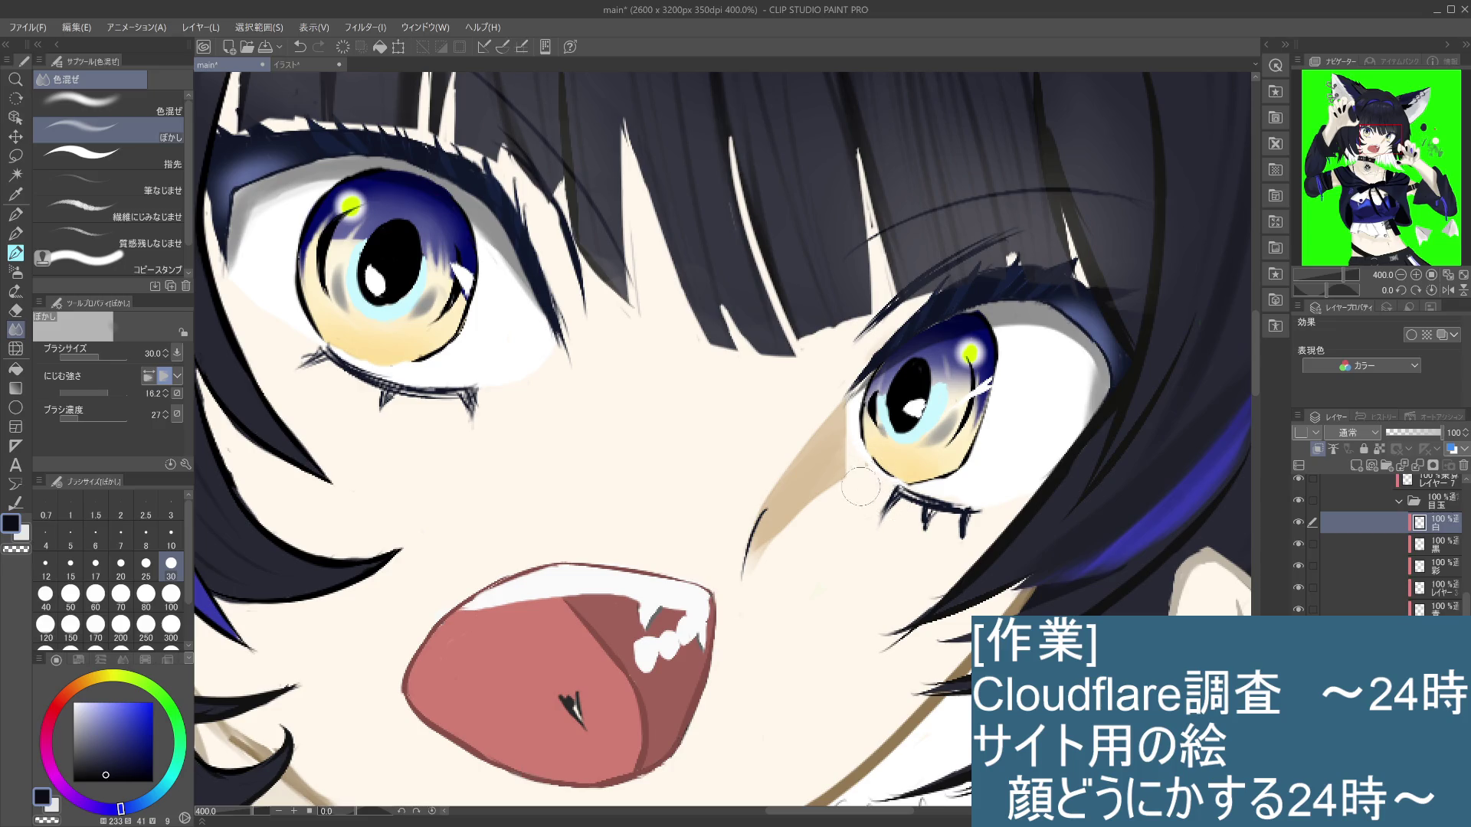
pyautogui.moveTo(567, 348); pyautogui.dragTo(501, 230)
pyautogui.click(145, 569)
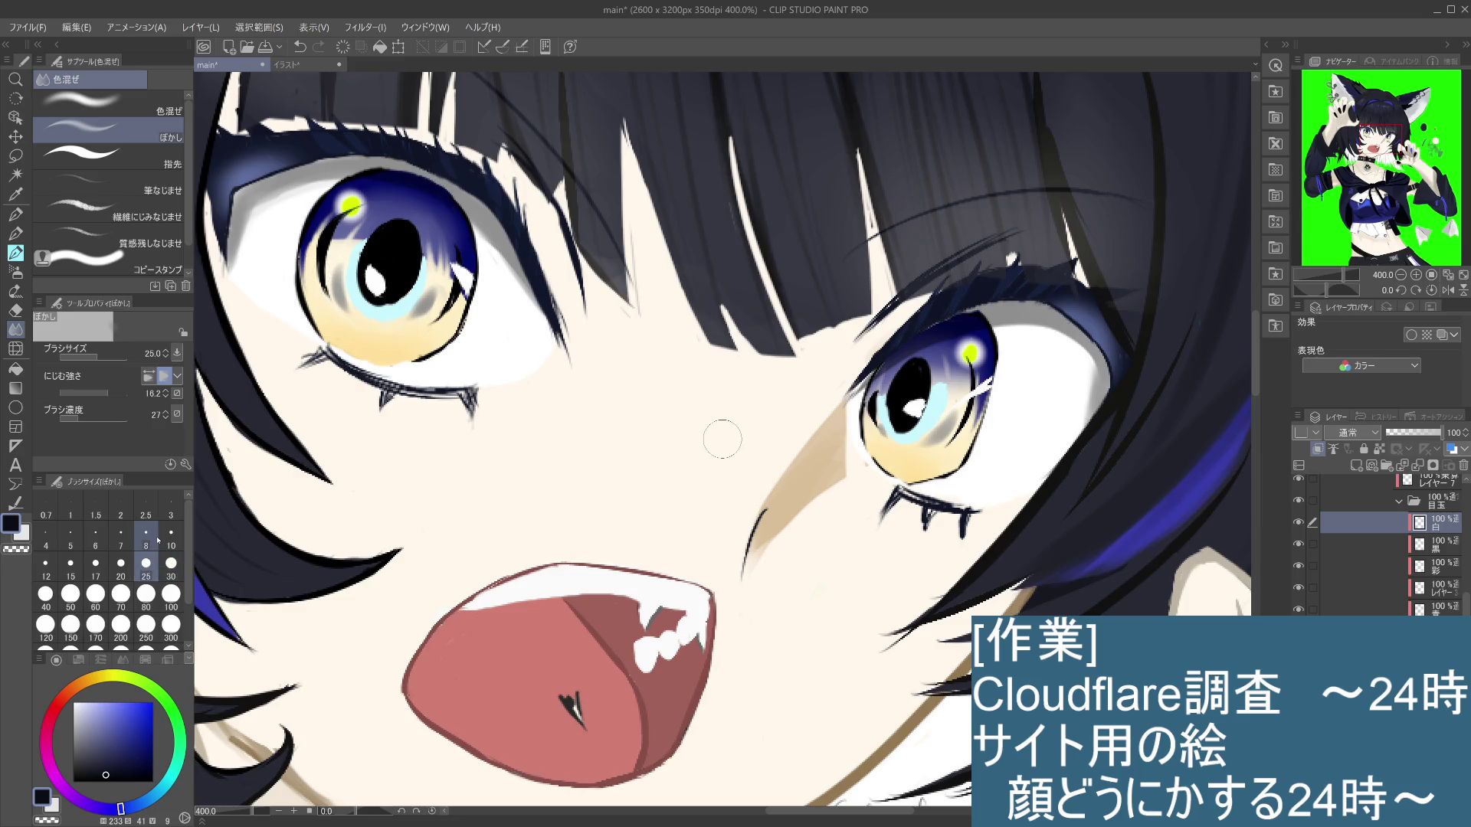
pyautogui.click(71, 567)
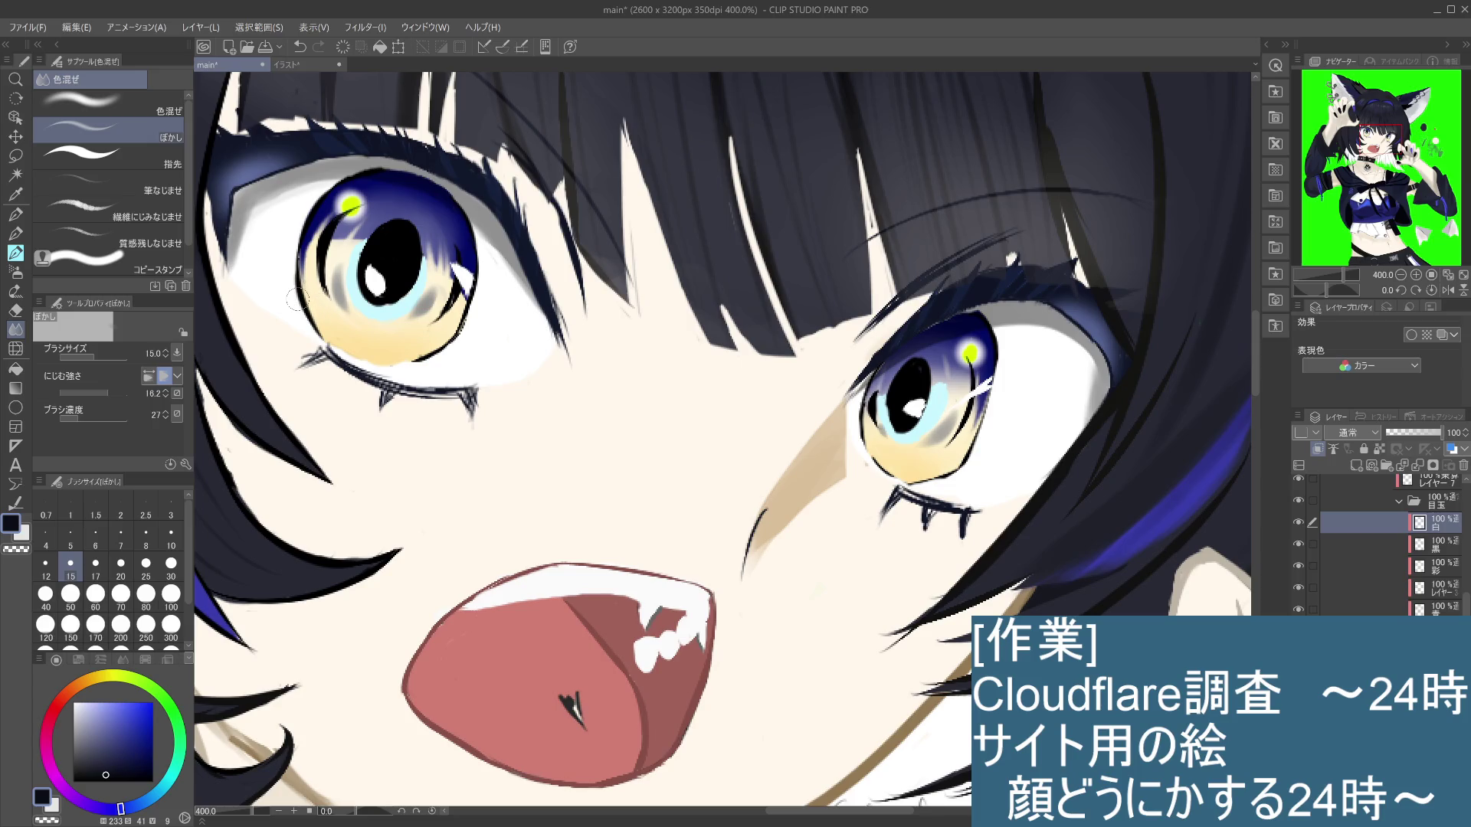
# Step: Back on the 黒 layer, smear the yellow iris colour into the lower-left iris edge with 色混ぜ
pyautogui.click(1424, 545)
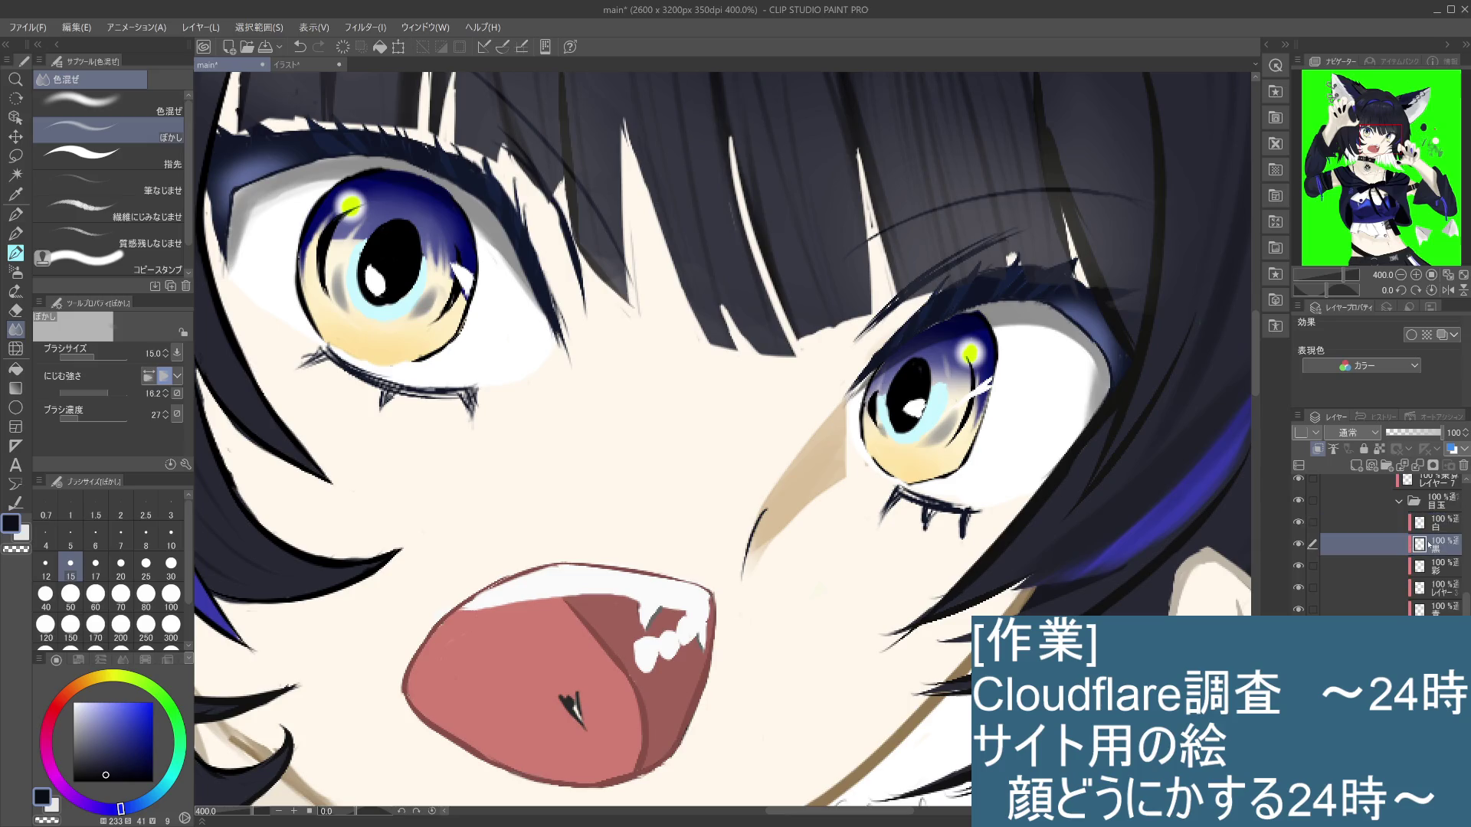
pyautogui.moveTo(314, 287); pyautogui.dragTo(324, 320)
pyautogui.hotkey('ctrl', 'z')
pyautogui.hotkey('ctrl', 'z')
pyautogui.hotkey('ctrl', 'y')
pyautogui.hotkey('ctrl', 'y')
pyautogui.hotkey('ctrl', 'z')
pyautogui.hotkey('ctrl', 'z')
pyautogui.press(',')
pyautogui.moveTo(312, 326)
pyautogui.mouseDown()
pyautogui.moveTo(313, 310)
pyautogui.moveTo(330, 338)
pyautogui.mouseUp()
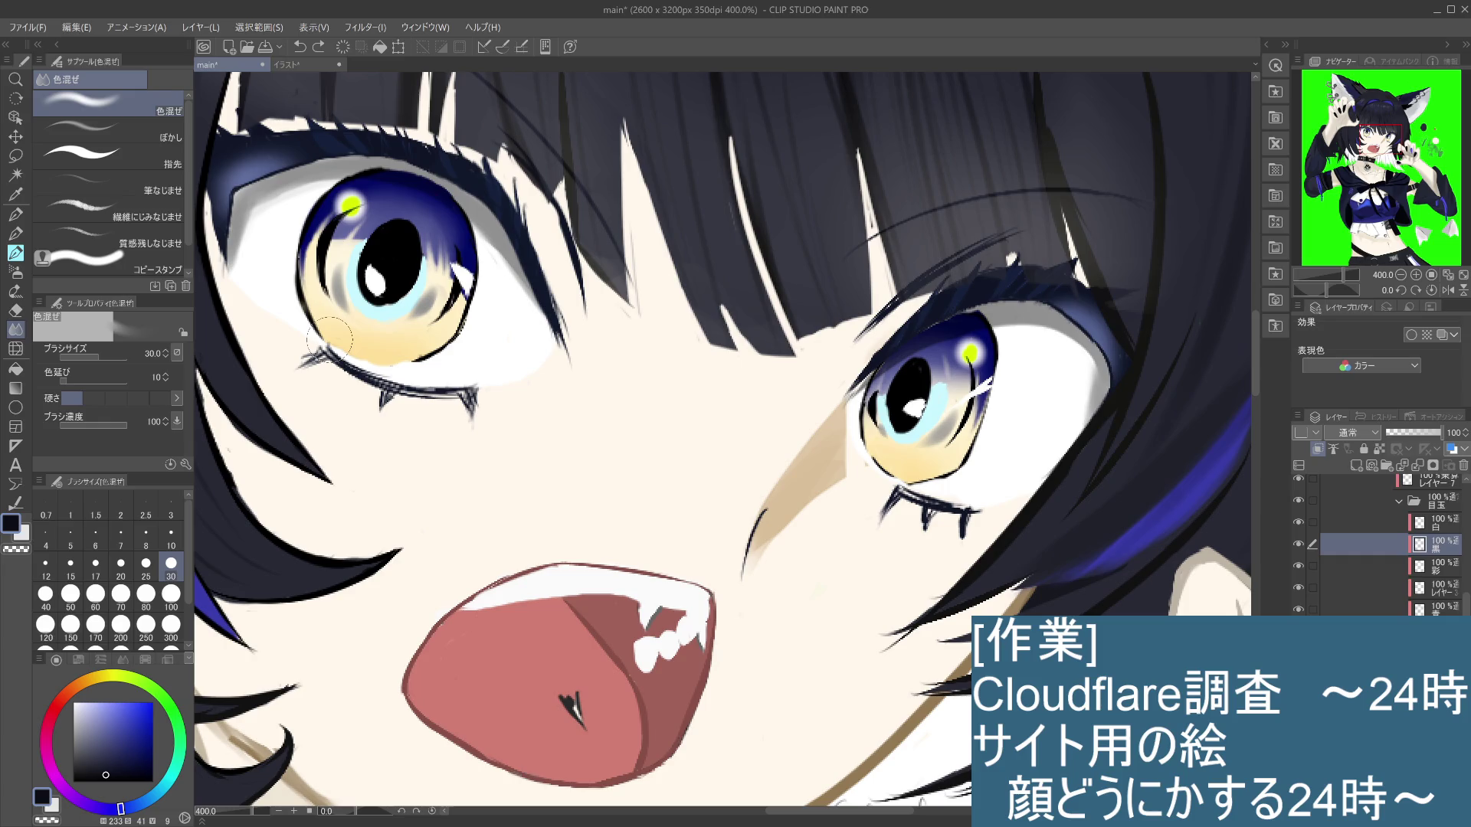
pyautogui.moveTo(567, 570); pyautogui.dragTo(586, 565)
# Step: Pick the soft 軟らかめ eraser at size 25 and test it on the iris outline
pyautogui.click(15, 310)
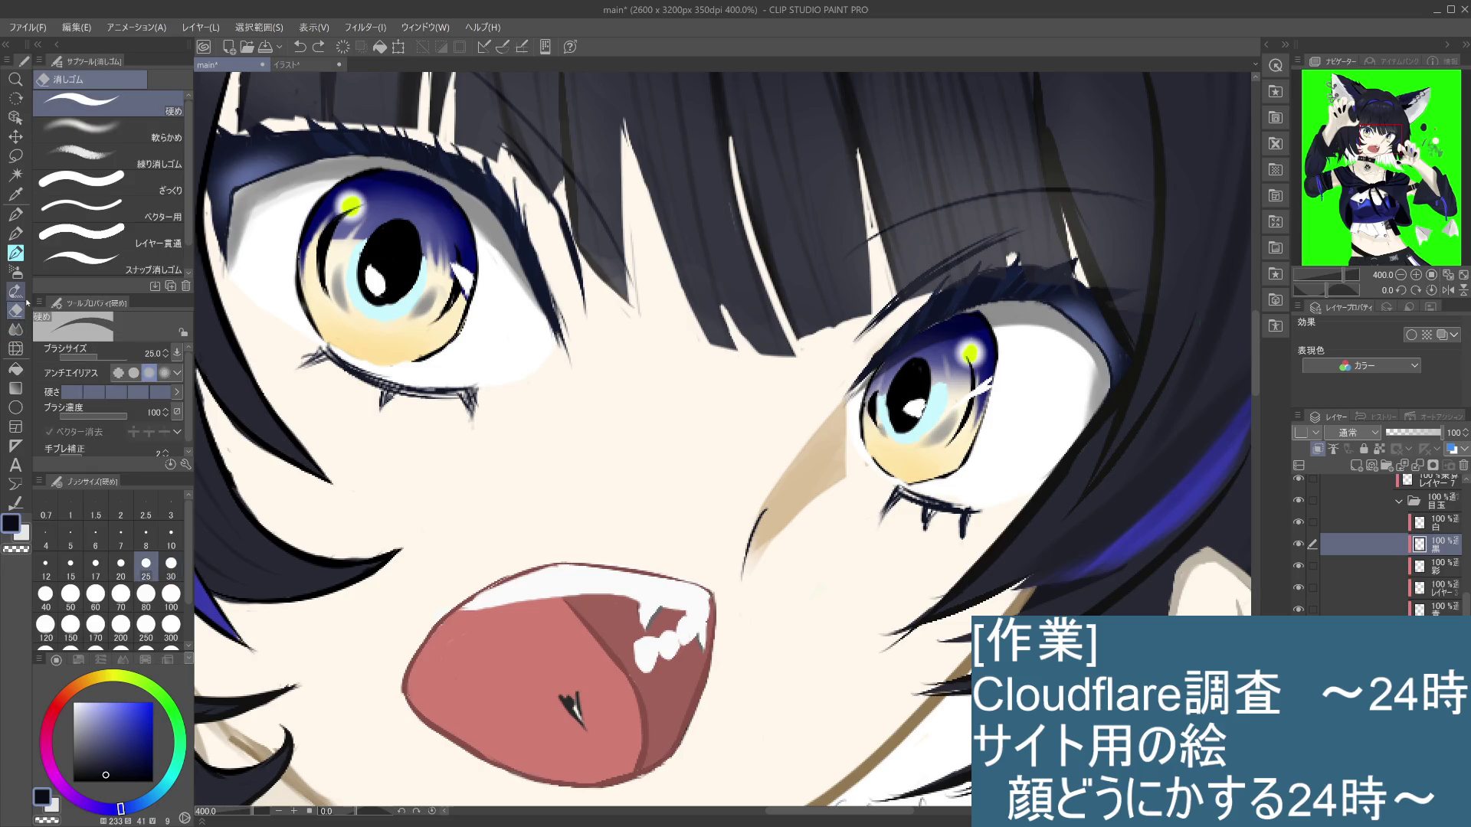
pyautogui.click(115, 130)
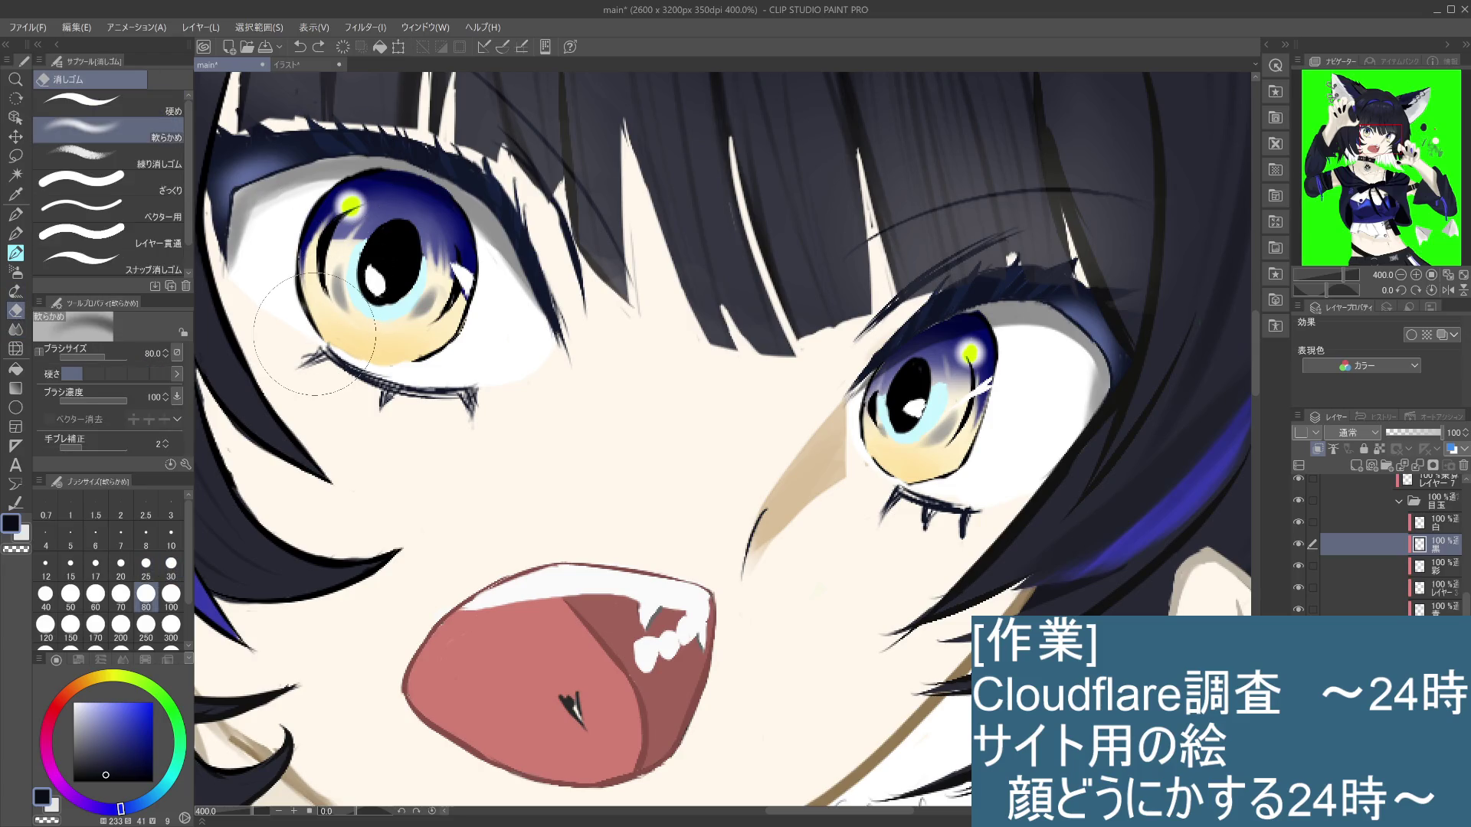
pyautogui.click(145, 564)
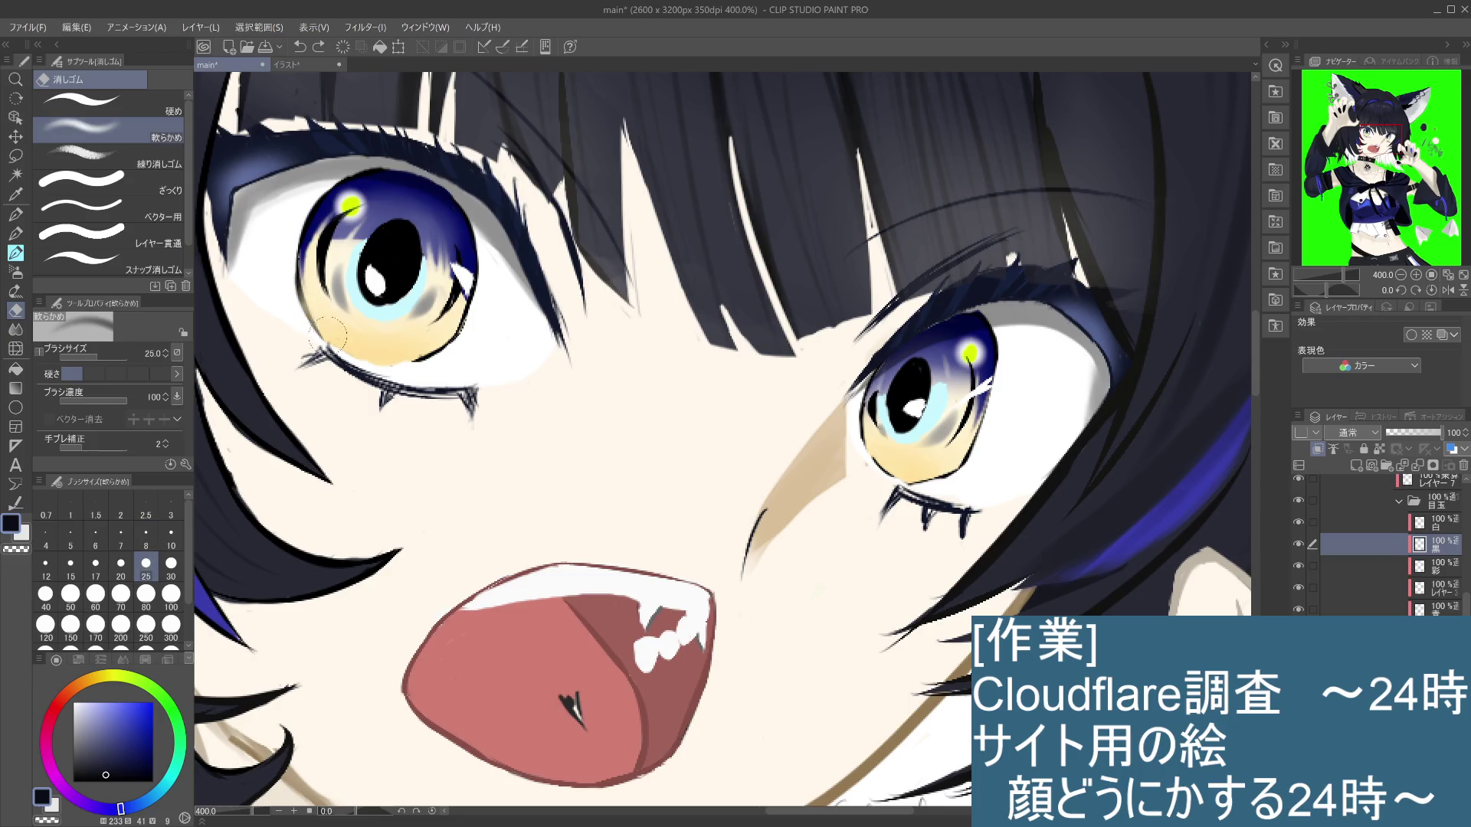
pyautogui.moveTo(320, 323); pyautogui.dragTo(334, 344)
pyautogui.hotkey('ctrl', 'z')
# Step: Lightly erase the left iris's lower outline at eraser size 8, then toggle the eye layers to compare
pyautogui.click(145, 533)
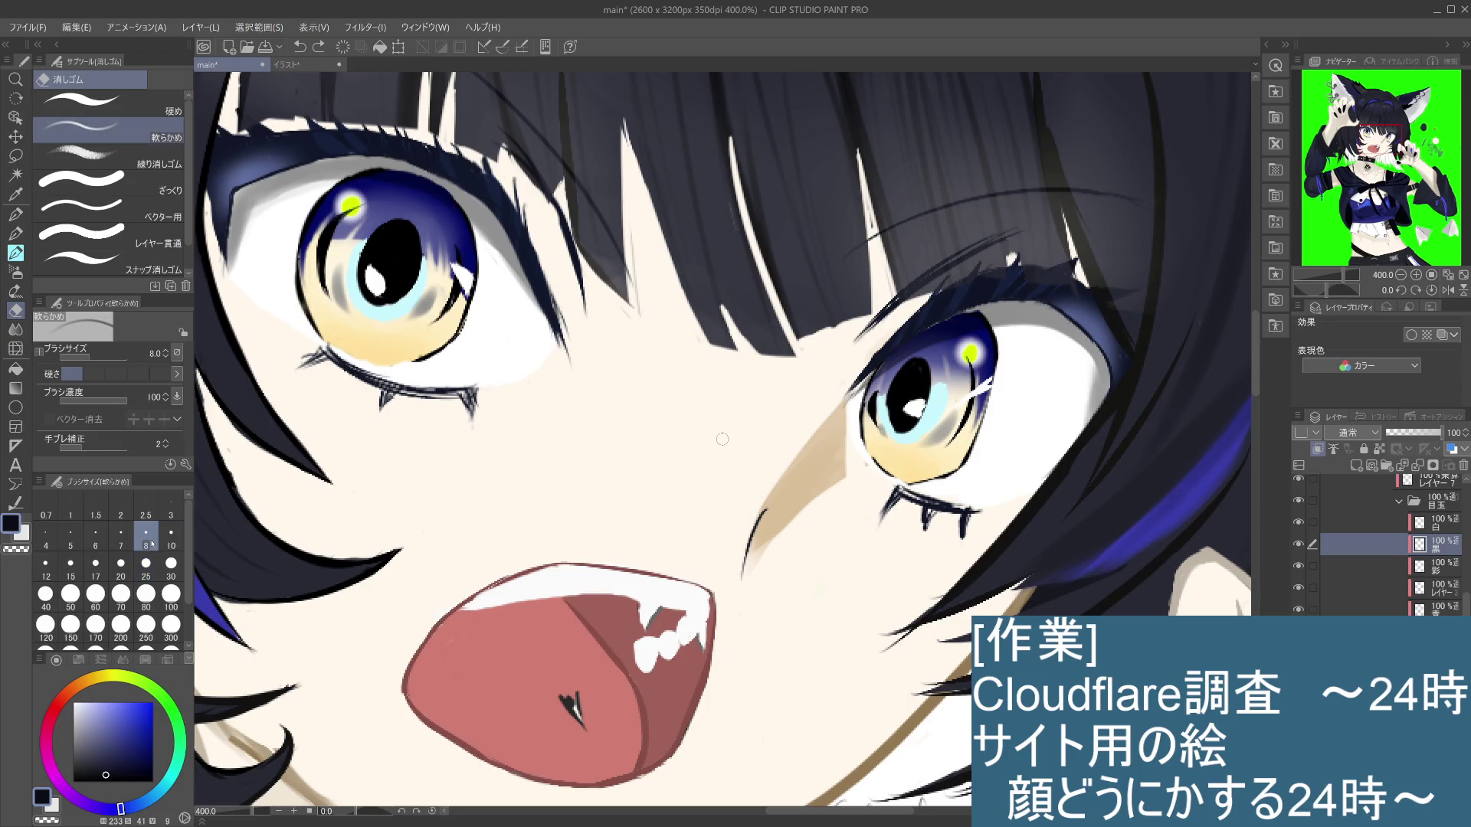
pyautogui.click(313, 304)
pyautogui.moveTo(303, 280)
pyautogui.mouseDown()
pyautogui.moveTo(317, 306)
pyautogui.moveTo(307, 254)
pyautogui.mouseUp()
pyautogui.moveTo(450, 333); pyautogui.dragTo(409, 352)
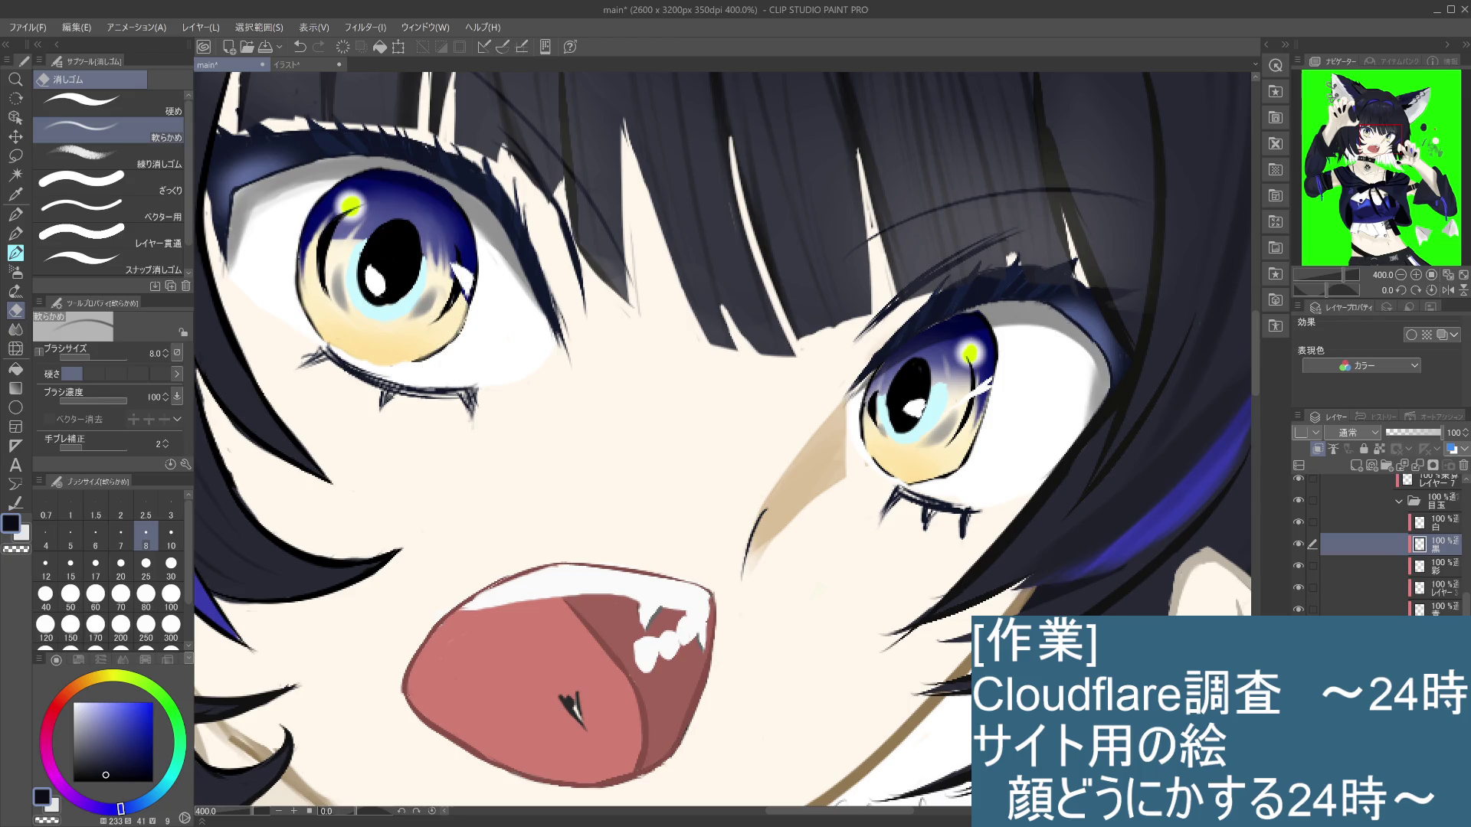
pyautogui.click(1297, 499)
pyautogui.click(1297, 500)
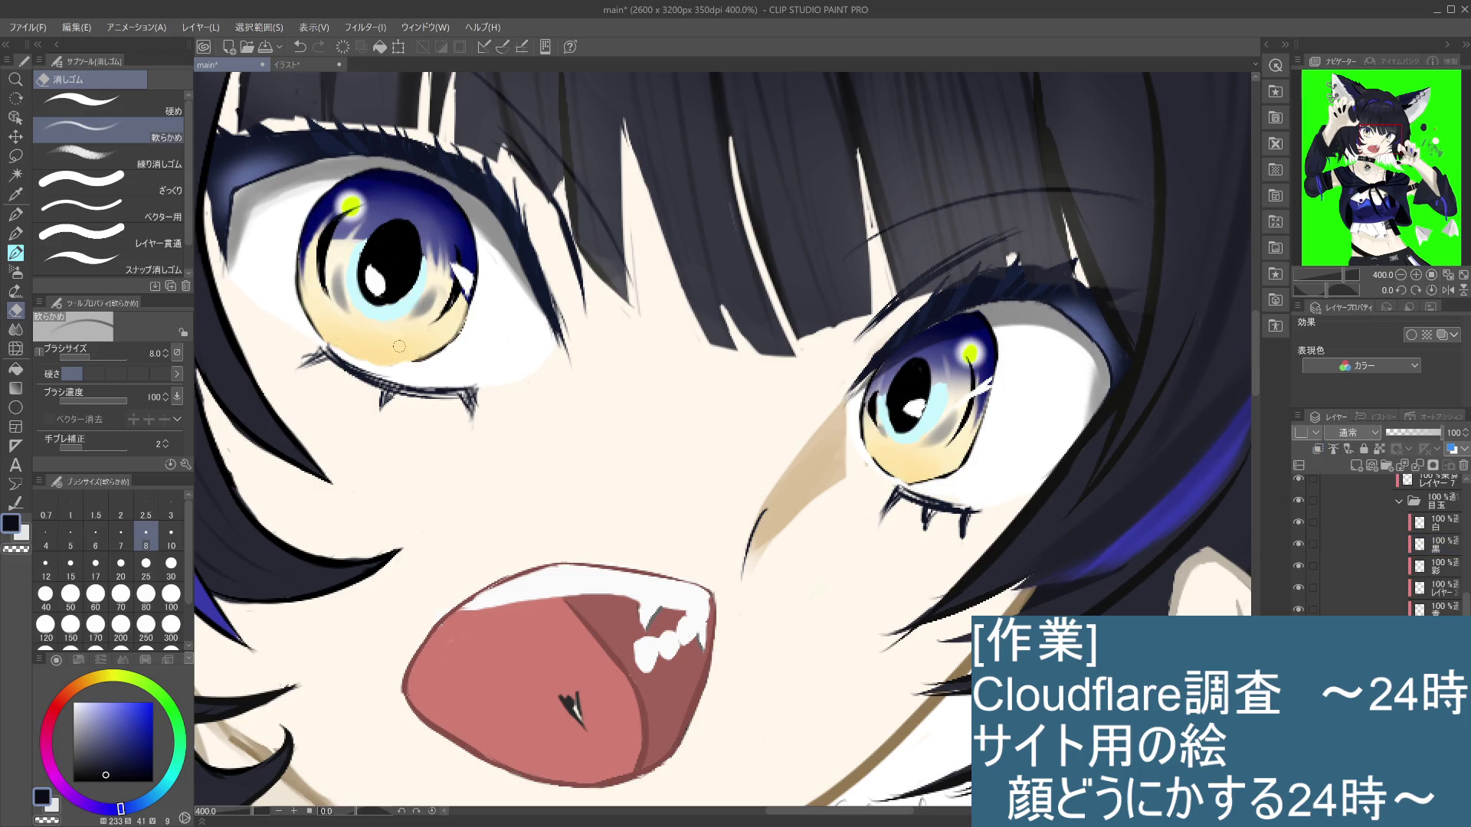
pyautogui.click(16, 233)
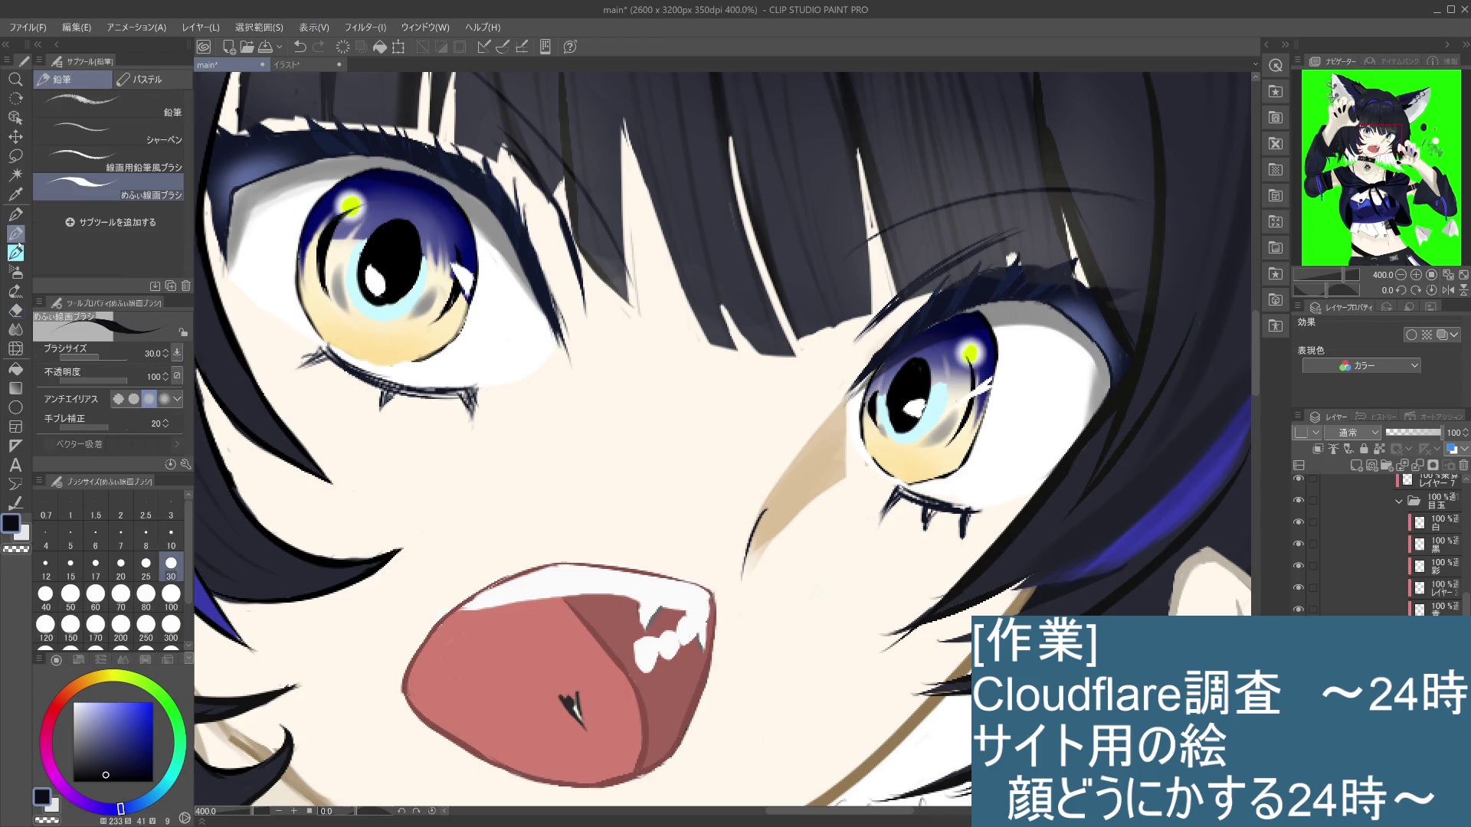
# Step: Sample the iris's pale yellow and paint it into the lower-left of the left iris
pyautogui.press('i')
pyautogui.click(398, 314)
pyautogui.click(318, 289)
pyautogui.press('p')
pyautogui.moveTo(416, 350)
pyautogui.mouseDown()
pyautogui.moveTo(394, 341)
pyautogui.moveTo(442, 322)
pyautogui.mouseUp()
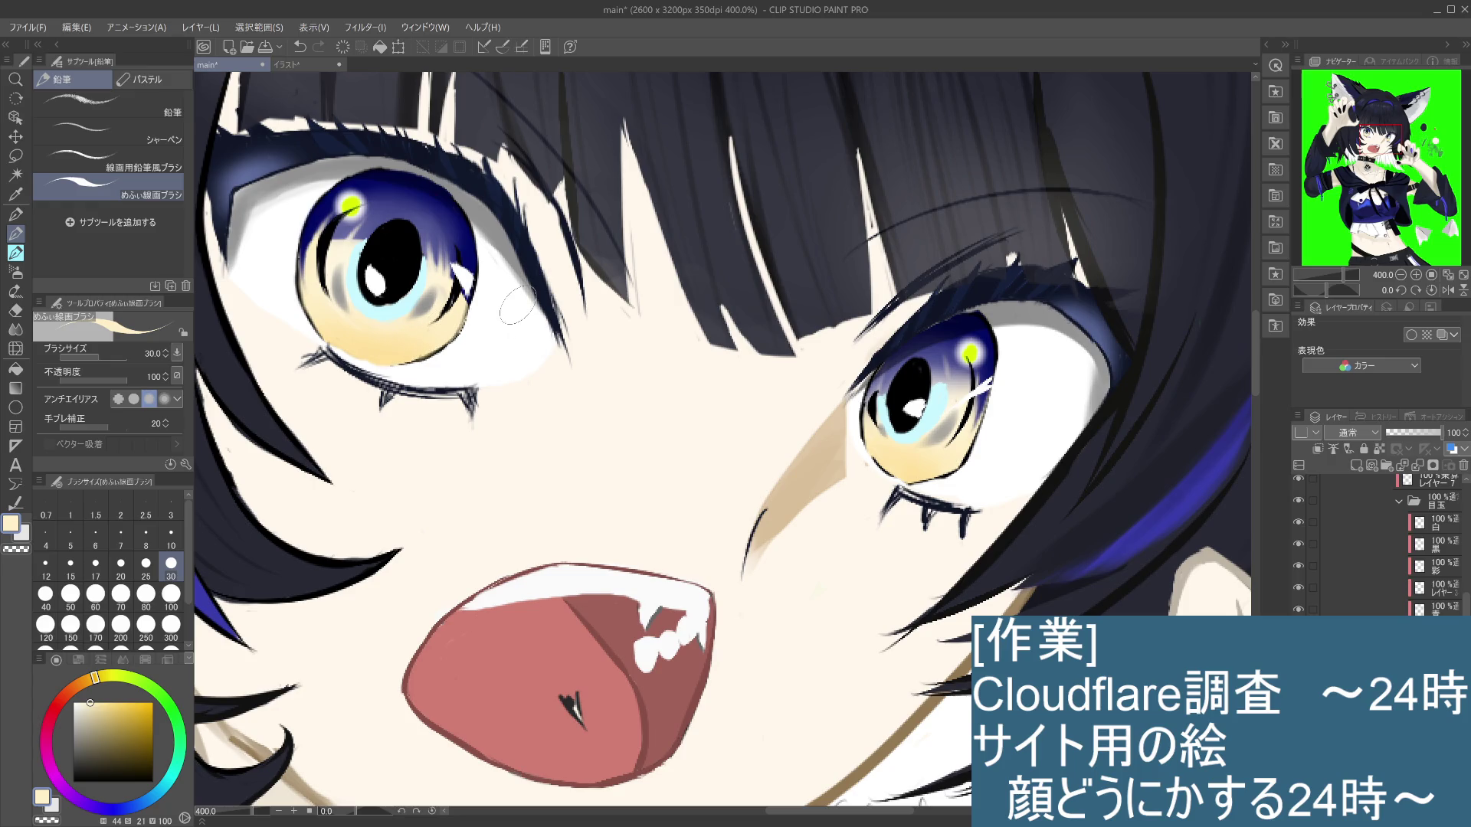
# Step: Tilt the view and draw a short black stroke on the left iris's right edge at size 10 on the 黒 layer
pyautogui.moveTo(517, 307); pyautogui.dragTo(677, 458)
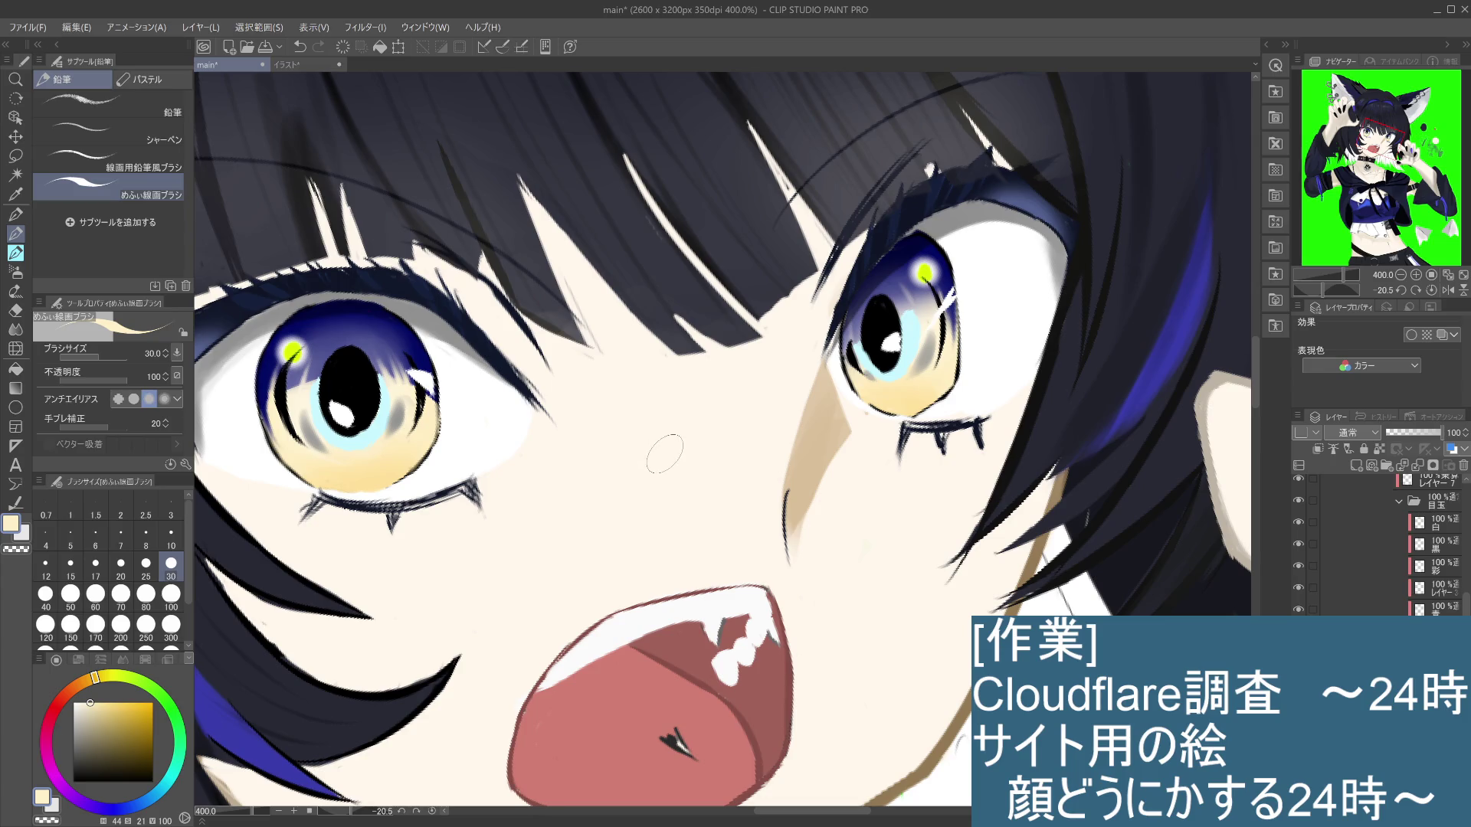
pyautogui.click(1449, 552)
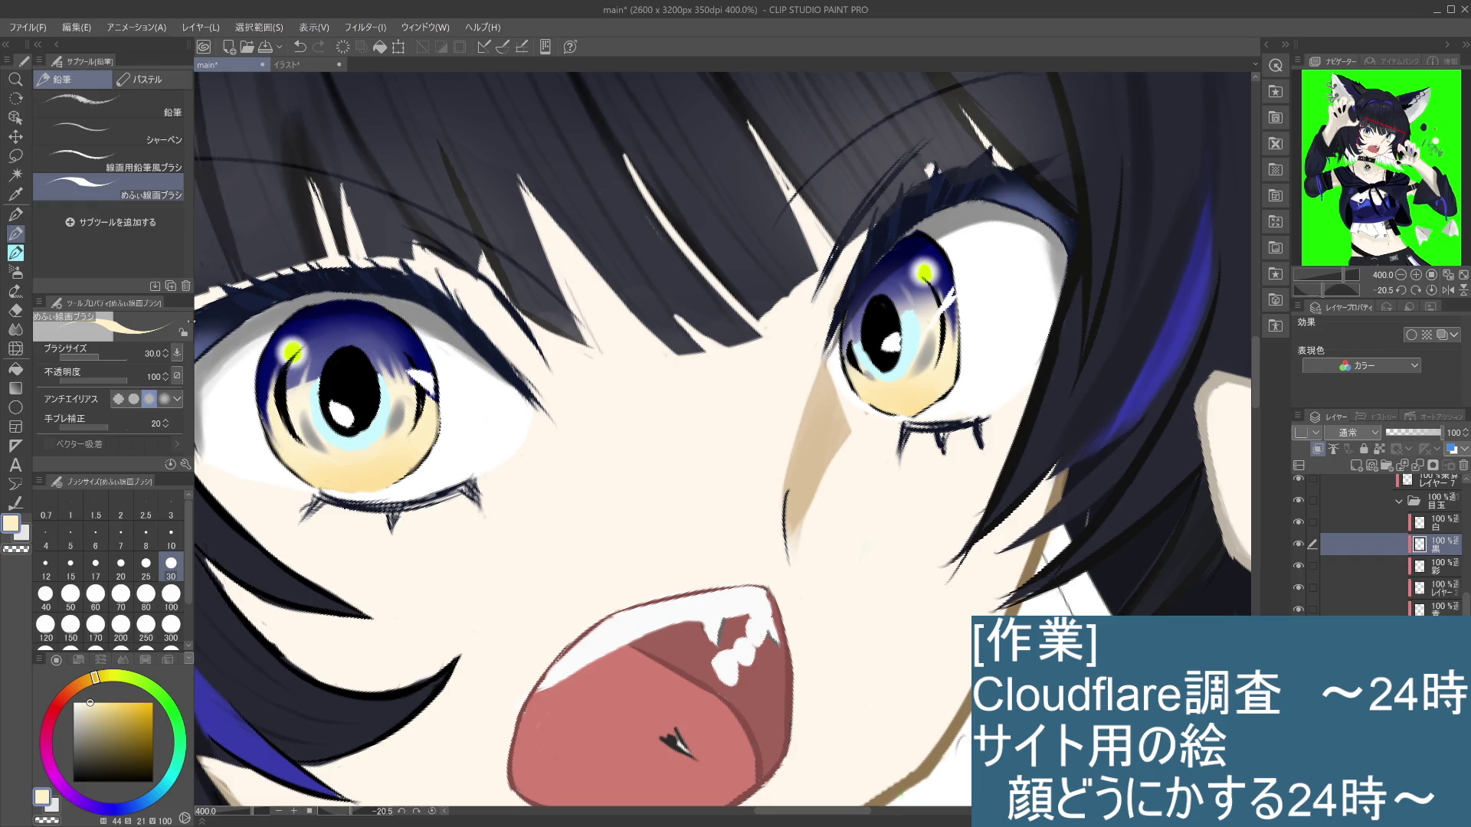
pyautogui.click(171, 540)
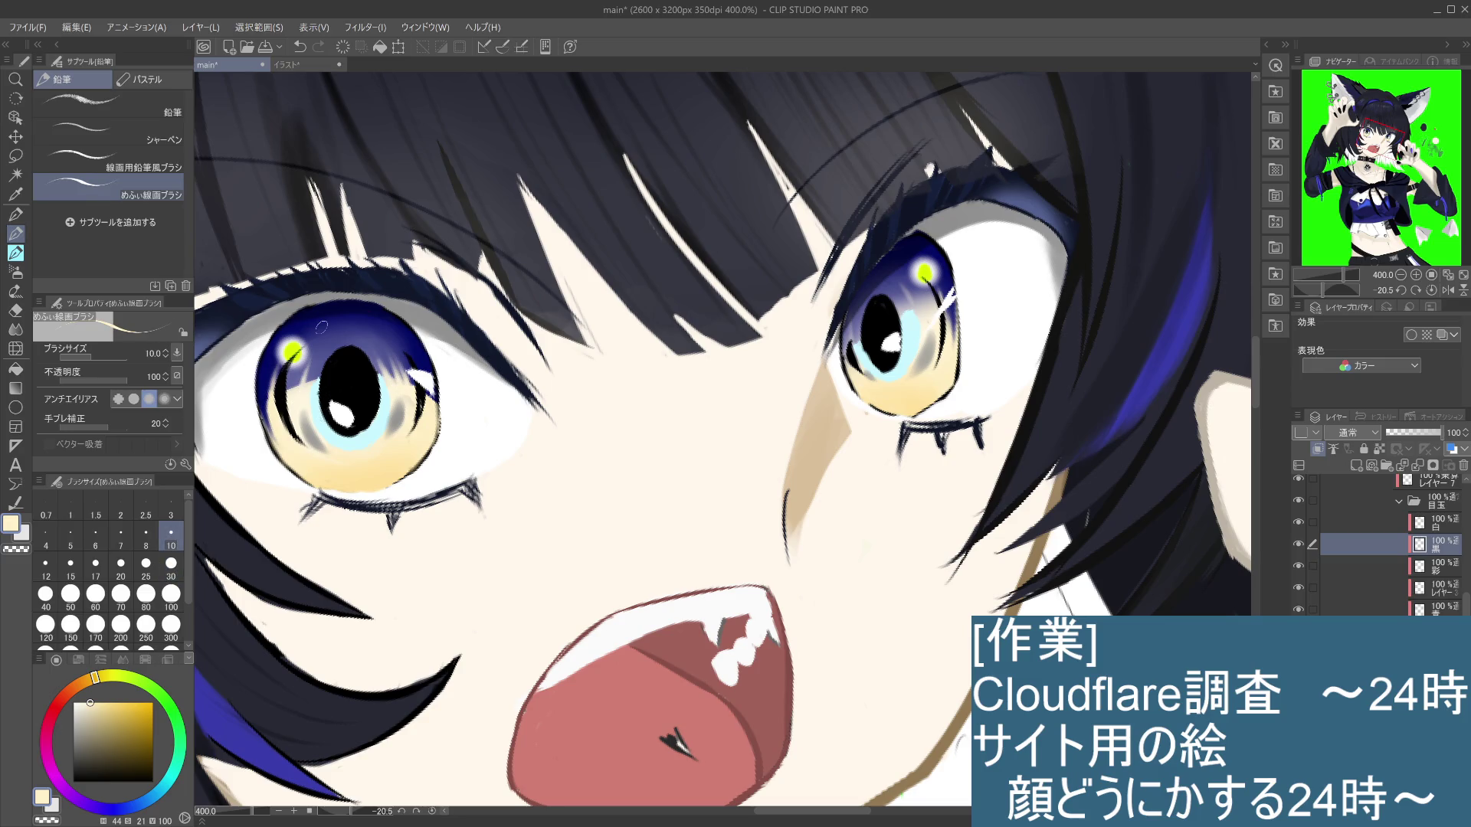
pyautogui.moveTo(418, 400); pyautogui.dragTo(425, 420)
pyautogui.hotkey('ctrl', 'z')
pyautogui.moveTo(421, 402); pyautogui.dragTo(425, 414)
pyautogui.hotkey('ctrl', 'z')
pyautogui.keyDown('alt'); pyautogui.click(420, 403); pyautogui.keyUp('alt')
pyautogui.moveTo(423, 409); pyautogui.dragTo(420, 402)
# Step: Hide and re-show the white and yellow eye highlight layers to compare the result
pyautogui.click(1298, 523)
pyautogui.click(1299, 524)
pyautogui.click(1298, 567)
pyautogui.click(1299, 570)
pyautogui.scroll(3, 1377, 550)
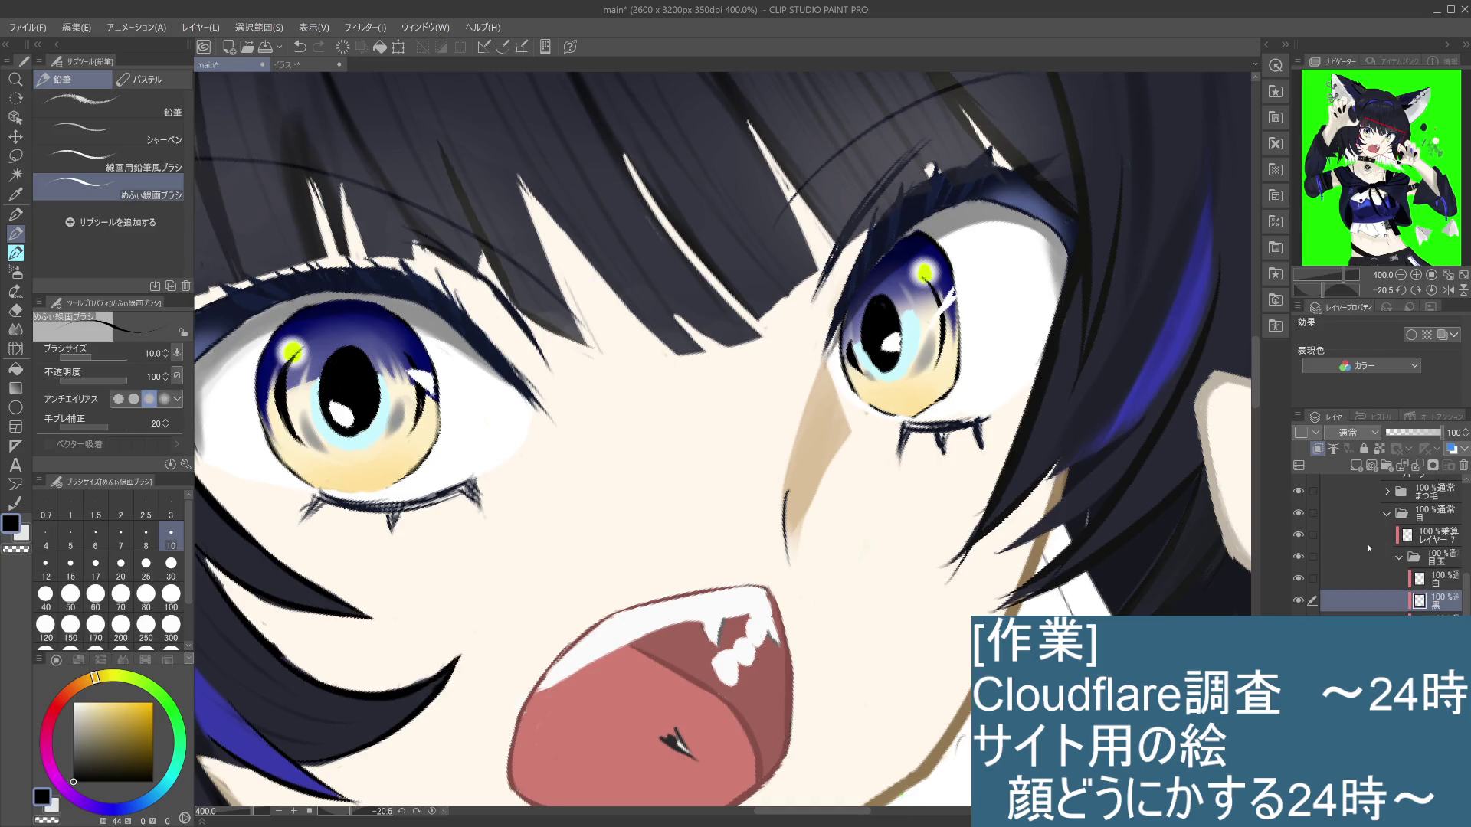
pyautogui.click(1298, 536)
pyautogui.click(1299, 537)
pyautogui.scroll(2, 1348, 540)
pyautogui.click(1298, 539)
pyautogui.click(1299, 541)
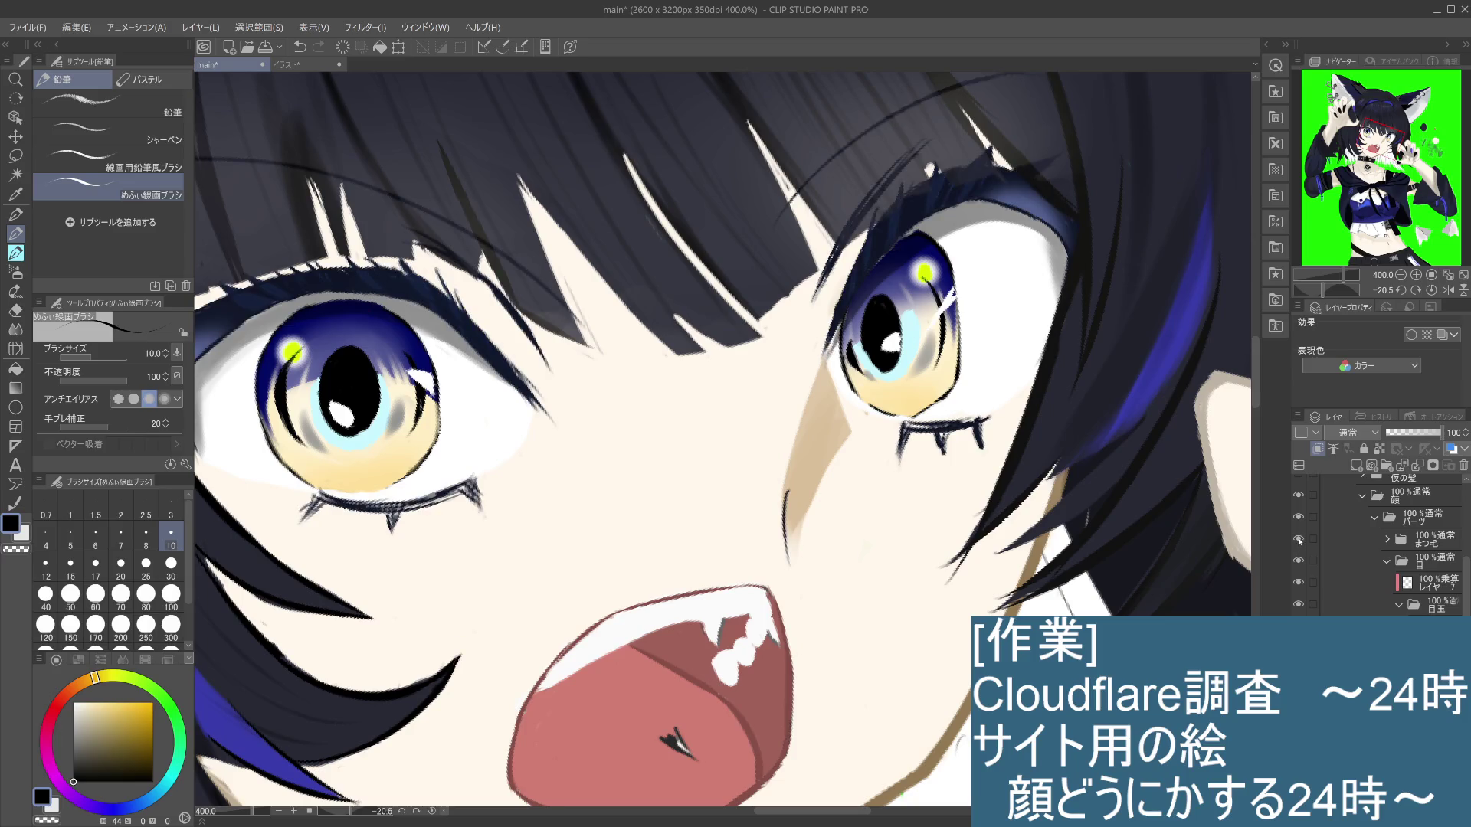
pyautogui.moveTo(1466, 598); pyautogui.dragTo(1467, 562)
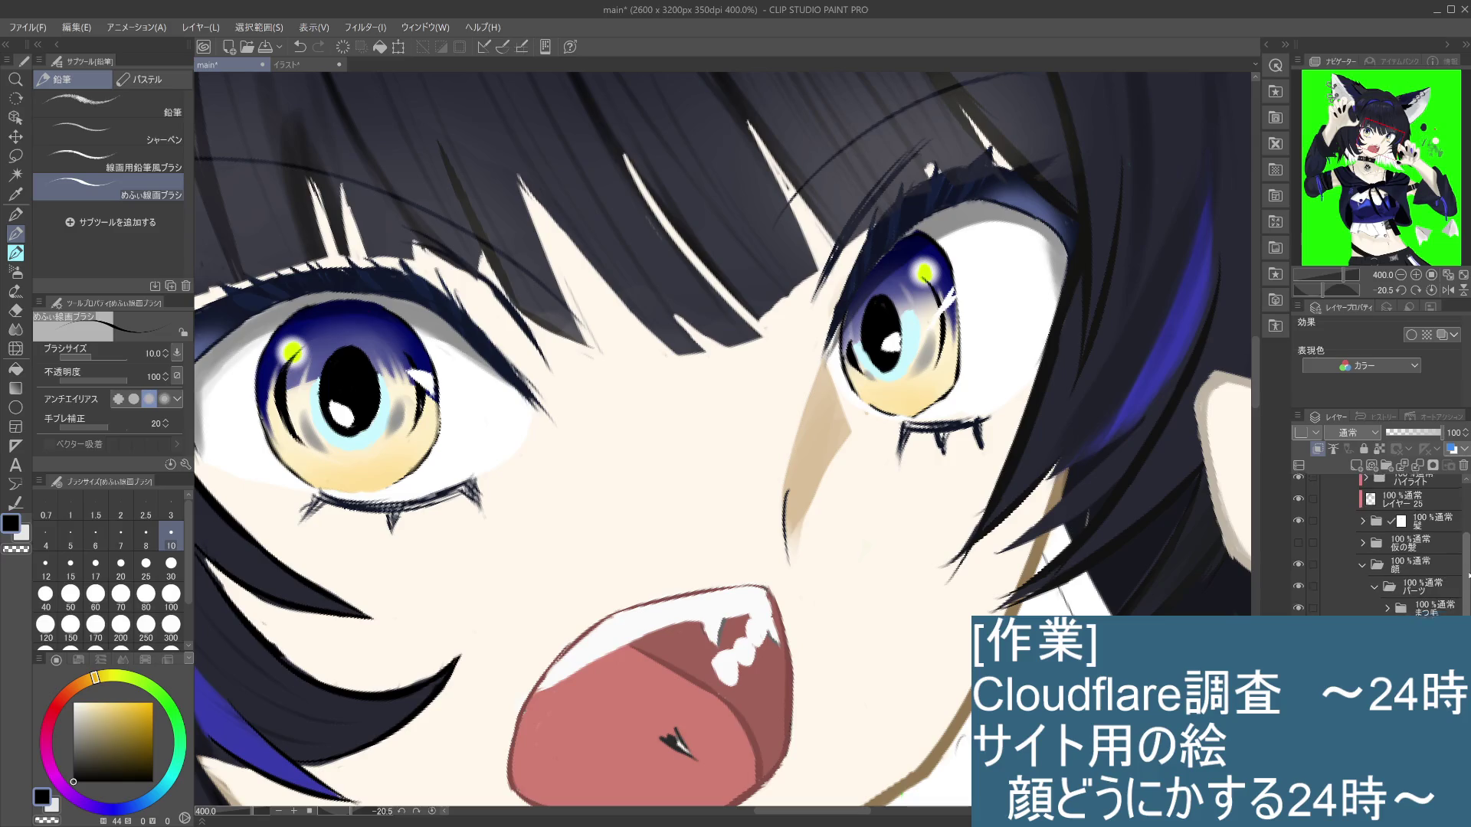
pyautogui.scroll(2, 1311, 567)
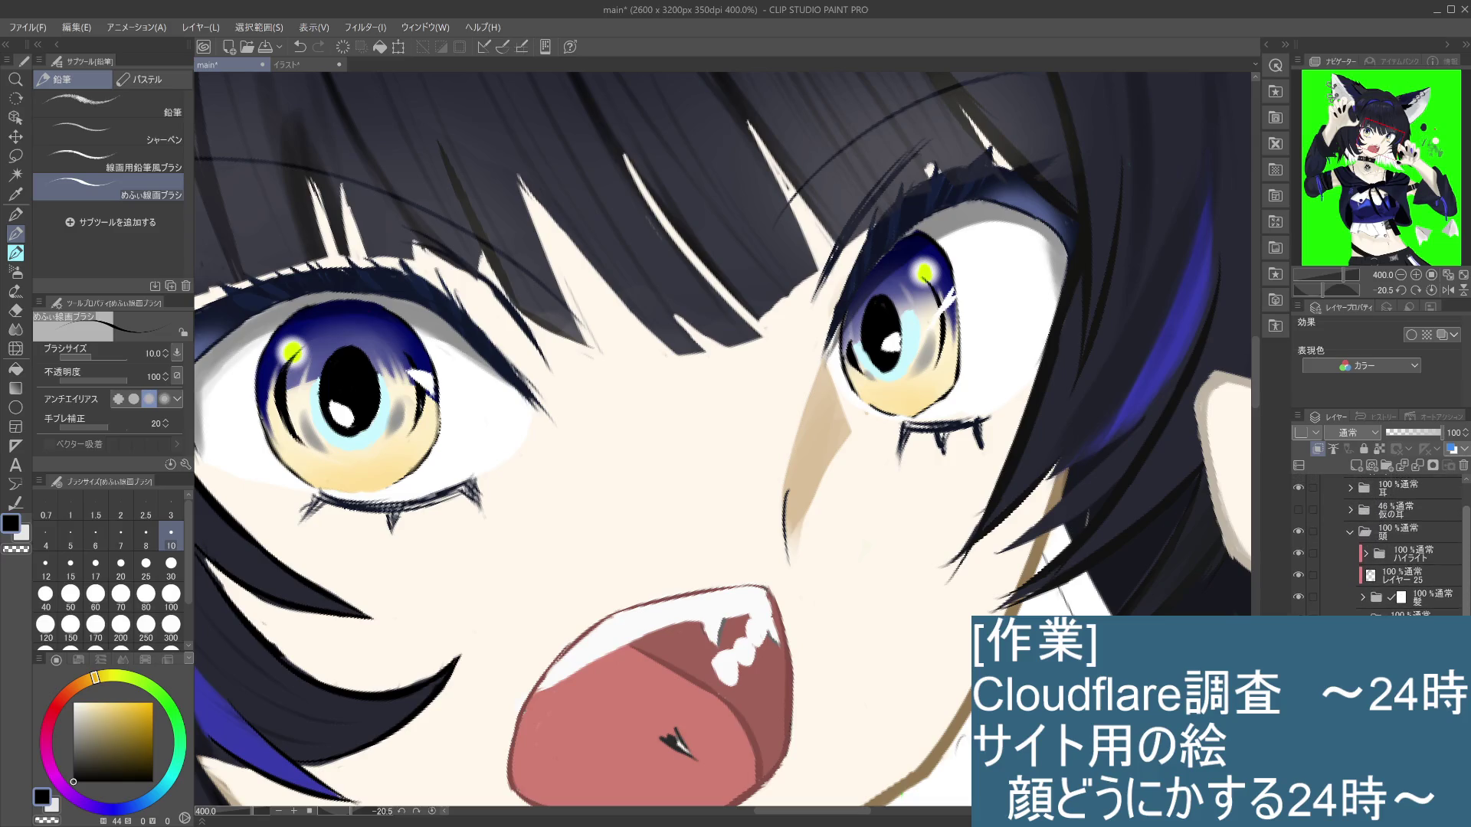
pyautogui.click(1298, 582)
pyautogui.click(1298, 582)
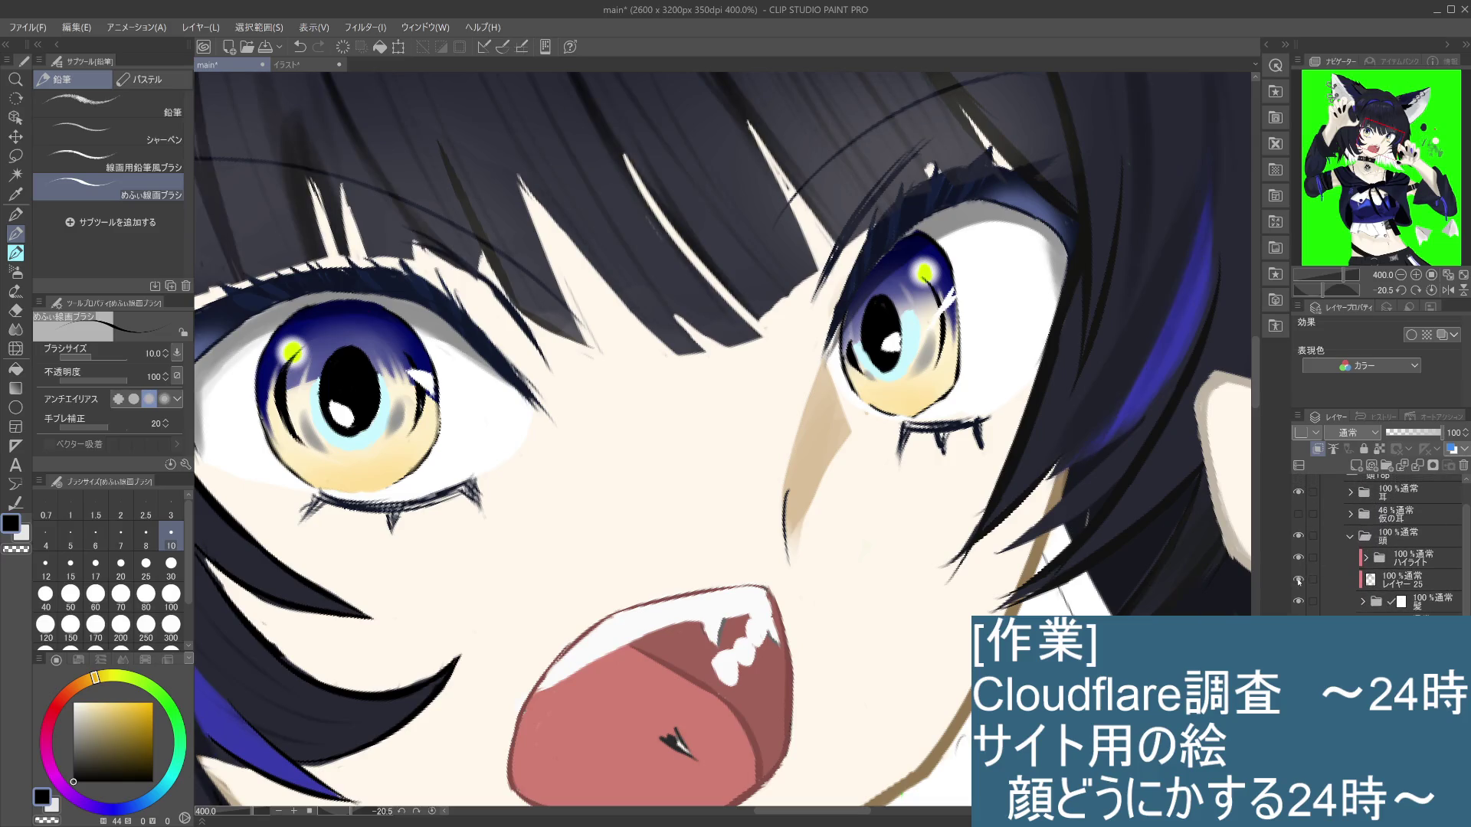
pyautogui.click(1300, 561)
pyautogui.click(1300, 560)
pyautogui.click(1300, 560)
pyautogui.click(1301, 559)
pyautogui.scroll(3, 1299, 502)
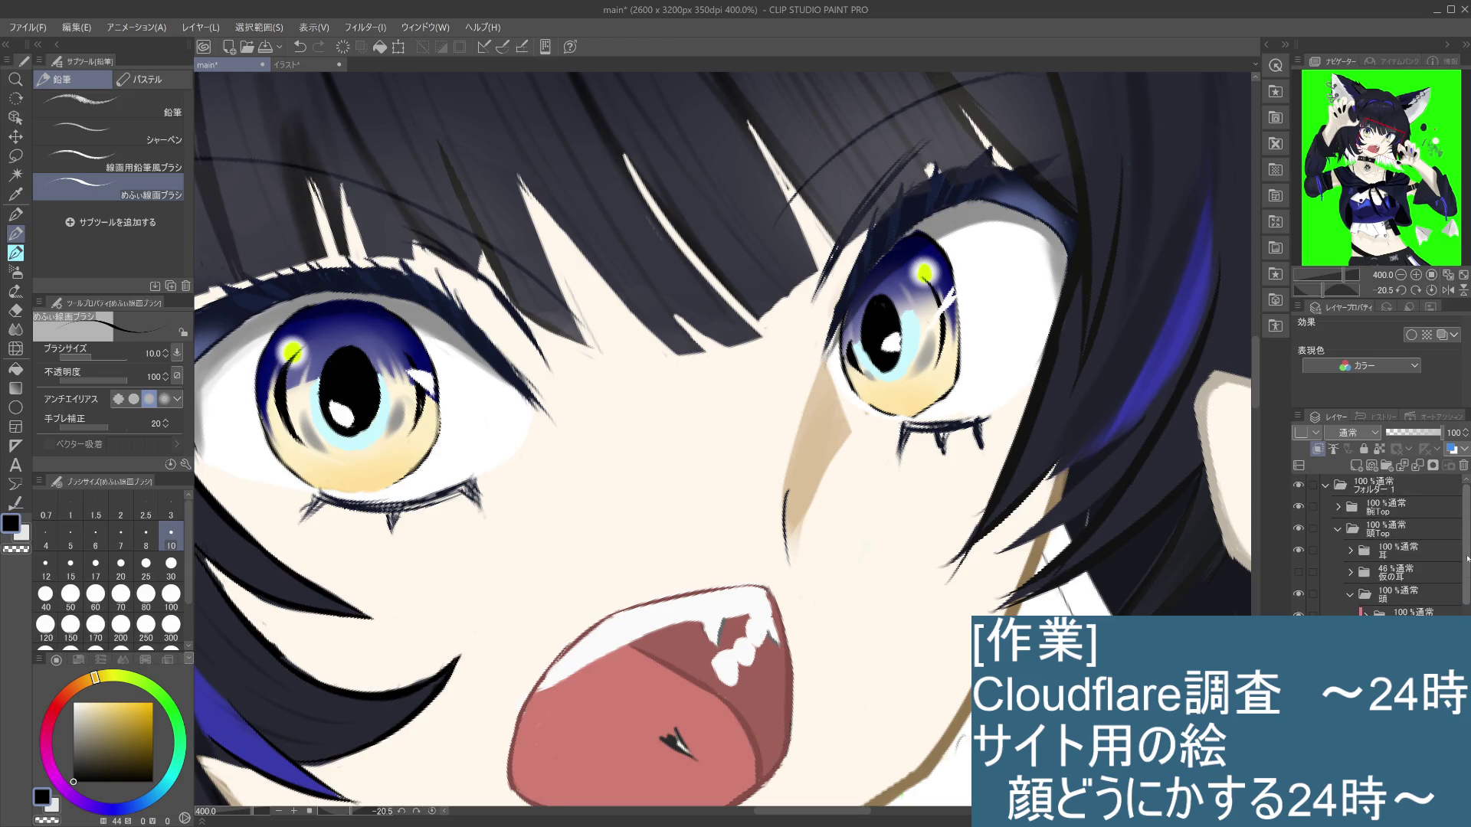
pyautogui.click(1298, 550)
pyautogui.click(1299, 550)
pyautogui.click(1300, 529)
pyautogui.click(1300, 528)
pyautogui.moveTo(1466, 559); pyautogui.dragTo(1467, 605)
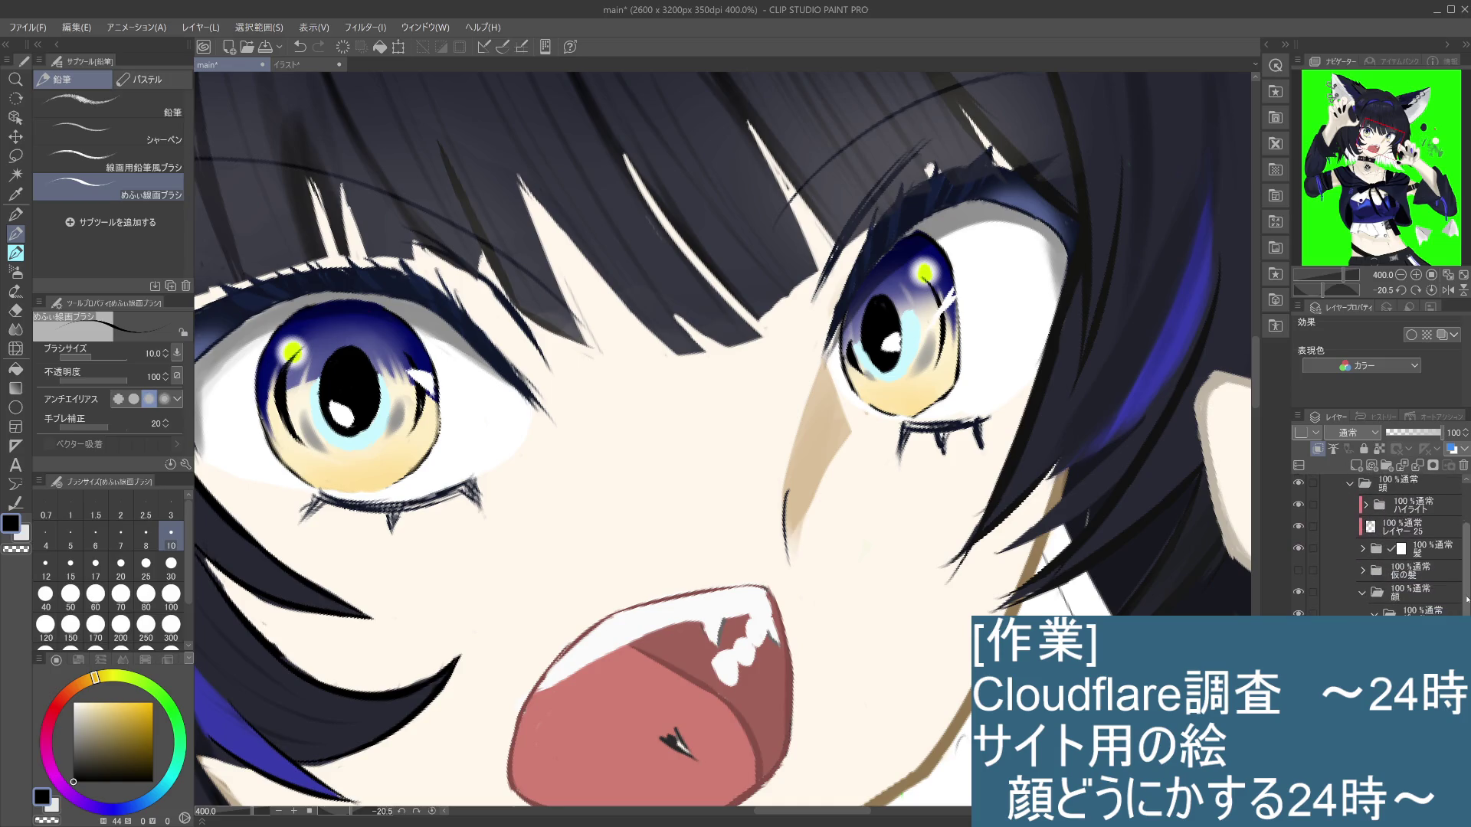
pyautogui.click(1300, 541)
pyautogui.click(1300, 541)
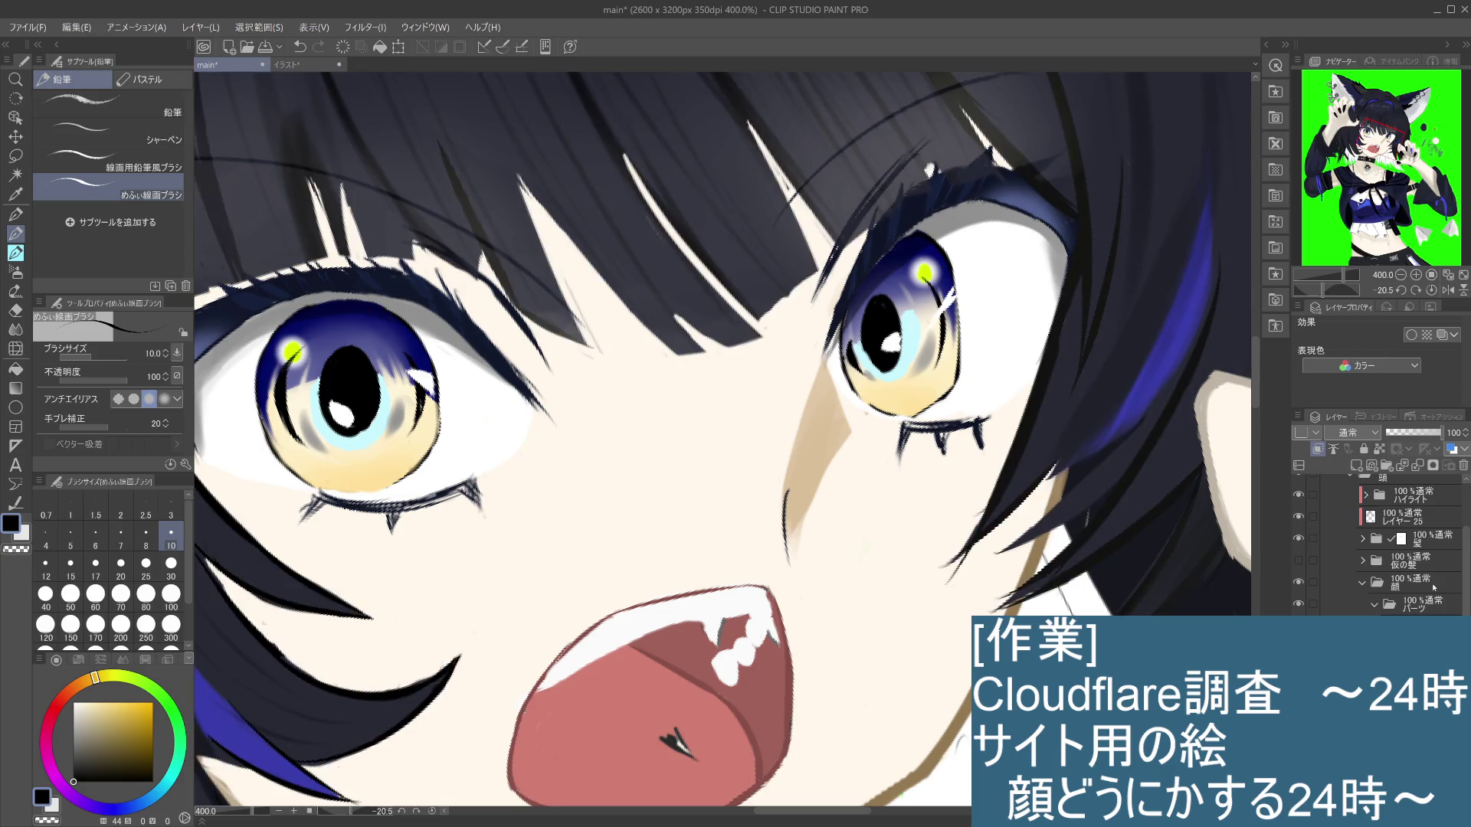
pyautogui.moveTo(1466, 605); pyautogui.dragTo(1466, 617)
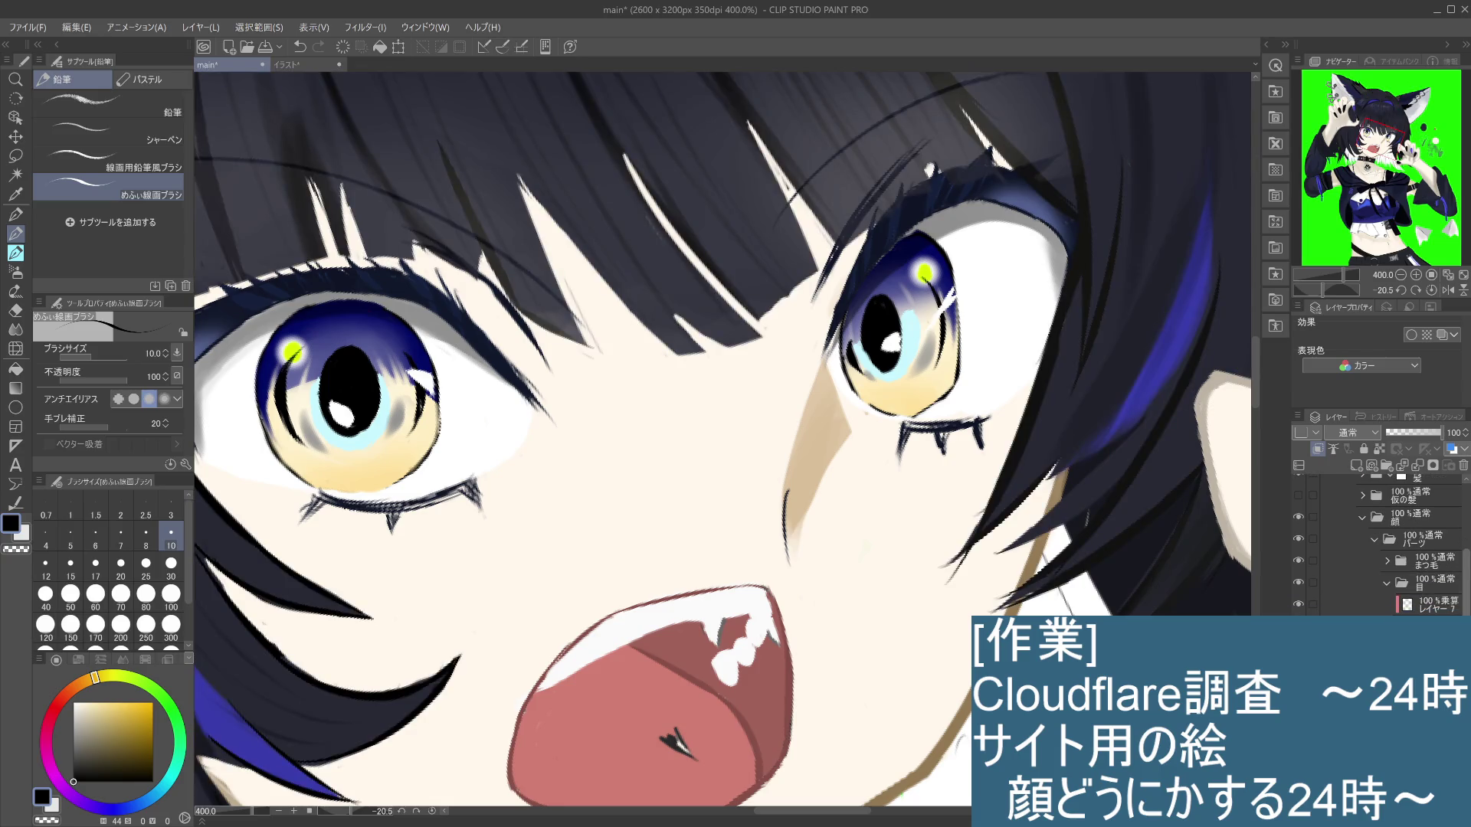
pyautogui.click(1298, 562)
pyautogui.scroll(-2, 1379, 544)
pyautogui.click(1436, 588)
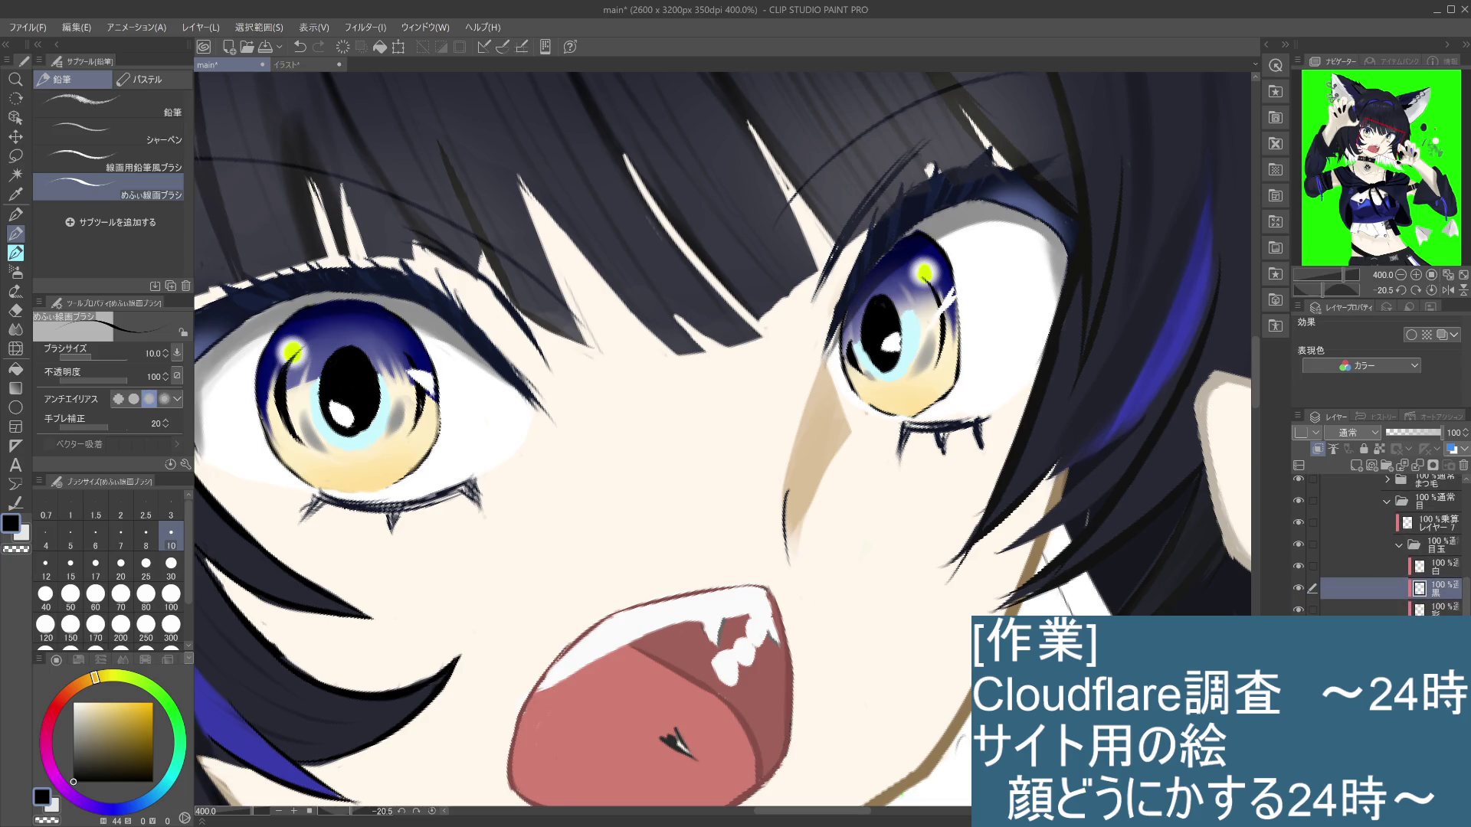
pyautogui.click(1299, 524)
pyautogui.click(1299, 524)
pyautogui.click(1298, 566)
pyautogui.click(1298, 567)
pyautogui.scroll(-1, 1379, 576)
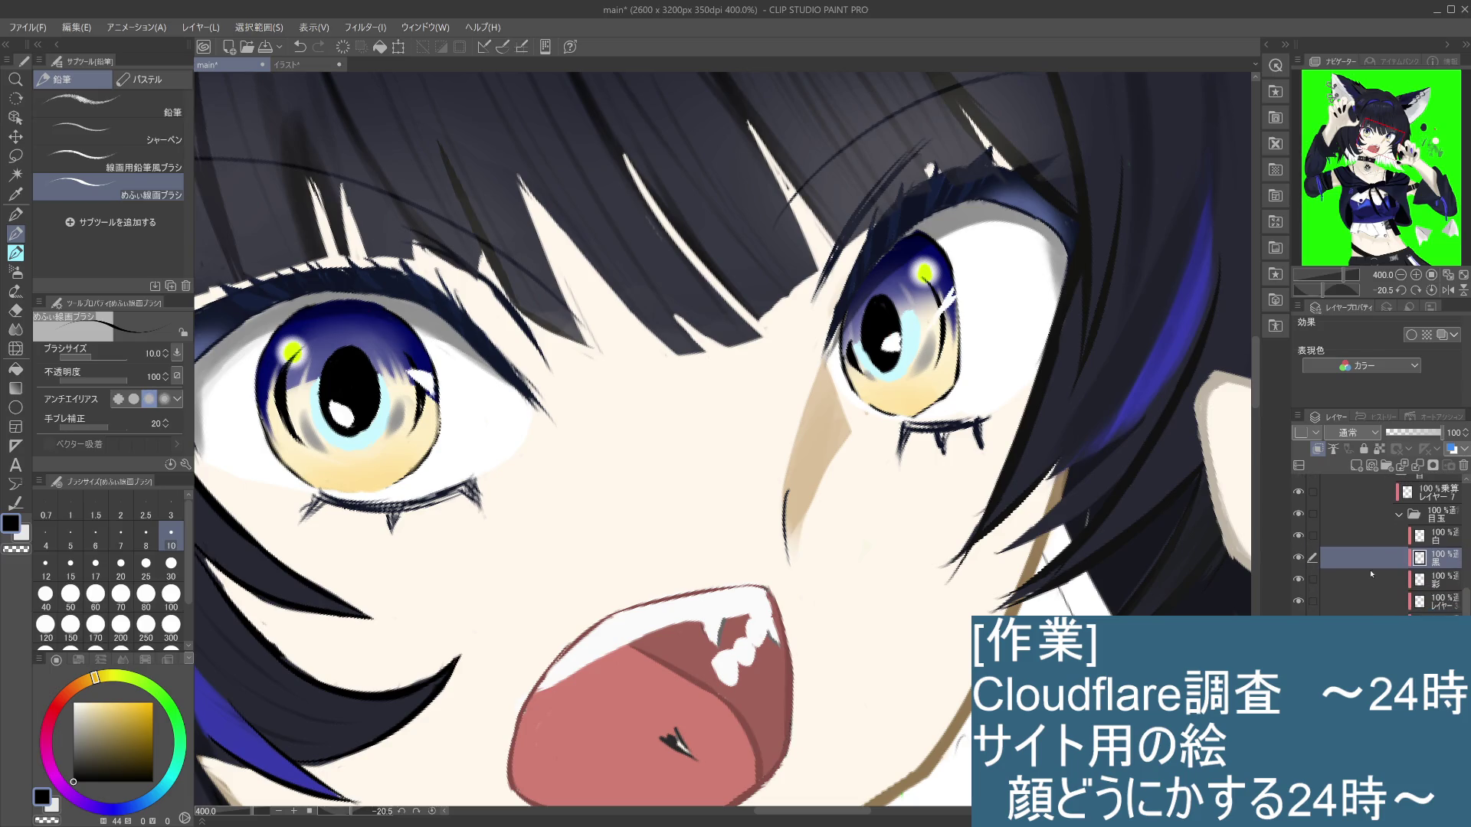
pyautogui.click(1298, 561)
pyautogui.click(1298, 562)
pyautogui.click(1299, 561)
pyautogui.click(1298, 559)
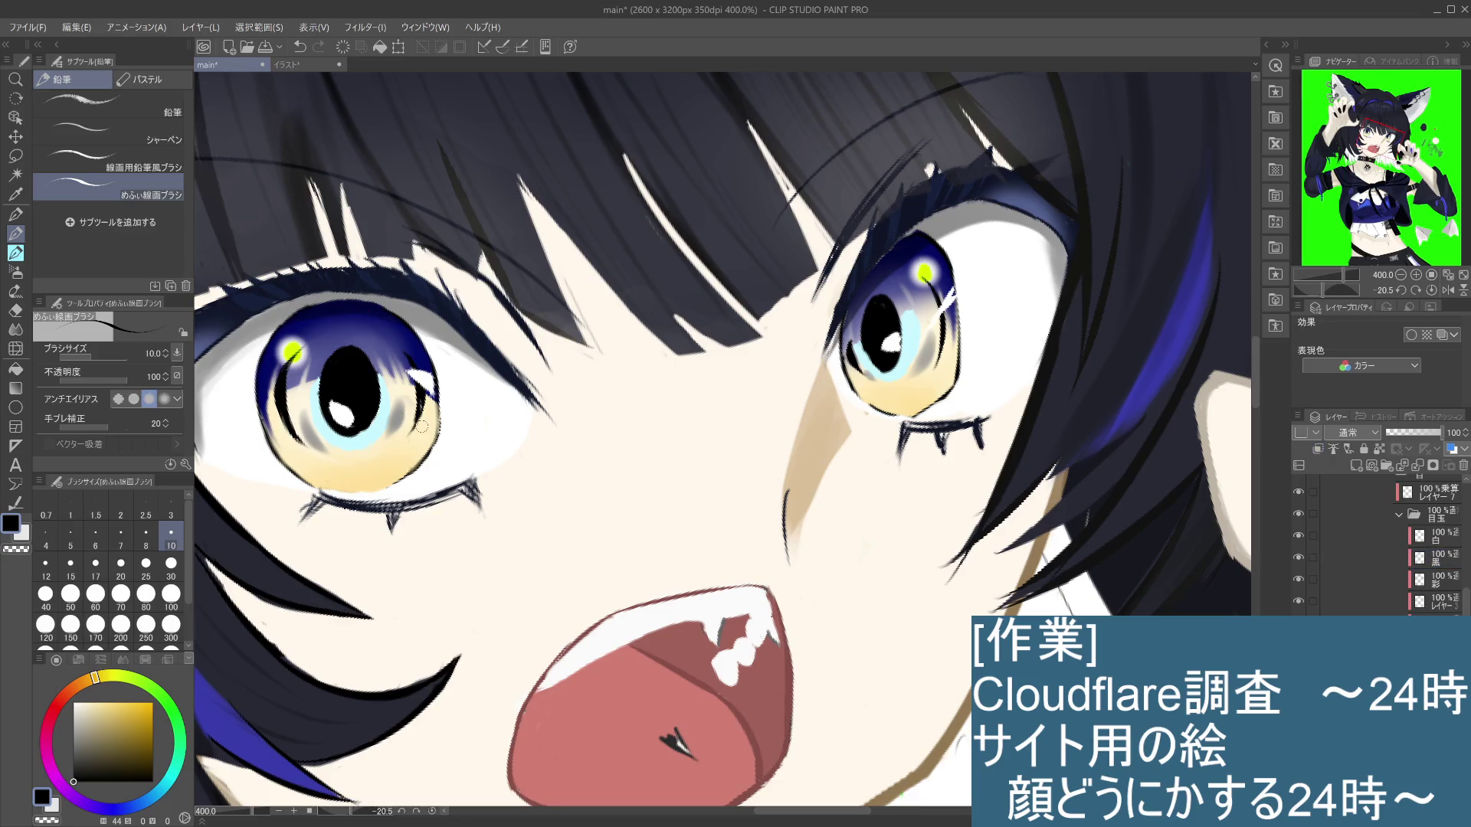
# Step: Make the 黒 layer active and load the line-art pencil with black sampled from the pupil
pyautogui.press('i')
pyautogui.click(410, 452)
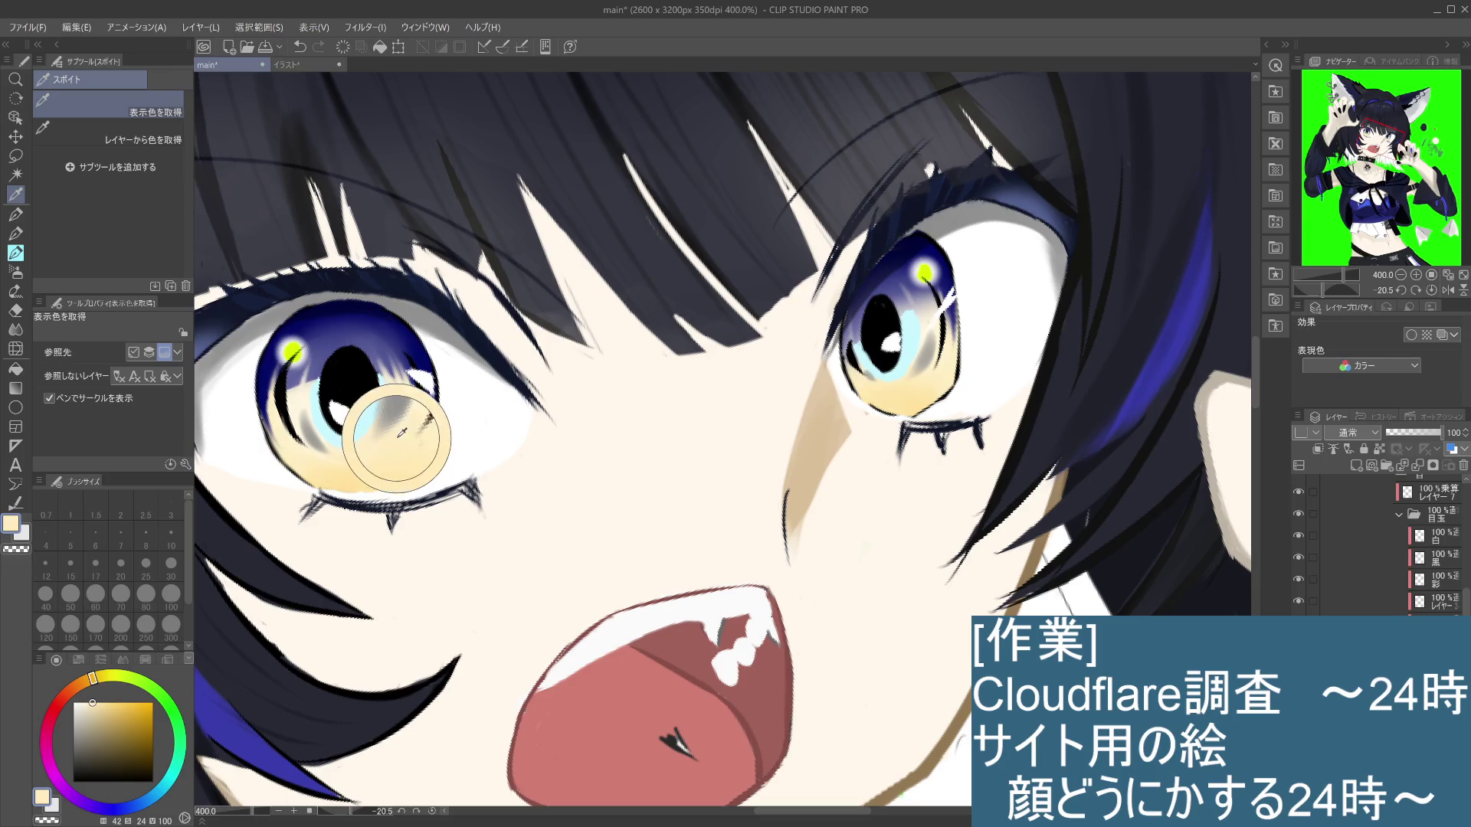
pyautogui.press('p')
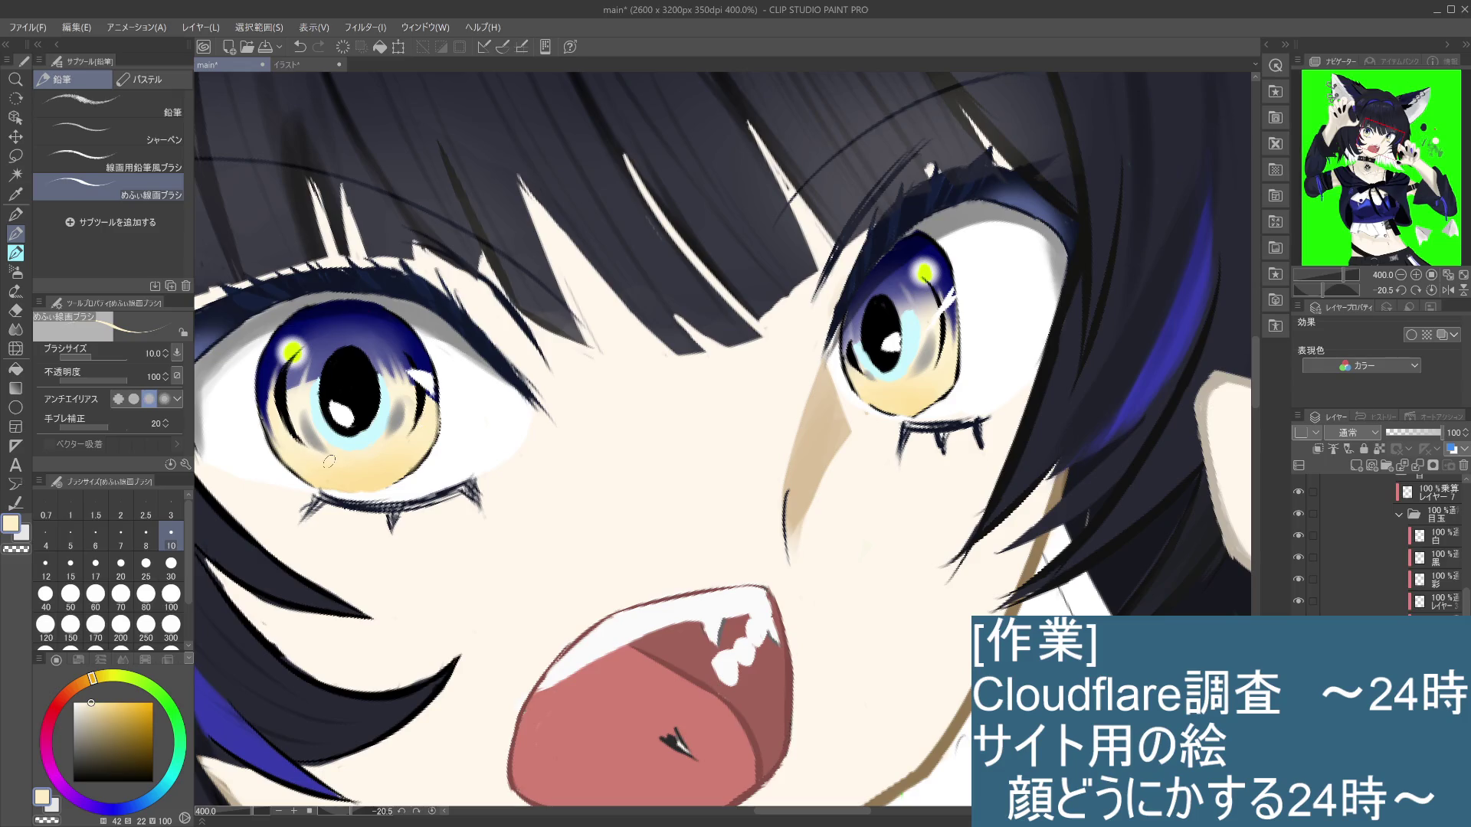
pyautogui.click(1440, 560)
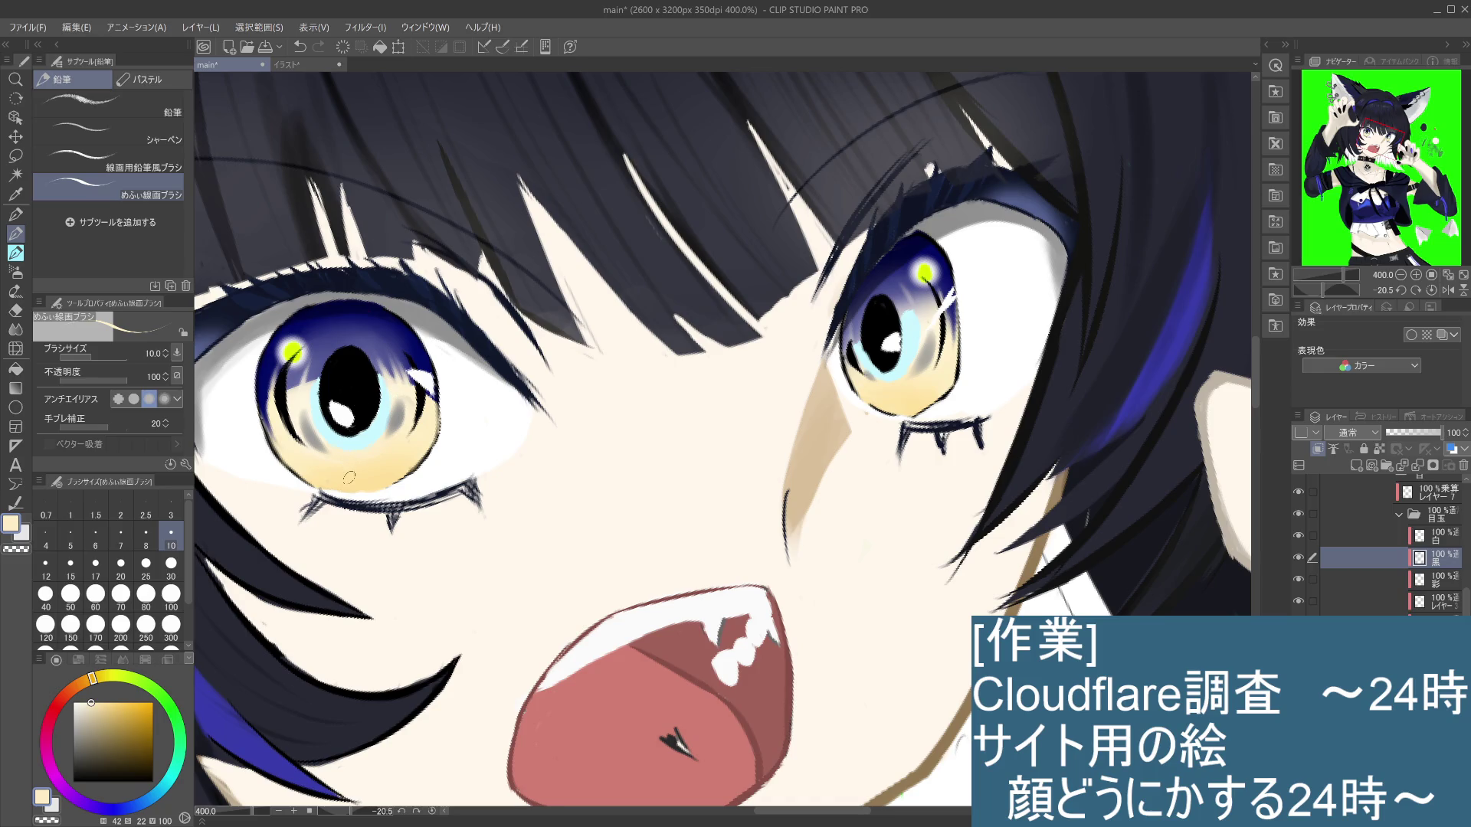
pyautogui.press('i')
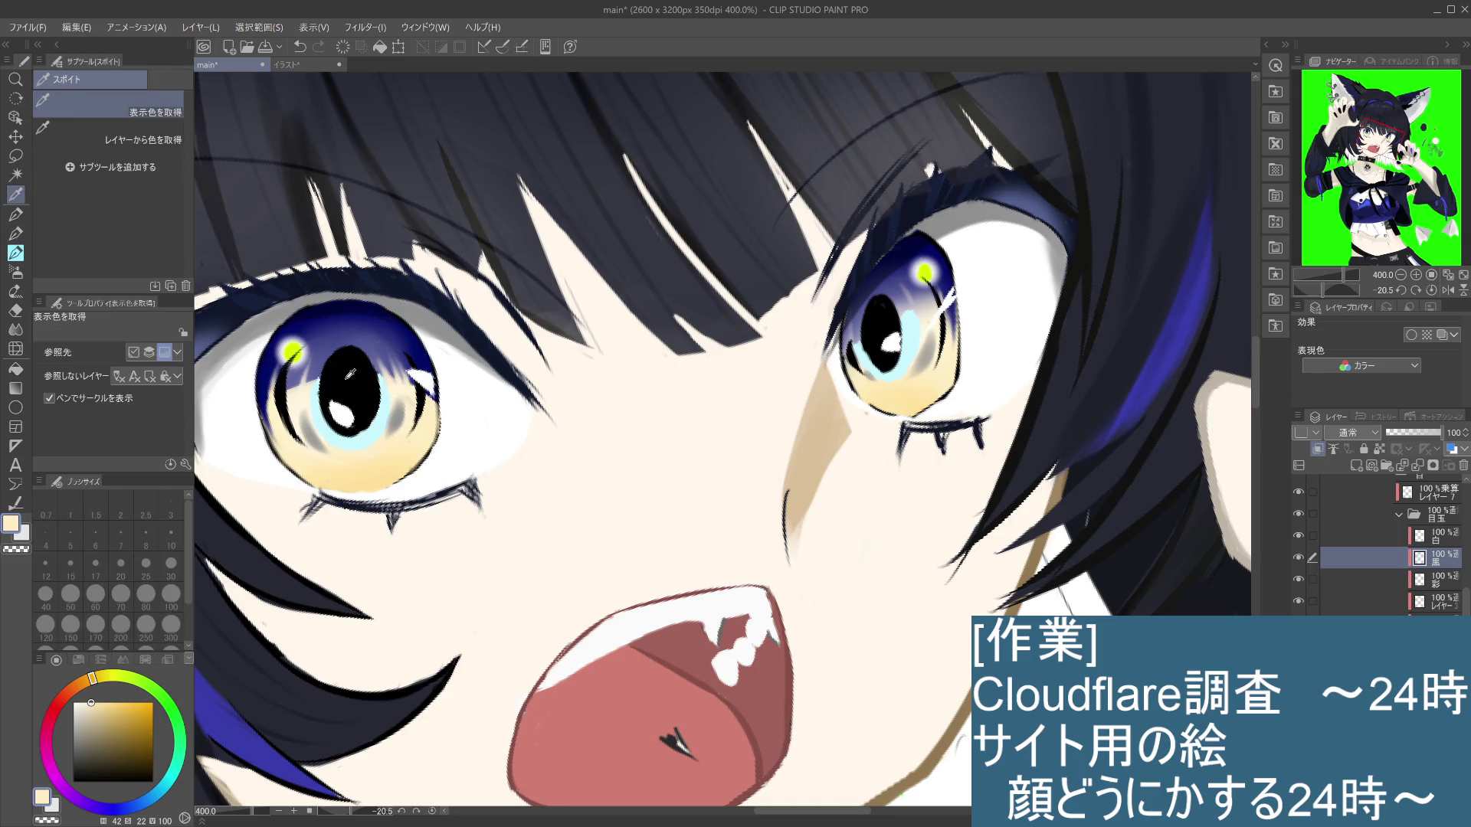
pyautogui.click(365, 370)
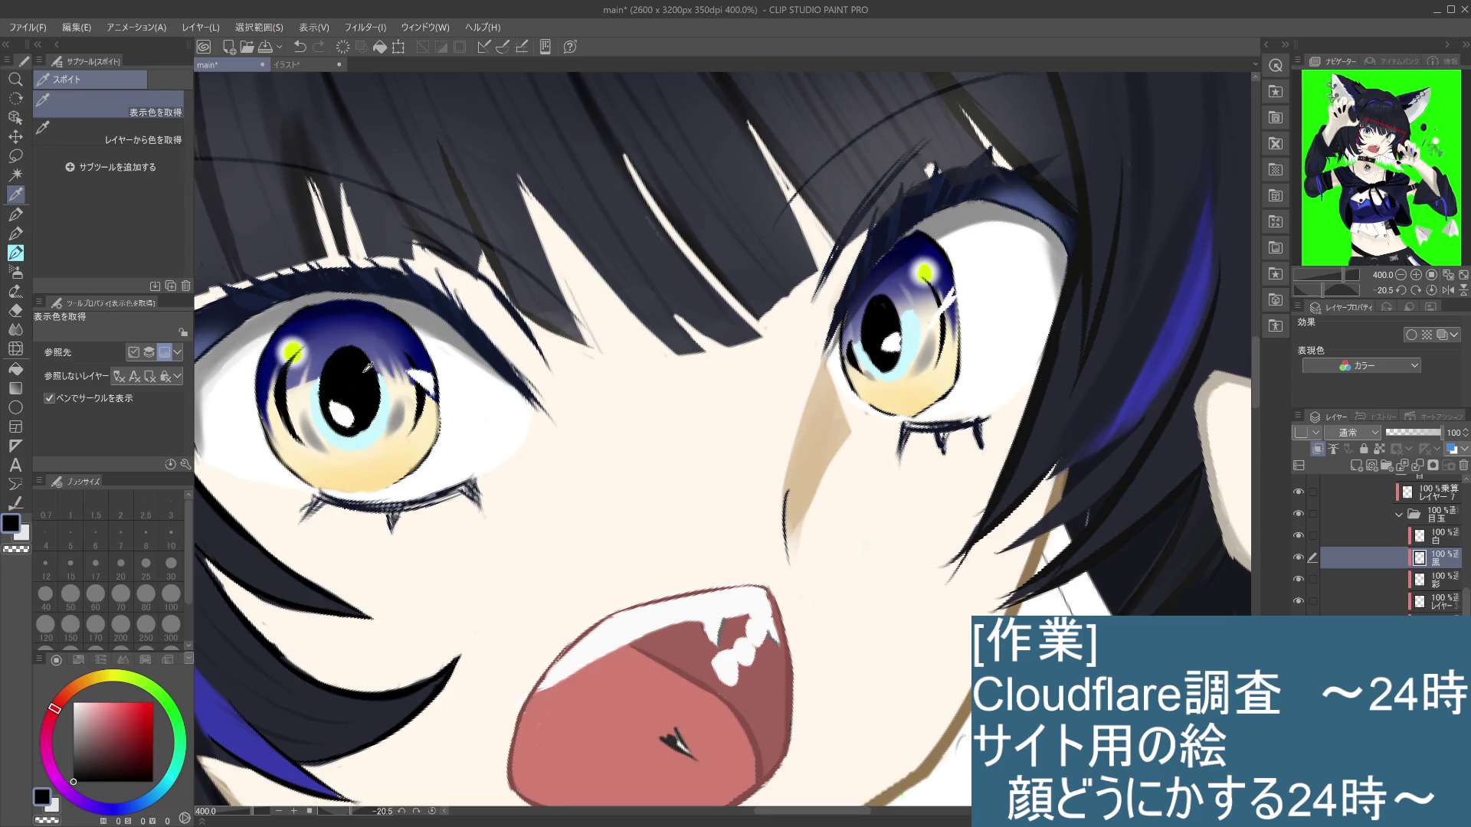
pyautogui.click(16, 234)
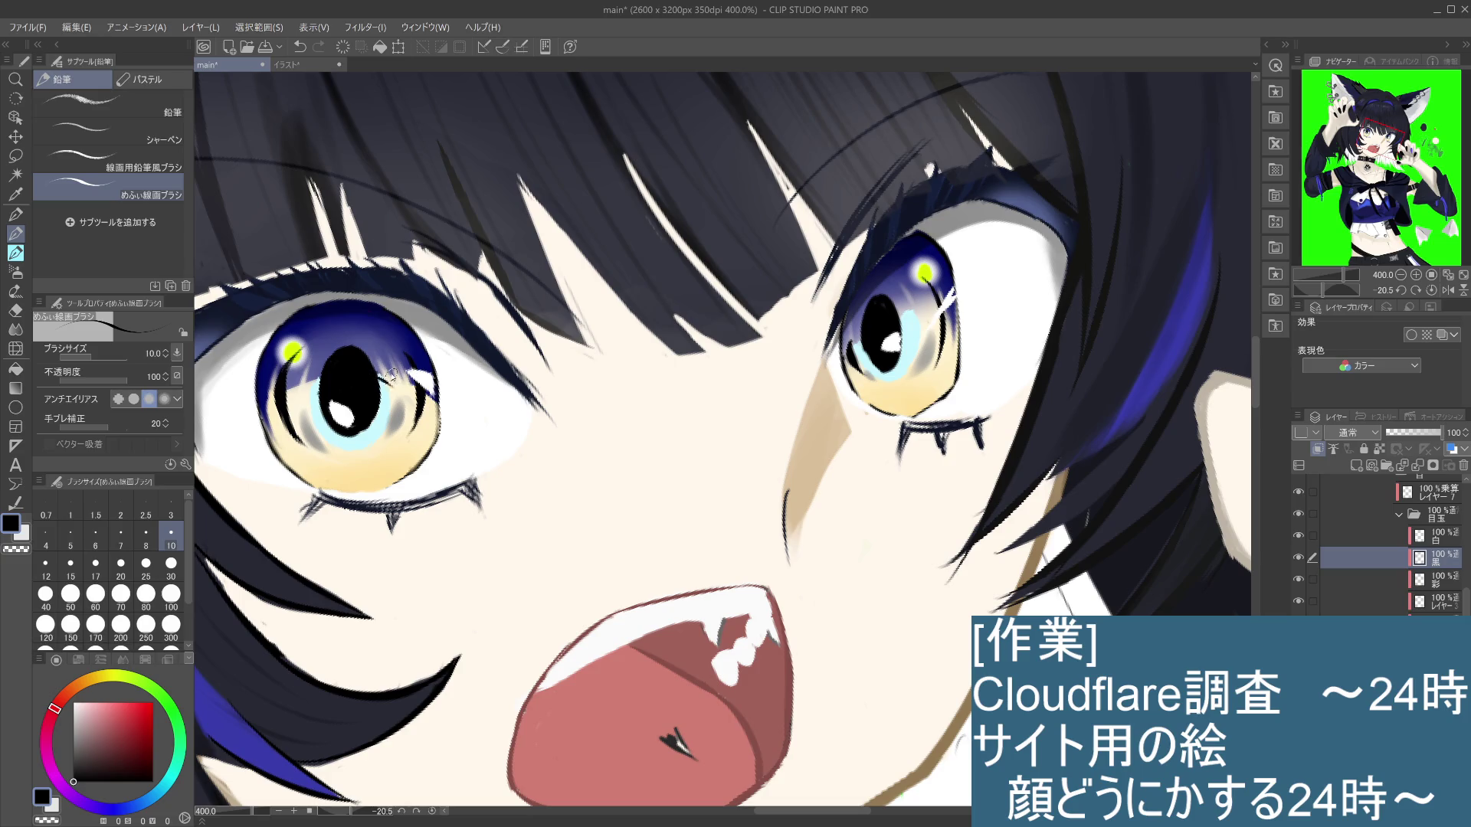
# Step: Try a touch-up at the left pupil's edge, undoing it and restoring the cleared blue iris gradient
pyautogui.moveTo(377, 379)
pyautogui.mouseDown()
pyautogui.moveTo(392, 375)
pyautogui.moveTo(324, 371)
pyautogui.moveTo(306, 402)
pyautogui.moveTo(323, 376)
pyautogui.mouseUp()
pyautogui.hotkey('ctrl', 'z')
pyautogui.hotkey('ctrl', 'z')
pyautogui.hotkey('ctrl', 'z')
pyautogui.hotkey('ctrl', 'z')
pyautogui.click(1428, 622)
pyautogui.press('Delete')
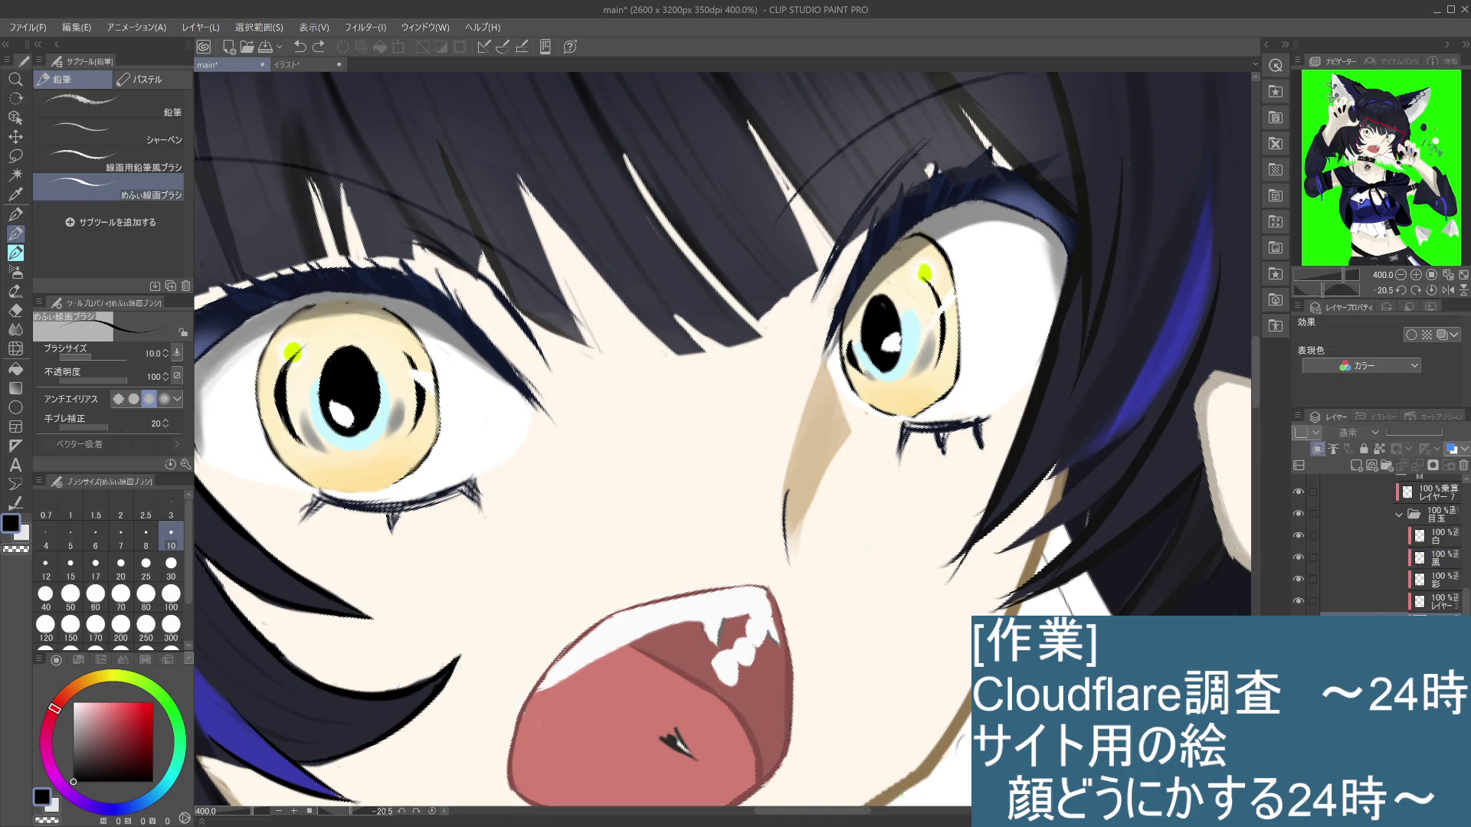
pyautogui.hotkey('ctrl', 'z')
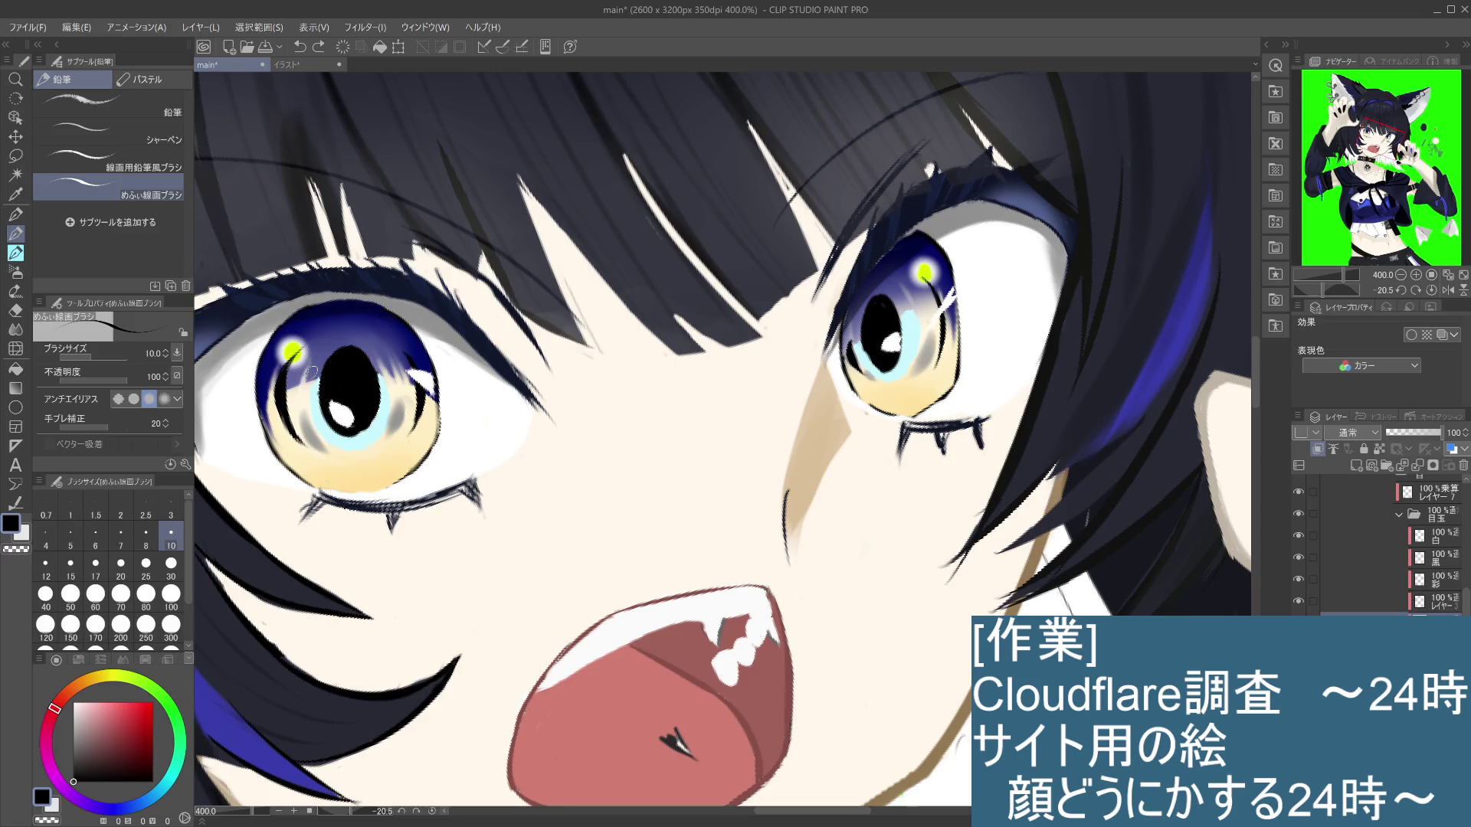
pyautogui.click(16, 310)
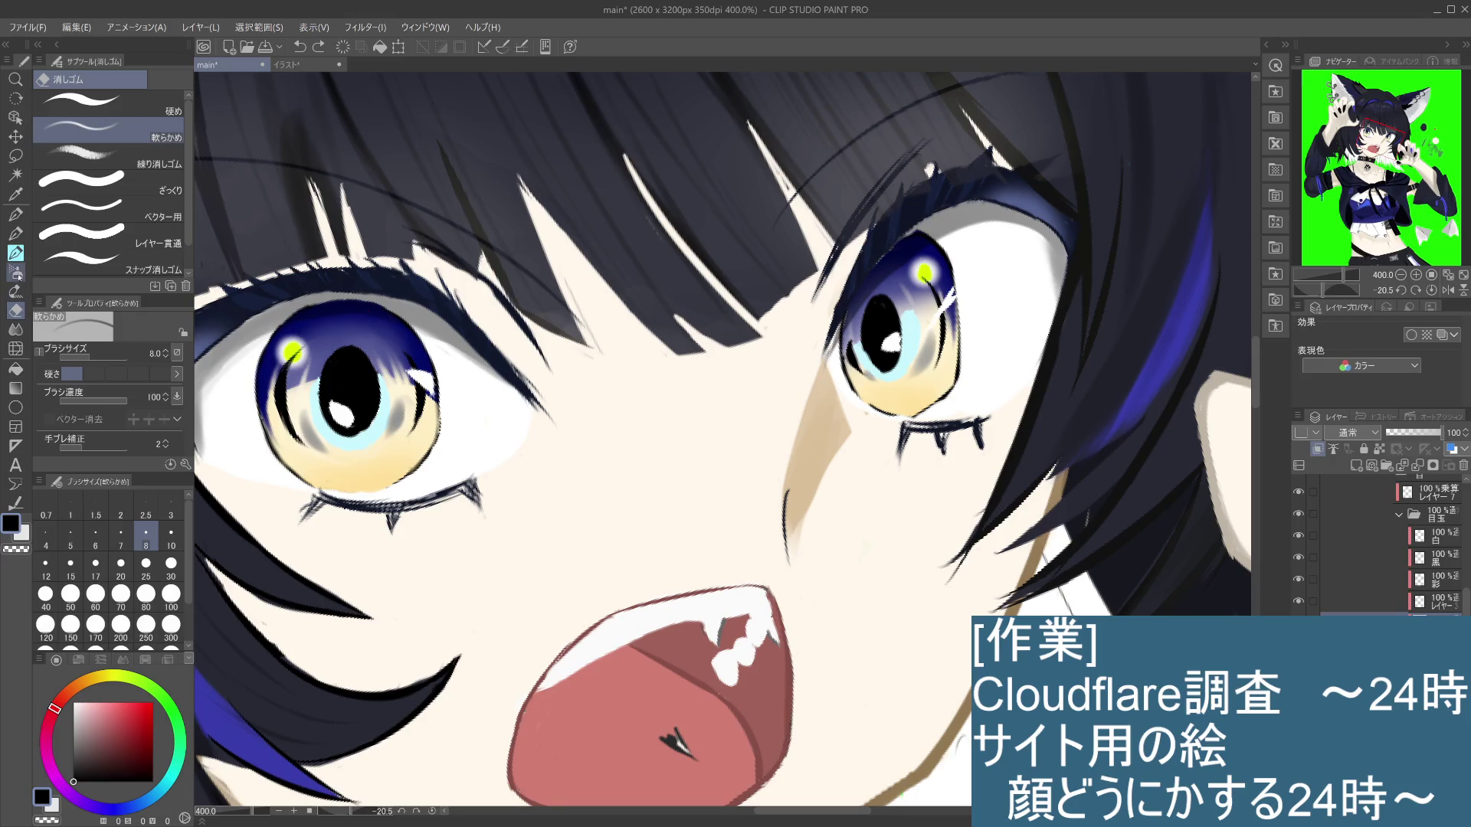
# Step: Smudge the left pupil's upper-left edge with the 指先 blender at size 8, undoing earlier attempts
pyautogui.click(15, 329)
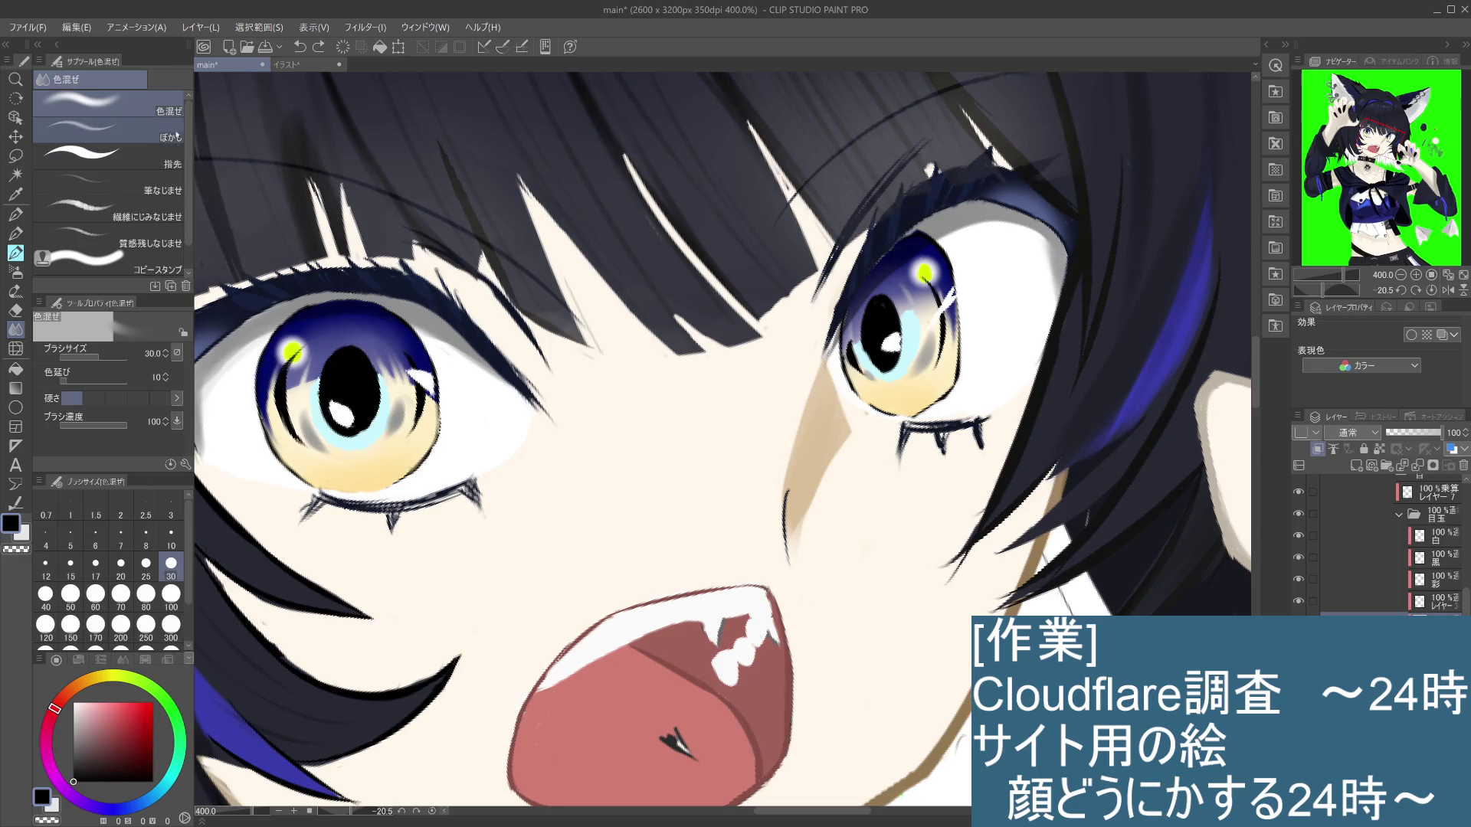
pyautogui.click(107, 157)
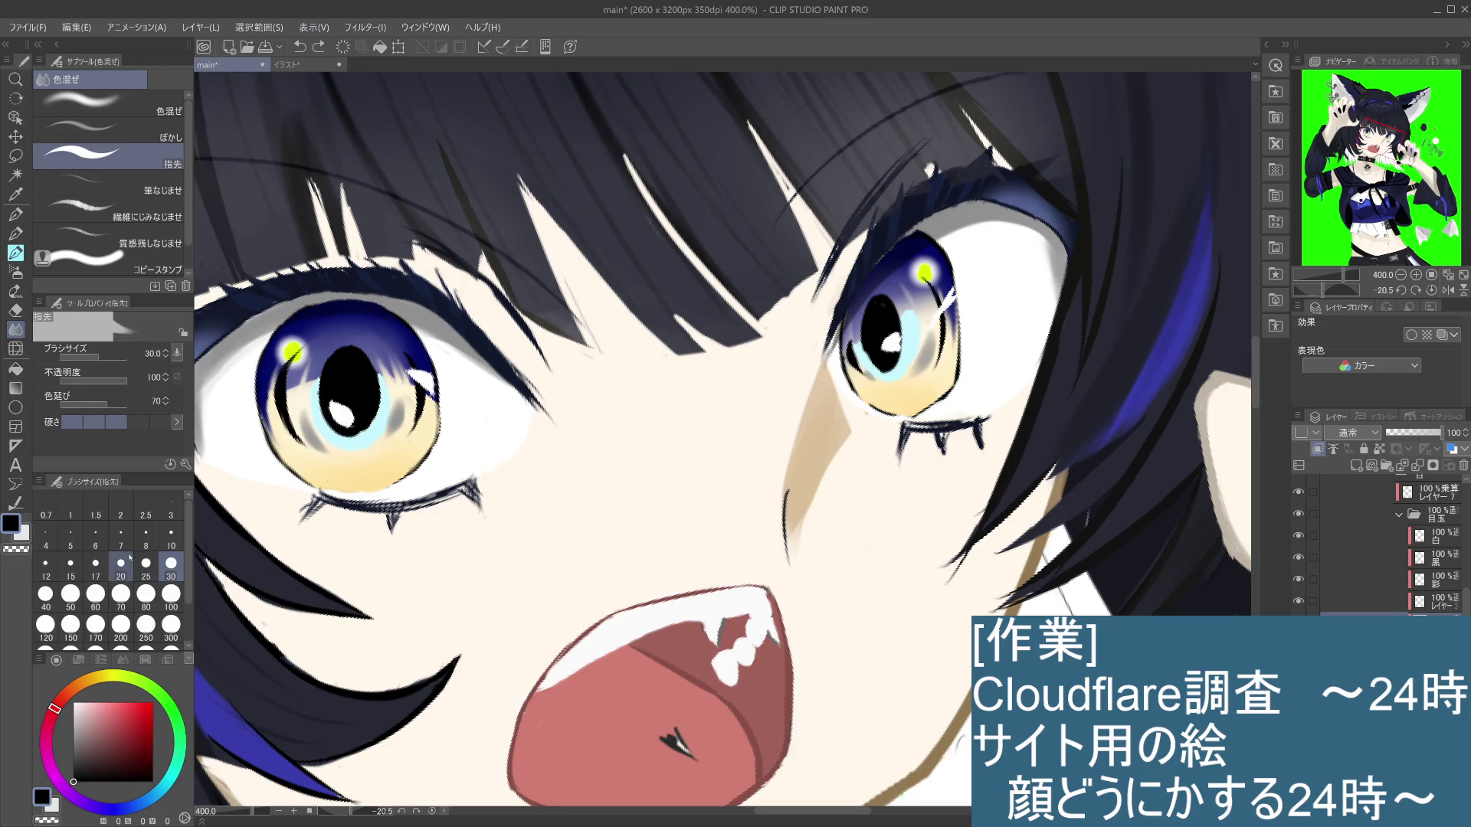
pyautogui.click(146, 536)
pyautogui.moveTo(298, 386); pyautogui.dragTo(295, 414)
pyautogui.hotkey('ctrl', 'z')
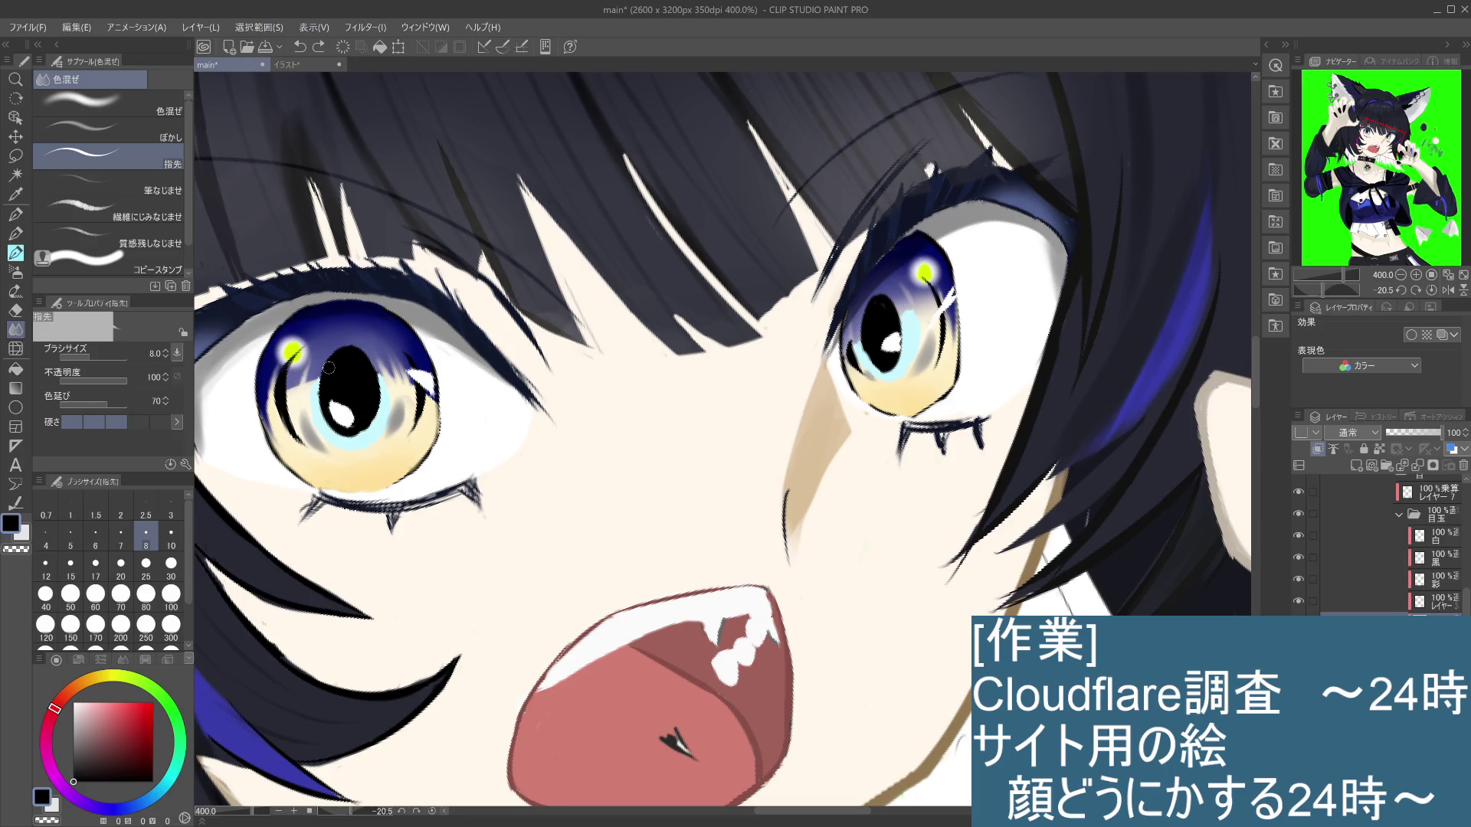
pyautogui.hotkey('ctrl', 'z')
pyautogui.moveTo(314, 399); pyautogui.dragTo(323, 405)
pyautogui.hotkey('ctrl', 'z')
pyautogui.moveTo(316, 347); pyautogui.dragTo(311, 361)
pyautogui.click(15, 233)
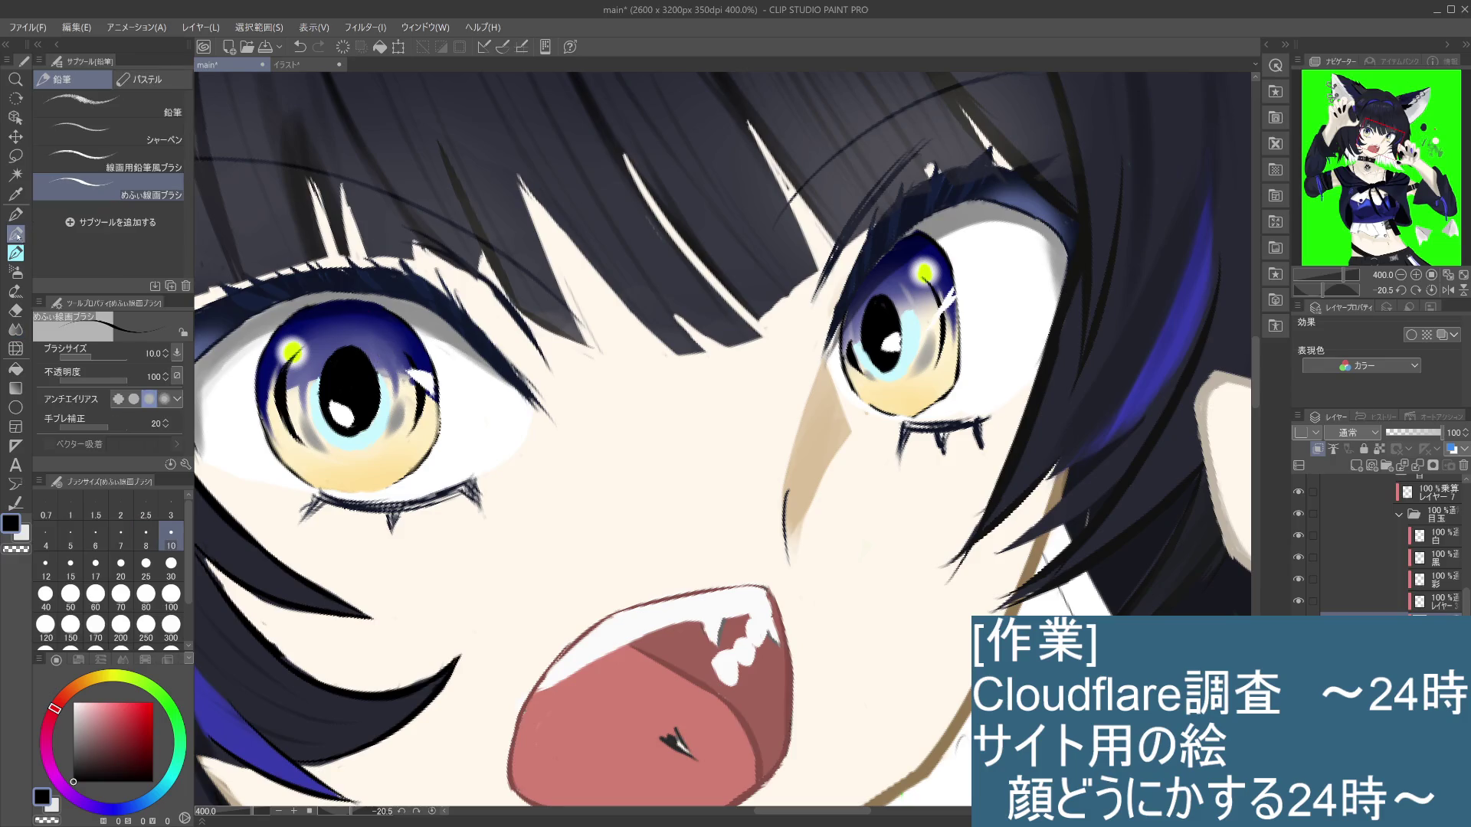
# Step: Sample dark blue from the iris and try strokes beside the left pupil, undoing the misplaced ones
pyautogui.keyDown('alt'); pyautogui.click(391, 361); pyautogui.keyUp('alt')
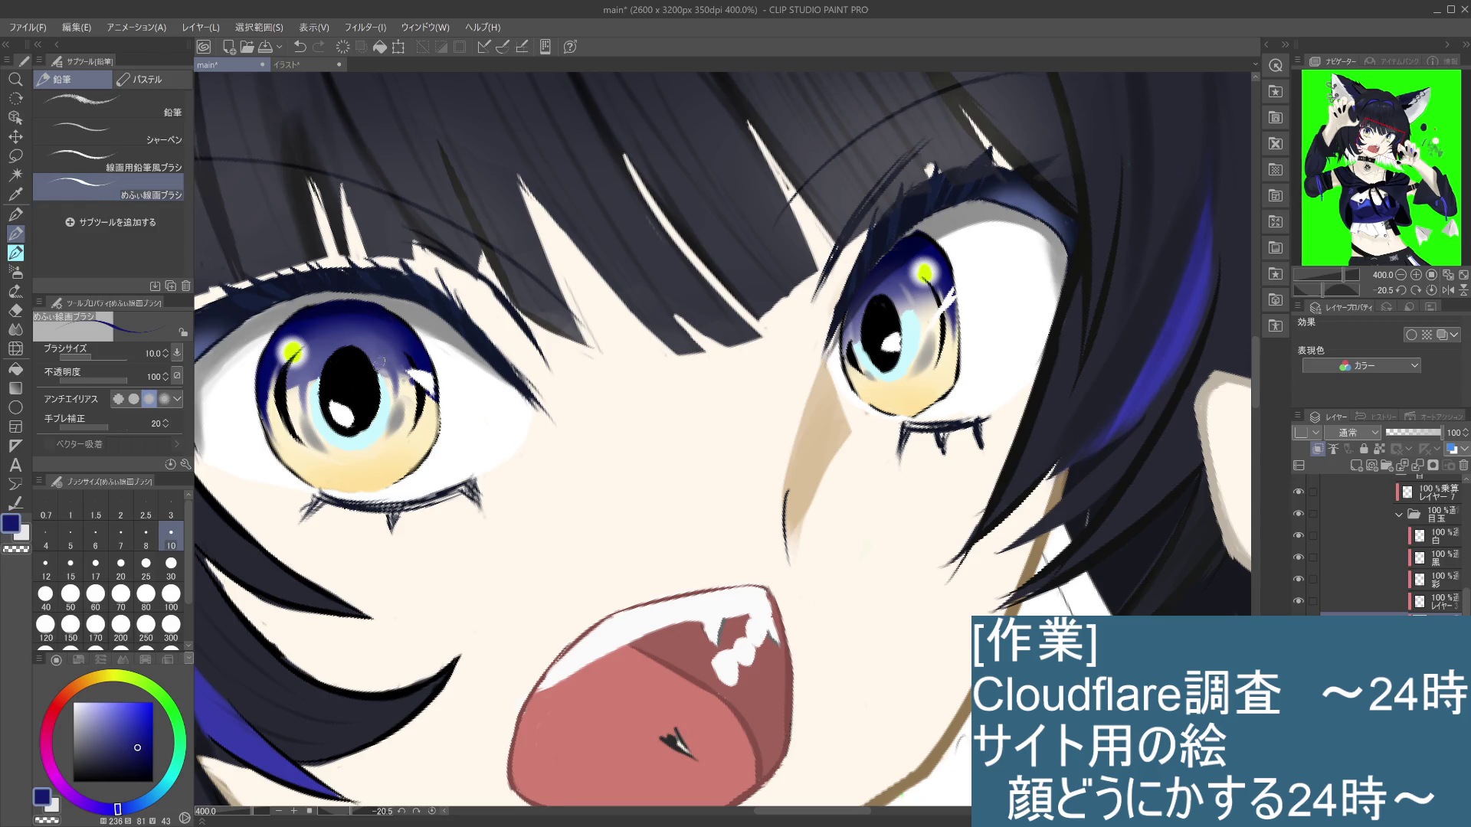
pyautogui.keyDown('alt'); pyautogui.click(409, 335); pyautogui.keyUp('alt')
pyautogui.moveTo(409, 335); pyautogui.dragTo(402, 361)
pyautogui.moveTo(379, 373); pyautogui.dragTo(412, 369)
pyautogui.hotkey('ctrl', 'z')
pyautogui.moveTo(408, 383); pyautogui.dragTo(398, 399)
pyautogui.hotkey('ctrl', 'z')
# Step: Hide and re-show the 白 highlight layer and レイヤー7 to compare the eyes
pyautogui.click(1297, 536)
pyautogui.click(1297, 536)
pyautogui.scroll(2, 1460, 548)
pyautogui.click(1298, 542)
pyautogui.click(1299, 543)
pyautogui.scroll(-3, 1440, 566)
# Step: Make the 青 layer active, sample an eye colour and compare the iris layers by toggling them
pyautogui.click(1355, 588)
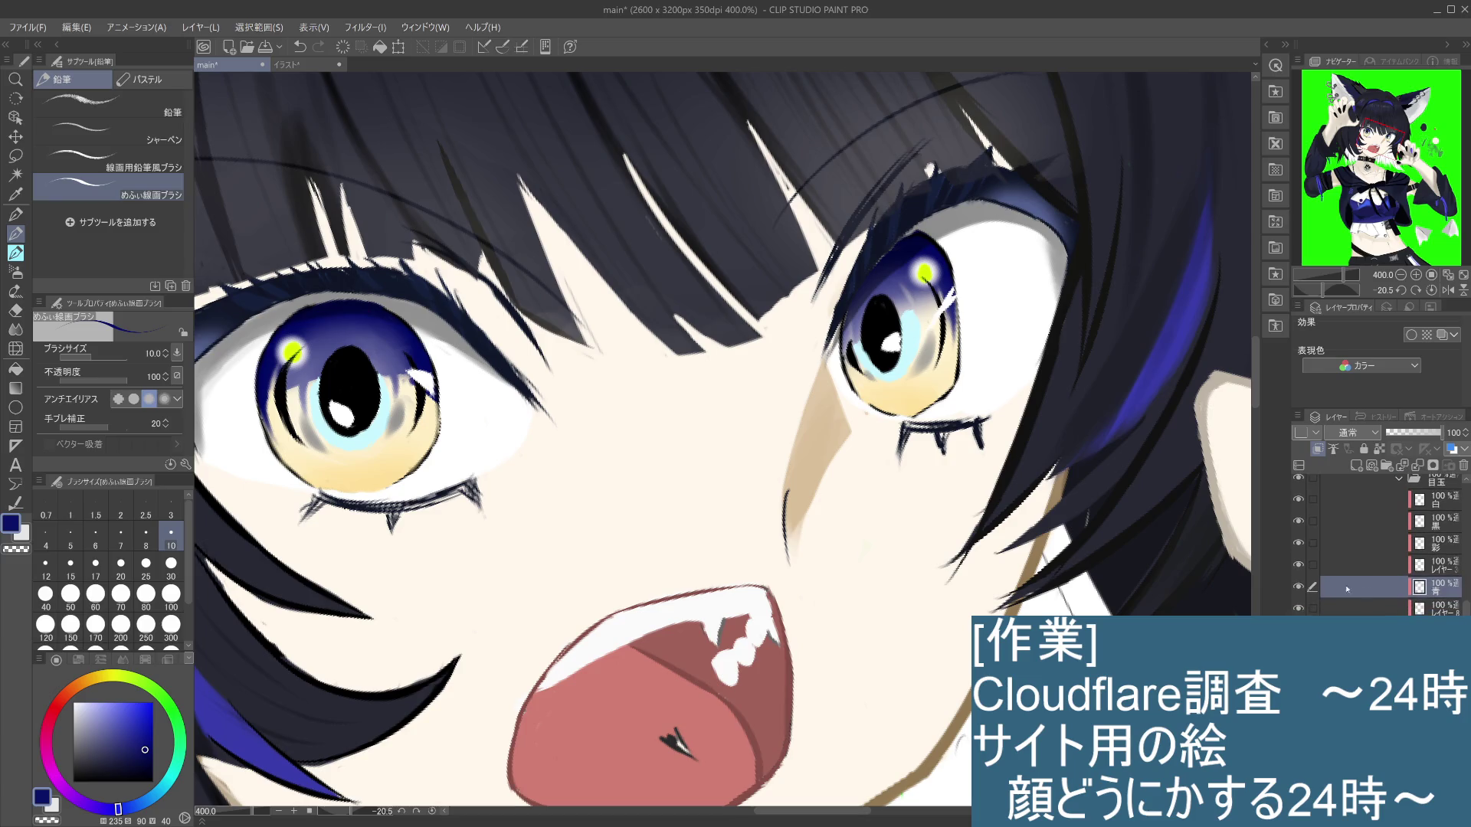
pyautogui.click(1299, 565)
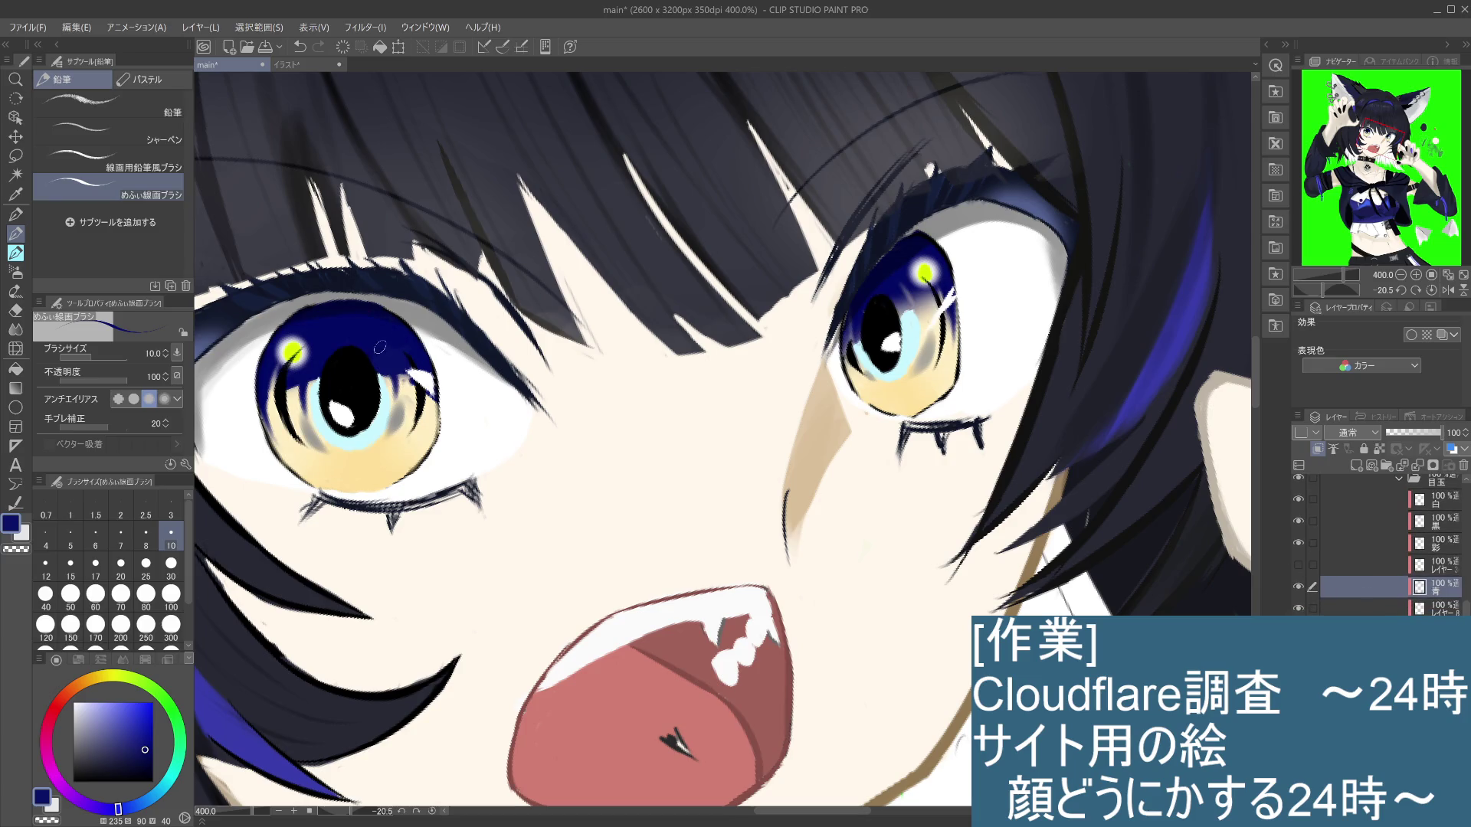
pyautogui.press('i')
pyautogui.click(396, 356)
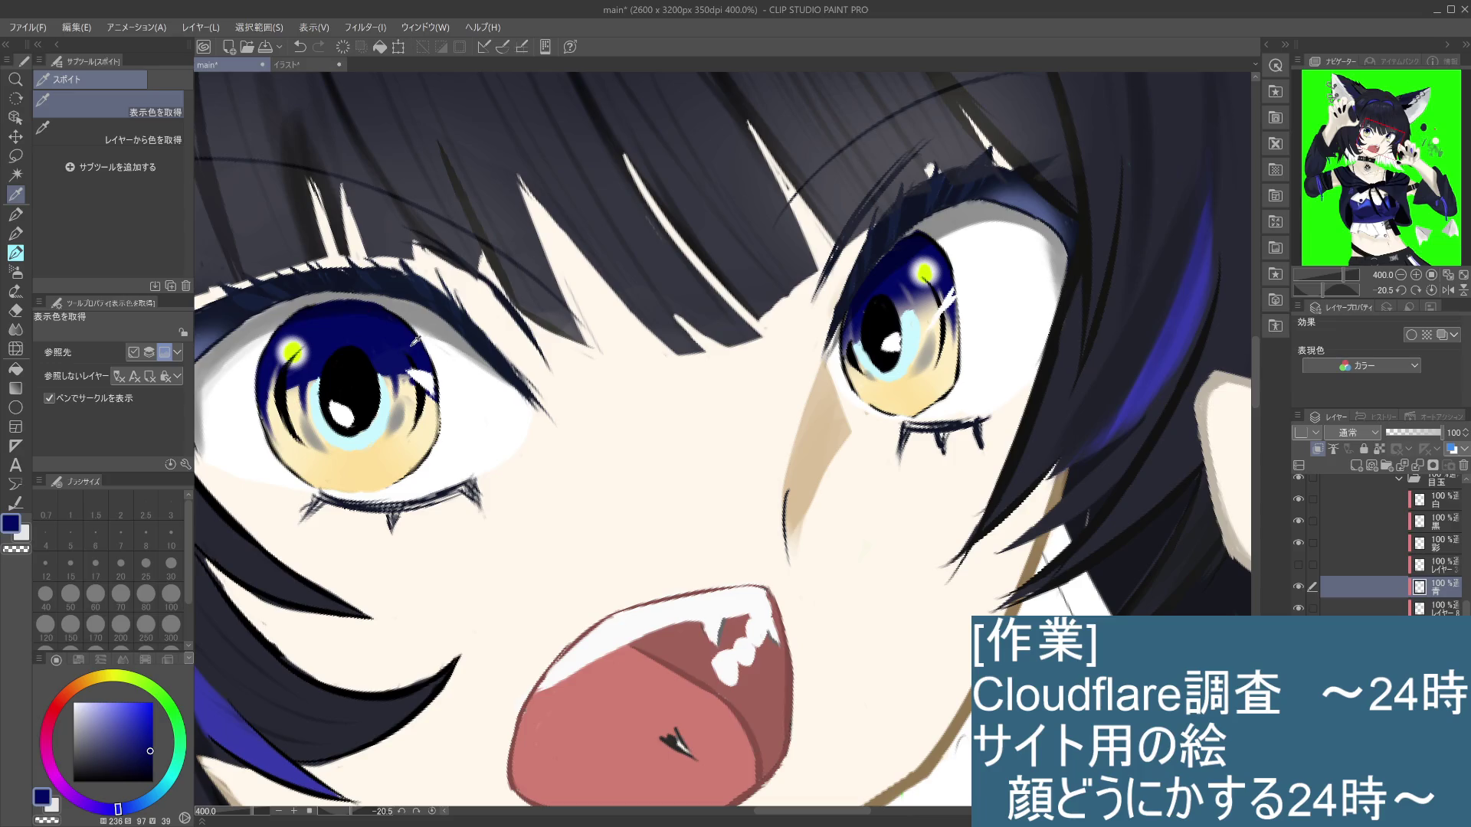
pyautogui.click(1298, 543)
pyautogui.click(1298, 543)
pyautogui.click(1298, 567)
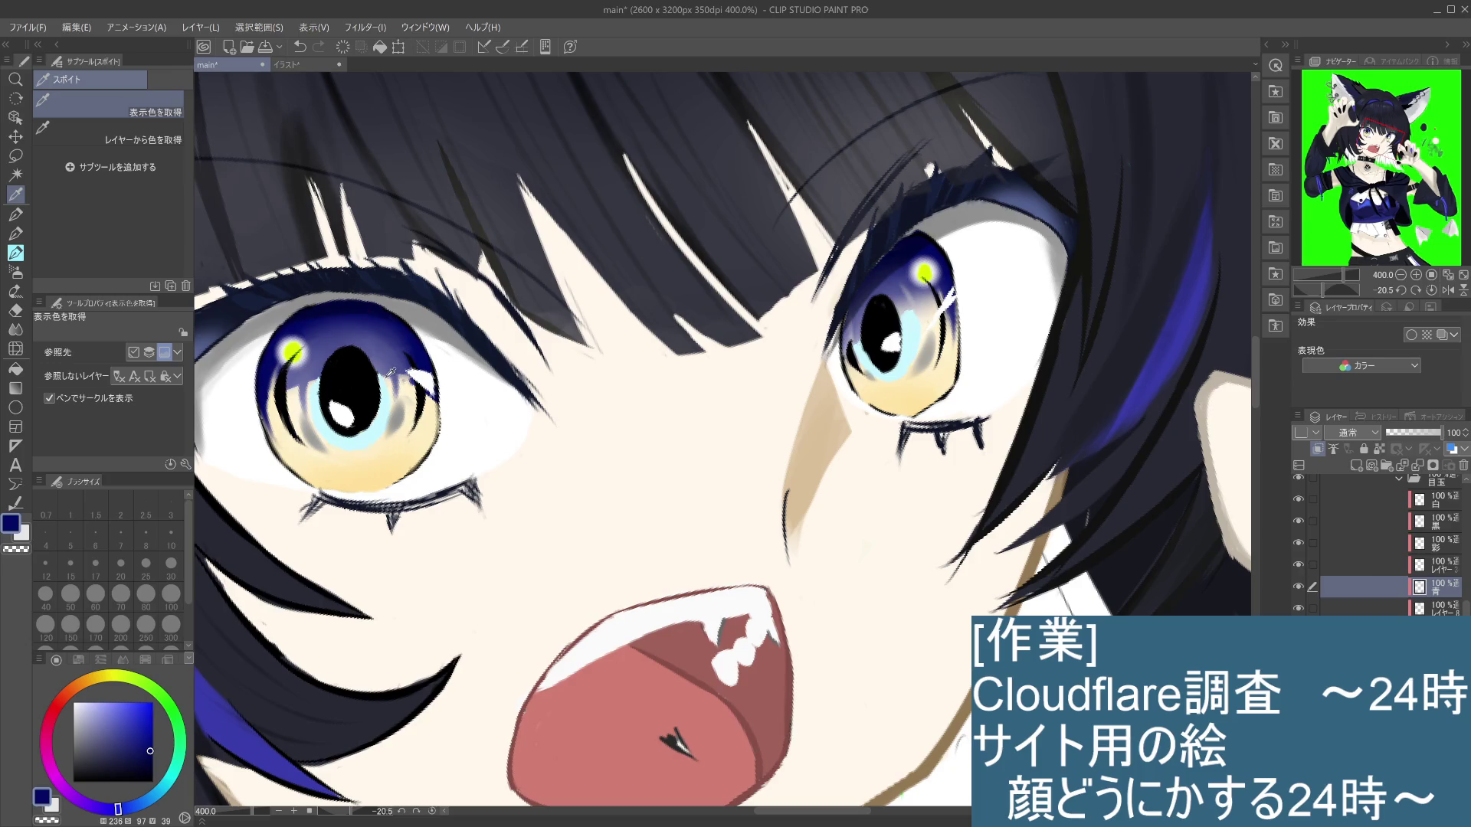
pyautogui.click(15, 234)
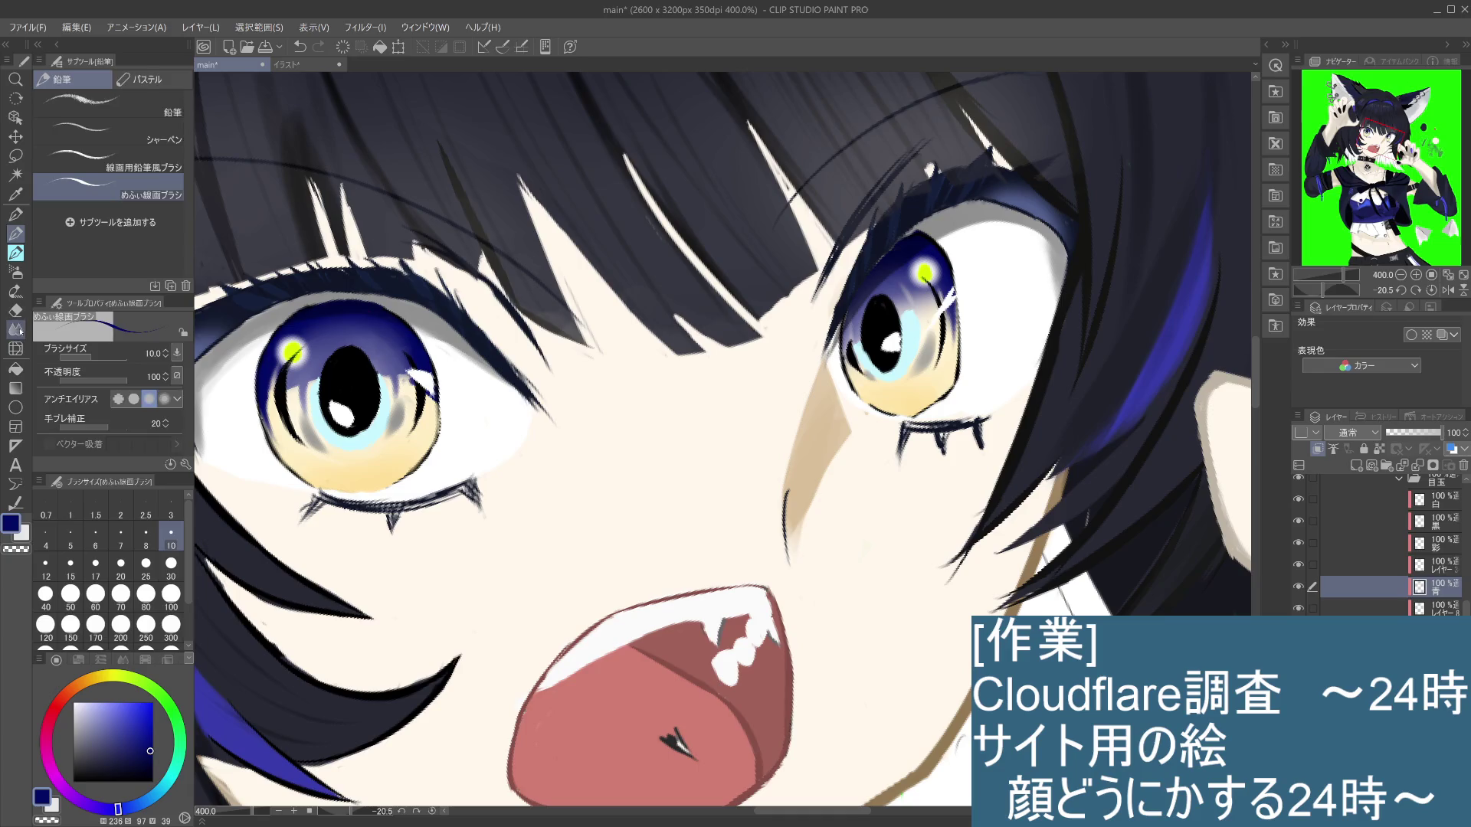
pyautogui.click(16, 310)
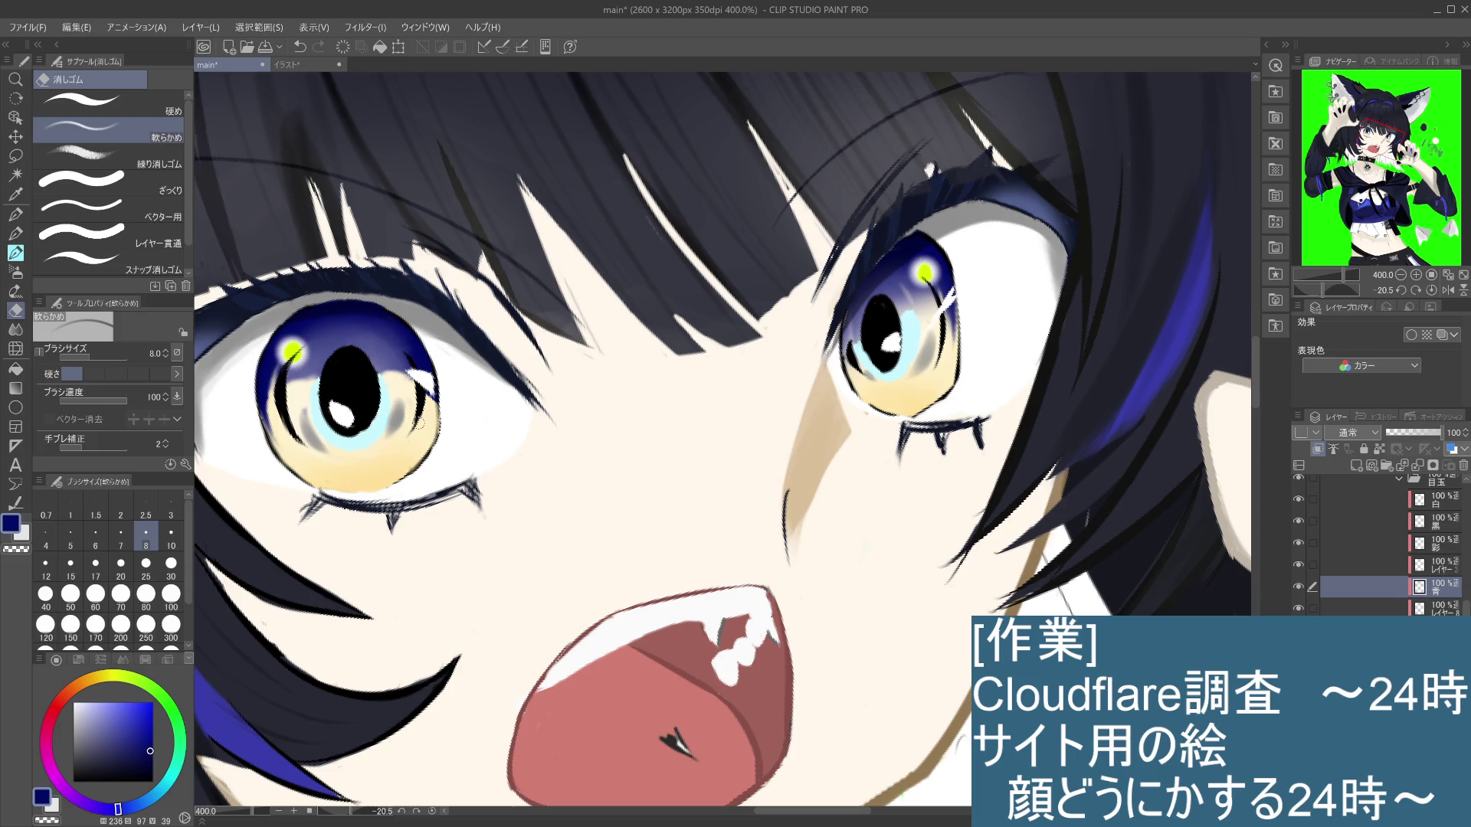
pyautogui.click(16, 291)
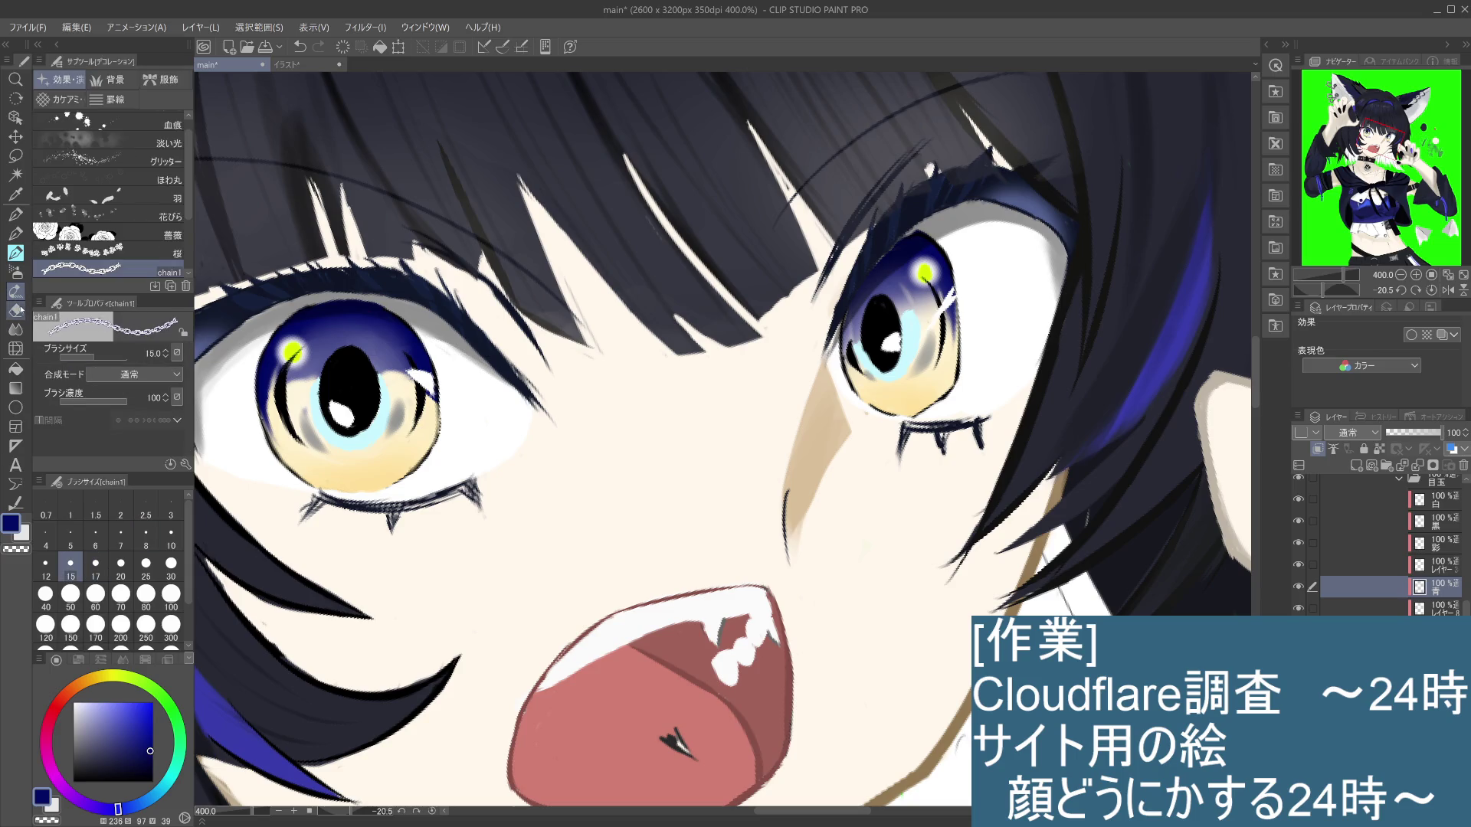
# Step: Blend the area left of the left pupil with the 指先 smudge brush
pyautogui.click(20, 328)
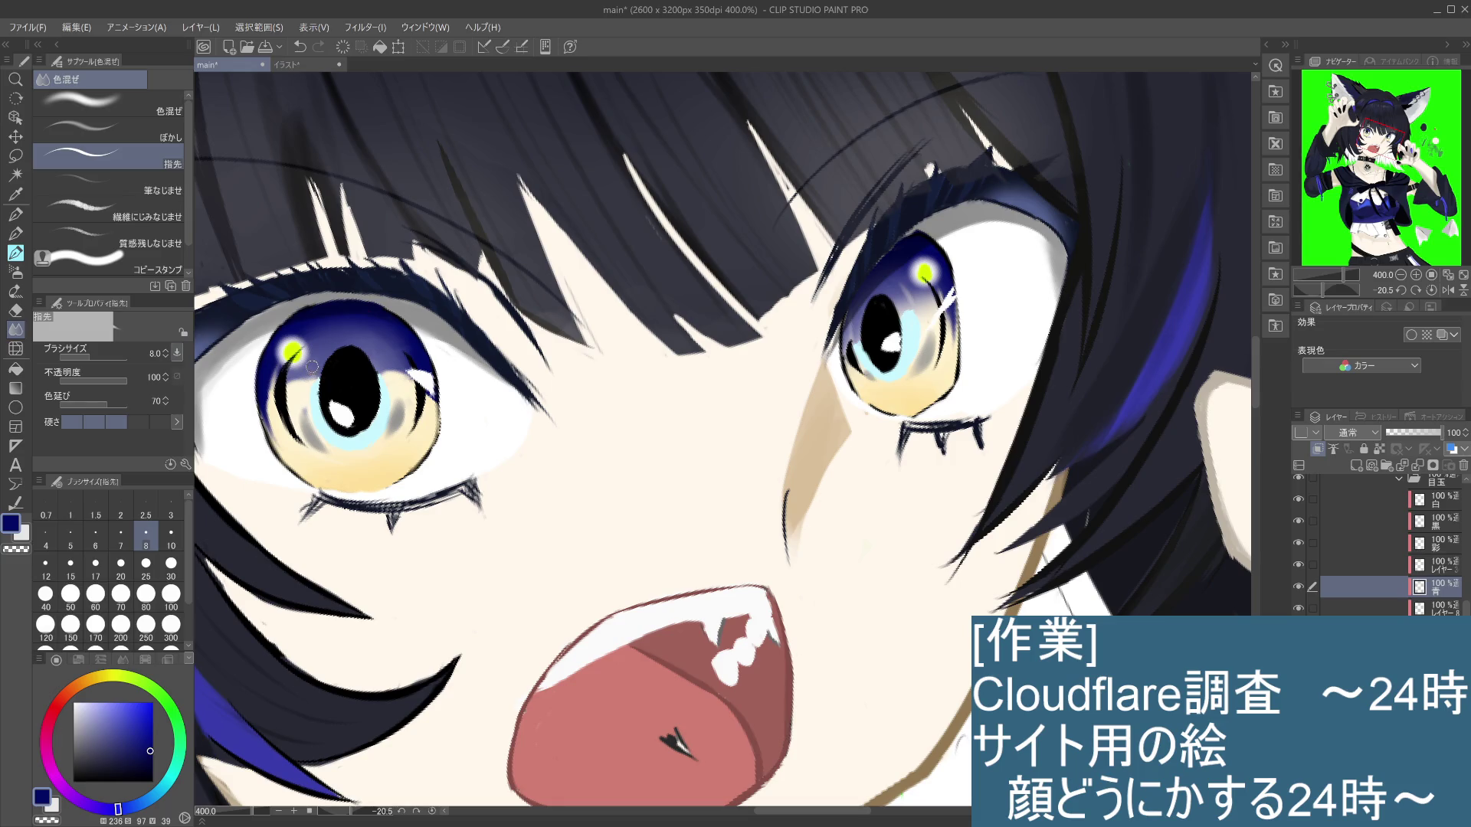
pyautogui.moveTo(305, 379); pyautogui.dragTo(306, 404)
pyautogui.hotkey('ctrl', 'z')
pyautogui.scroll(-5, 271, 466)
pyautogui.scroll(5, 919, 299)
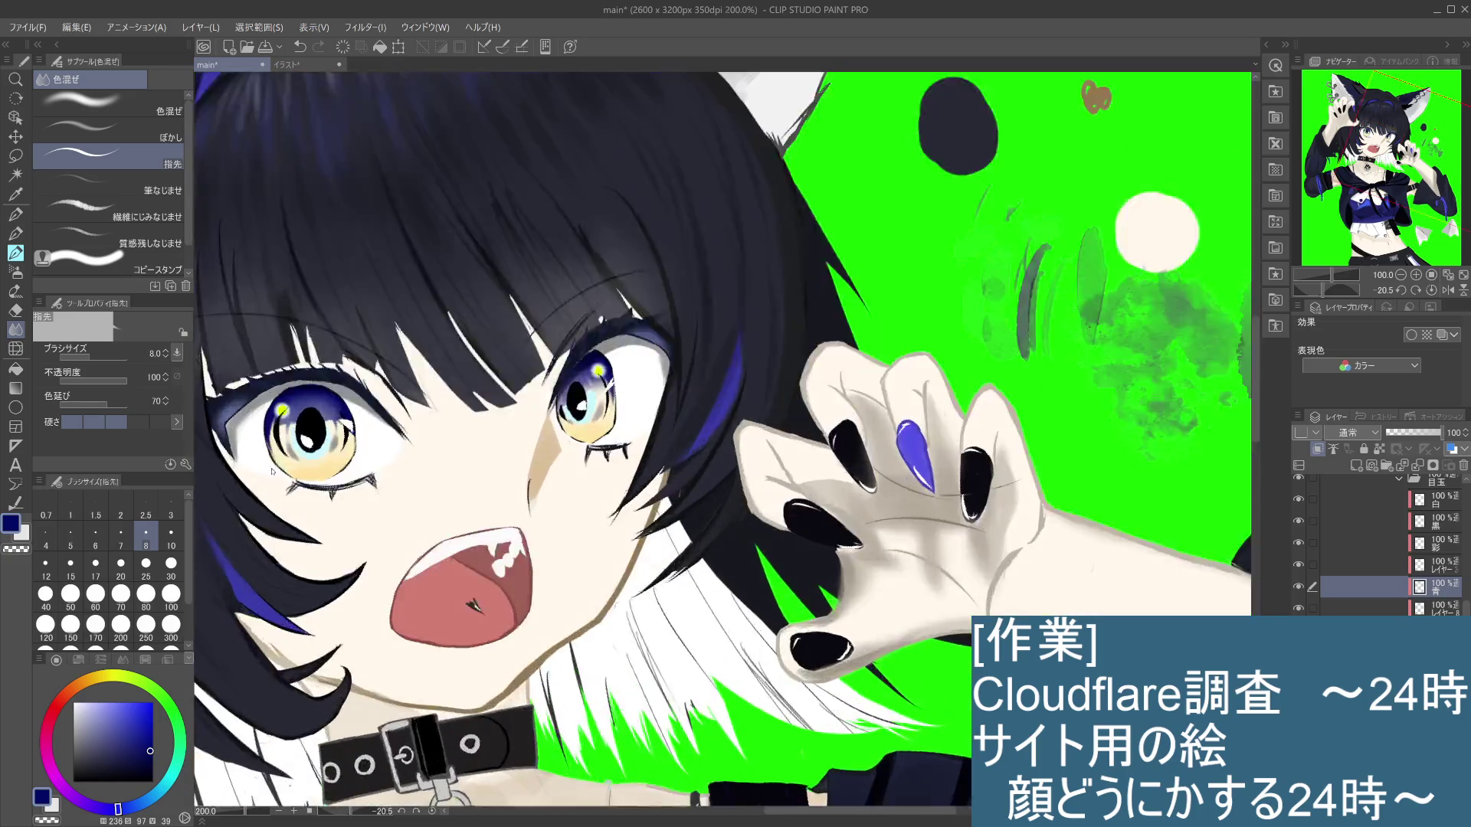
# Step: Soften the white streak beside the right eye's highlight, zooming out to check
pyautogui.moveTo(932, 291); pyautogui.dragTo(926, 306)
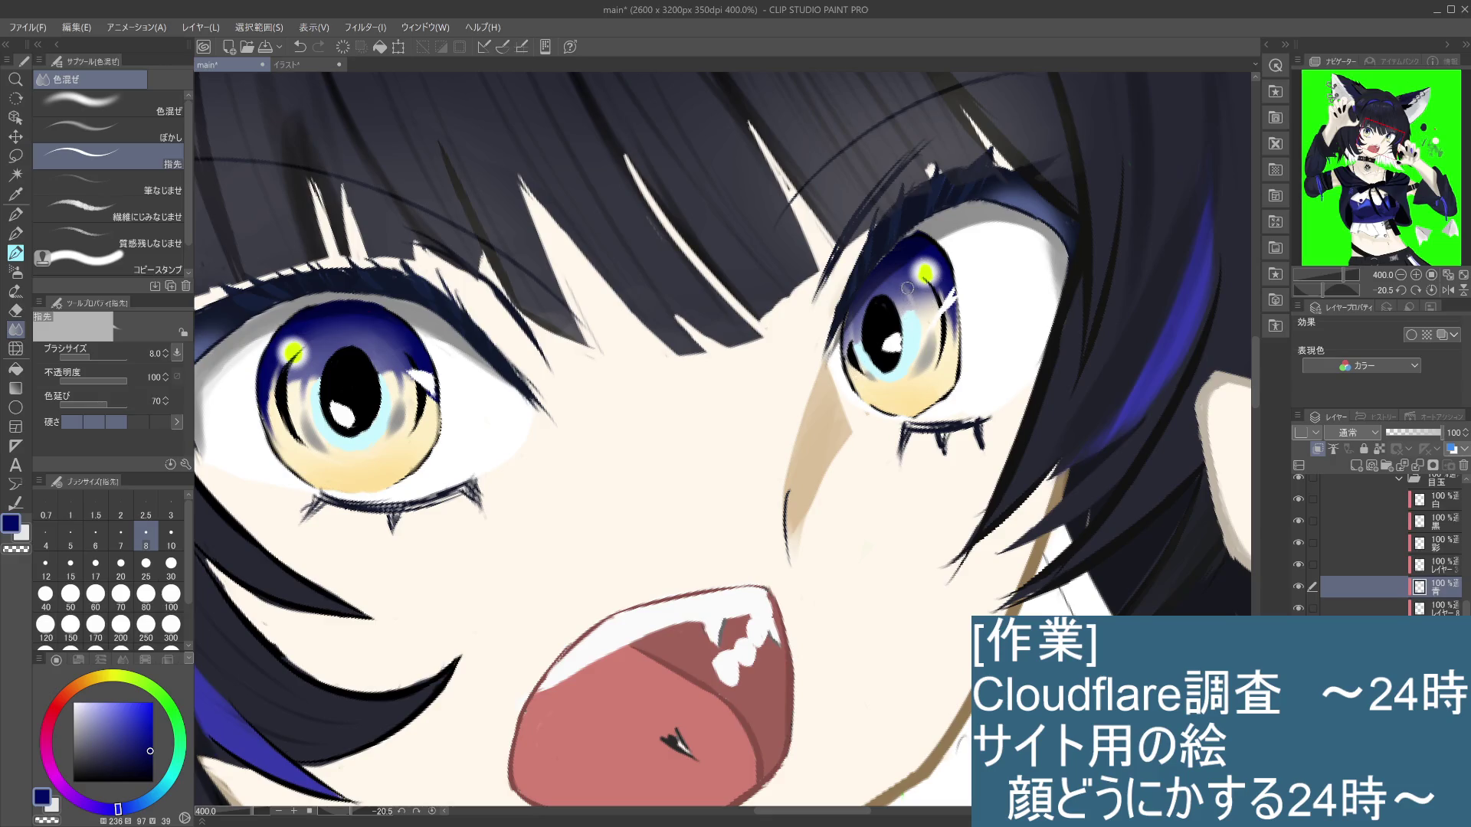
pyautogui.moveTo(930, 290); pyautogui.dragTo(928, 322)
pyautogui.hotkey('ctrl', 'z')
pyautogui.hotkey('ctrl', 'z')
pyautogui.hotkey('ctrl', 'z')
pyautogui.hotkey('ctrl', 'z')
pyautogui.scroll(-3, 862, 339)
pyautogui.scroll(3, 701, 418)
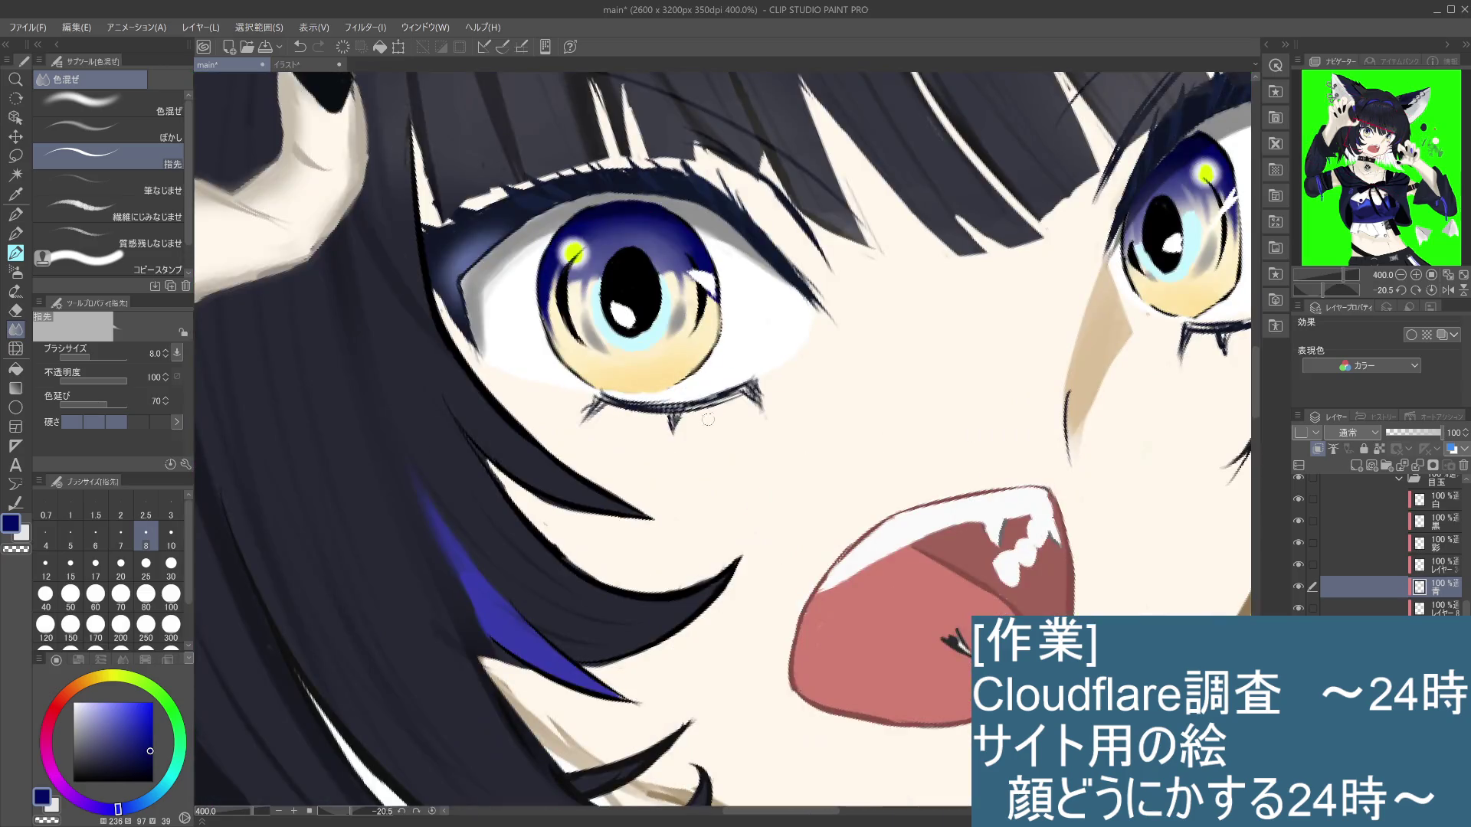
# Step: Compare the lower-iris blending by undoing and restoring it, keeping the brighter yellow version
pyautogui.moveTo(805, 344); pyautogui.dragTo(808, 368)
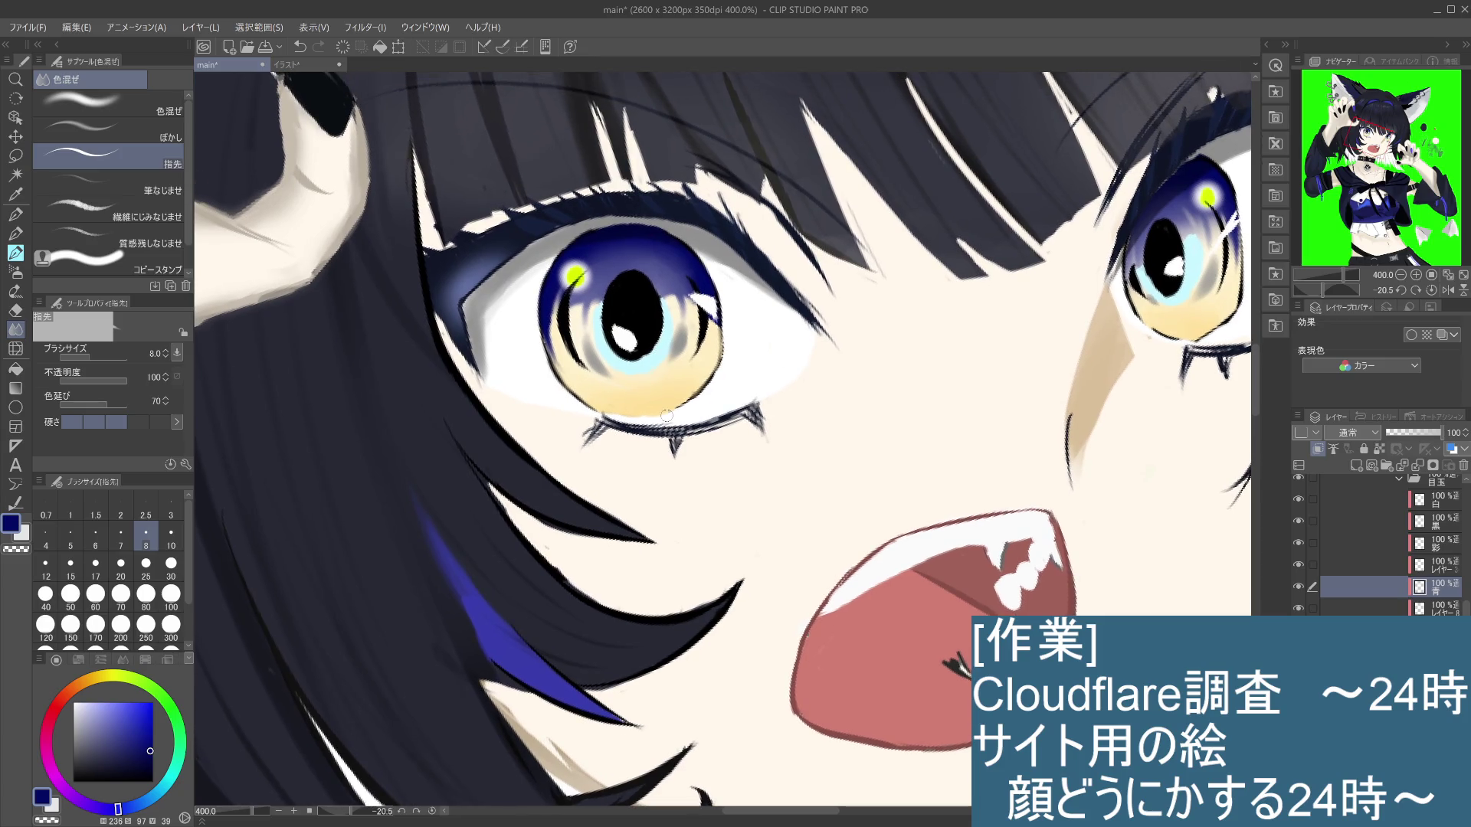
pyautogui.scroll(5, 1467, 586)
pyautogui.moveTo(1467, 587); pyautogui.dragTo(1467, 591)
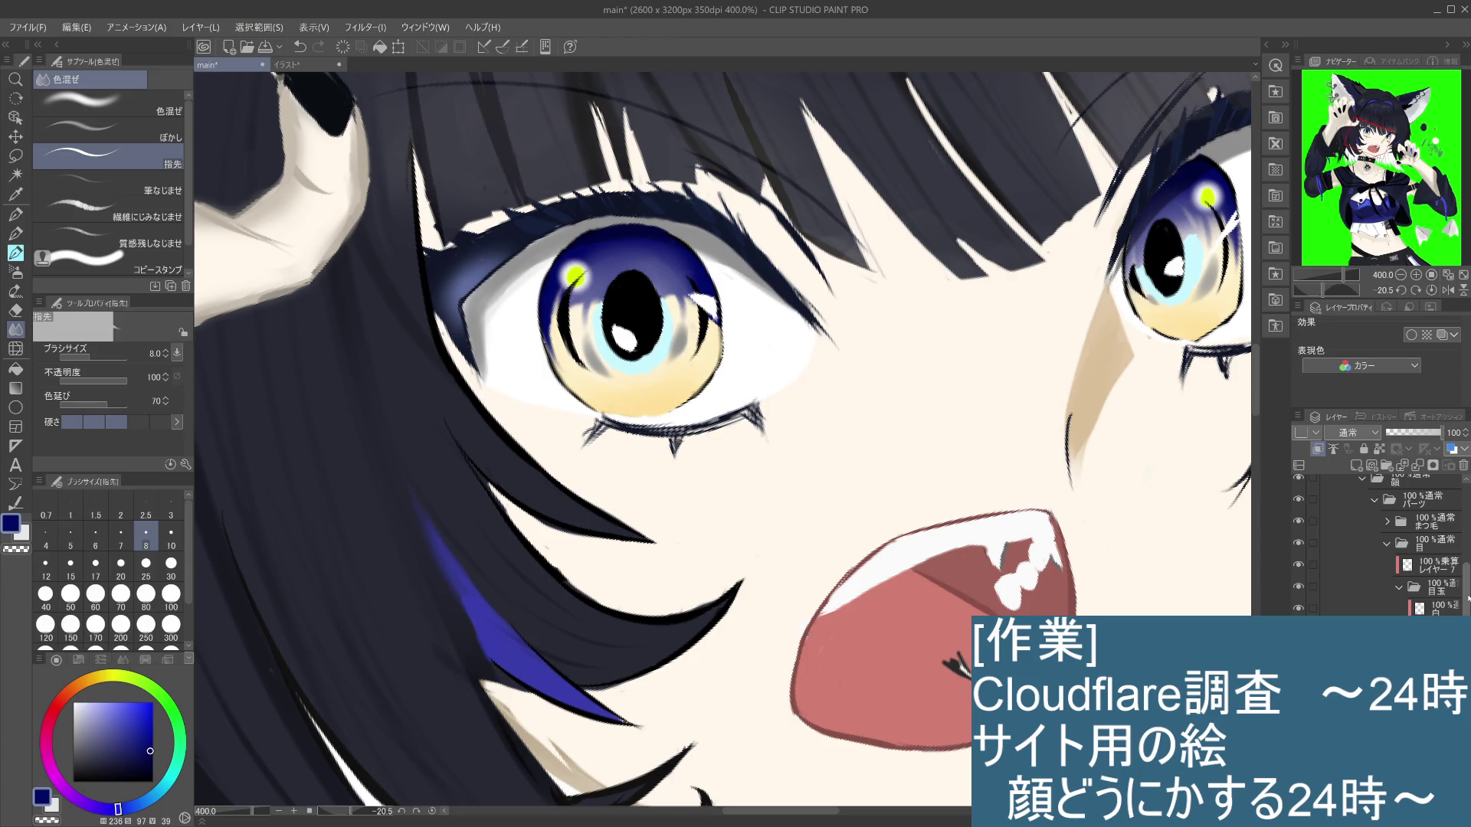
pyautogui.keyDown('alt'); pyautogui.click(320, 214); pyautogui.keyUp('alt')
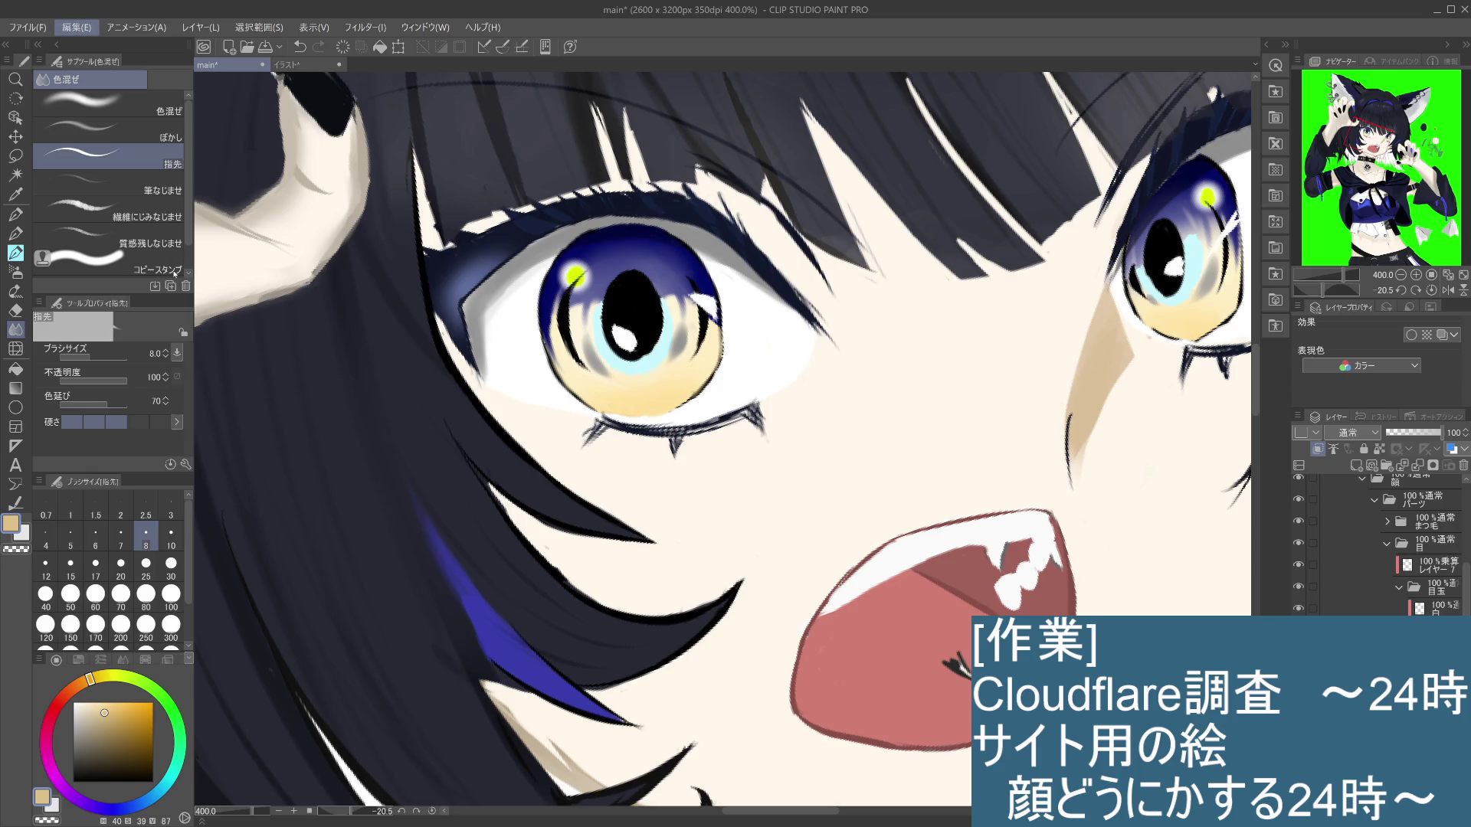
pyautogui.hotkey('ctrl', 'z')
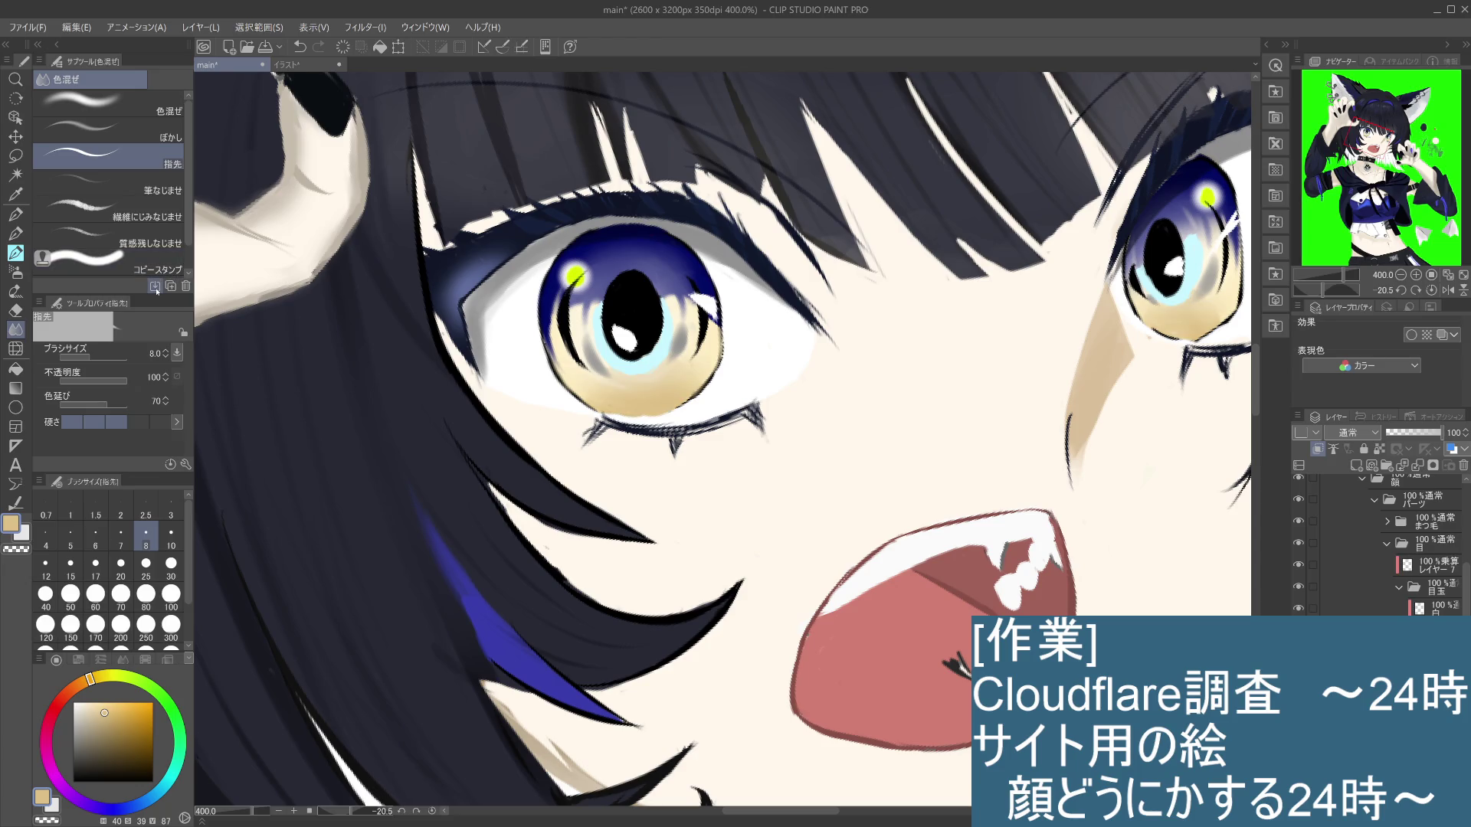
pyautogui.hotkey('ctrl', 'z')
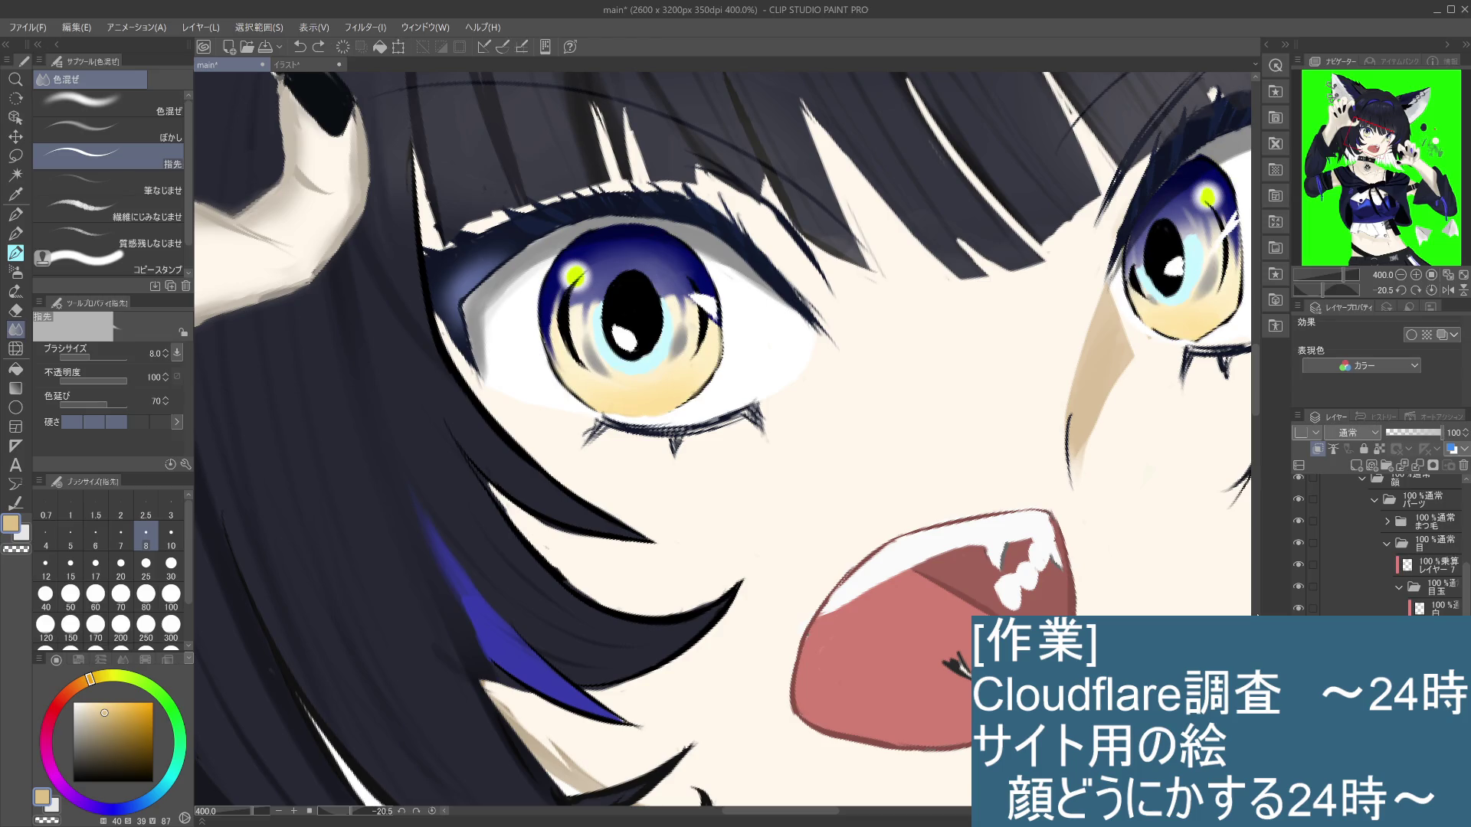
pyautogui.click(26, 222)
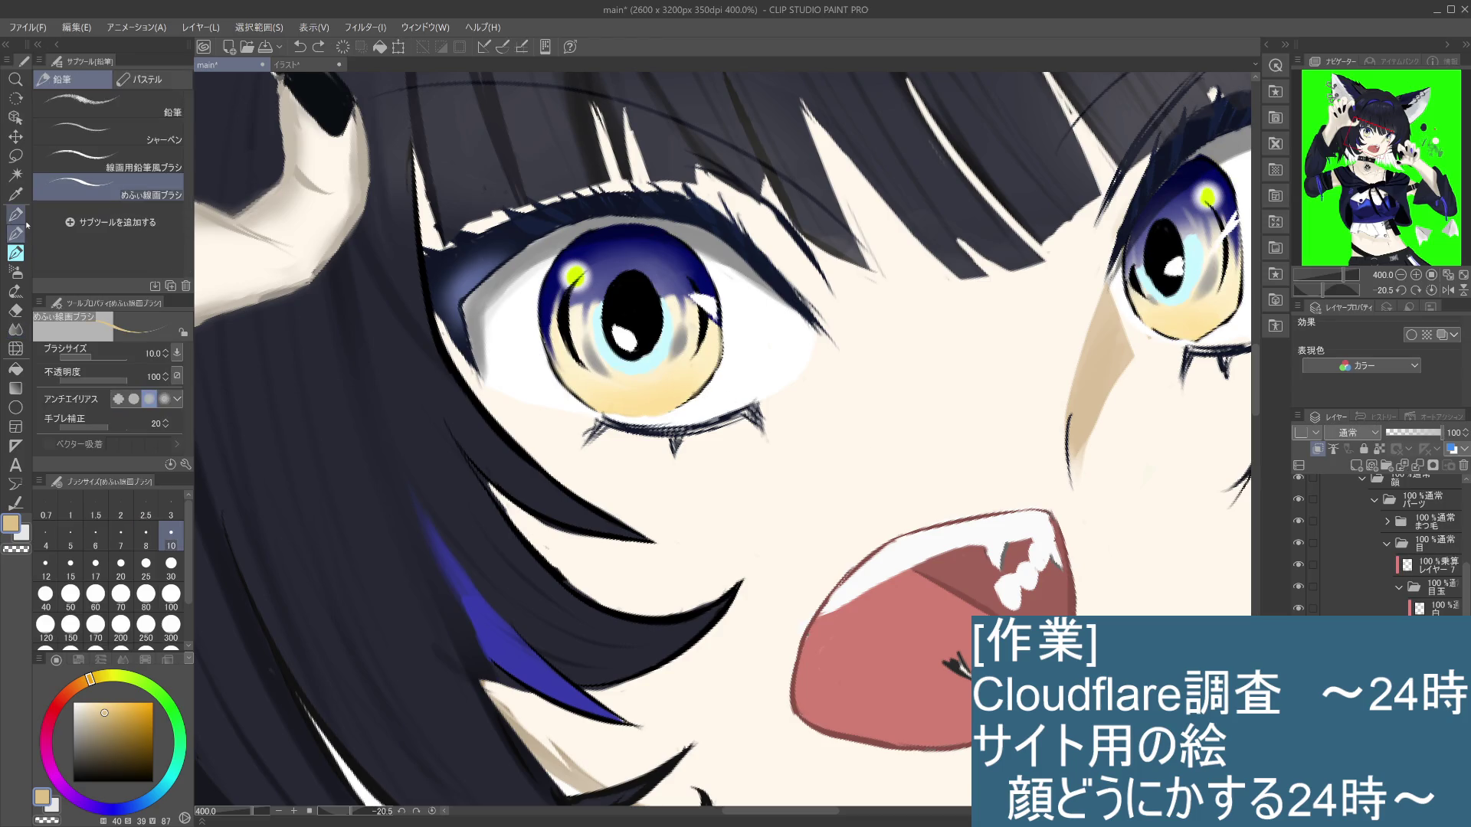
# Step: Sample the dark navy of the eye line for the pencil brush
pyautogui.keyDown('alt'); pyautogui.click(651, 415); pyautogui.keyUp('alt')
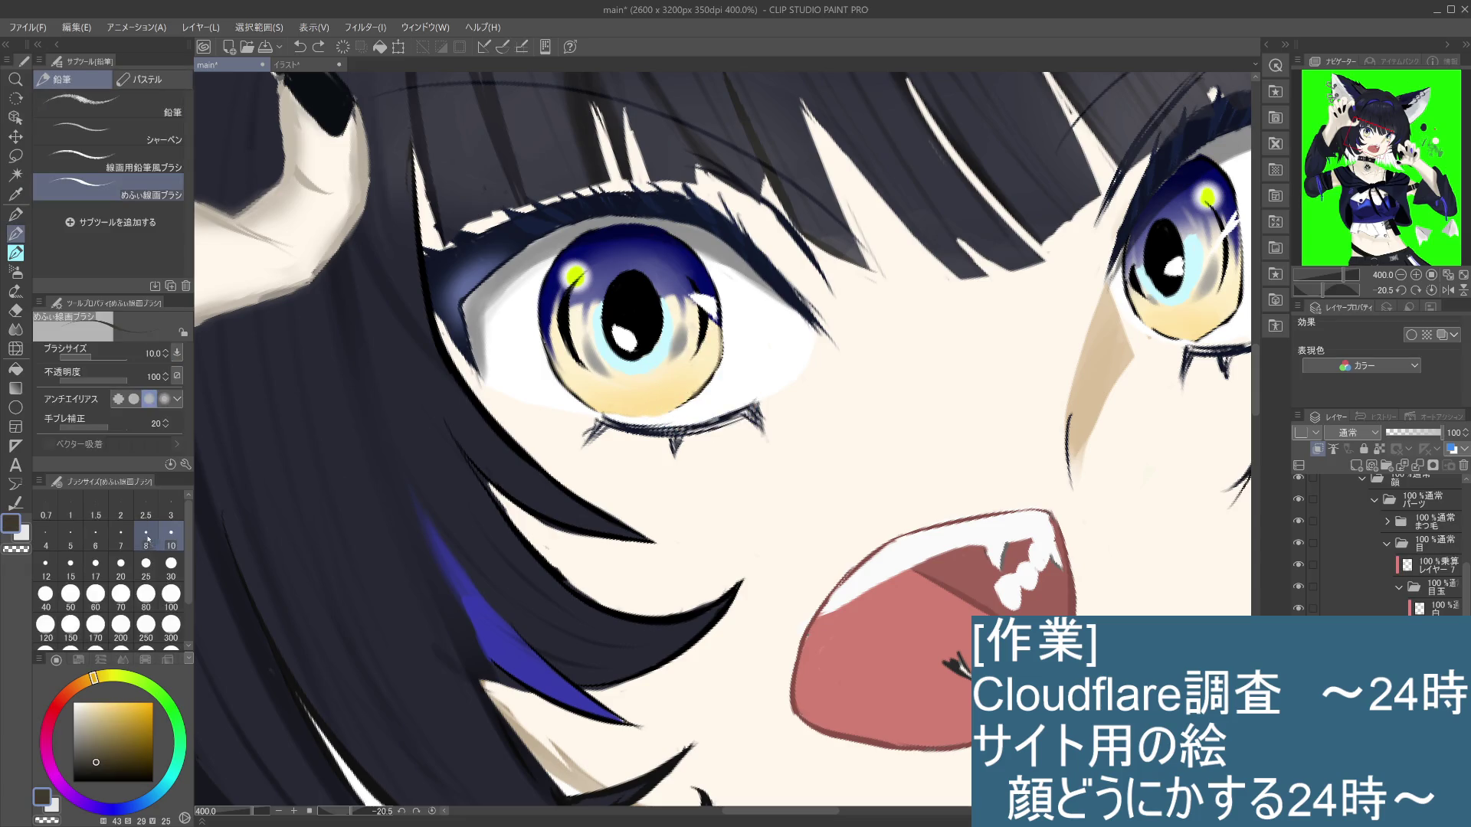
pyautogui.press('i')
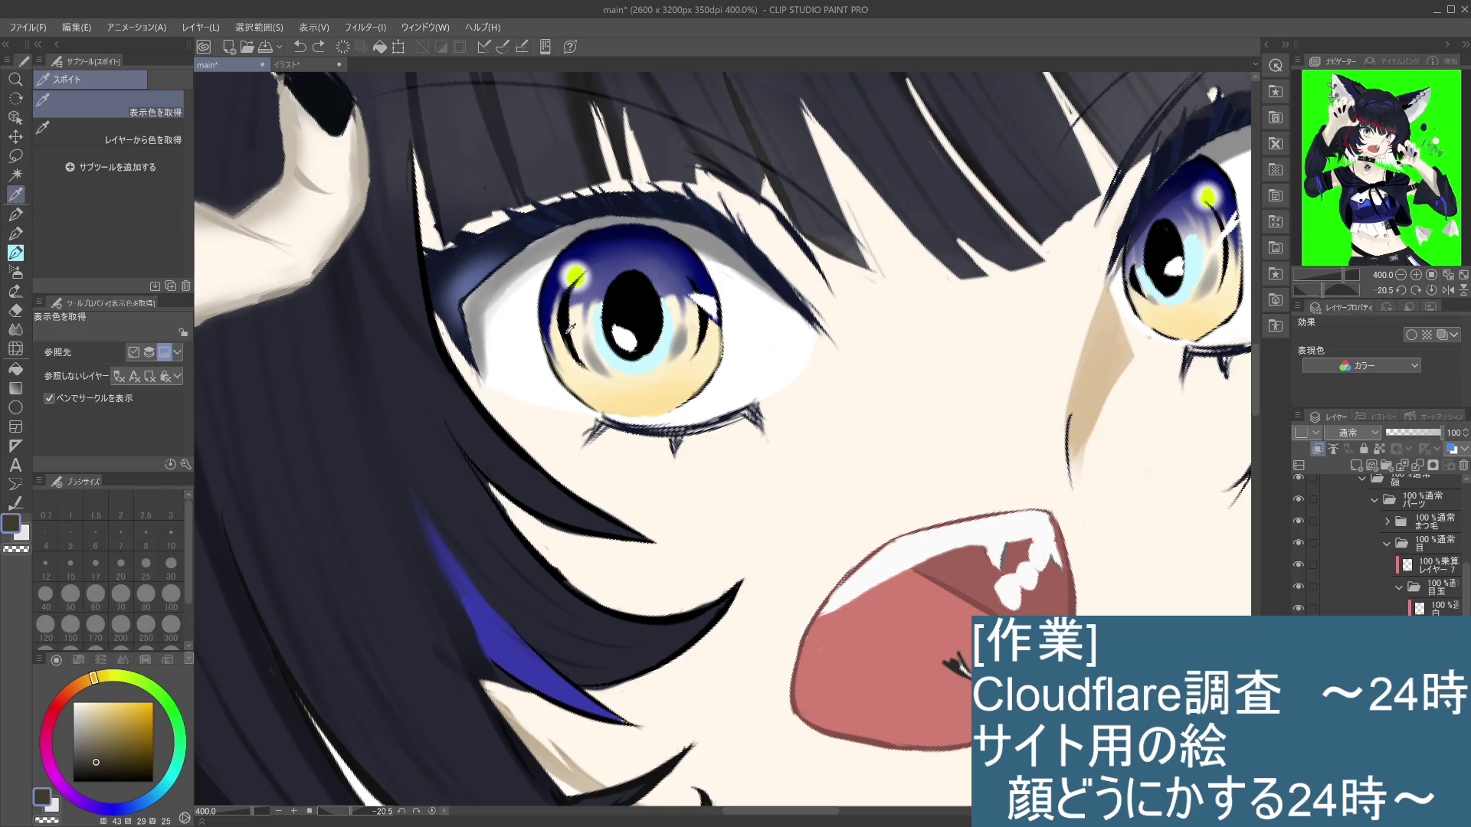
pyautogui.click(570, 326)
pyautogui.press('p')
pyautogui.hotkey('ctrl', 'z')
pyautogui.hotkey('ctrl', 'y')
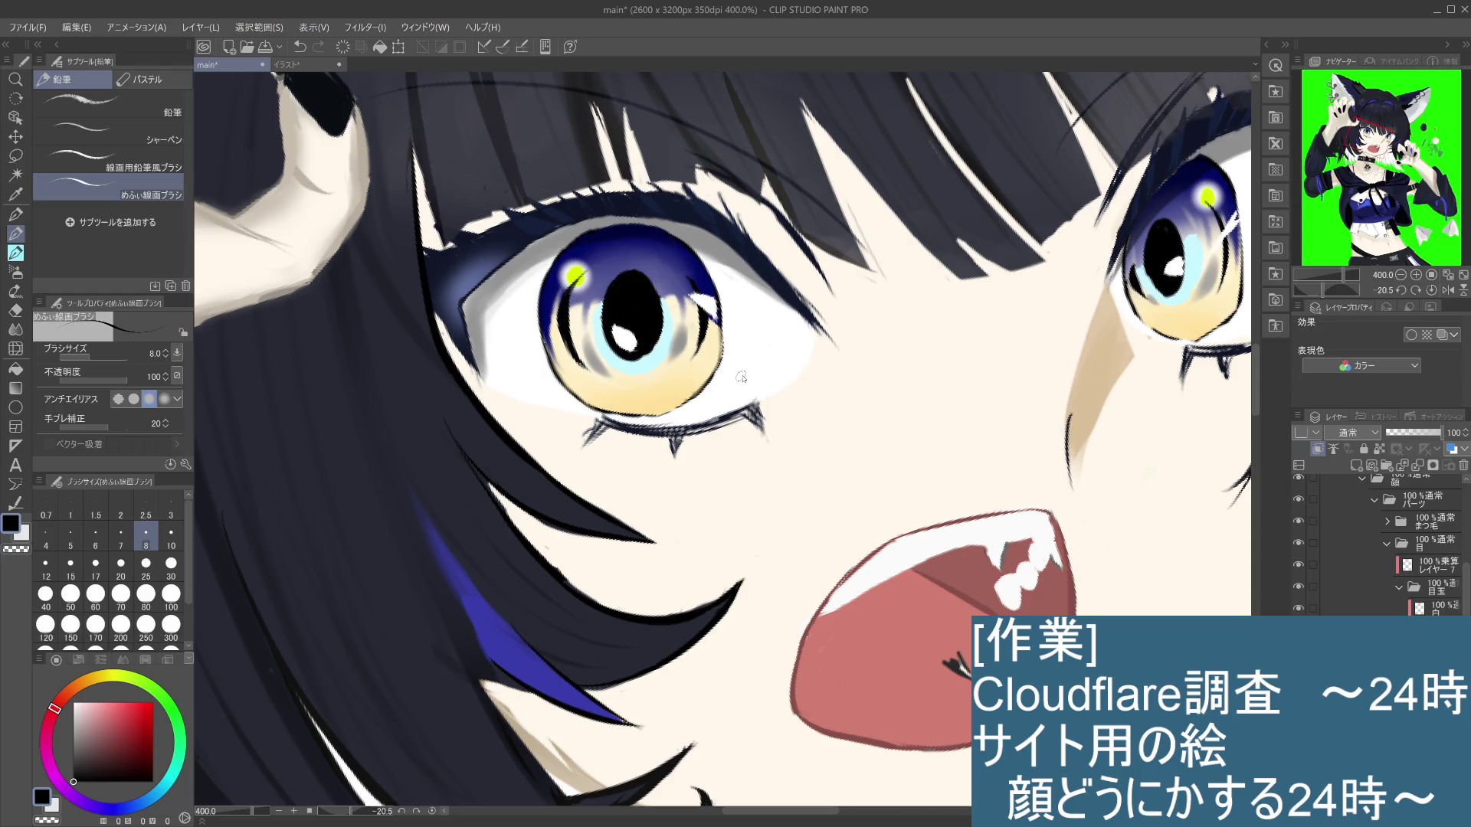
# Step: Reposition the view and paint deep navy onto the left-hand eye's upper iris
pyautogui.scroll(-5, 741, 377)
pyautogui.scroll(1, 741, 377)
pyautogui.scroll(2, 740, 377)
pyautogui.scroll(5, 740, 375)
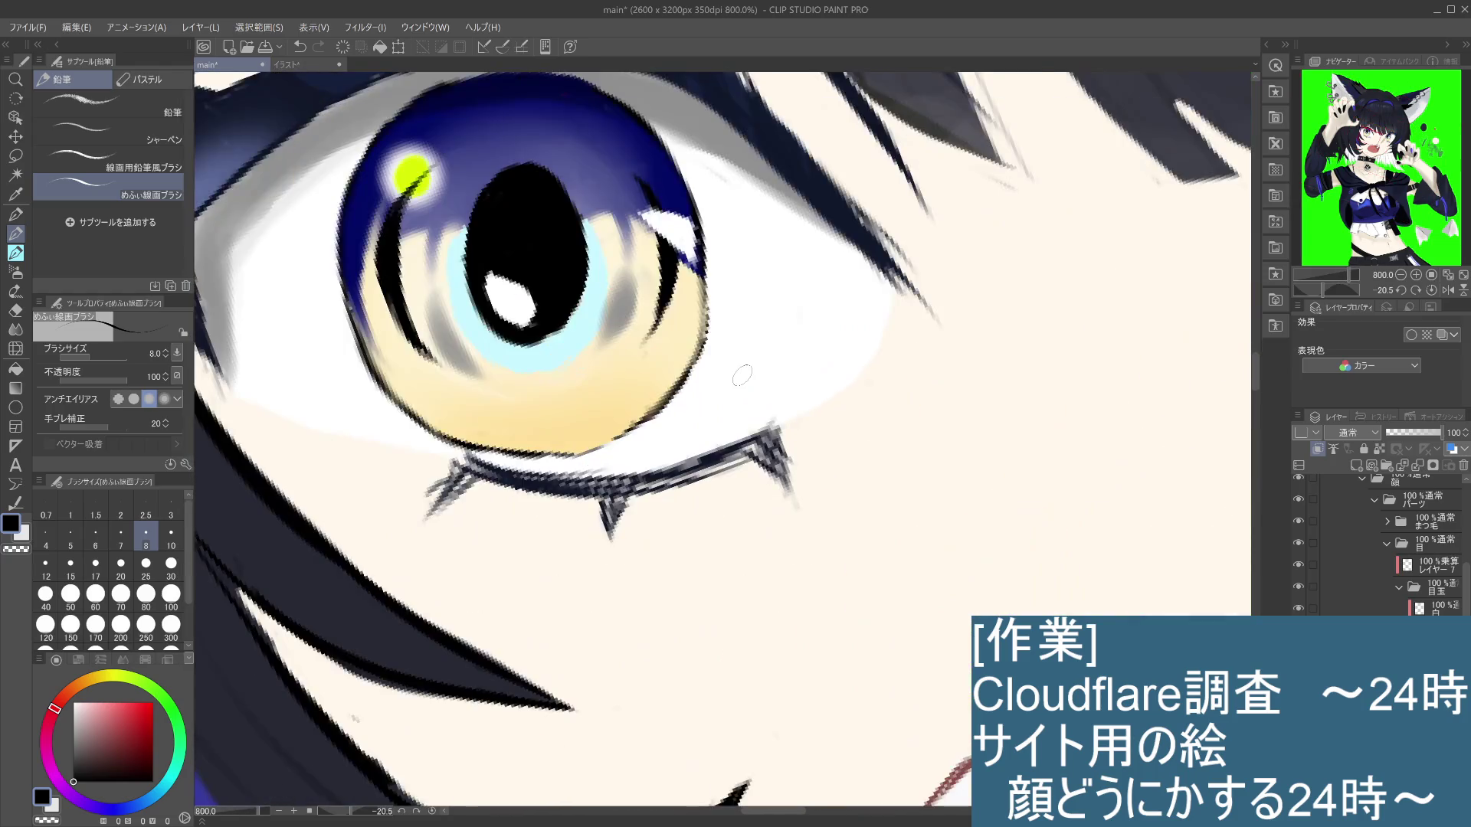
pyautogui.scroll(-2, 741, 376)
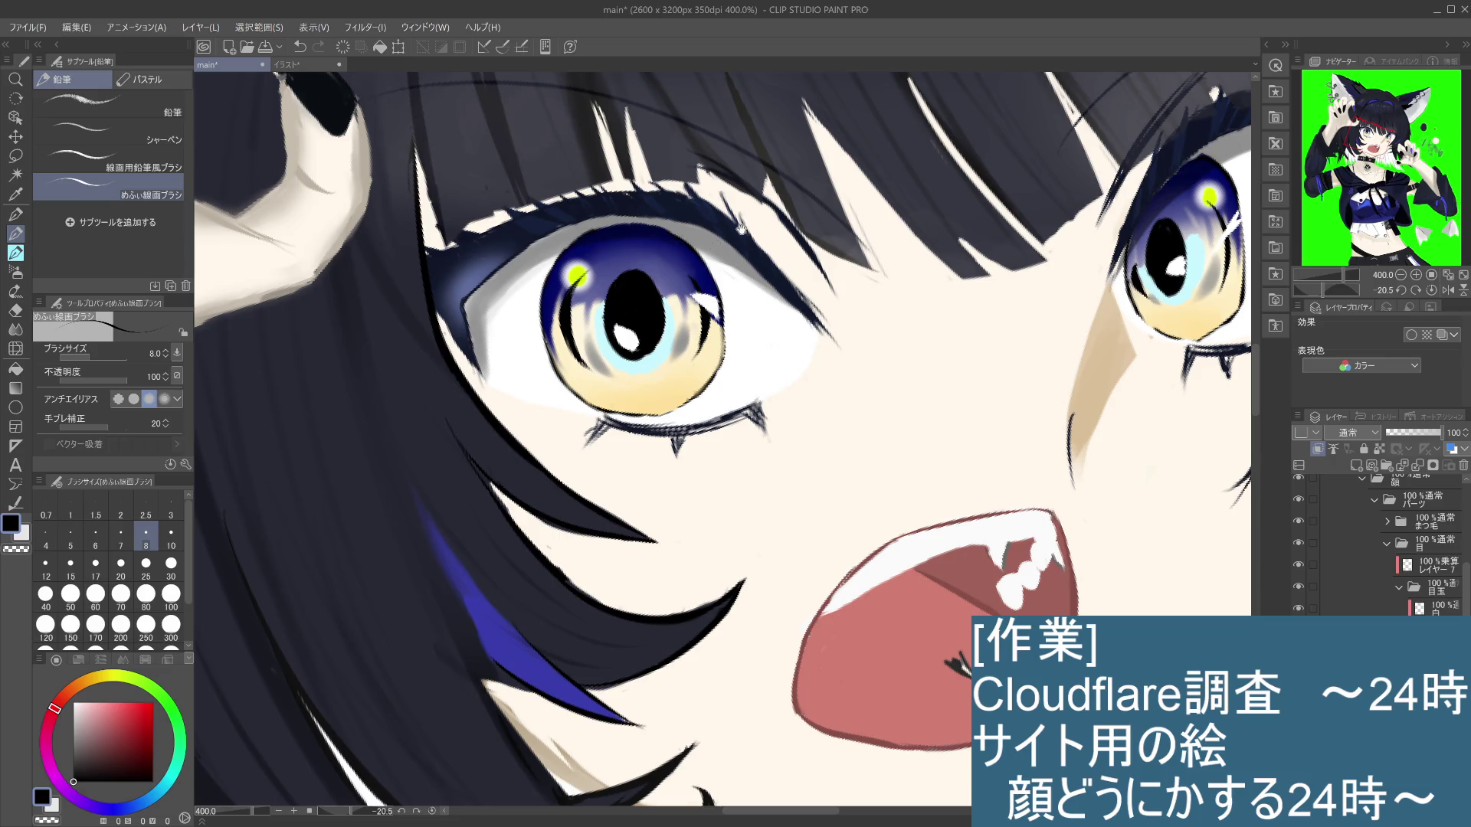
pyautogui.moveTo(783, 442); pyautogui.dragTo(783, 426)
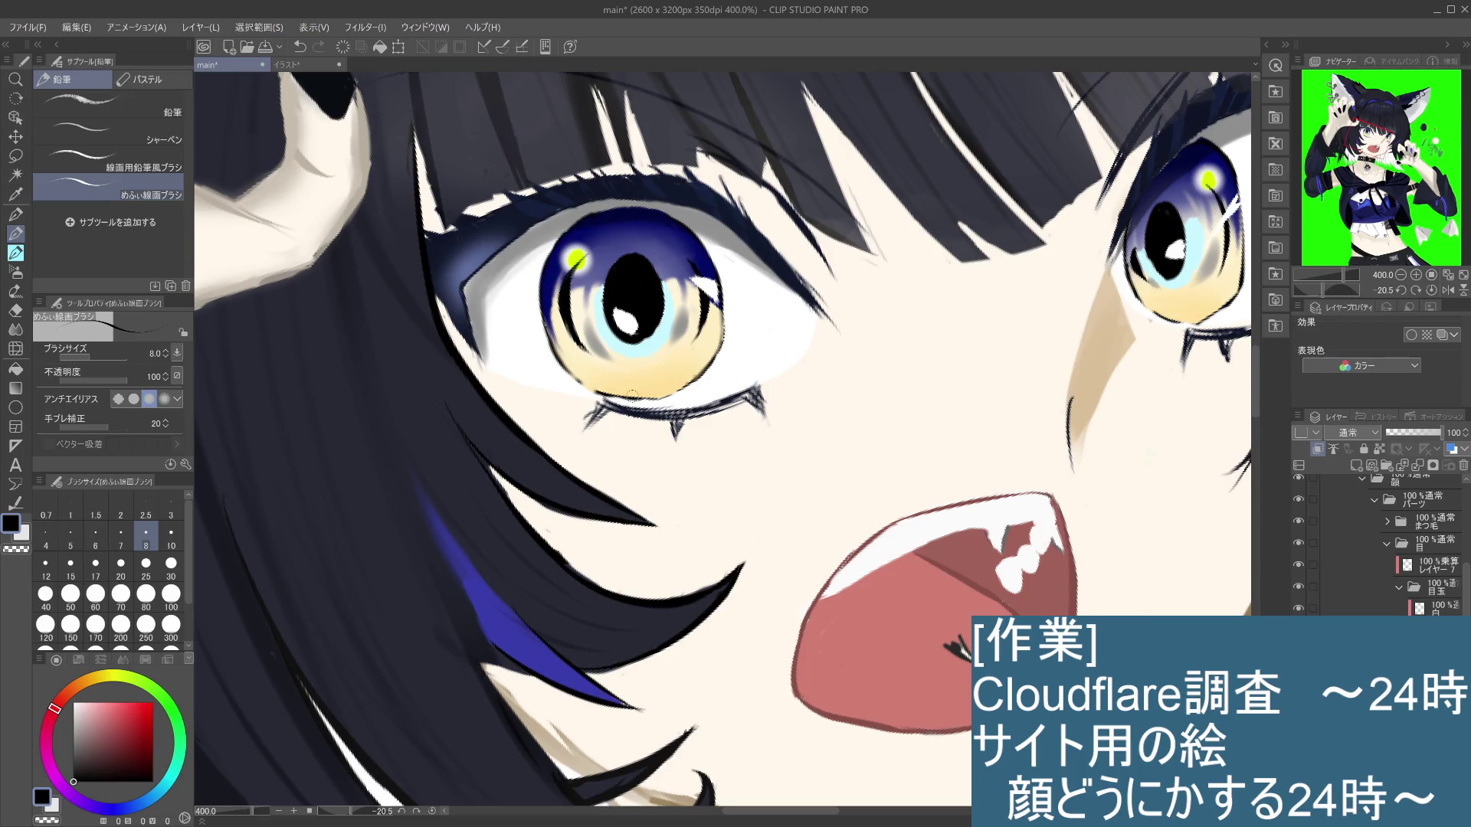
pyautogui.scroll(-3, 616, 414)
pyautogui.scroll(1, 664, 378)
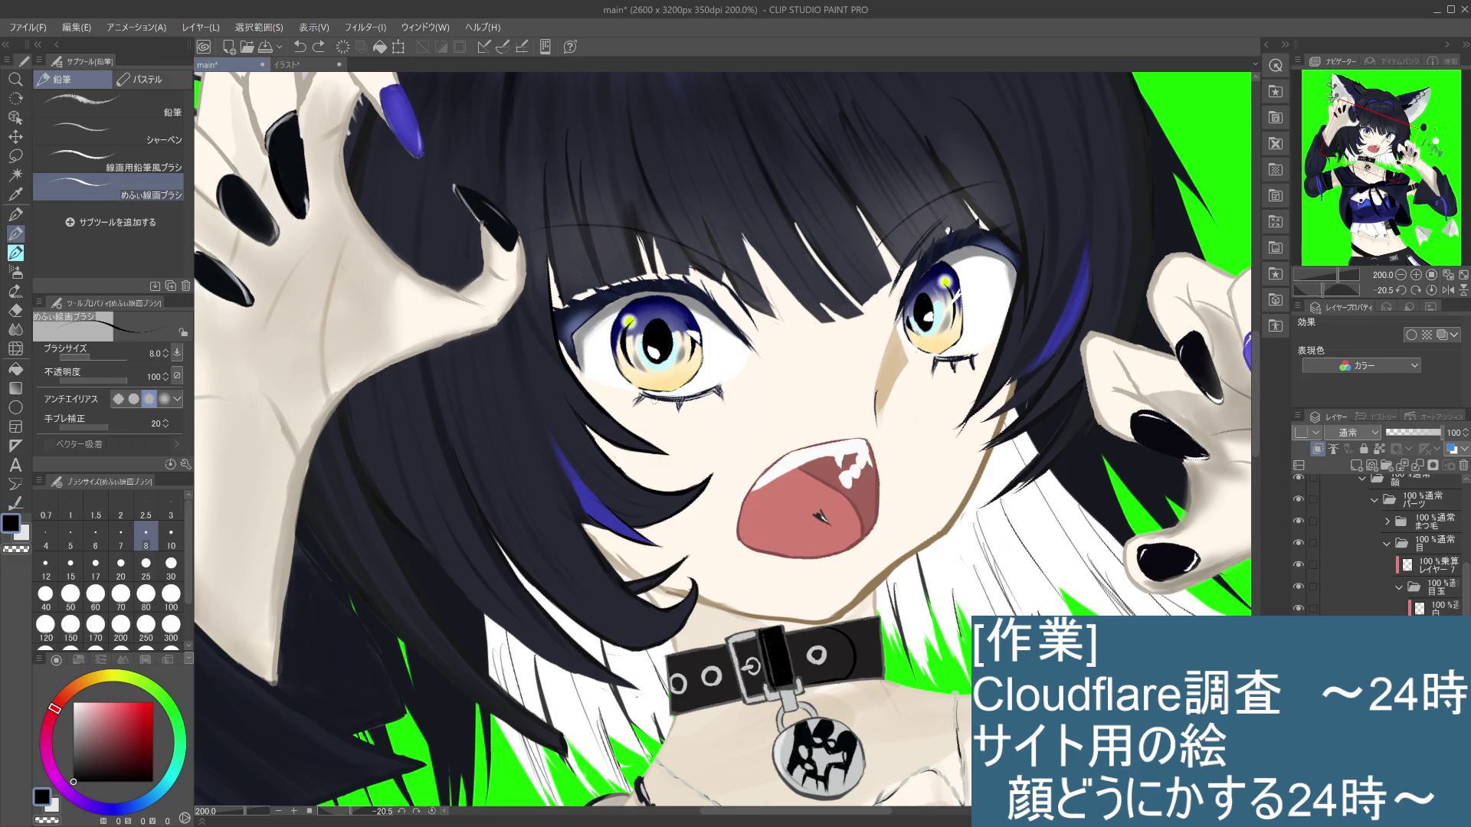
pyautogui.scroll(4, 654, 367)
pyautogui.scroll(-4, 821, 337)
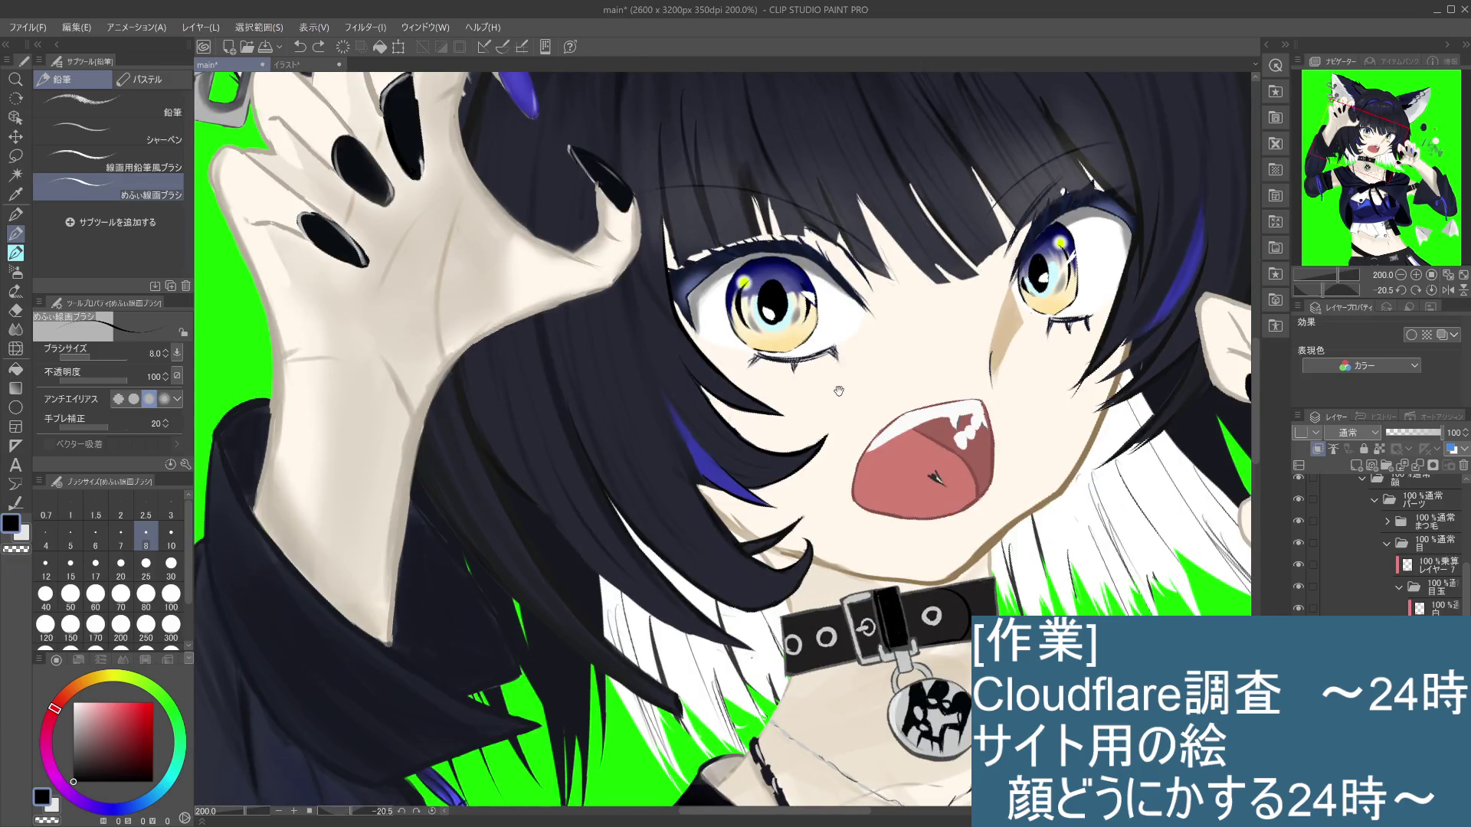
pyautogui.scroll(1, 831, 387)
pyautogui.scroll(2, 824, 367)
pyautogui.scroll(1, 850, 368)
pyautogui.scroll(1, 934, 349)
pyautogui.scroll(1, 911, 330)
pyautogui.scroll(-1, 894, 320)
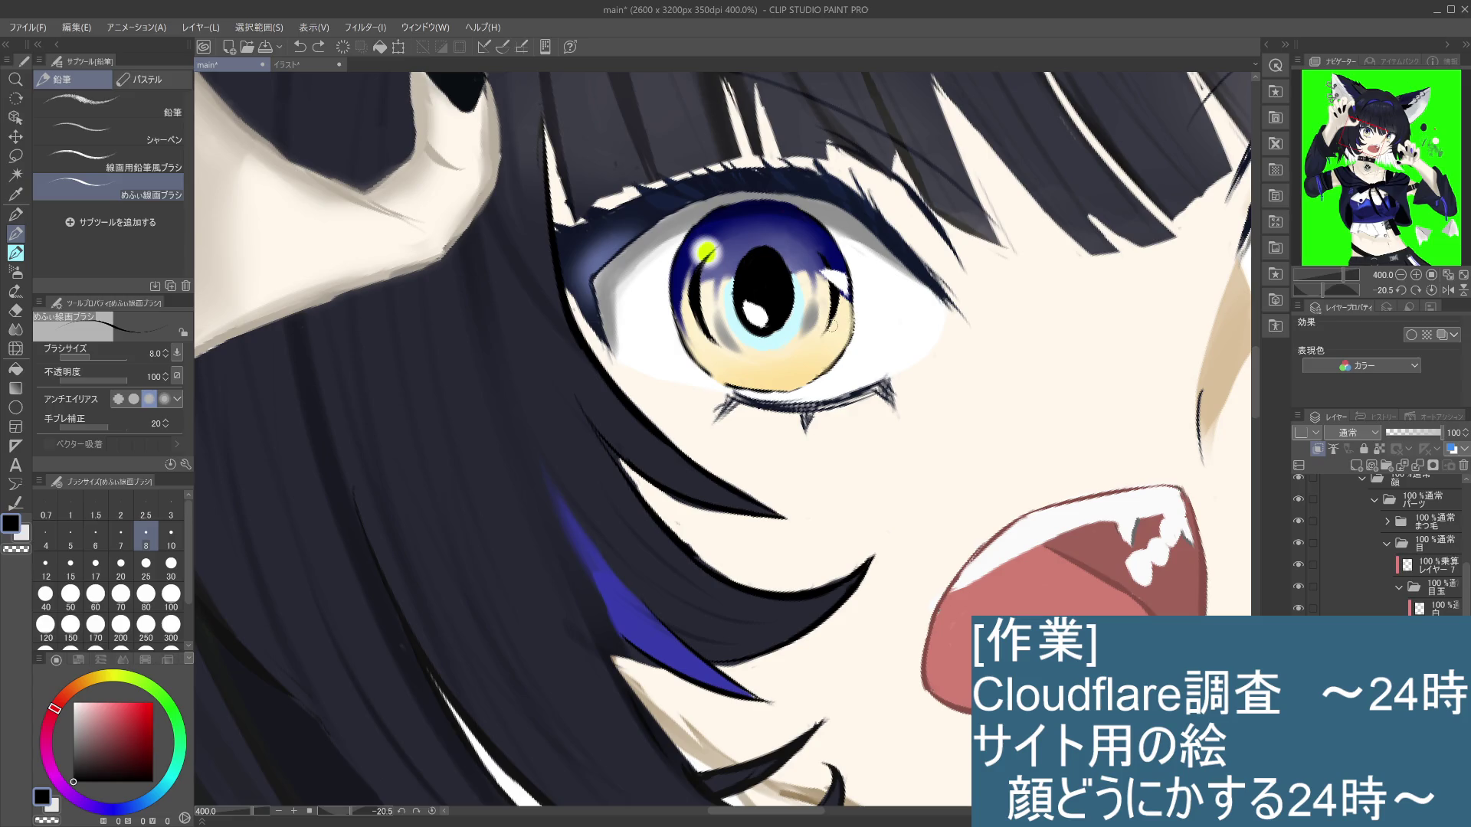
pyautogui.click(713, 345)
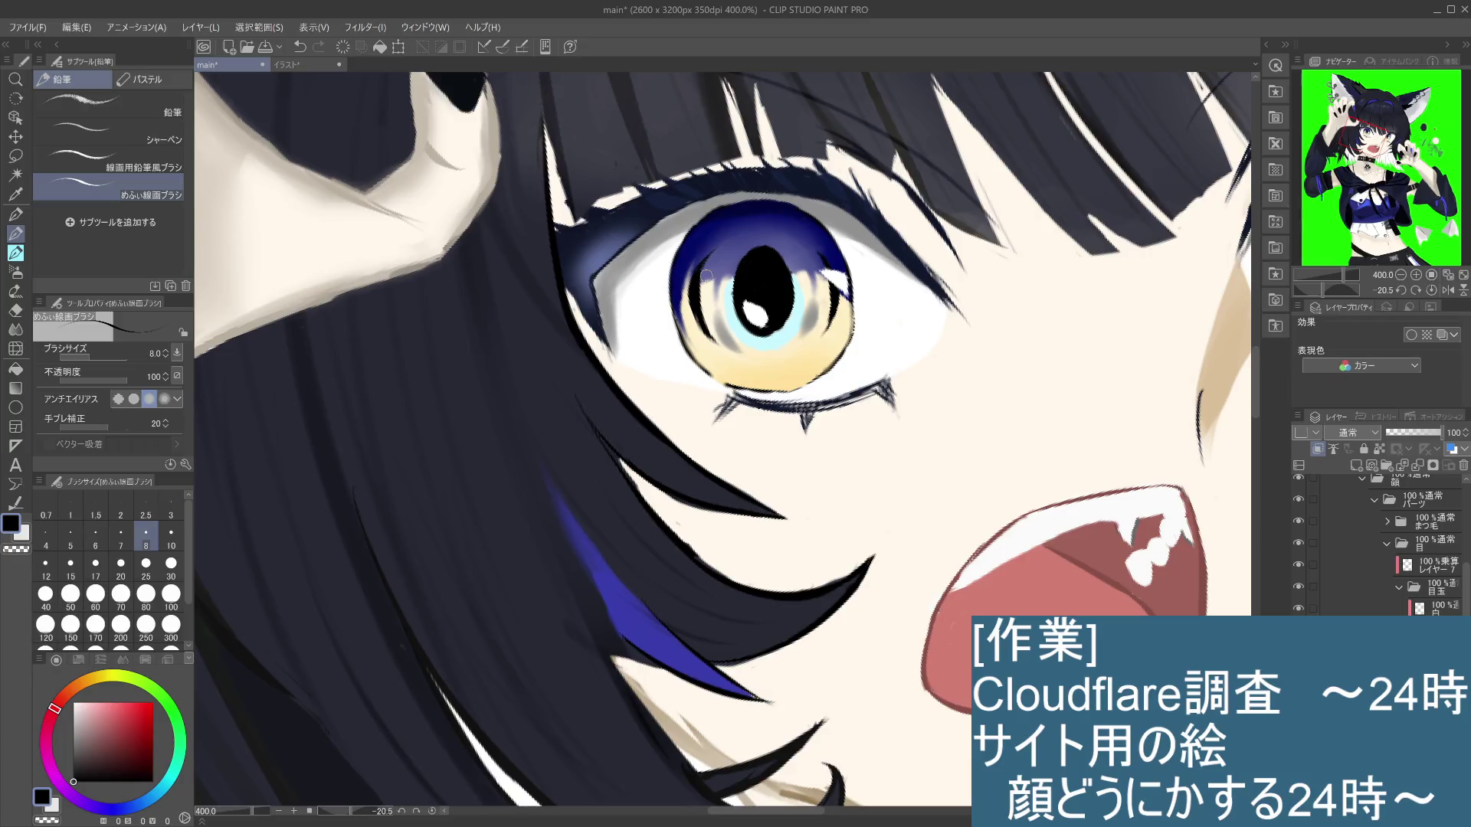
# Step: Darken the right-hand eye's upper iris with navy, covering its yellow highlight dot
pyautogui.hscroll(5, 1010, 224)
pyautogui.moveTo(1010, 225); pyautogui.dragTo(989, 239)
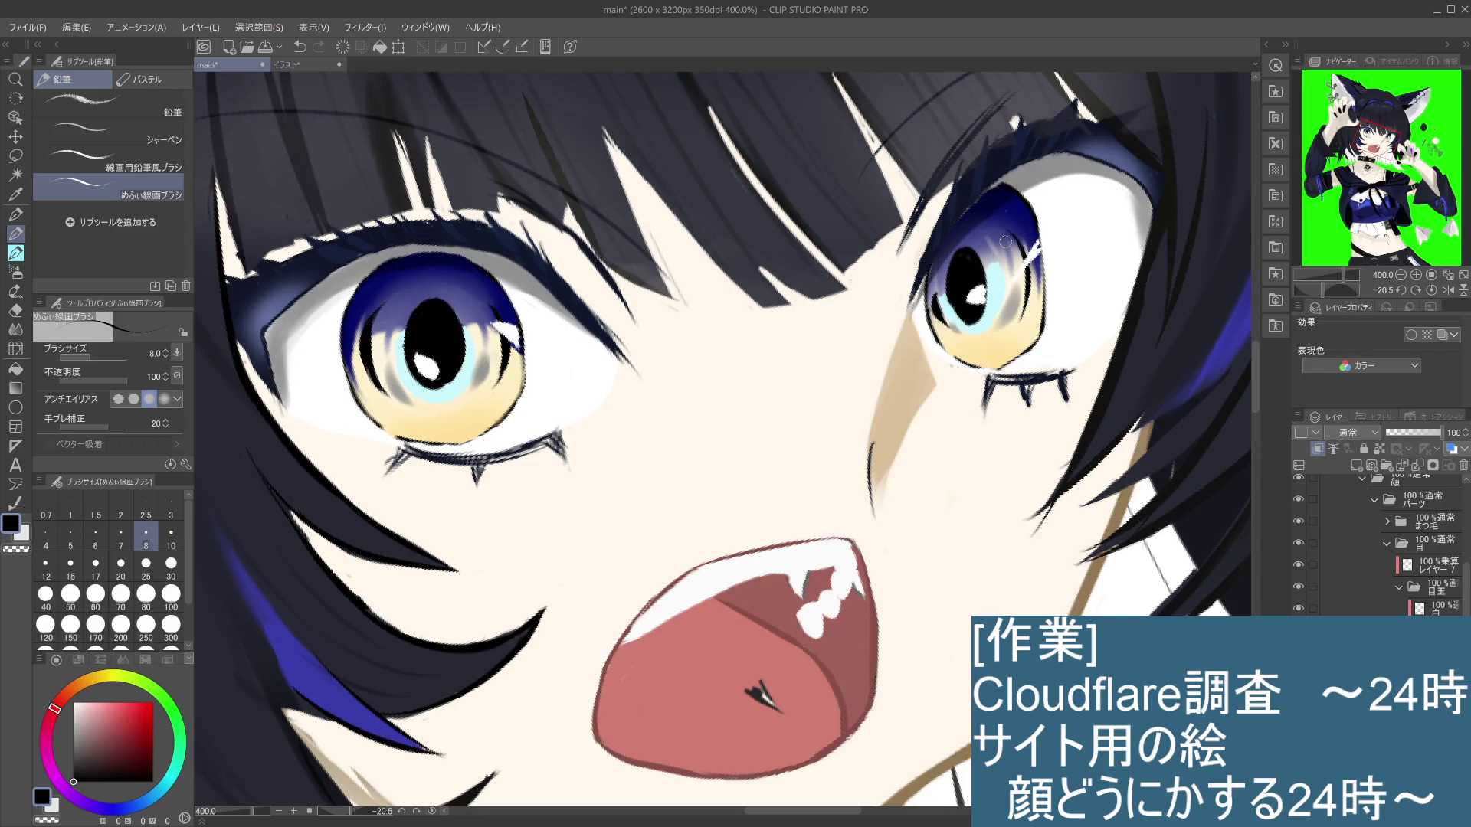
pyautogui.scroll(-4, 990, 238)
pyautogui.scroll(4, 983, 235)
pyautogui.moveTo(982, 235)
pyautogui.mouseDown()
pyautogui.moveTo(962, 325)
pyautogui.moveTo(888, 353)
pyautogui.mouseUp()
pyautogui.scroll(5, 871, 238)
pyautogui.moveTo(871, 238); pyautogui.dragTo(878, 278)
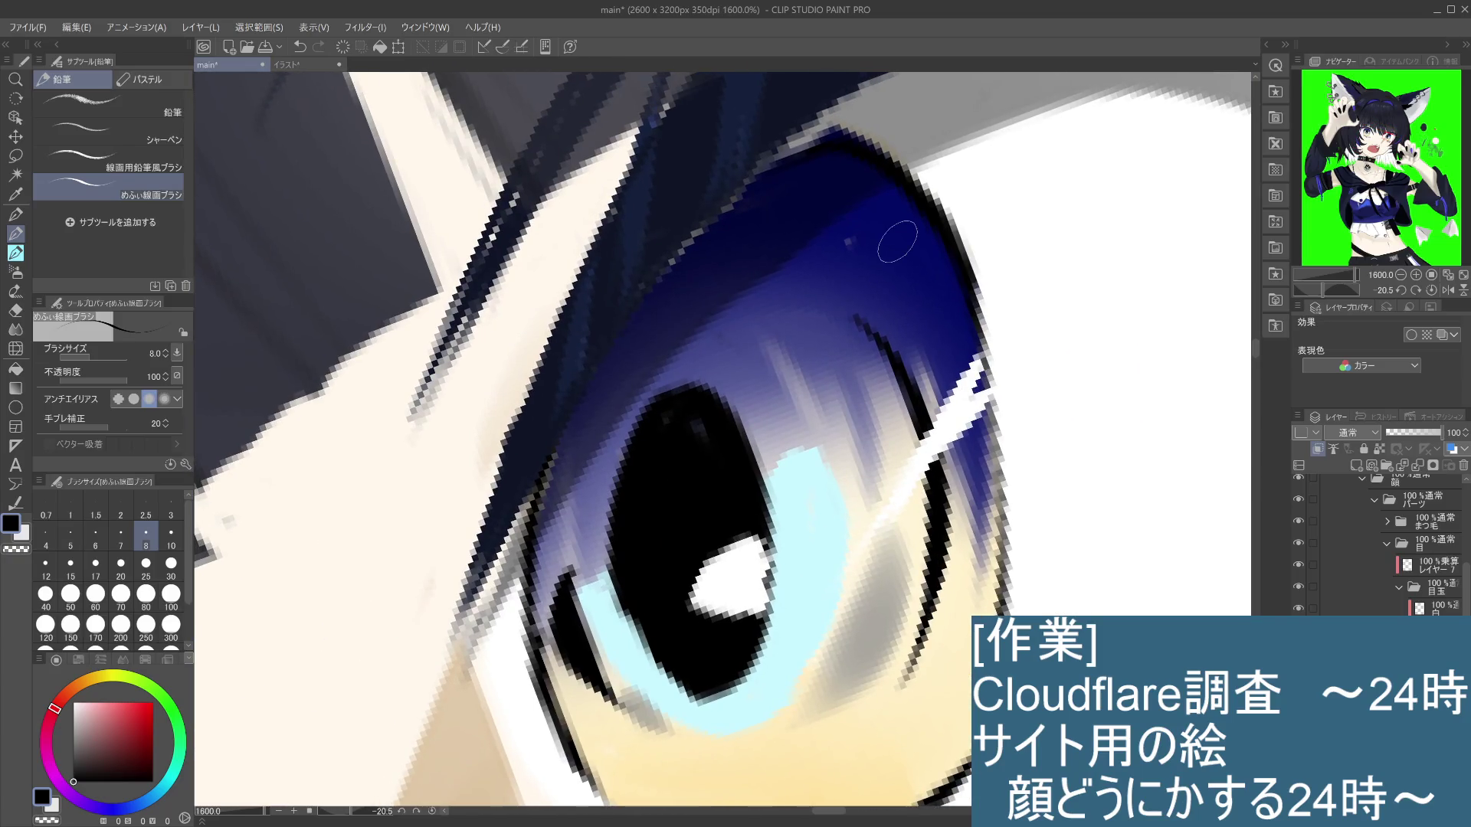
# Step: Select the bottom eye layer, toggle Clip to Layer Below on and off, and load the watercolour brush
pyautogui.click(1437, 608)
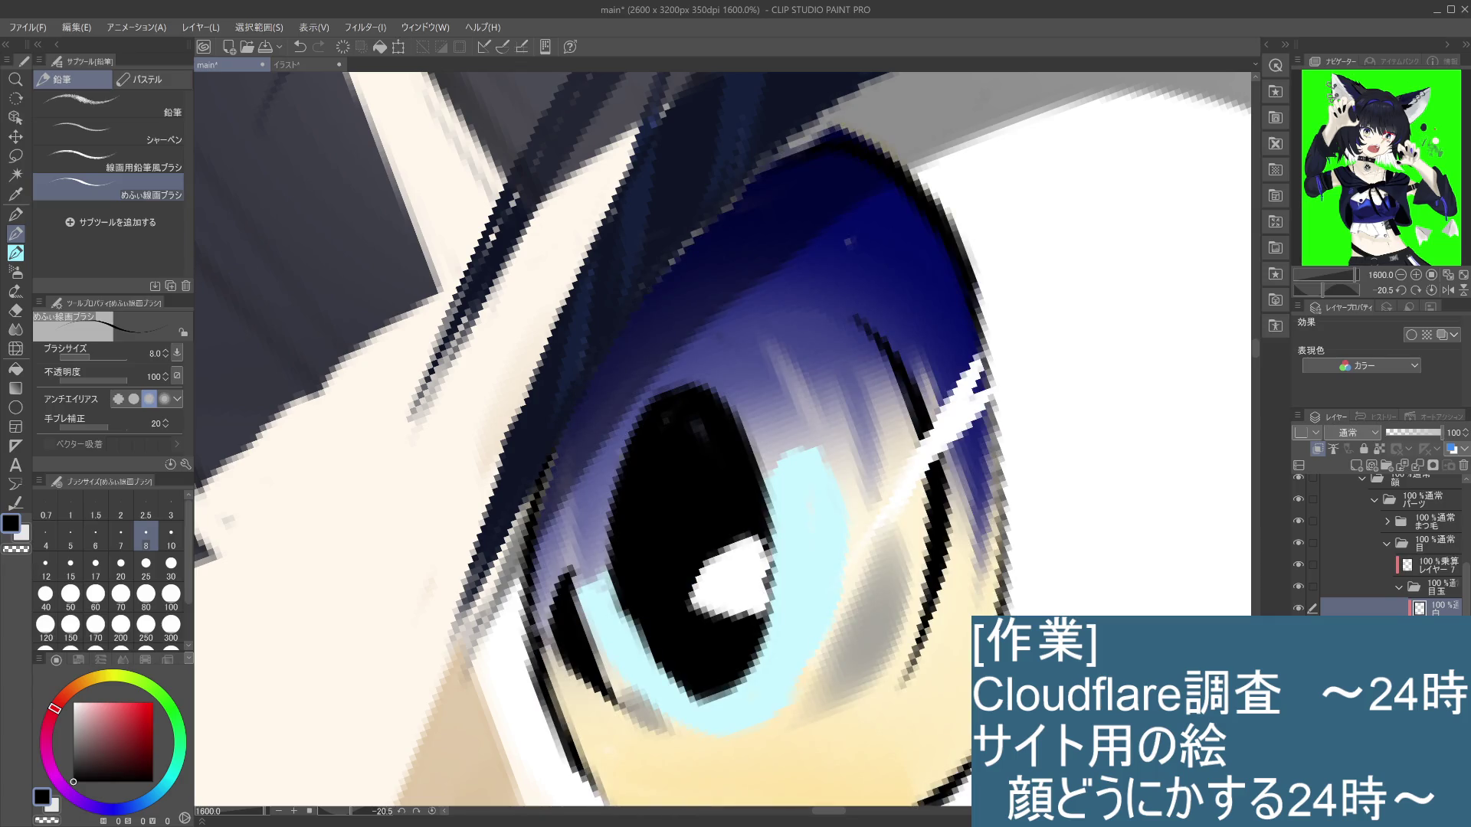
pyautogui.hotkey('alt', '[')
pyautogui.hotkey('ctrl', 'alt', 'g')
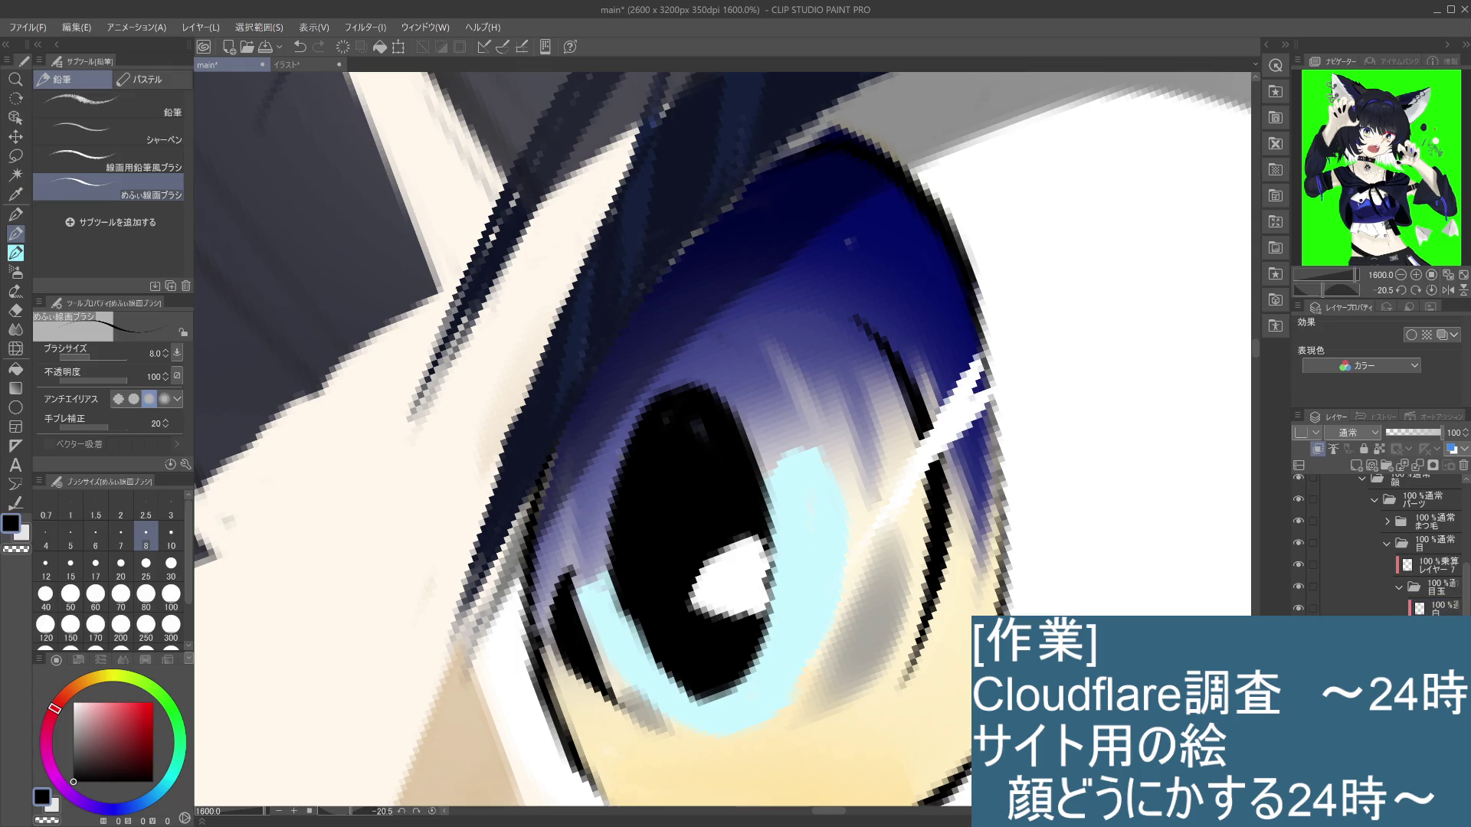
pyautogui.hotkey('ctrl', 'alt', 'g')
pyautogui.press('b')
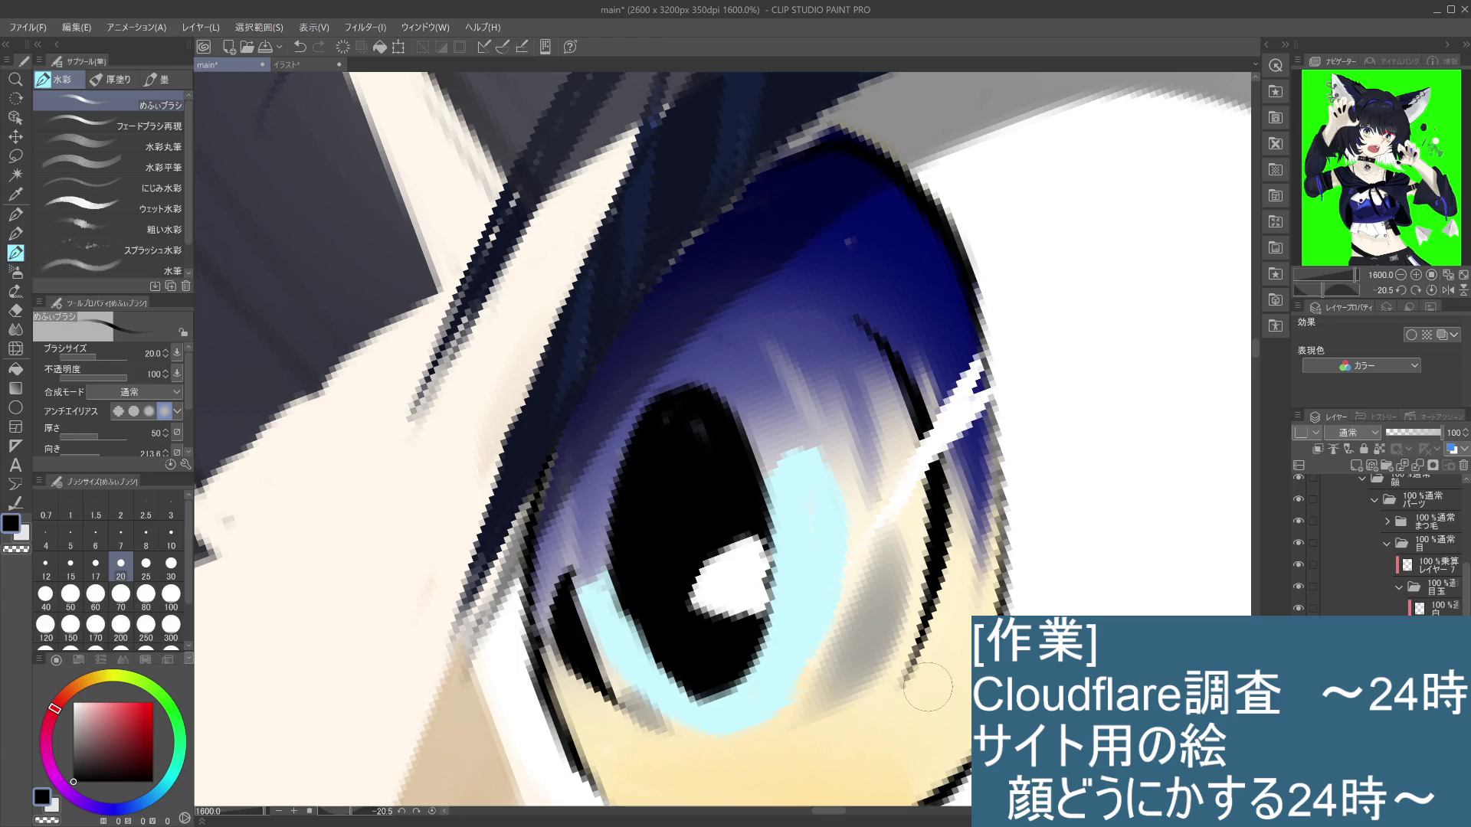
# Step: Sample the cream skin colour and toggle the dark blue layer and another to compare
pyautogui.press('i')
pyautogui.click(962, 580)
pyautogui.press('b')
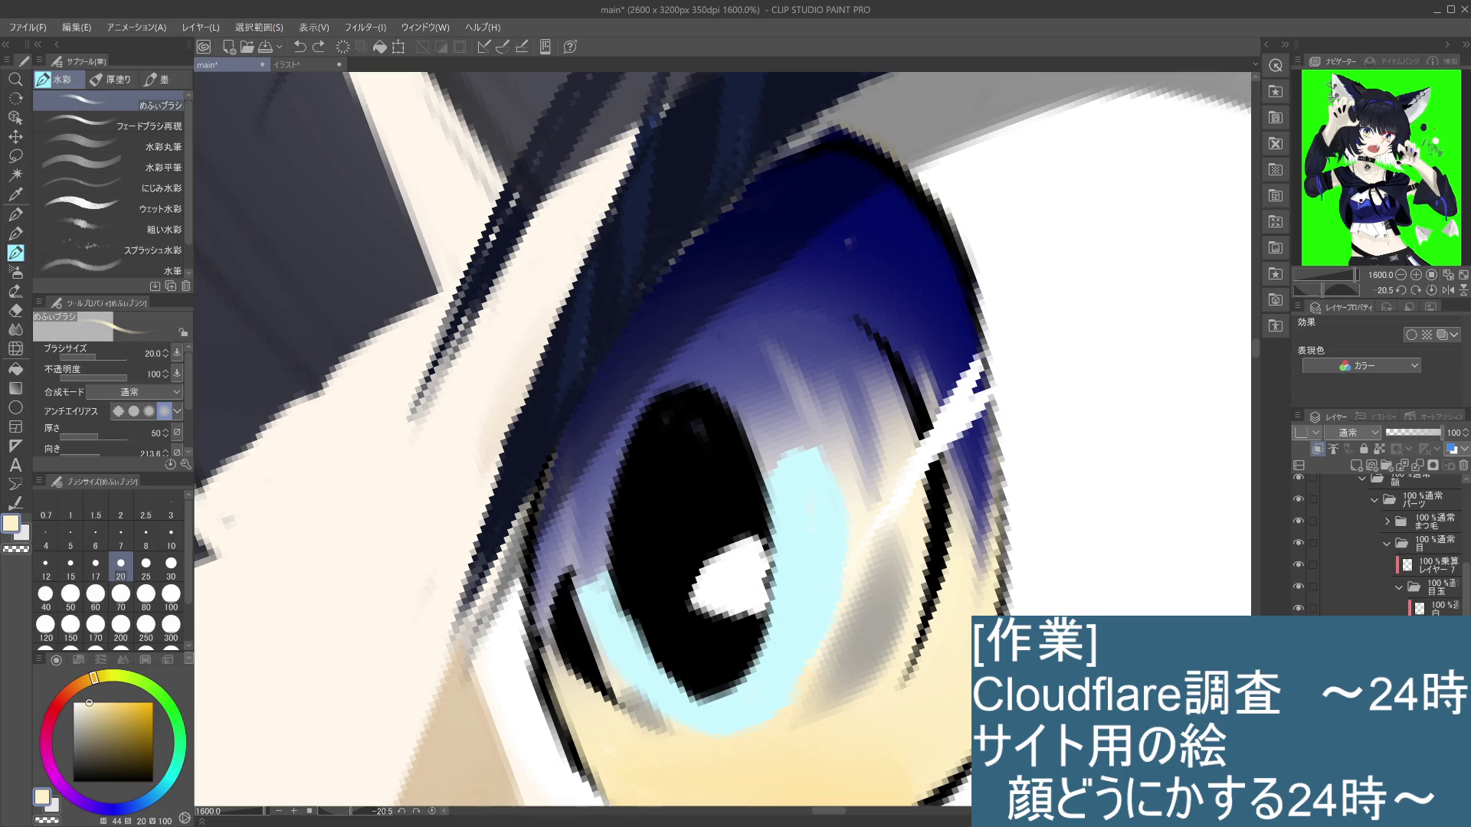
pyautogui.click(1317, 449)
pyautogui.click(1317, 449)
pyautogui.click(1402, 464)
pyautogui.click(1402, 465)
# Step: Paint the upper iris deep navy, fading to soft purple-blue above the pupil
pyautogui.keyDown('alt'); pyautogui.click(815, 199); pyautogui.keyUp('alt')
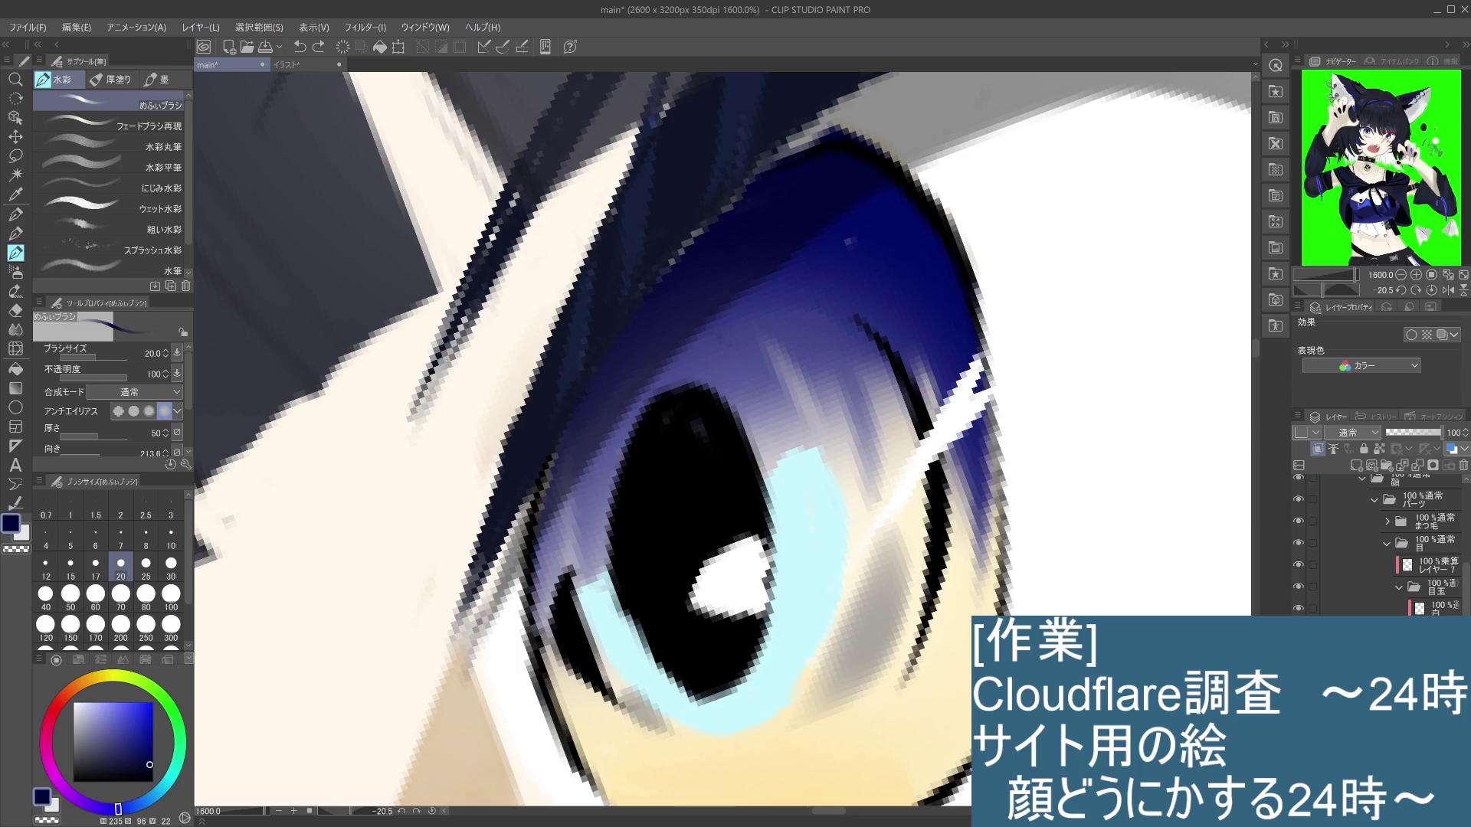
pyautogui.hotkey('ctrl', 'y')
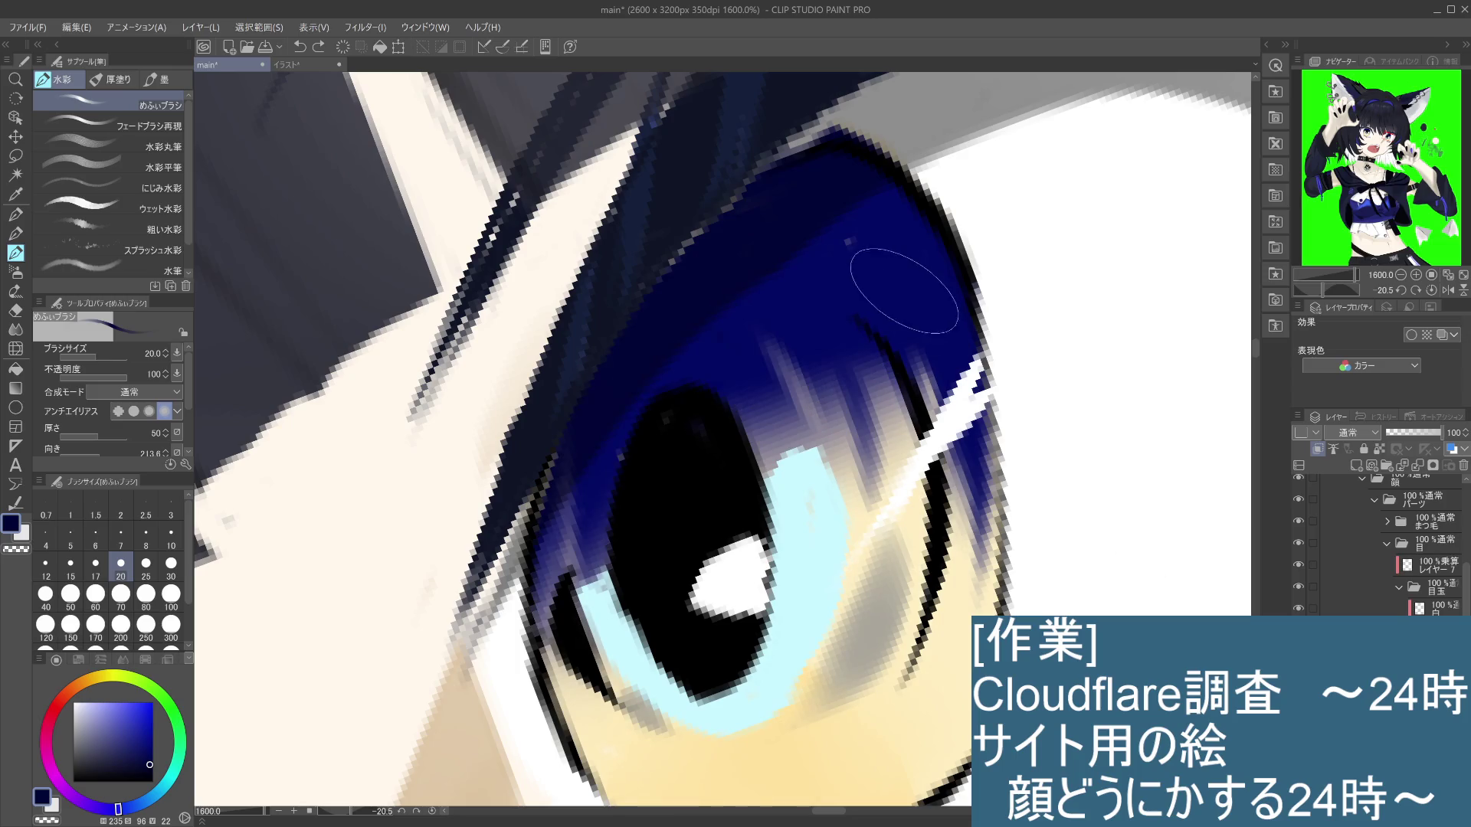
pyautogui.keyDown('alt'); pyautogui.click(892, 271); pyautogui.keyUp('alt')
pyautogui.click(727, 341)
pyautogui.hotkey('ctrl', 'z')
pyautogui.hotkey('ctrl', 'y')
pyautogui.moveTo(843, 322); pyautogui.dragTo(628, 367)
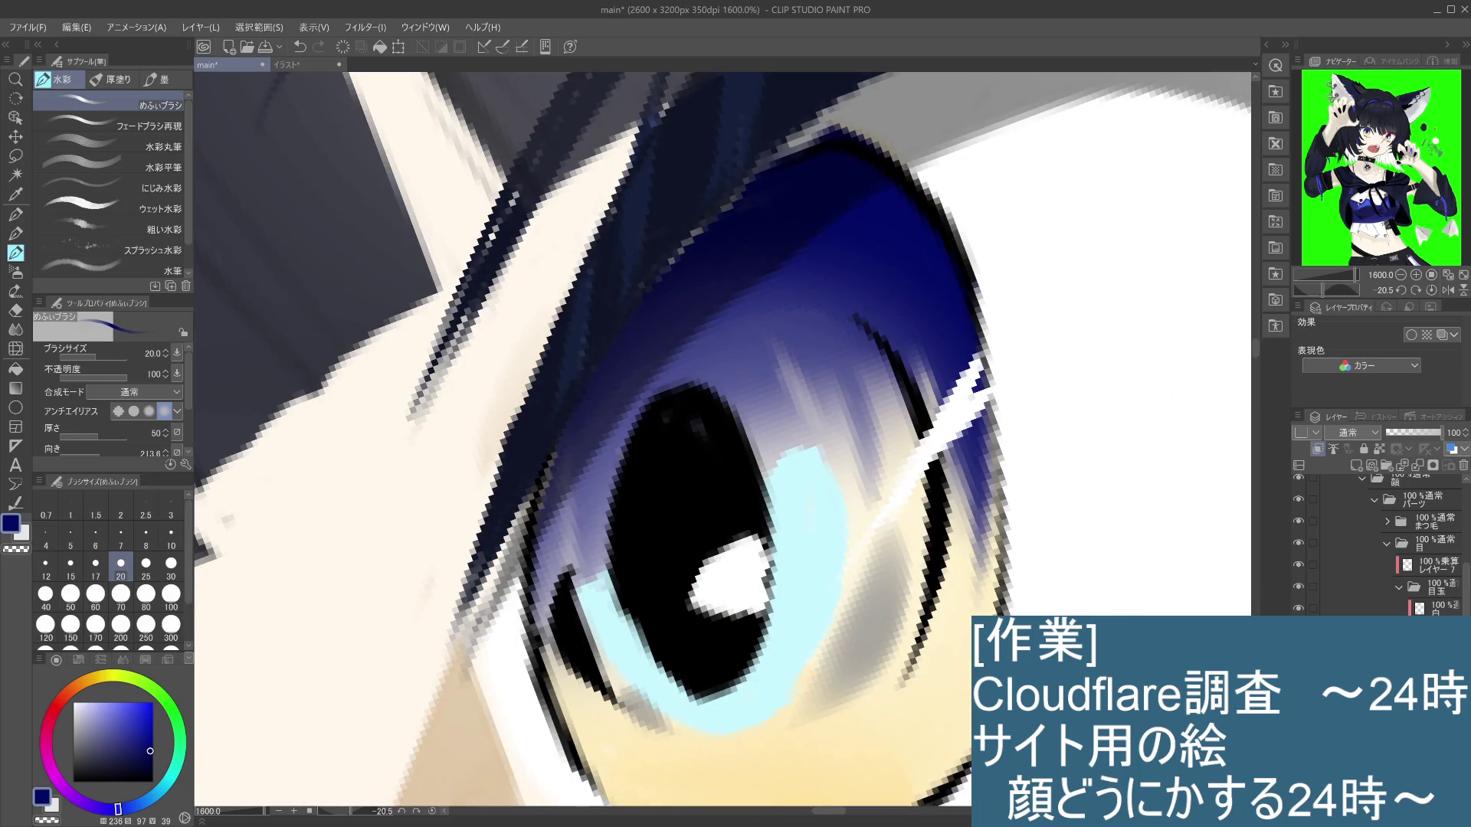
pyautogui.moveTo(1001, 718)
pyautogui.mouseDown()
pyautogui.moveTo(1062, 546)
pyautogui.moveTo(1066, 558)
pyautogui.mouseUp()
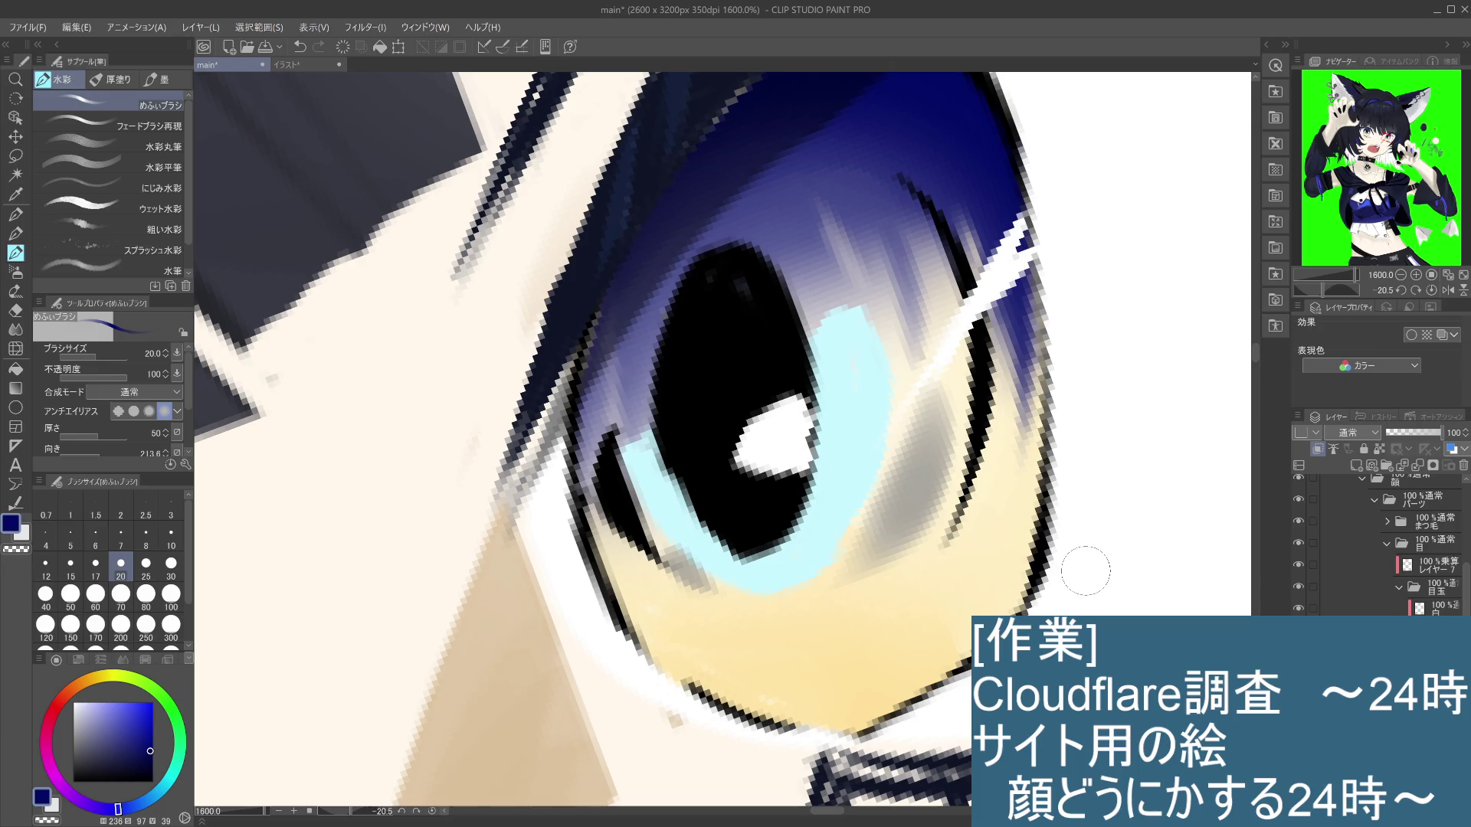
pyautogui.scroll(-5, 1084, 571)
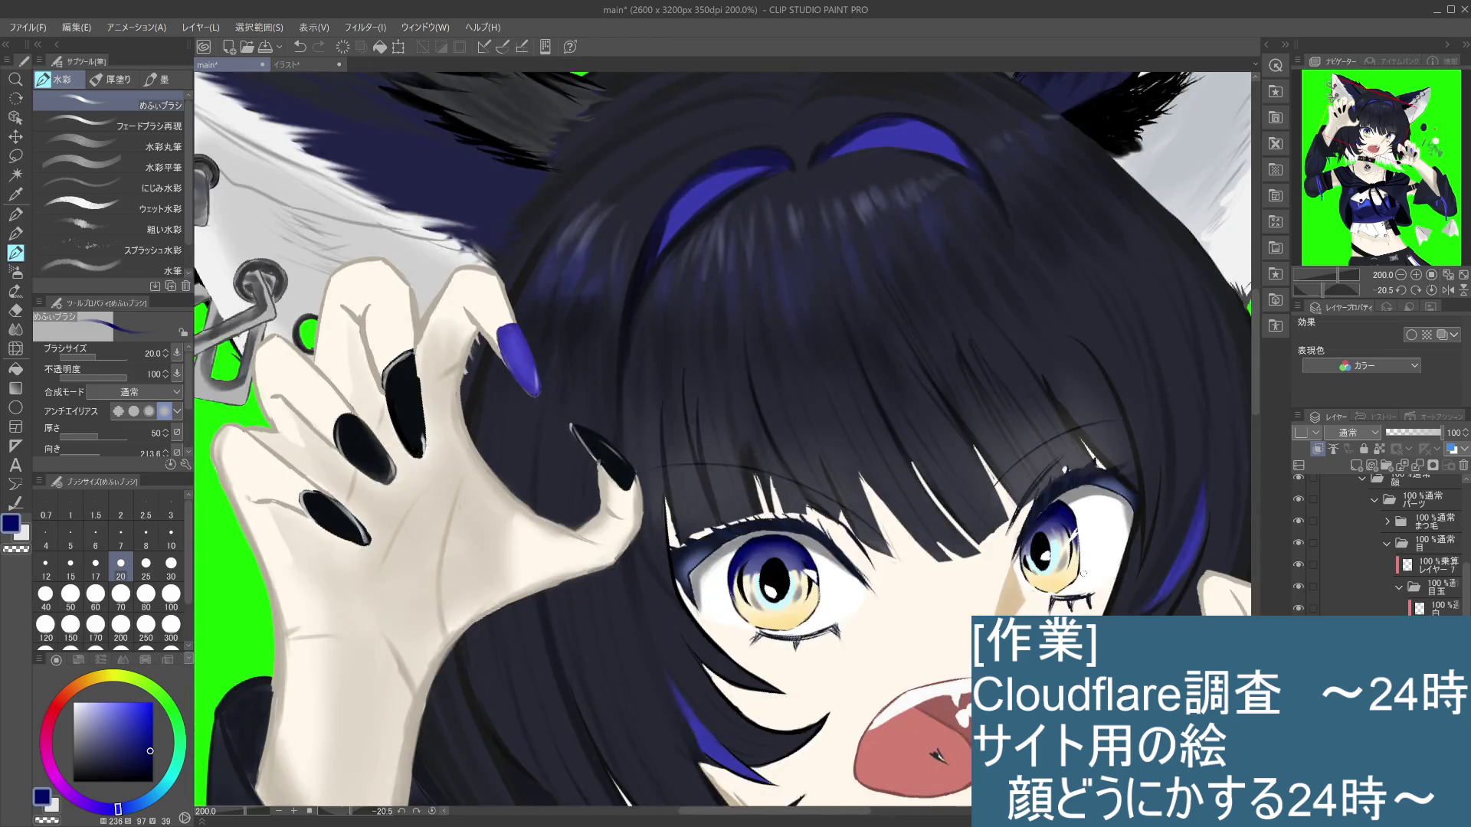
pyautogui.scroll(5, 1080, 573)
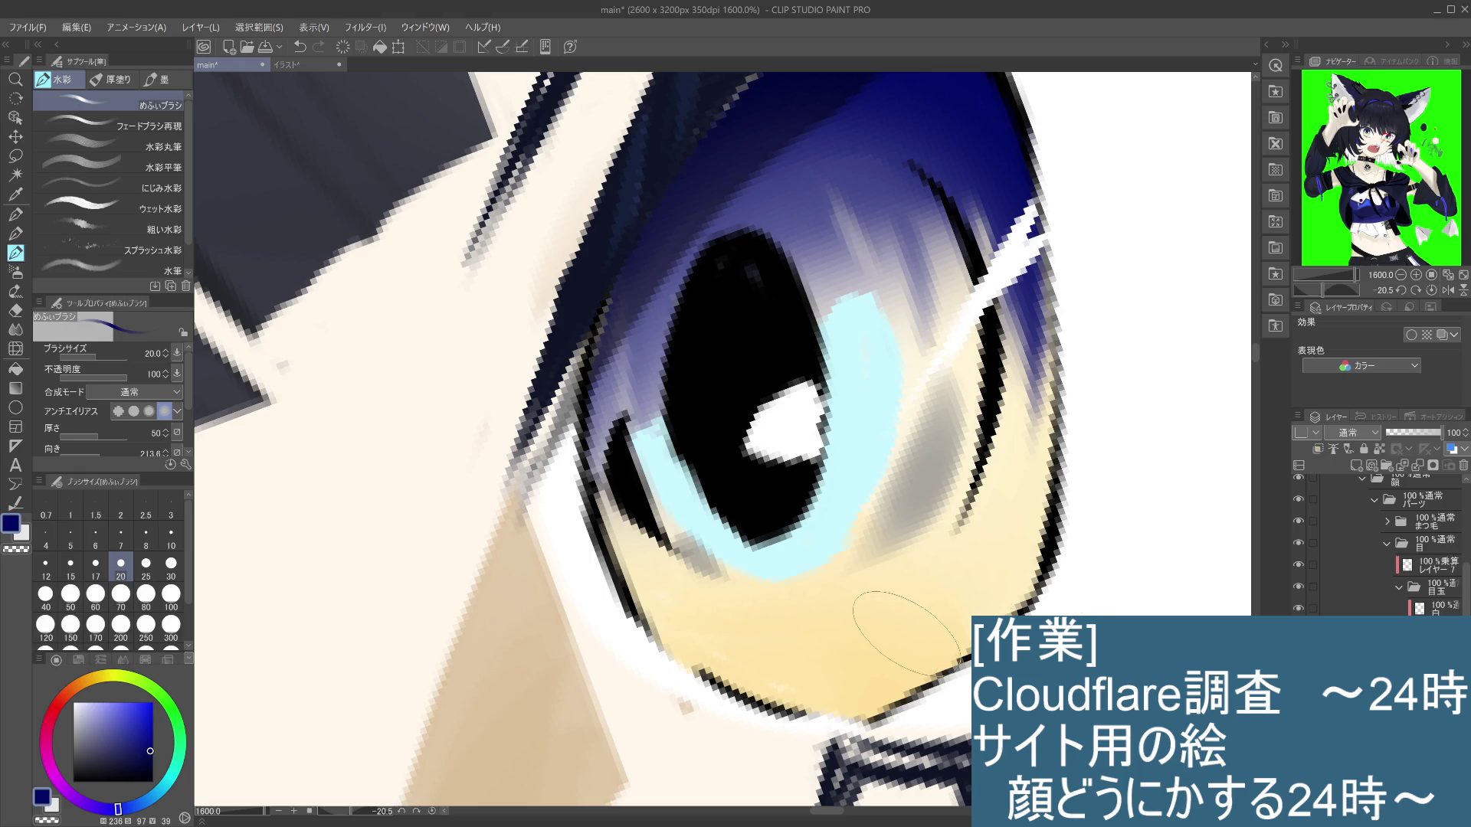
# Step: Eyedrop the pale cream from the eye, make the 白 layer active, and zoom out to 400%
pyautogui.keyDown('alt'); pyautogui.click(952, 607); pyautogui.keyUp('alt')
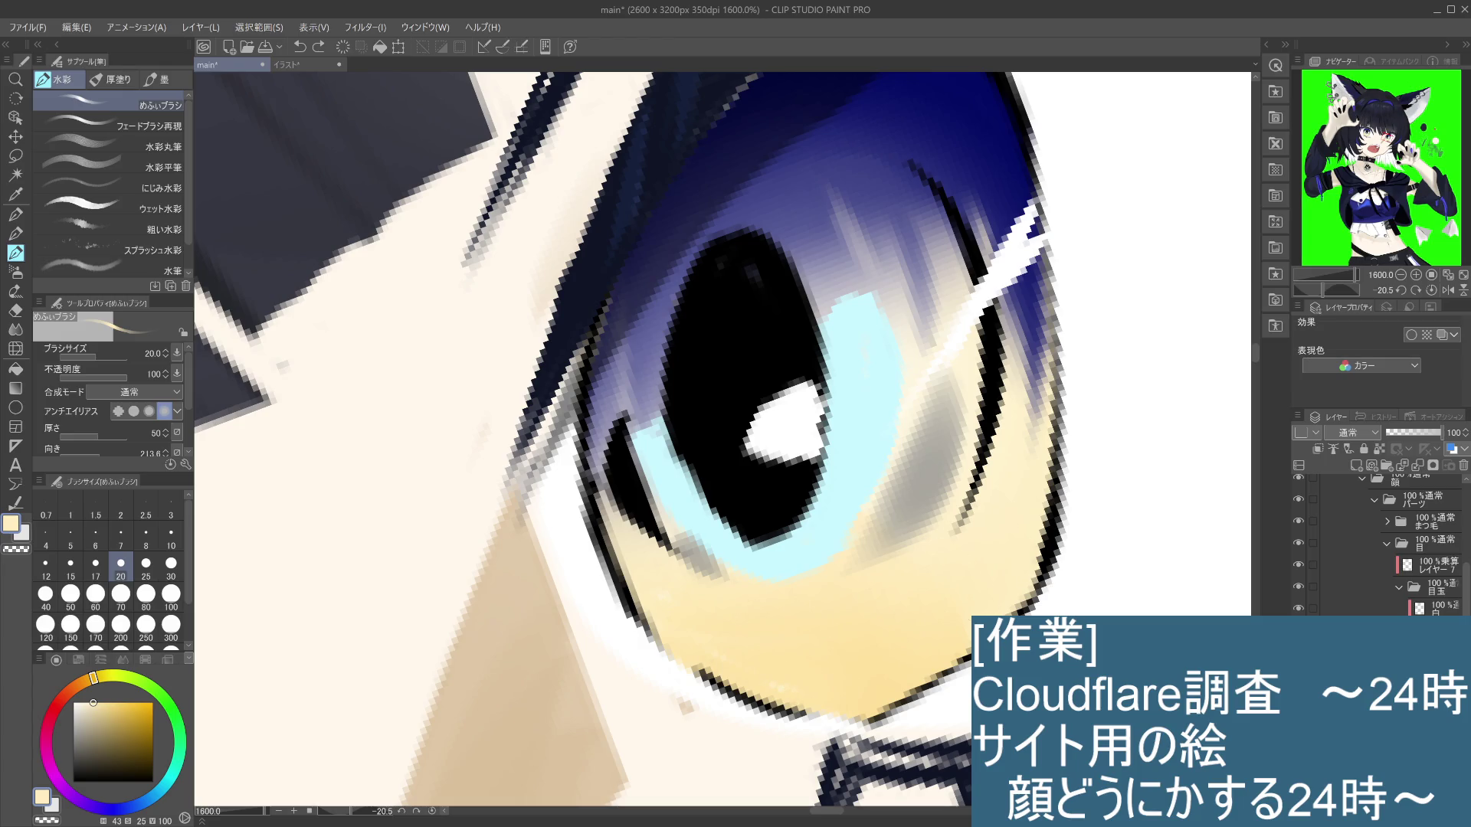
pyautogui.click(1297, 608)
pyautogui.click(1297, 607)
pyautogui.click(1363, 606)
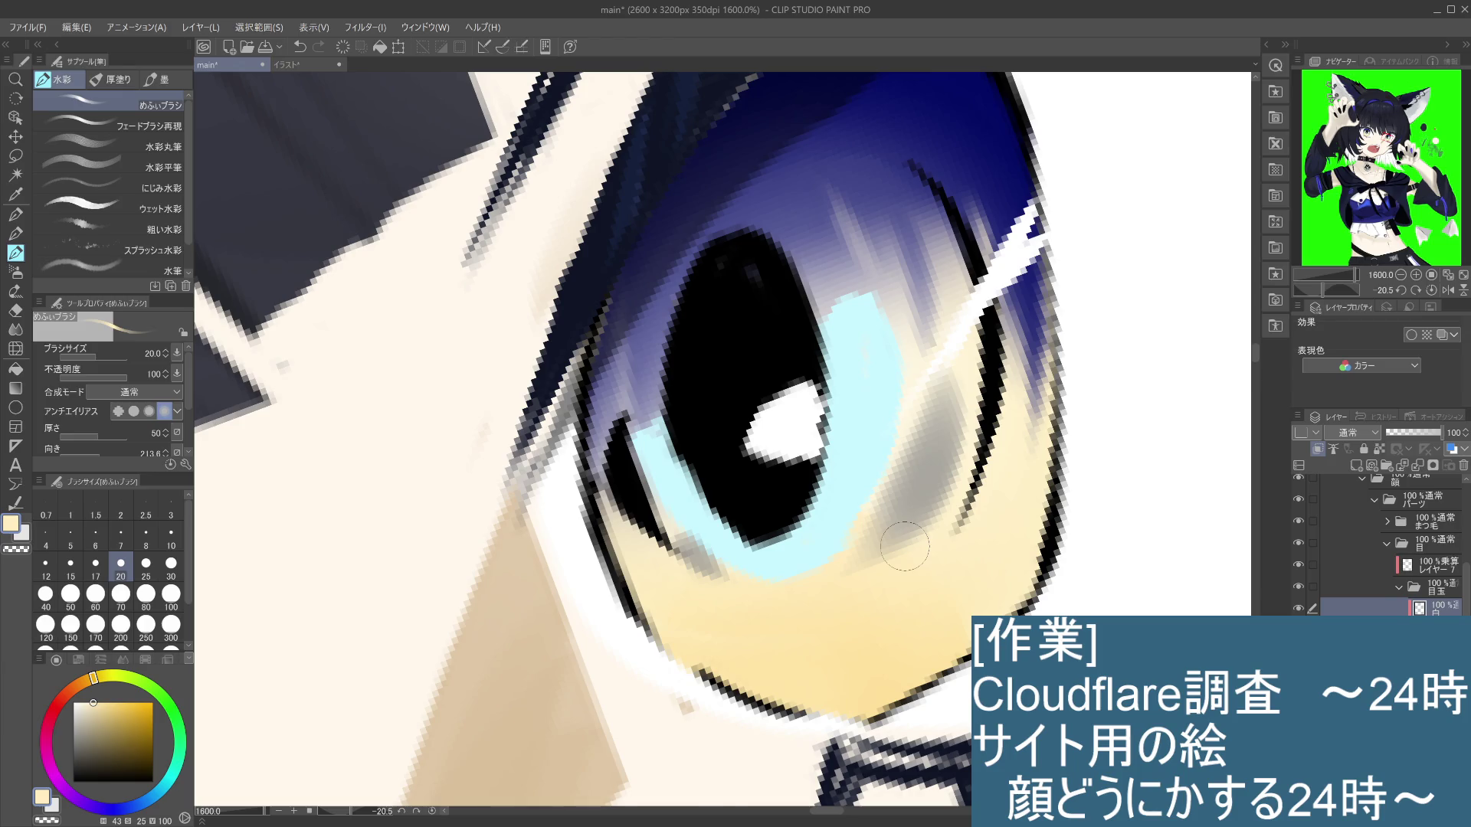
pyautogui.scroll(-4, 904, 546)
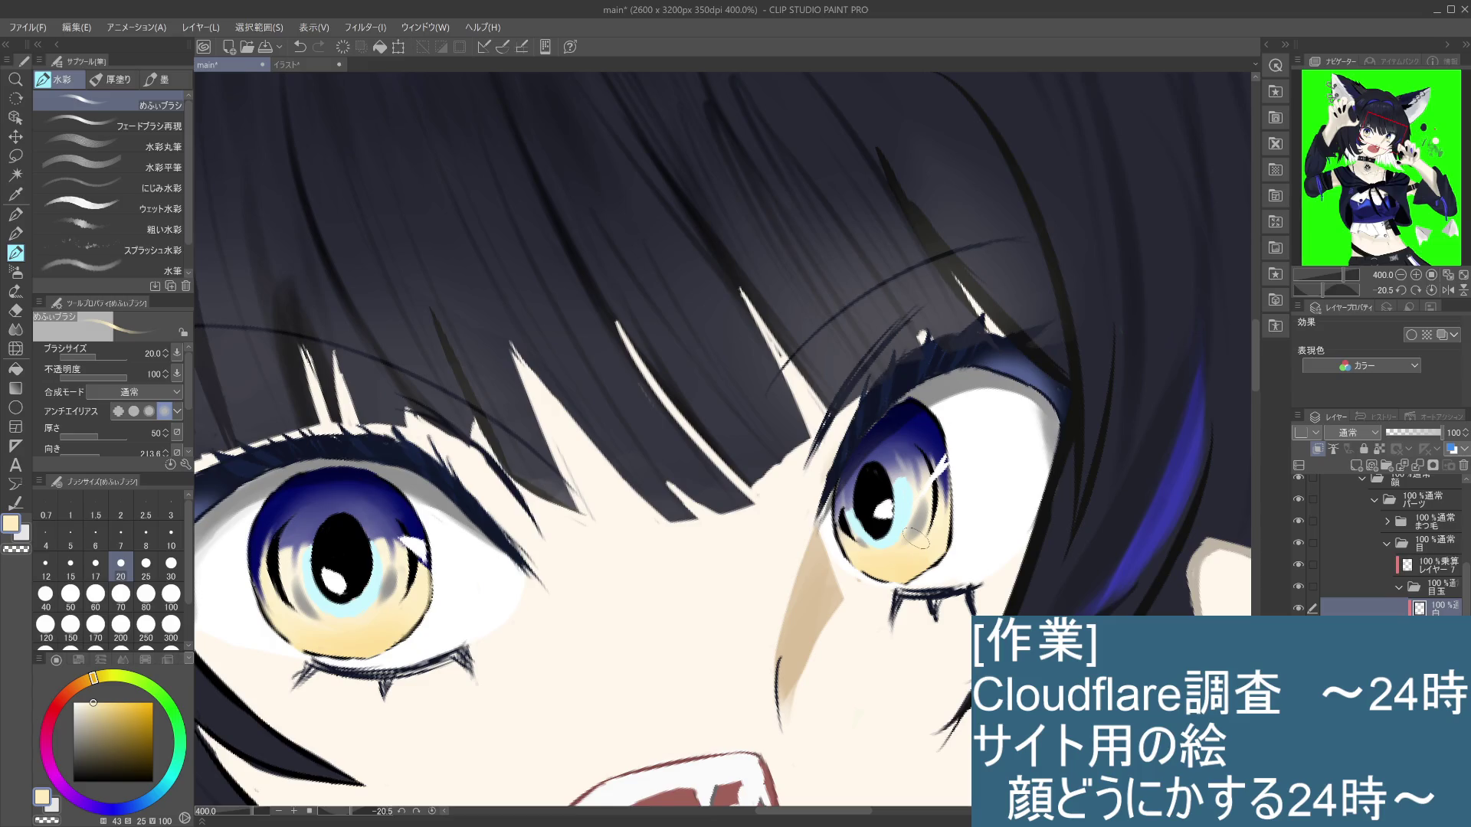
# Step: Switch to the fine Pencil on the drawing layer and eyedrop the near-black iris colour
pyautogui.moveTo(580, 662); pyautogui.dragTo(742, 470)
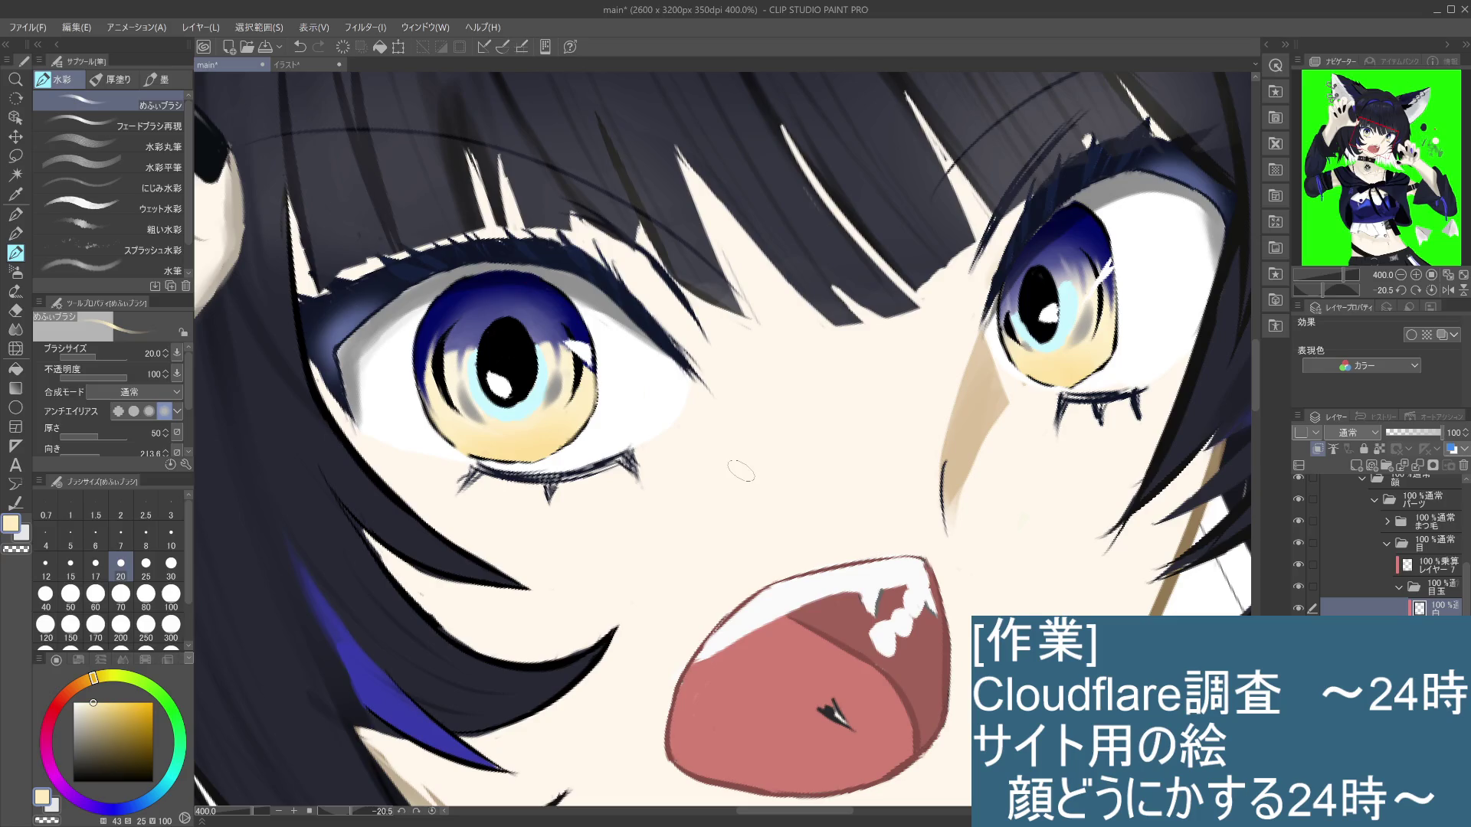
pyautogui.click(1432, 627)
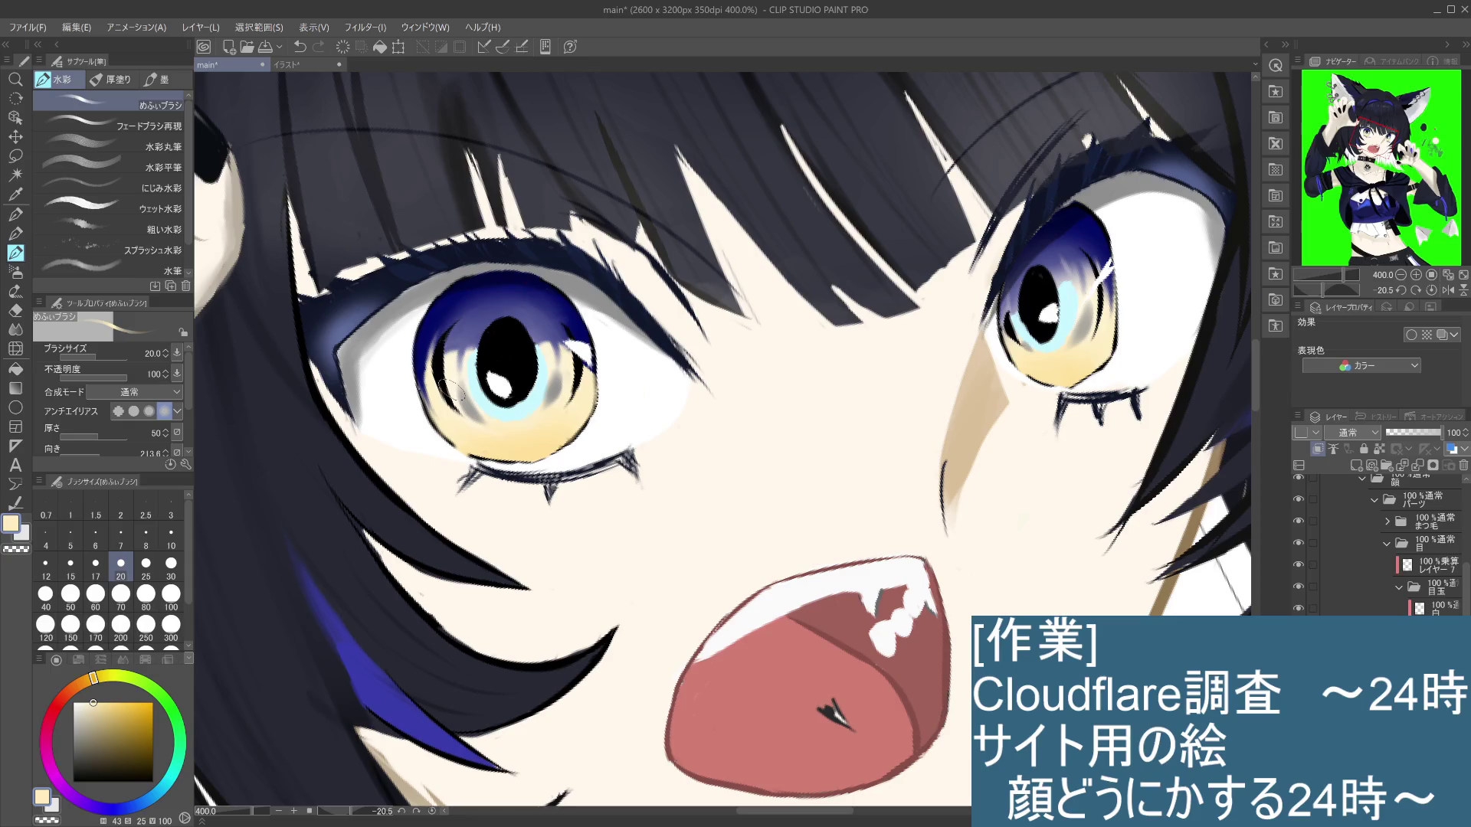
pyautogui.click(15, 233)
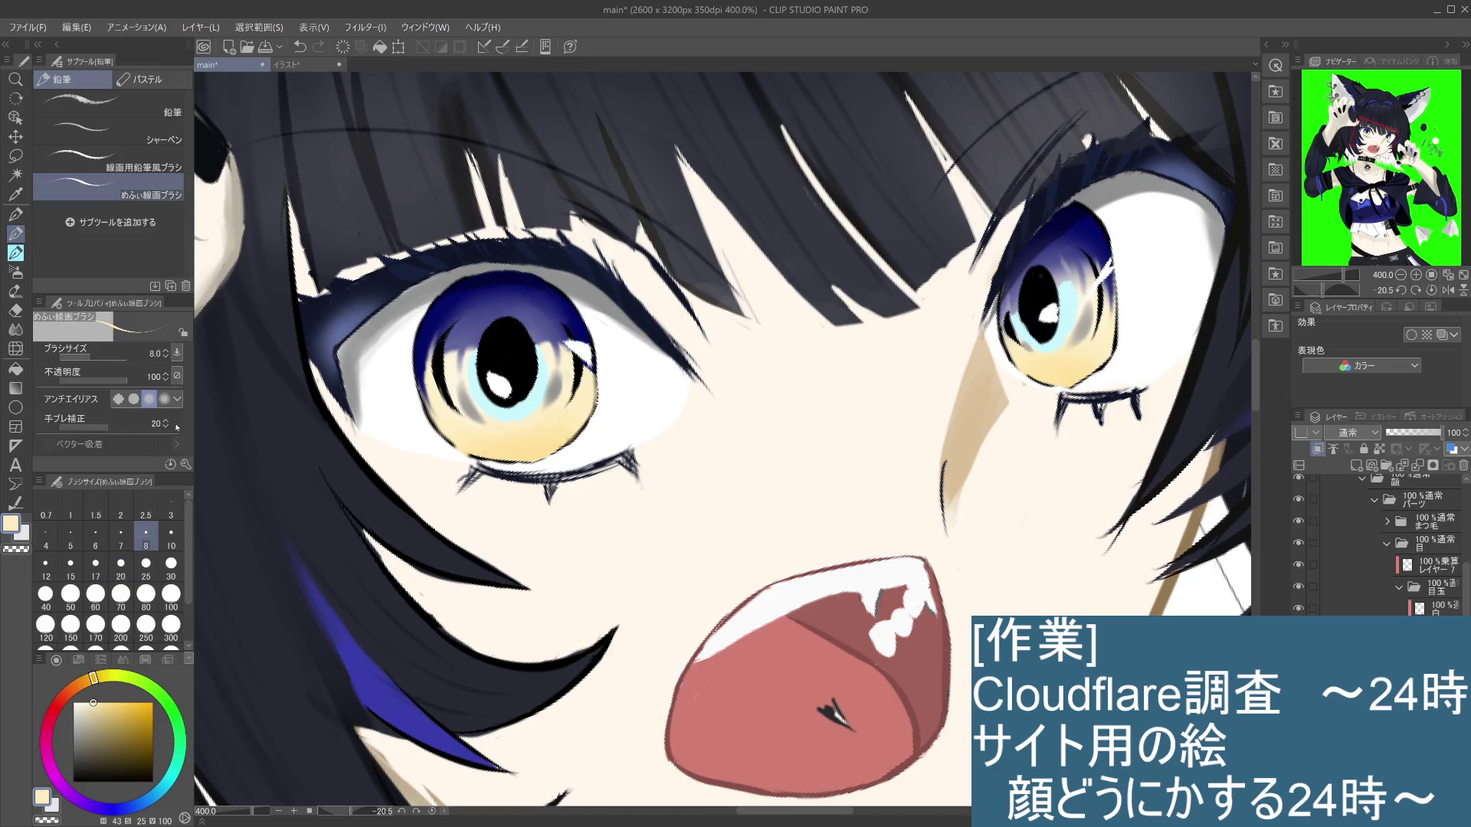
pyautogui.keyDown('alt'); pyautogui.click(443, 382); pyautogui.keyUp('alt')
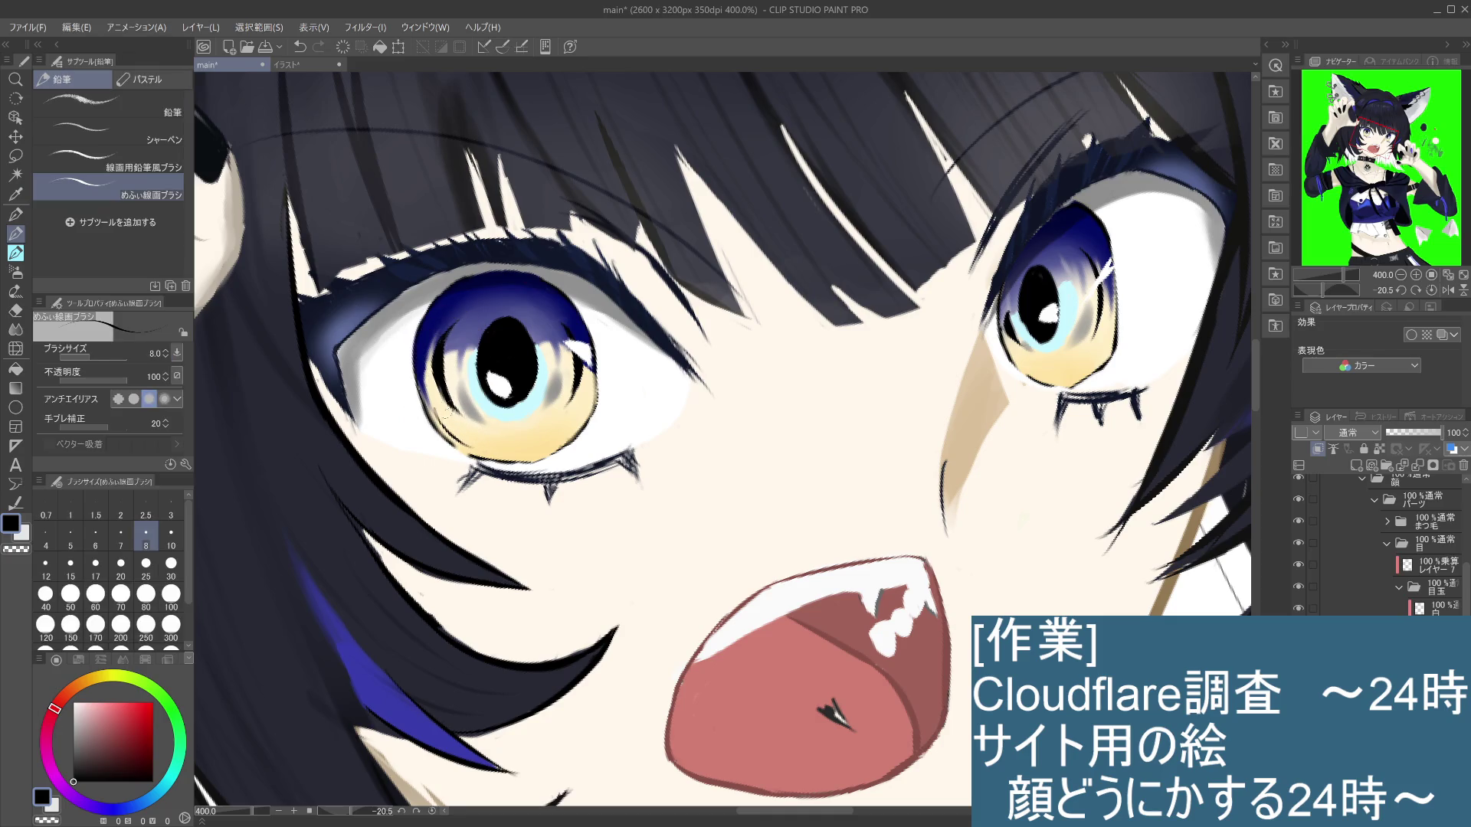
# Step: Trace dark lines along the left iris's lower-left edge and bottom, retrying with undo
pyautogui.moveTo(437, 395); pyautogui.dragTo(460, 426)
pyautogui.hotkey('ctrl', 'z')
pyautogui.moveTo(433, 374)
pyautogui.mouseDown()
pyautogui.moveTo(460, 383)
pyautogui.moveTo(454, 414)
pyautogui.moveTo(472, 442)
pyautogui.mouseUp()
pyautogui.hotkey('ctrl', 'z')
pyautogui.moveTo(453, 387); pyautogui.dragTo(483, 437)
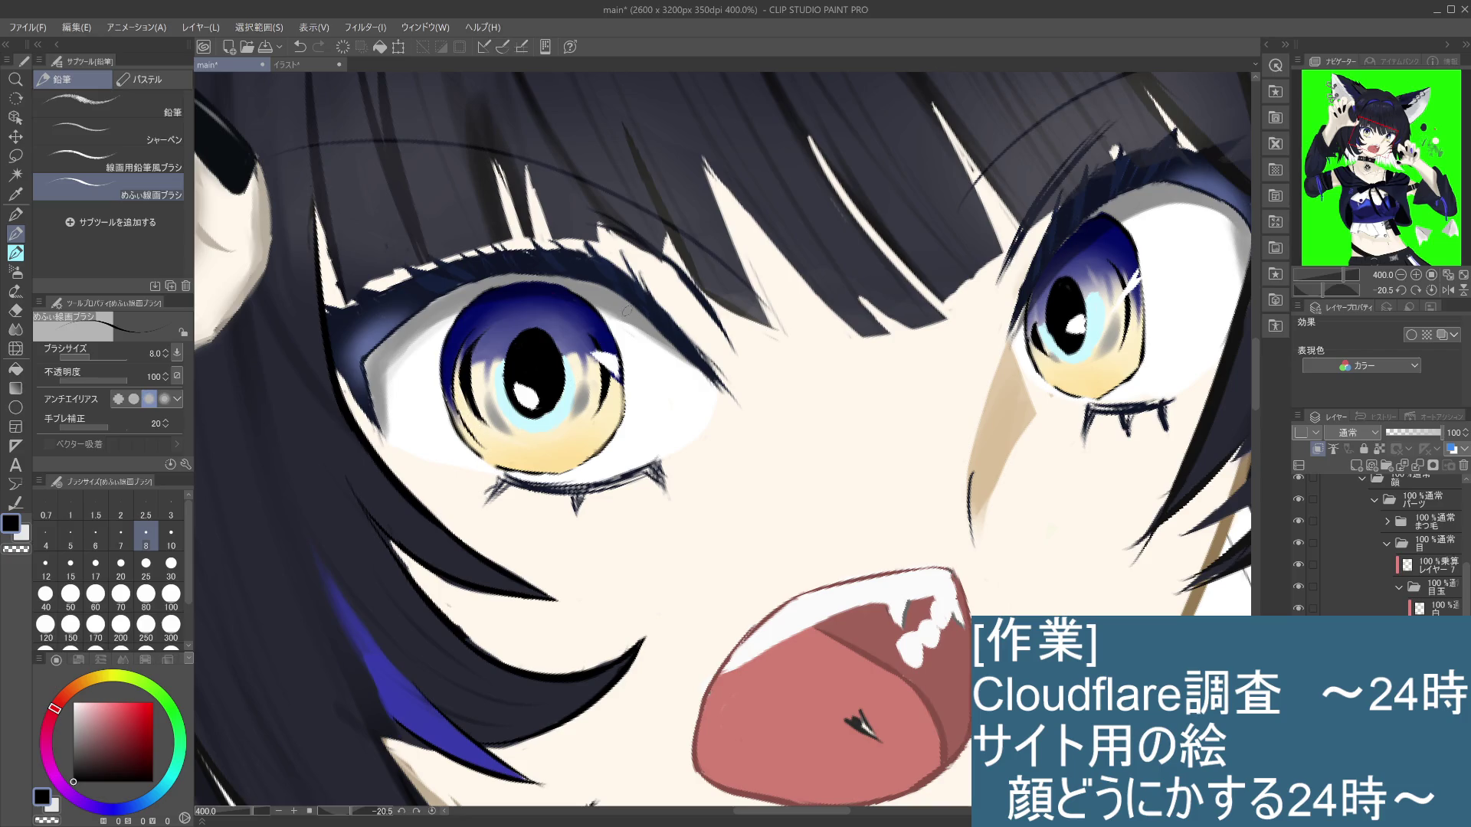
pyautogui.moveTo(481, 444); pyautogui.dragTo(520, 461)
pyautogui.hotkey('ctrl', 'z')
pyautogui.hotkey('ctrl', 'z')
pyautogui.hotkey('ctrl', 'z')
pyautogui.hotkey('ctrl', 'z')
# Step: Add small dark marks at the upper-left of the left iris, undoing unwanted strokes
pyautogui.moveTo(611, 354); pyautogui.dragTo(753, 326)
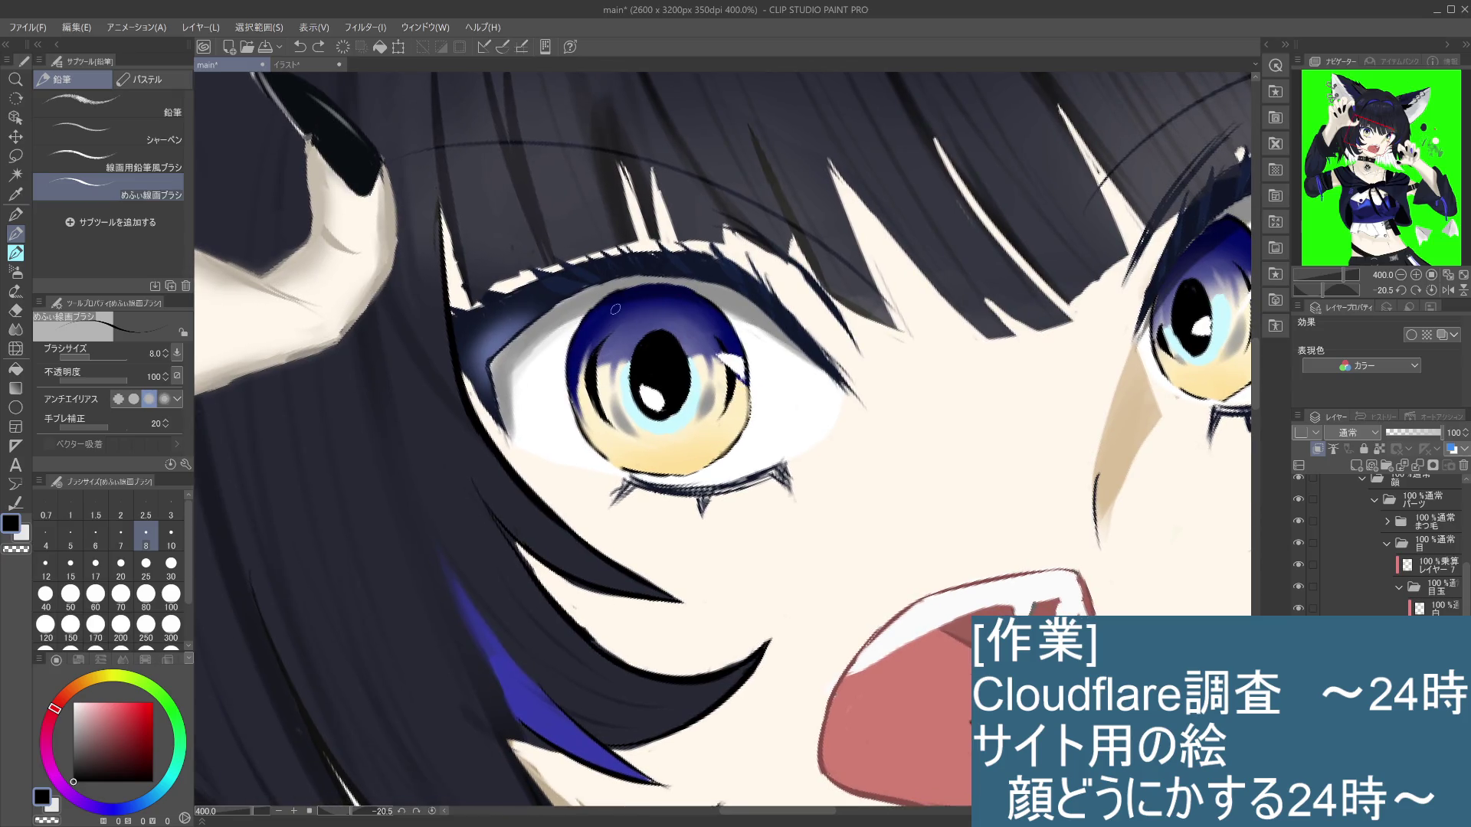
pyautogui.click(598, 315)
pyautogui.moveTo(576, 379)
pyautogui.mouseDown()
pyautogui.moveTo(589, 429)
pyautogui.moveTo(651, 462)
pyautogui.mouseUp()
pyautogui.hotkey('ctrl', 'z')
pyautogui.click(597, 327)
pyautogui.hotkey('ctrl', 'z')
# Step: Rotate the view and redraw dark strokes along the left iris's upper and right outline
pyautogui.moveTo(731, 289); pyautogui.dragTo(772, 602)
pyautogui.moveTo(713, 249); pyautogui.dragTo(727, 268)
pyautogui.hotkey('ctrl', 'z')
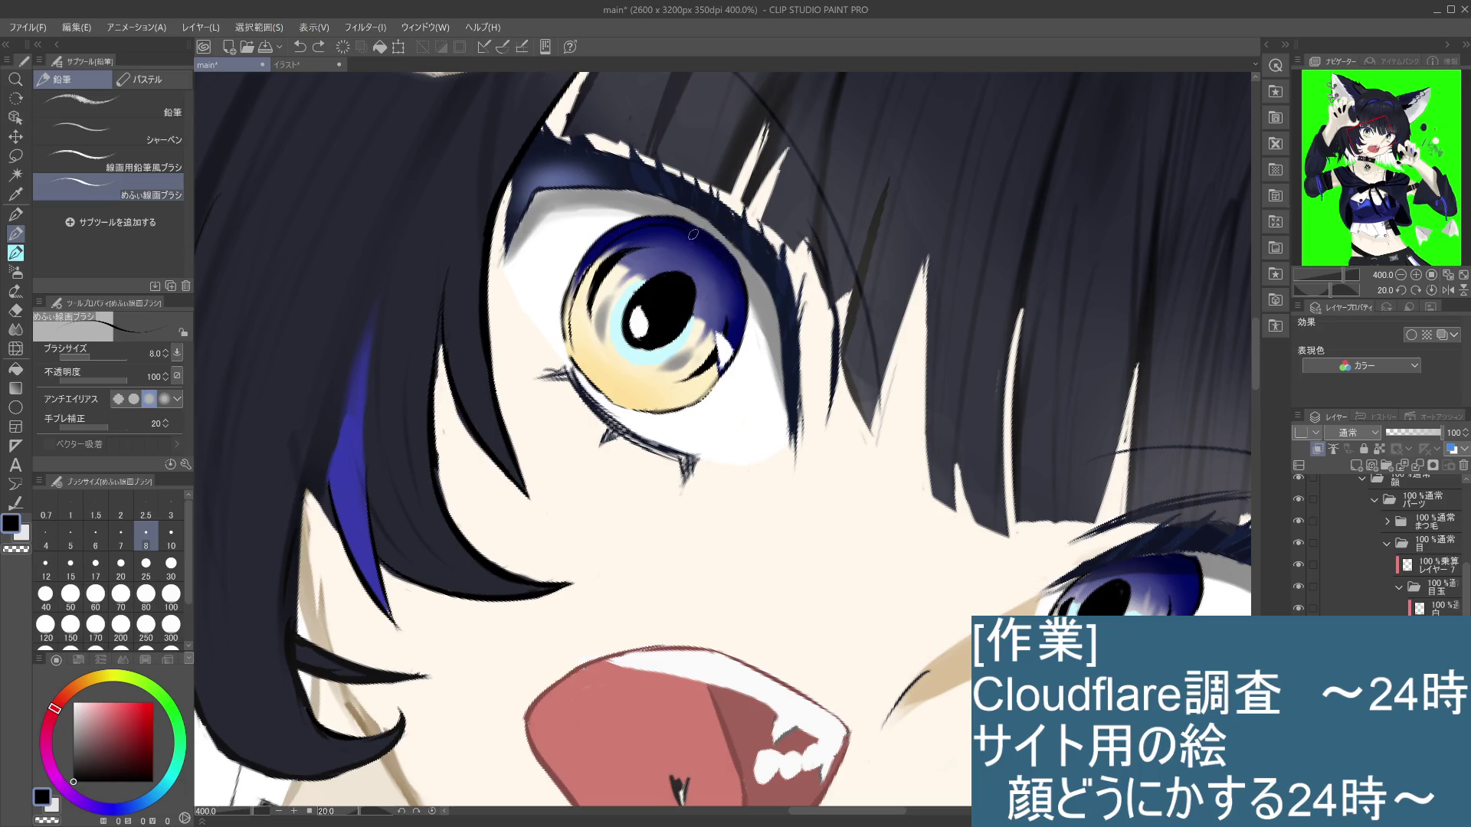
pyautogui.moveTo(695, 236); pyautogui.dragTo(729, 280)
pyautogui.hotkey('ctrl', 'z')
pyautogui.hotkey('ctrl', 'z')
pyautogui.hotkey('ctrl', 'z')
pyautogui.moveTo(690, 234)
pyautogui.mouseDown()
pyautogui.moveTo(731, 274)
pyautogui.moveTo(726, 380)
pyautogui.mouseUp()
pyautogui.hotkey('ctrl', 'z')
pyautogui.hotkey('ctrl', 'z')
pyautogui.hotkey('ctrl', 'z')
pyautogui.moveTo(737, 314)
pyautogui.mouseDown()
pyautogui.moveTo(703, 386)
pyautogui.moveTo(653, 382)
pyautogui.mouseUp()
pyautogui.moveTo(815, 457); pyautogui.dragTo(798, 340)
pyautogui.hotkey('ctrl', 'z')
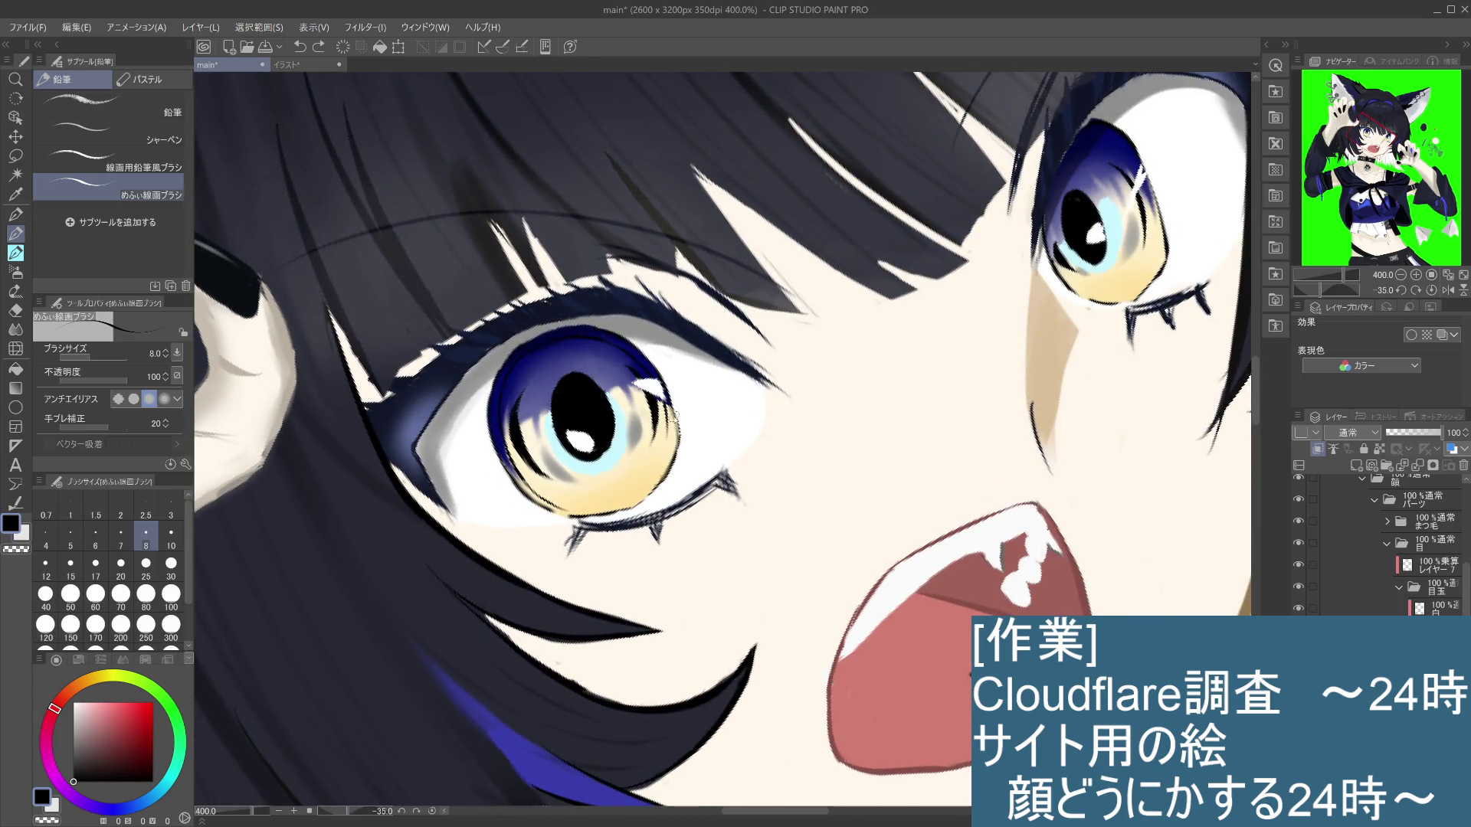
pyautogui.moveTo(656, 401)
pyautogui.mouseDown()
pyautogui.moveTo(672, 443)
pyautogui.moveTo(648, 490)
pyautogui.moveTo(558, 509)
pyautogui.mouseUp()
pyautogui.hotkey('ctrl', 'z')
pyautogui.hotkey('ctrl', 'z')
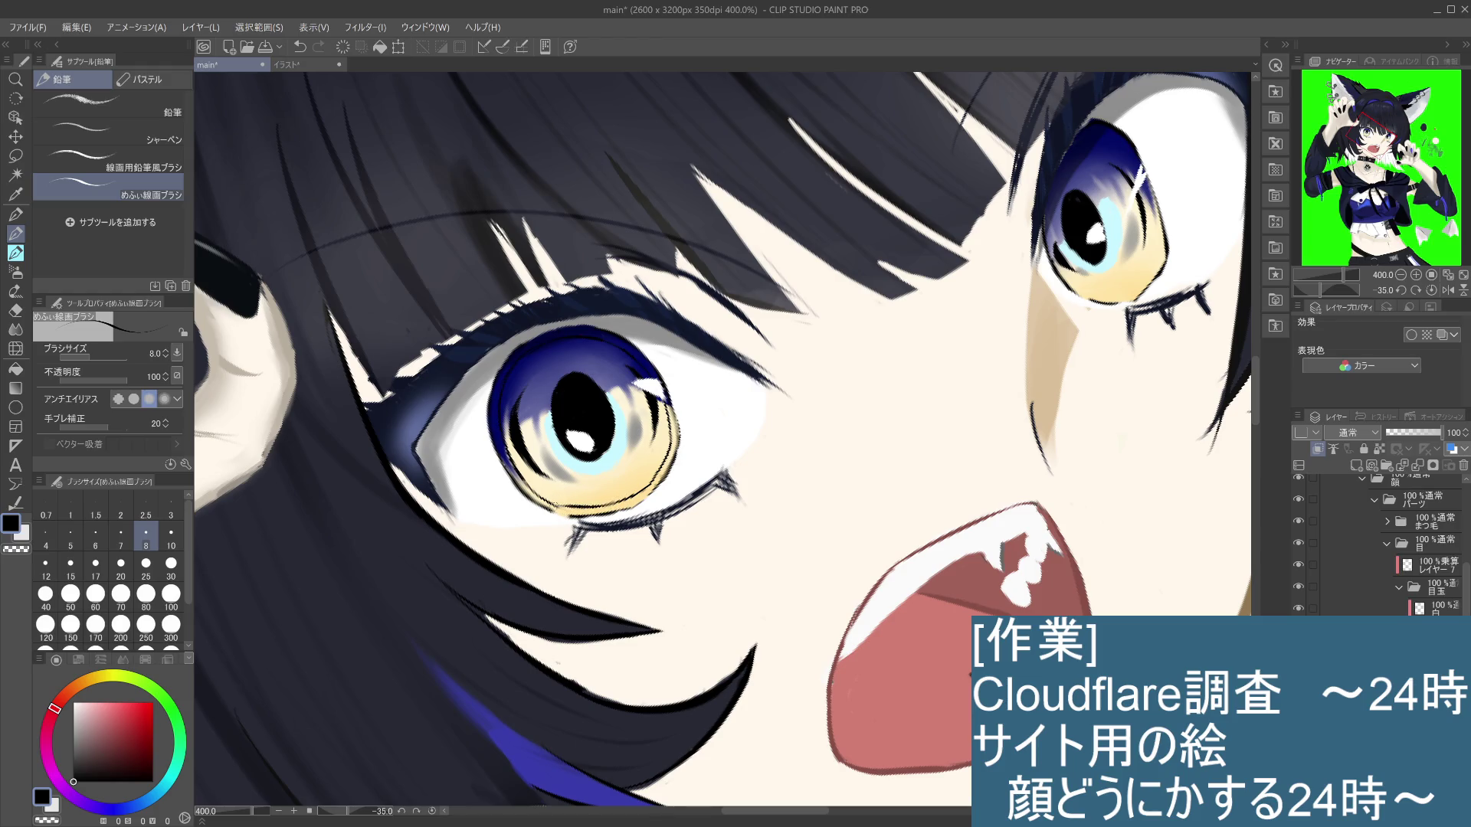
# Step: Zoom into the right eye and draw a dark line along its iris's left edge, retrying with undo
pyautogui.scroll(-3, 576, 499)
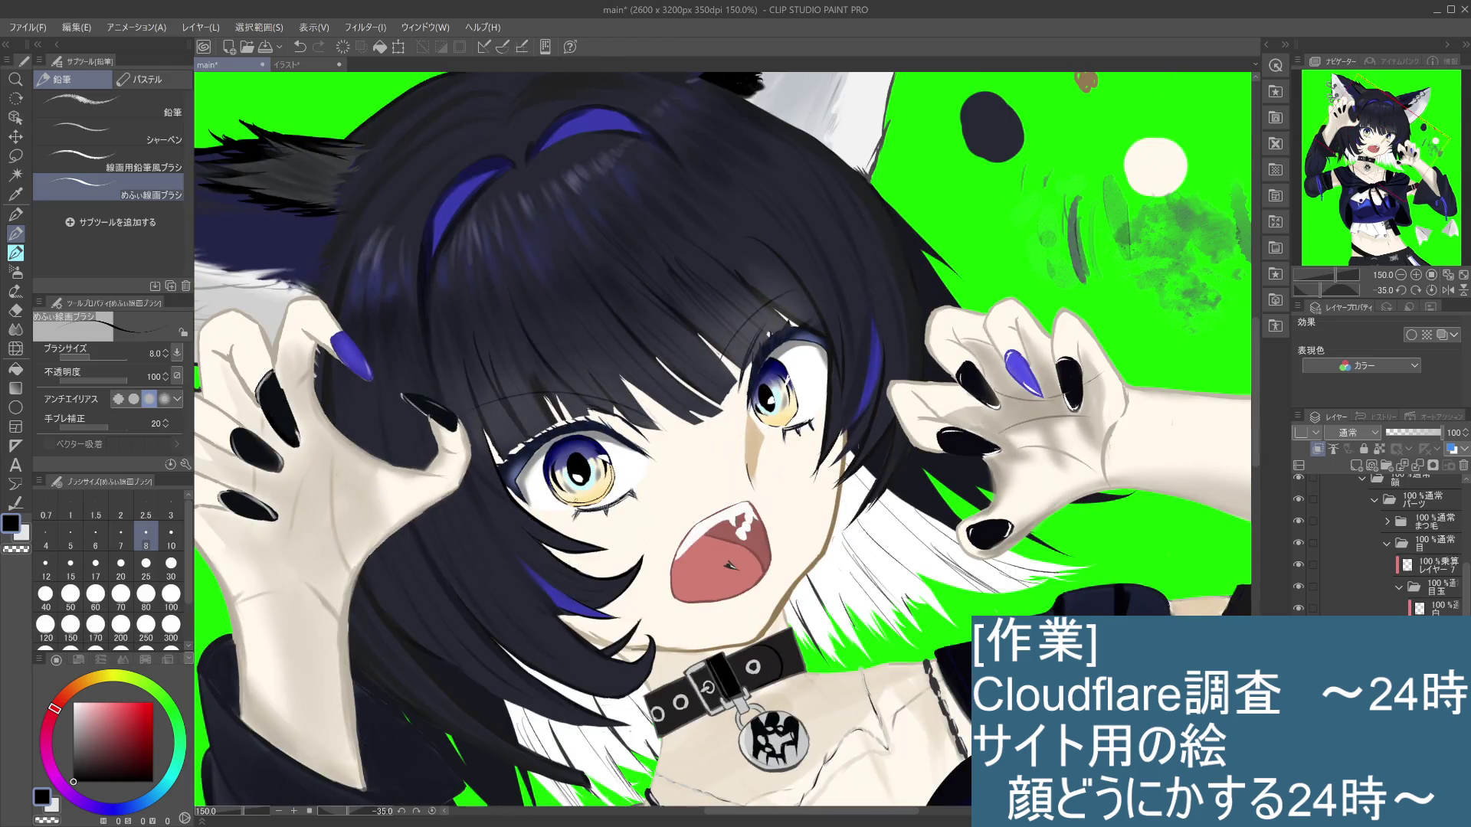
pyautogui.moveTo(869, 472); pyautogui.dragTo(896, 433)
pyautogui.moveTo(889, 548); pyautogui.dragTo(880, 529)
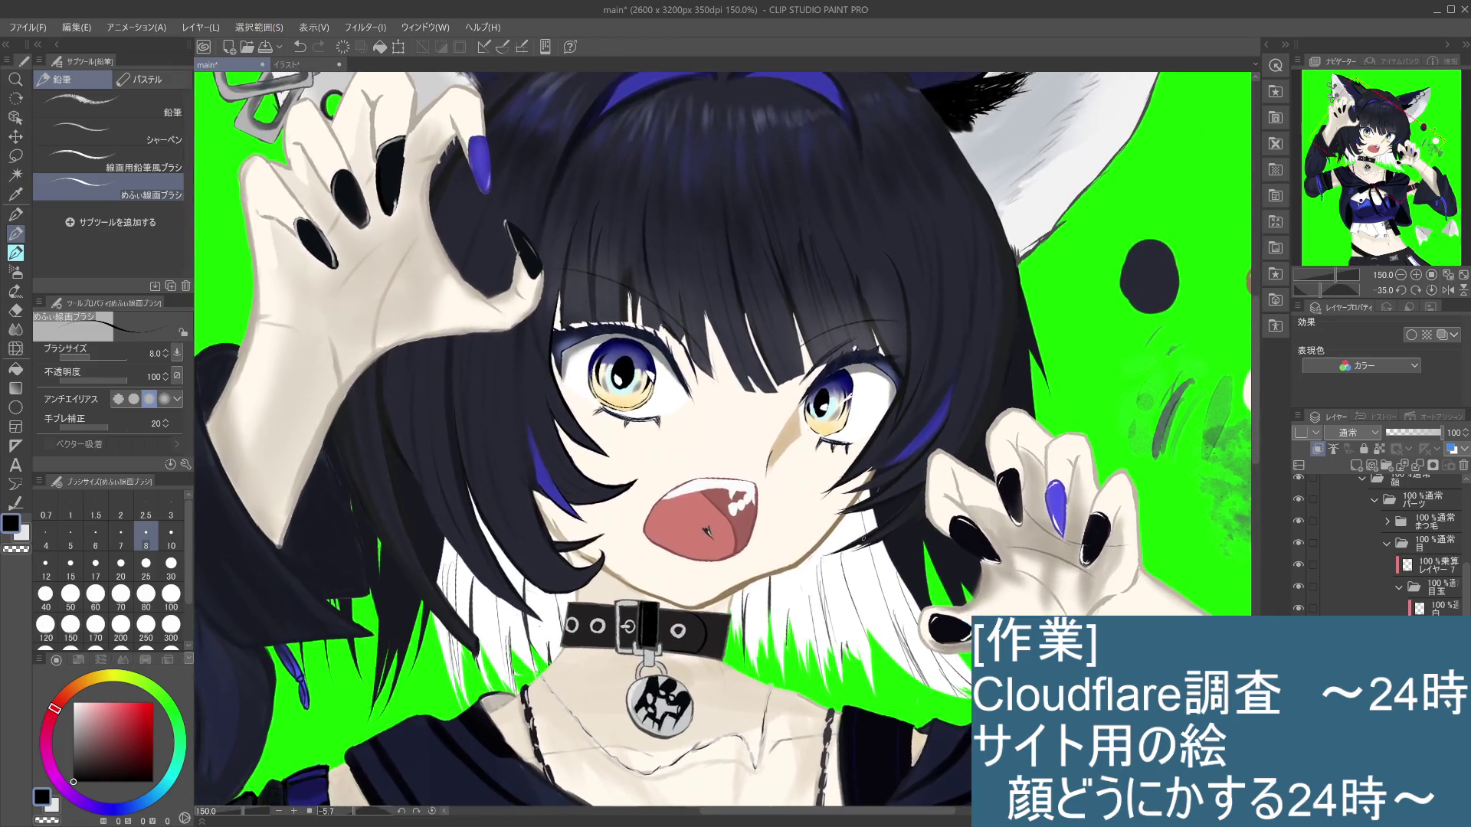
pyautogui.scroll(1, 854, 383)
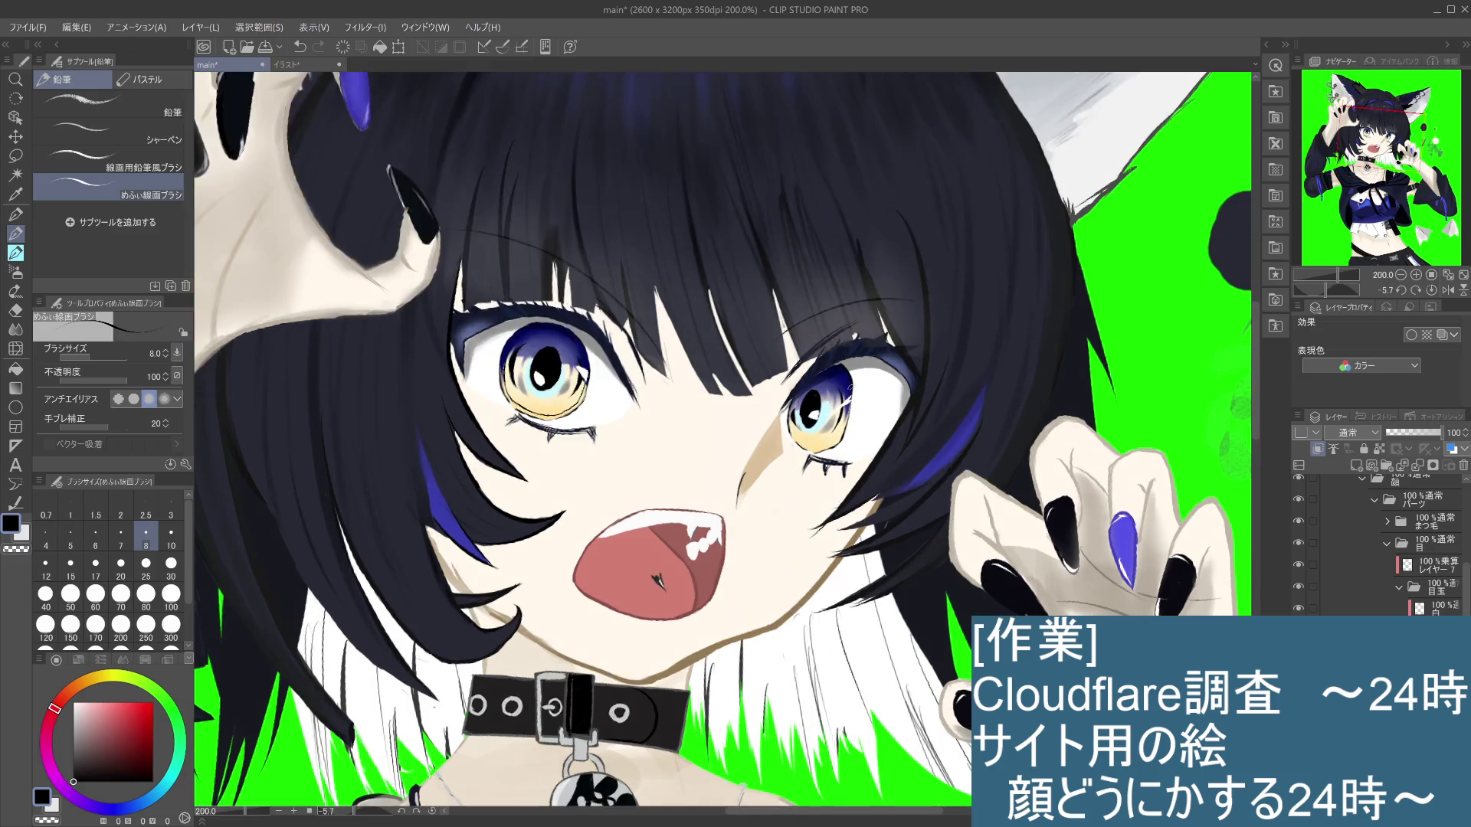
pyautogui.scroll(2, 858, 366)
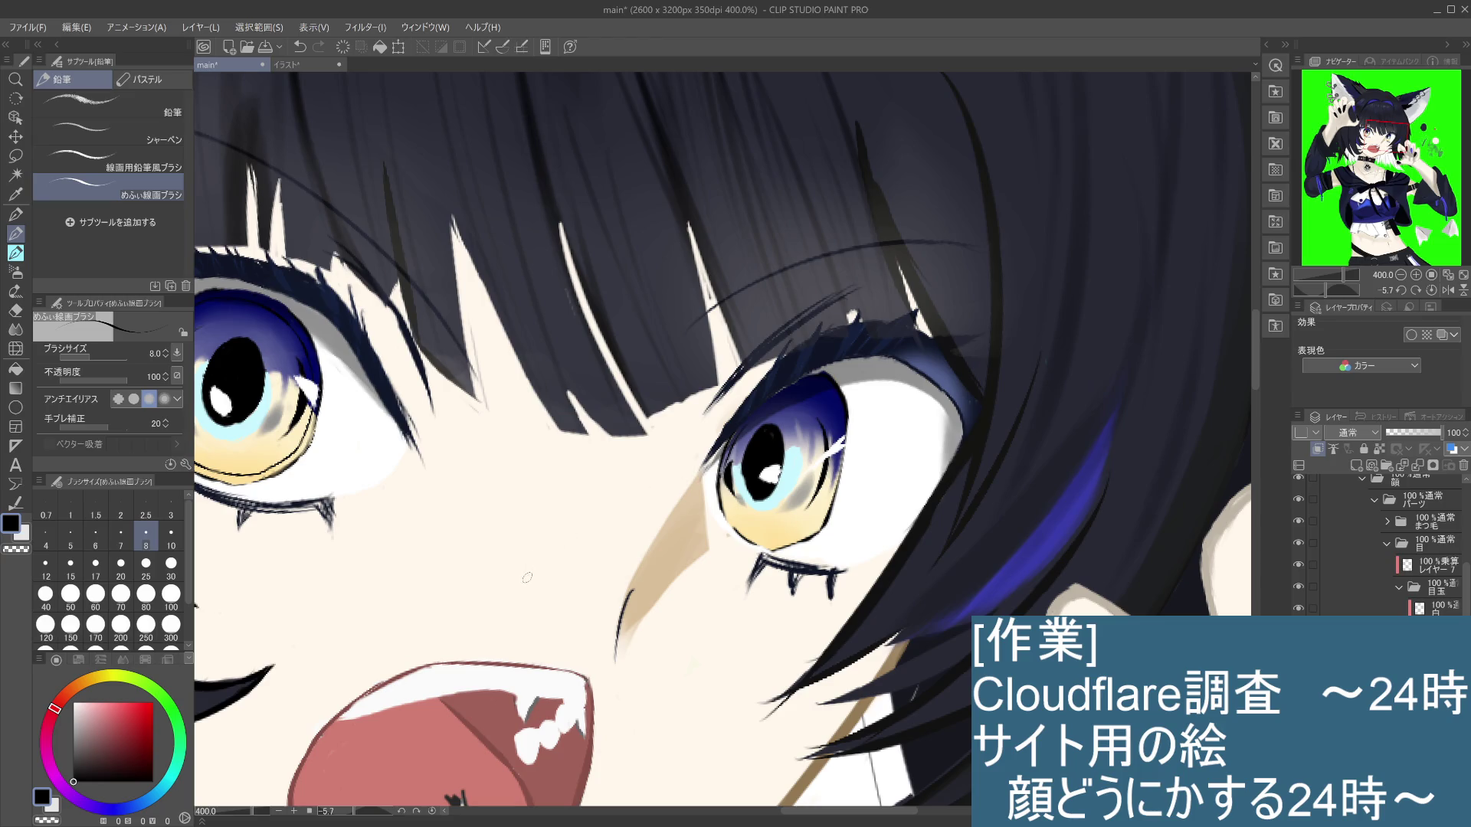
pyautogui.moveTo(724, 481); pyautogui.dragTo(750, 536)
pyautogui.hotkey('ctrl', 'z')
pyautogui.hotkey('ctrl', 'z')
pyautogui.moveTo(724, 481); pyautogui.dragTo(740, 528)
pyautogui.hotkey('ctrl', 'z')
pyautogui.moveTo(718, 477); pyautogui.dragTo(745, 534)
pyautogui.hotkey('ctrl', 'z')
# Step: Add dark contours along the bottom and right edge of the right iris, then view the face at 100%
pyautogui.hotkey('ctrl', 'z')
pyautogui.moveTo(720, 482); pyautogui.dragTo(748, 533)
pyautogui.hotkey('ctrl', 'z')
pyautogui.moveTo(794, 539); pyautogui.dragTo(739, 528)
pyautogui.hotkey('ctrl', 'z')
pyautogui.hotkey('ctrl', 'z')
pyautogui.hotkey('ctrl', 'z')
pyautogui.moveTo(837, 461); pyautogui.dragTo(821, 518)
pyautogui.moveTo(840, 452); pyautogui.dragTo(834, 481)
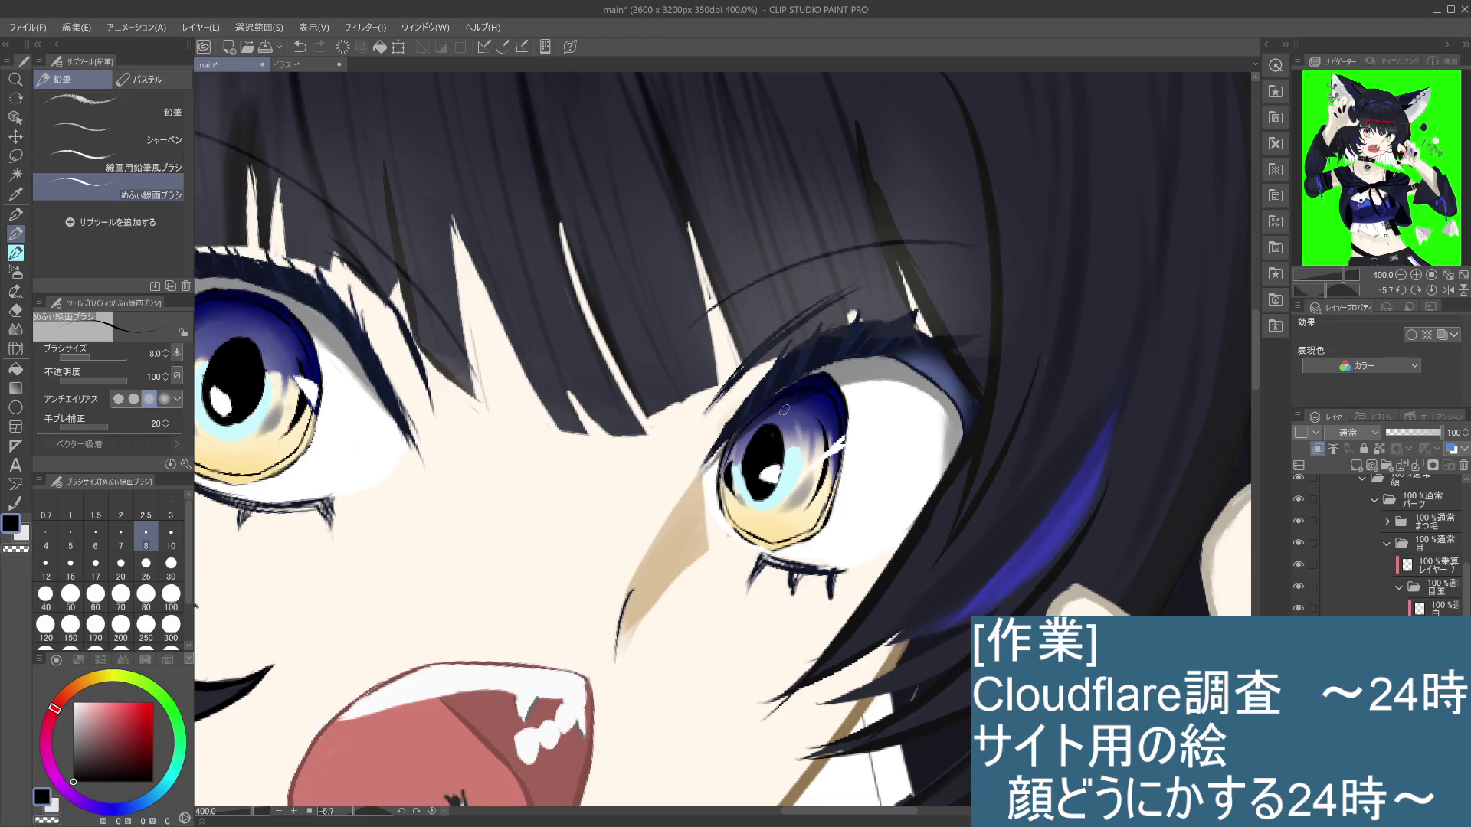
pyautogui.scroll(2, 774, 417)
pyautogui.hotkey('ctrl', 'alt', '0')
pyautogui.scroll(3, 958, 432)
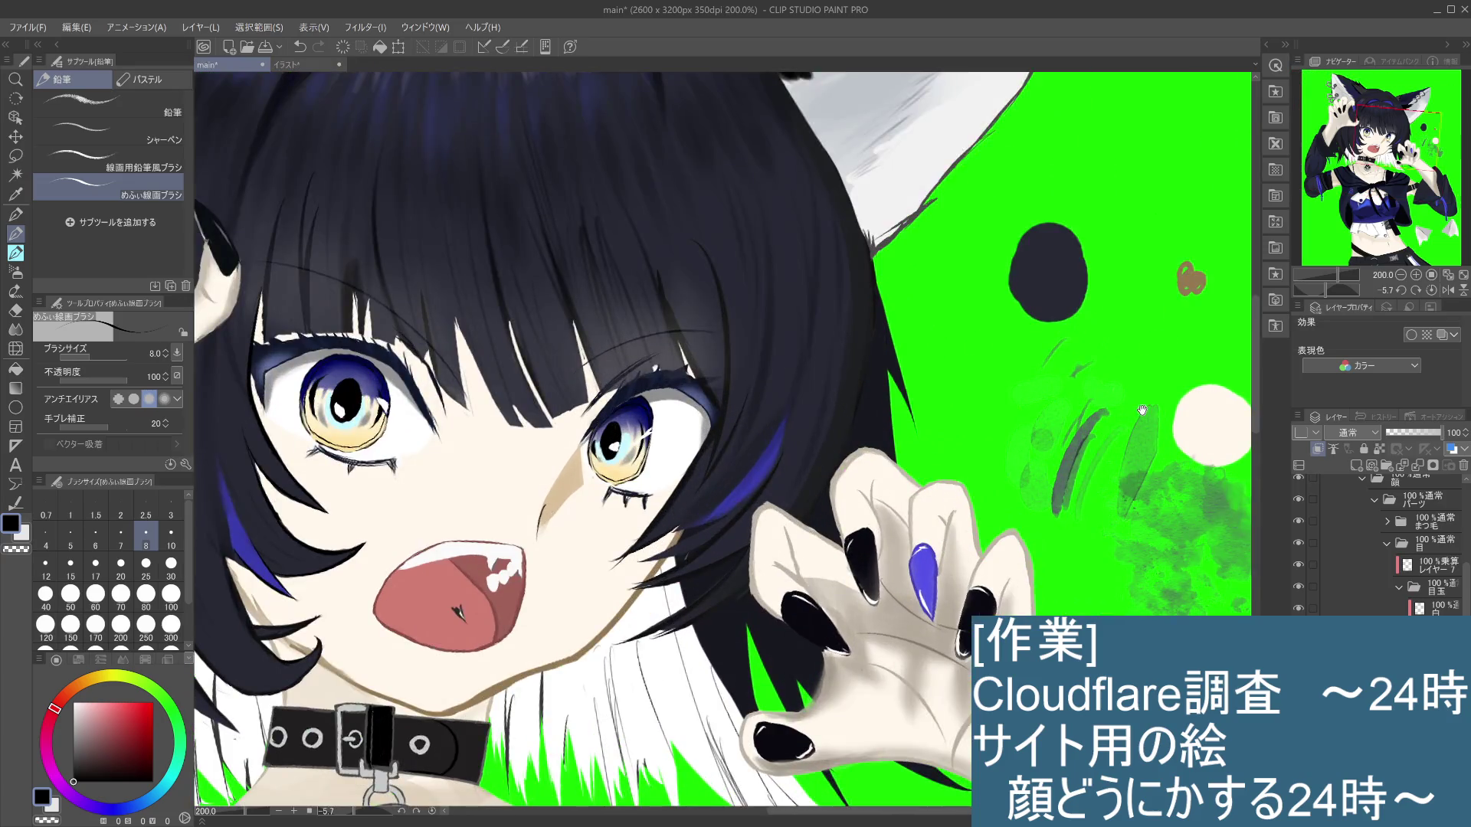
pyautogui.moveTo(864, 419); pyautogui.dragTo(1030, 435)
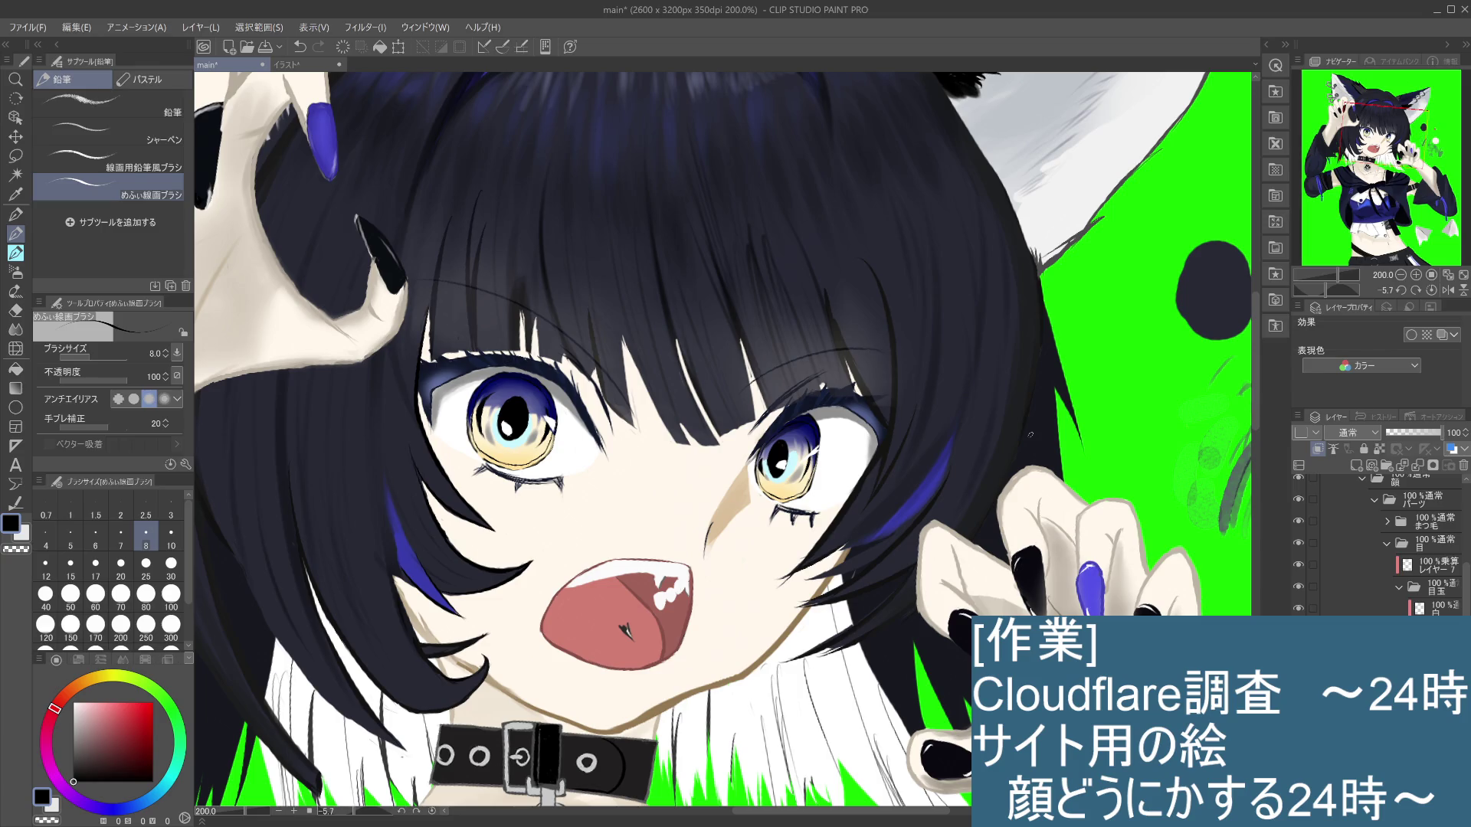
# Step: With the soft eraser 軟らかめ, lightly erase along the left and right iris outlines
pyautogui.click(16, 329)
pyautogui.click(15, 310)
pyautogui.scroll(2, 551, 464)
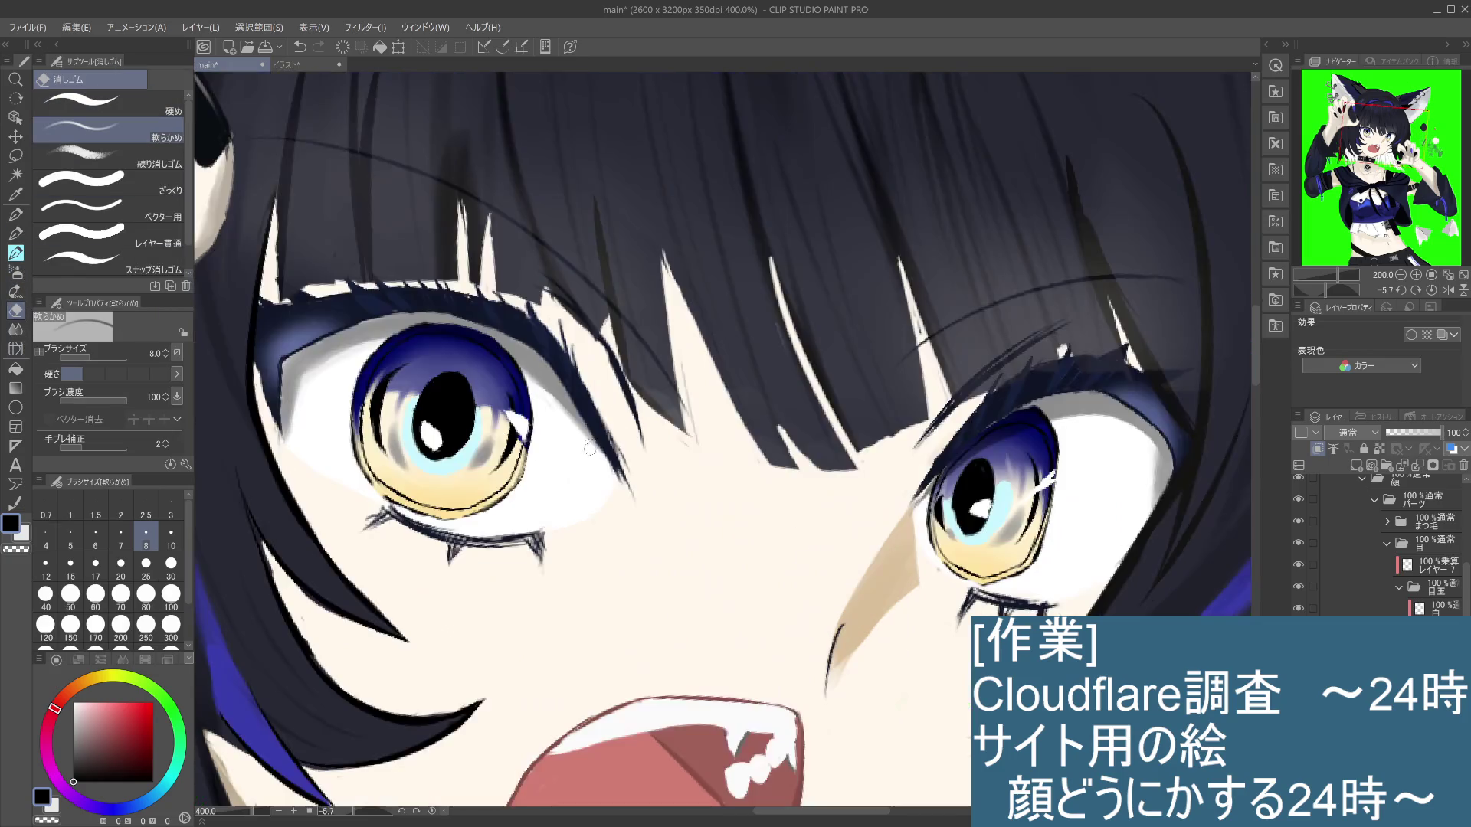
pyautogui.moveTo(517, 429); pyautogui.dragTo(465, 504)
pyautogui.moveTo(506, 464)
pyautogui.mouseDown()
pyautogui.moveTo(545, 404)
pyautogui.moveTo(407, 401)
pyautogui.moveTo(465, 467)
pyautogui.mouseUp()
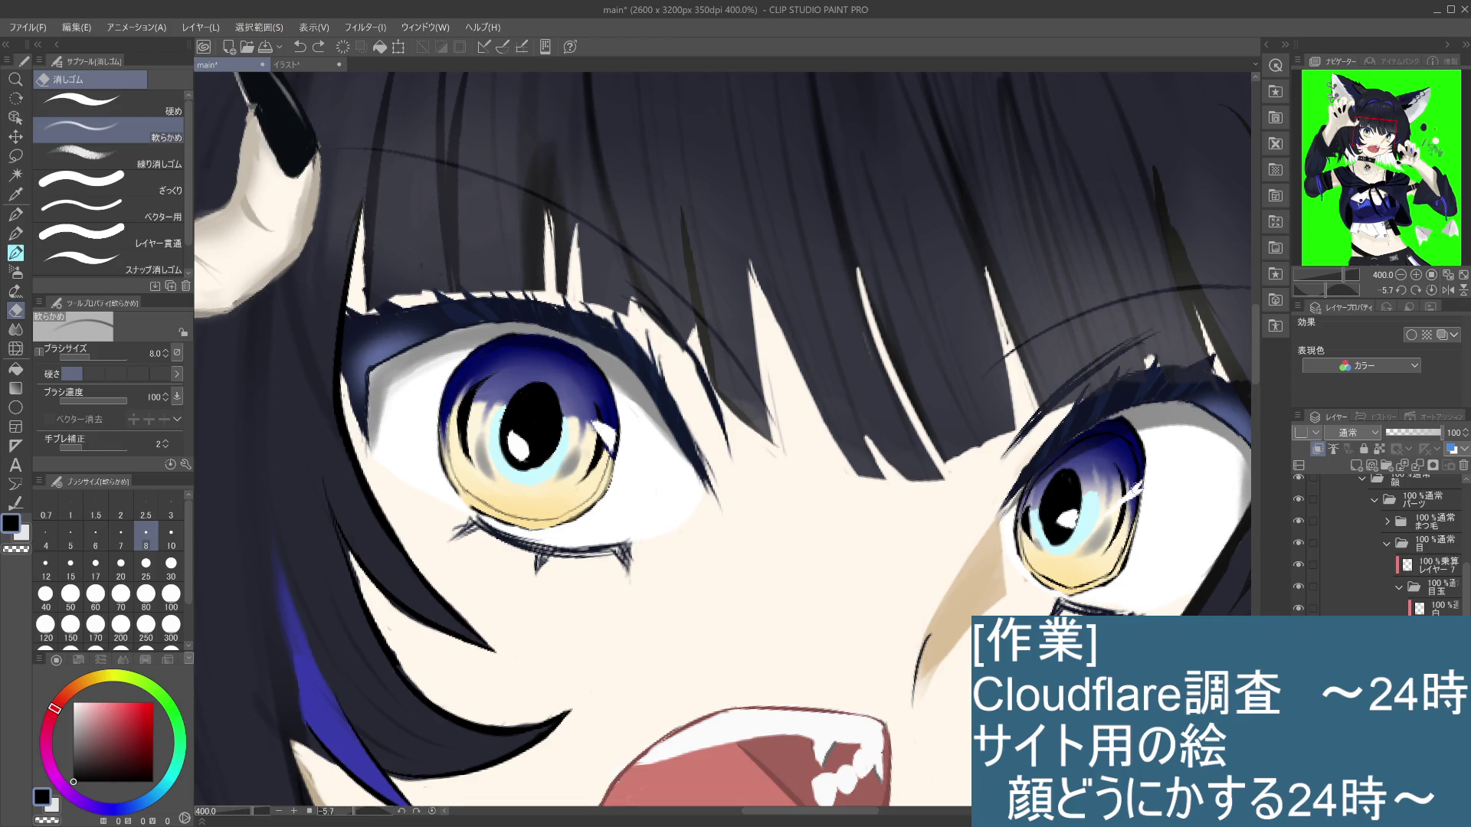
pyautogui.moveTo(1121, 545)
pyautogui.mouseDown()
pyautogui.moveTo(1109, 567)
pyautogui.moveTo(1051, 586)
pyautogui.mouseUp()
pyautogui.hotkey('ctrl', 'z')
pyautogui.scroll(-2, 1118, 539)
pyautogui.scroll(-1, 1118, 538)
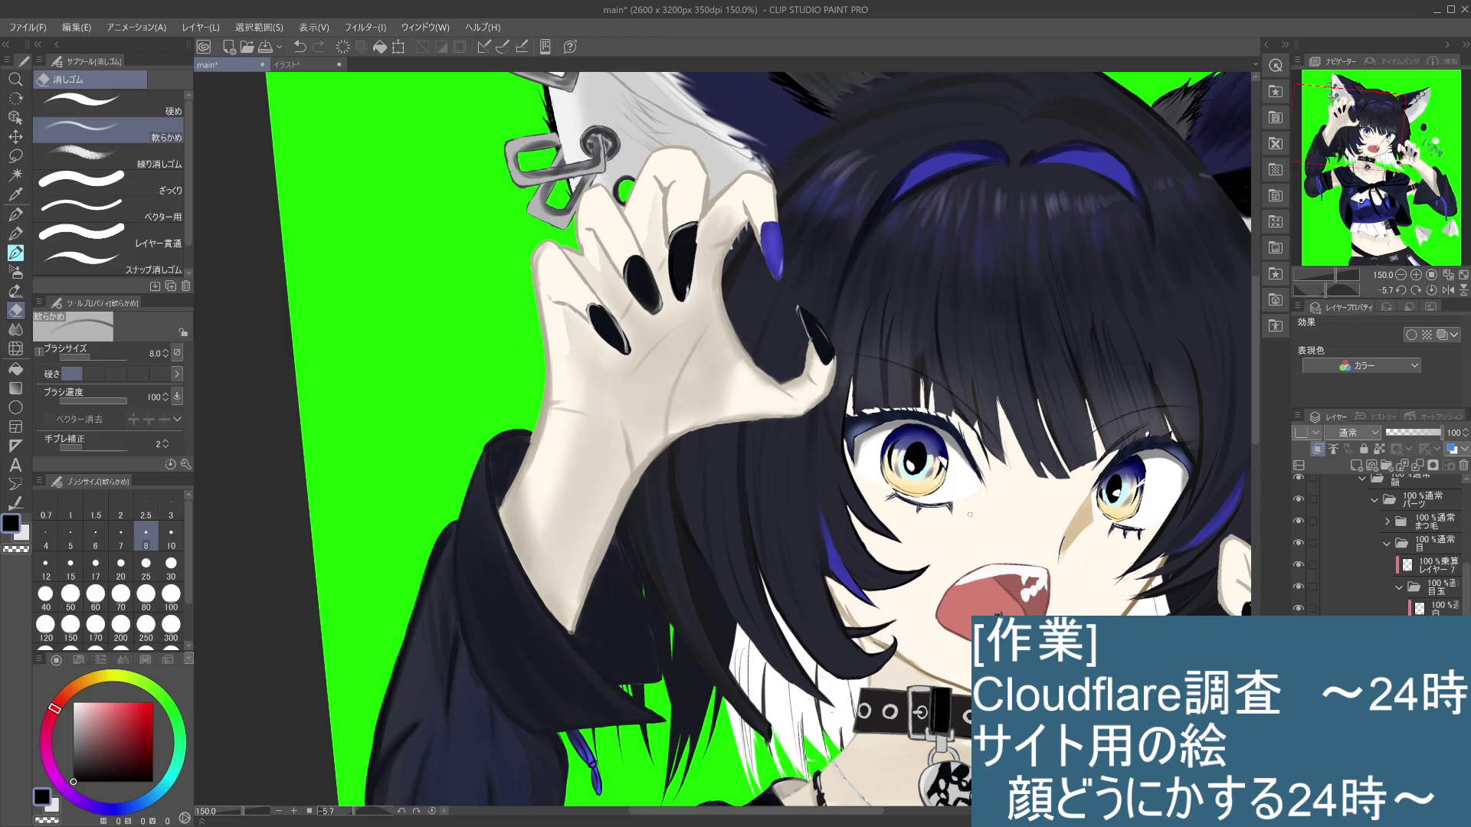
# Step: Select the eye layer below 黒, switch to the Pencil, and eyedrop the light peach from the eye
pyautogui.scroll(-2, 1379, 543)
pyautogui.click(1371, 592)
pyautogui.click(1371, 635)
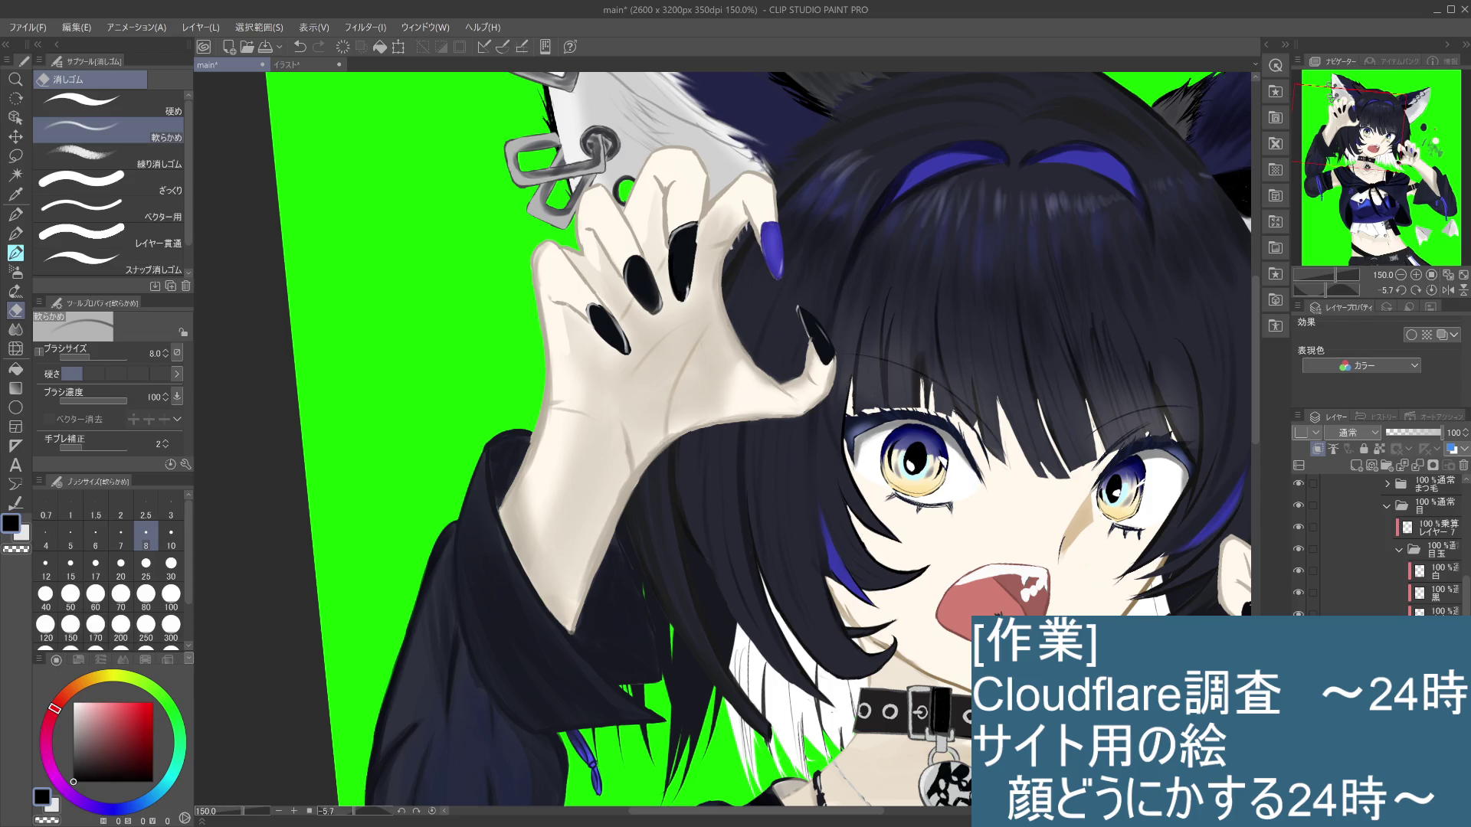
pyautogui.moveTo(55, 707); pyautogui.dragTo(111, 674)
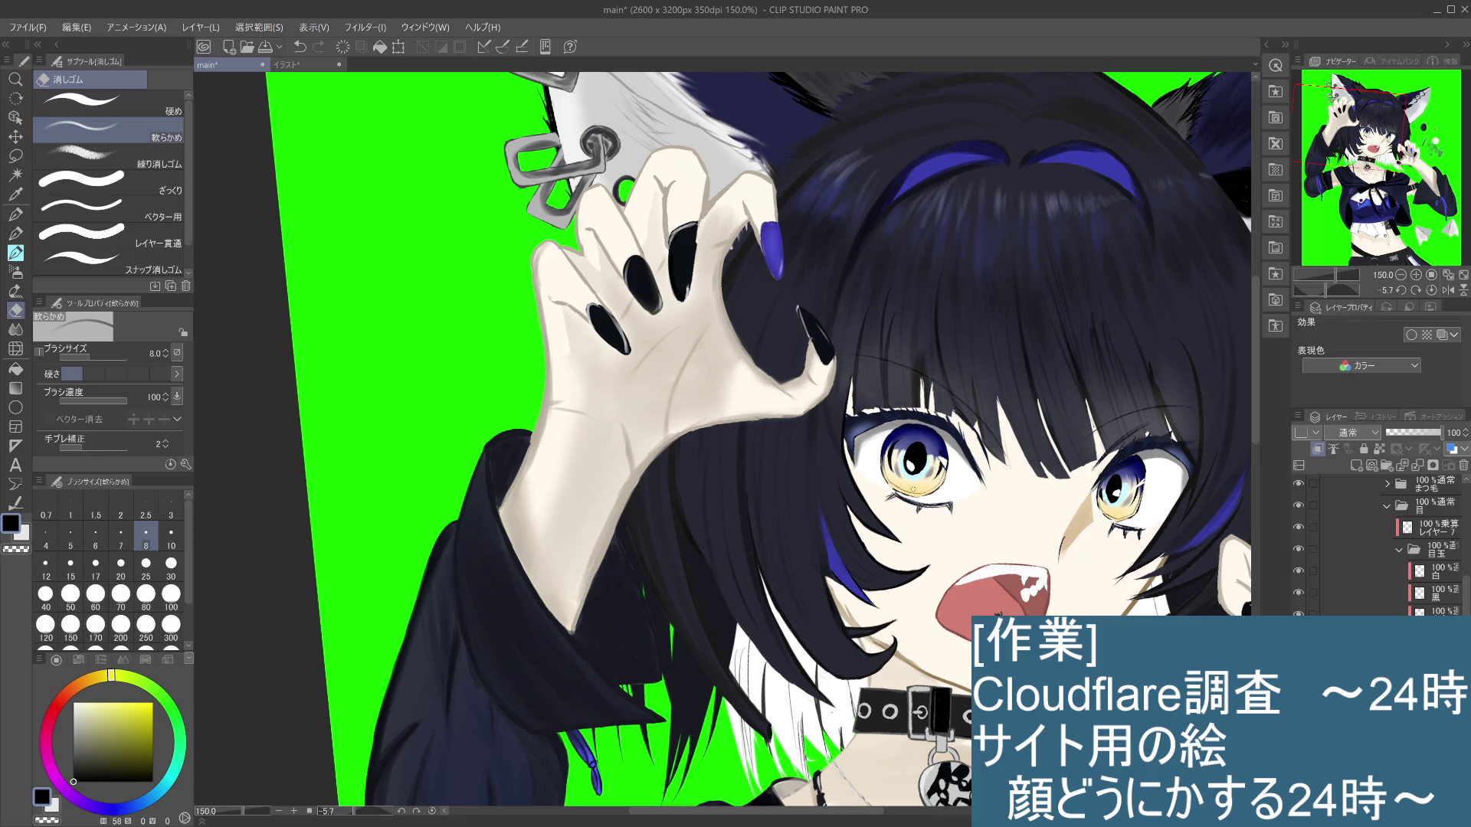
pyautogui.press('p')
pyautogui.press('p')
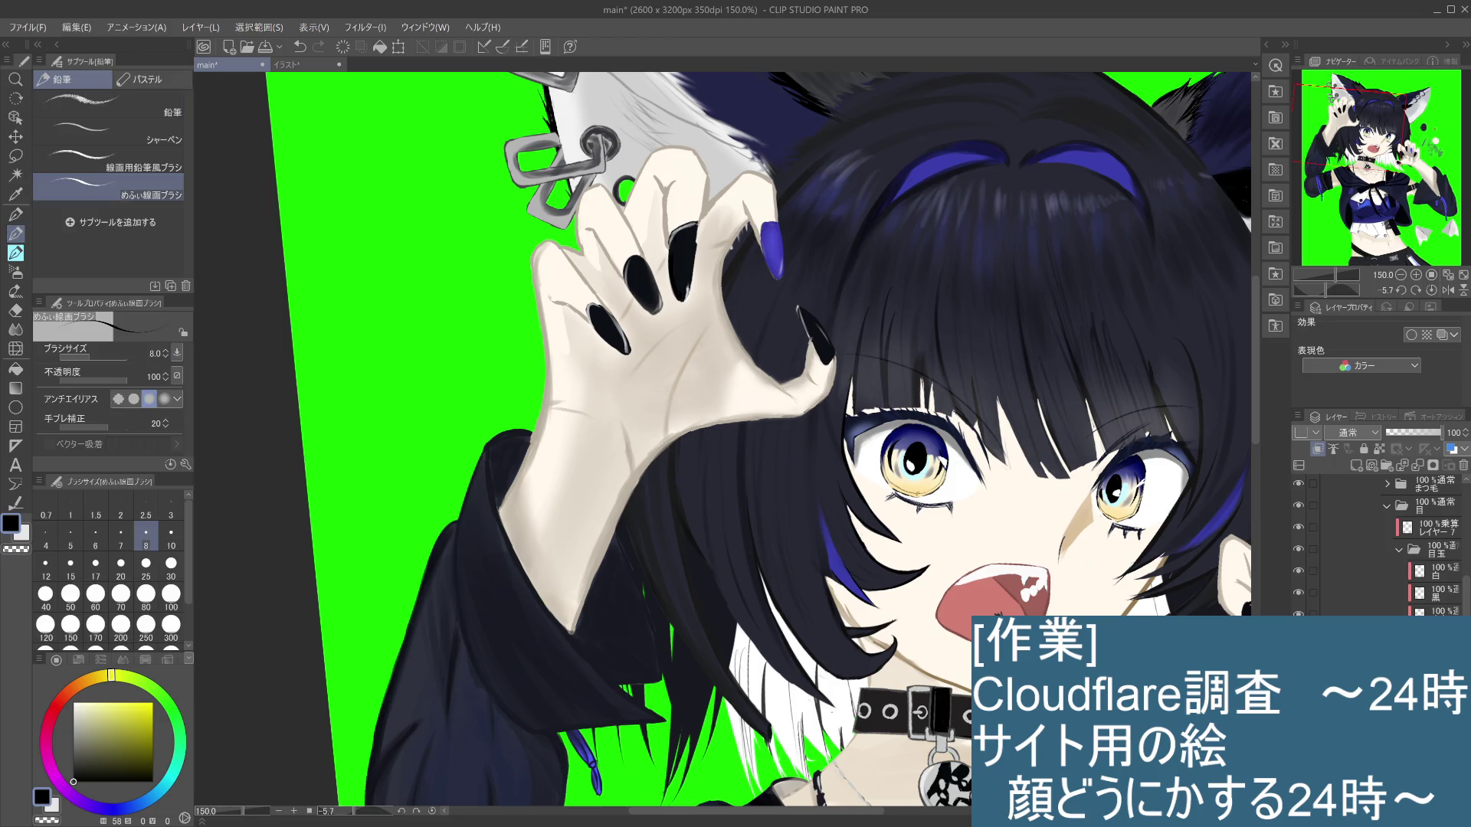
pyautogui.keyDown('alt'); pyautogui.click(922, 480); pyautogui.keyUp('alt')
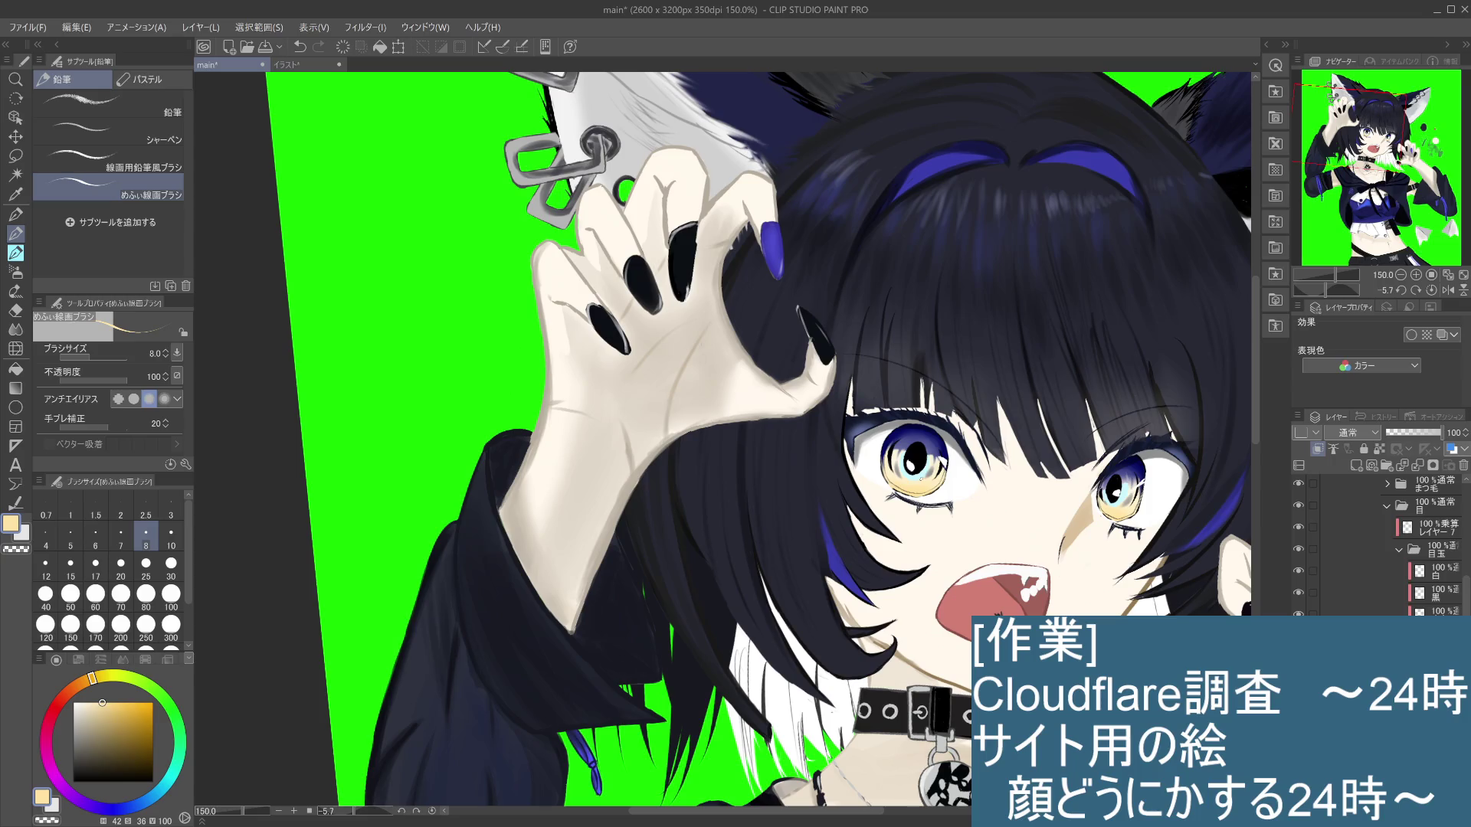
# Step: Shift the colour from peach to a paler pure yellow on the colour wheel
pyautogui.click(105, 701)
pyautogui.moveTo(105, 700); pyautogui.dragTo(151, 684)
pyautogui.moveTo(145, 703)
pyautogui.mouseDown()
pyautogui.moveTo(103, 702)
pyautogui.moveTo(102, 676)
pyautogui.moveTo(122, 702)
pyautogui.moveTo(92, 701)
pyautogui.moveTo(133, 702)
pyautogui.moveTo(117, 699)
pyautogui.mouseUp()
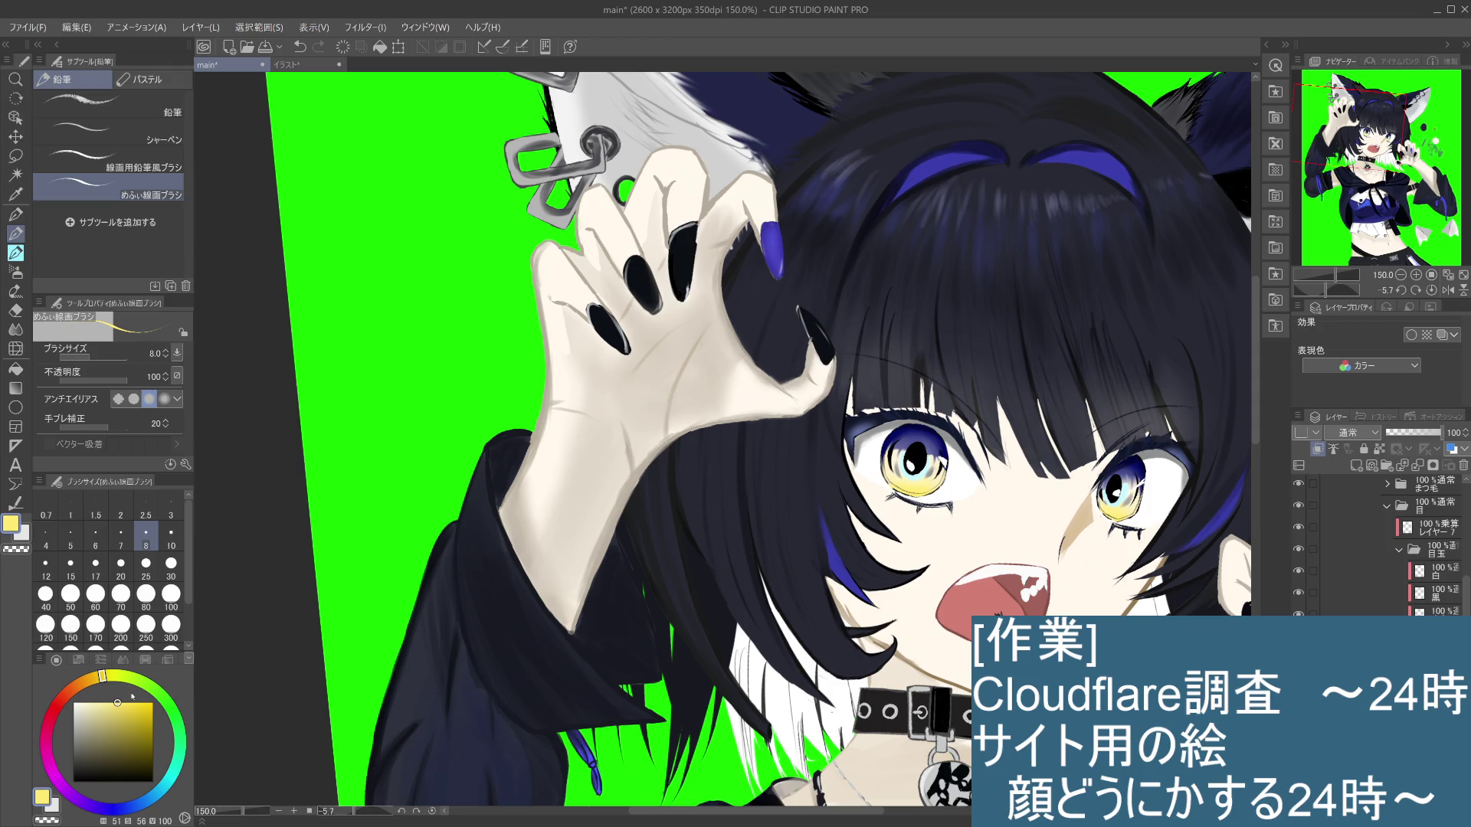
pyautogui.moveTo(101, 676); pyautogui.dragTo(115, 676)
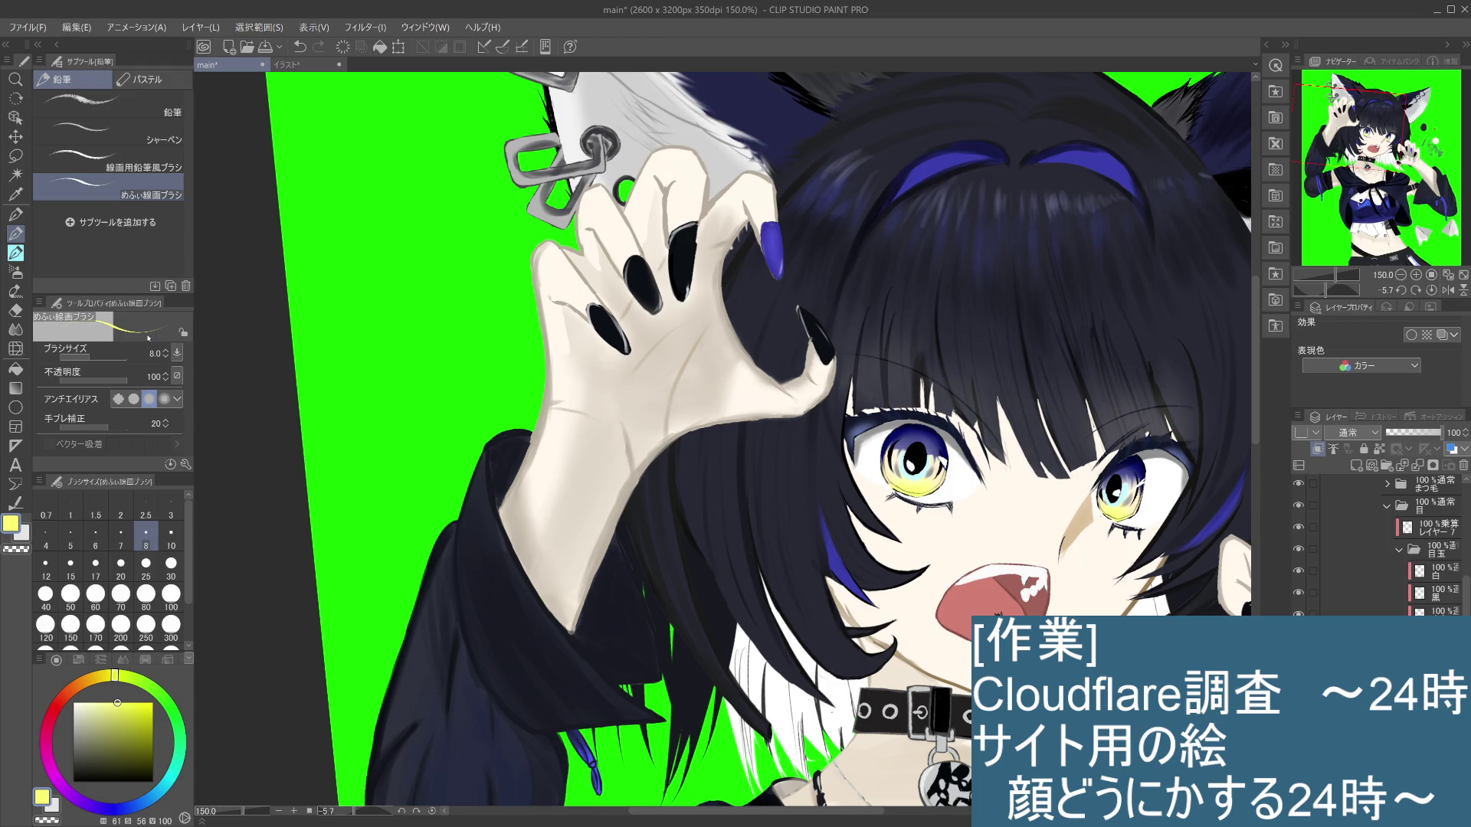
pyautogui.hotkey('ctrl', 'z')
pyautogui.moveTo(119, 700); pyautogui.dragTo(100, 678)
# Step: Lighten the yellow toward near-white and try a beige skin tone, undoing the result
pyautogui.click(101, 677)
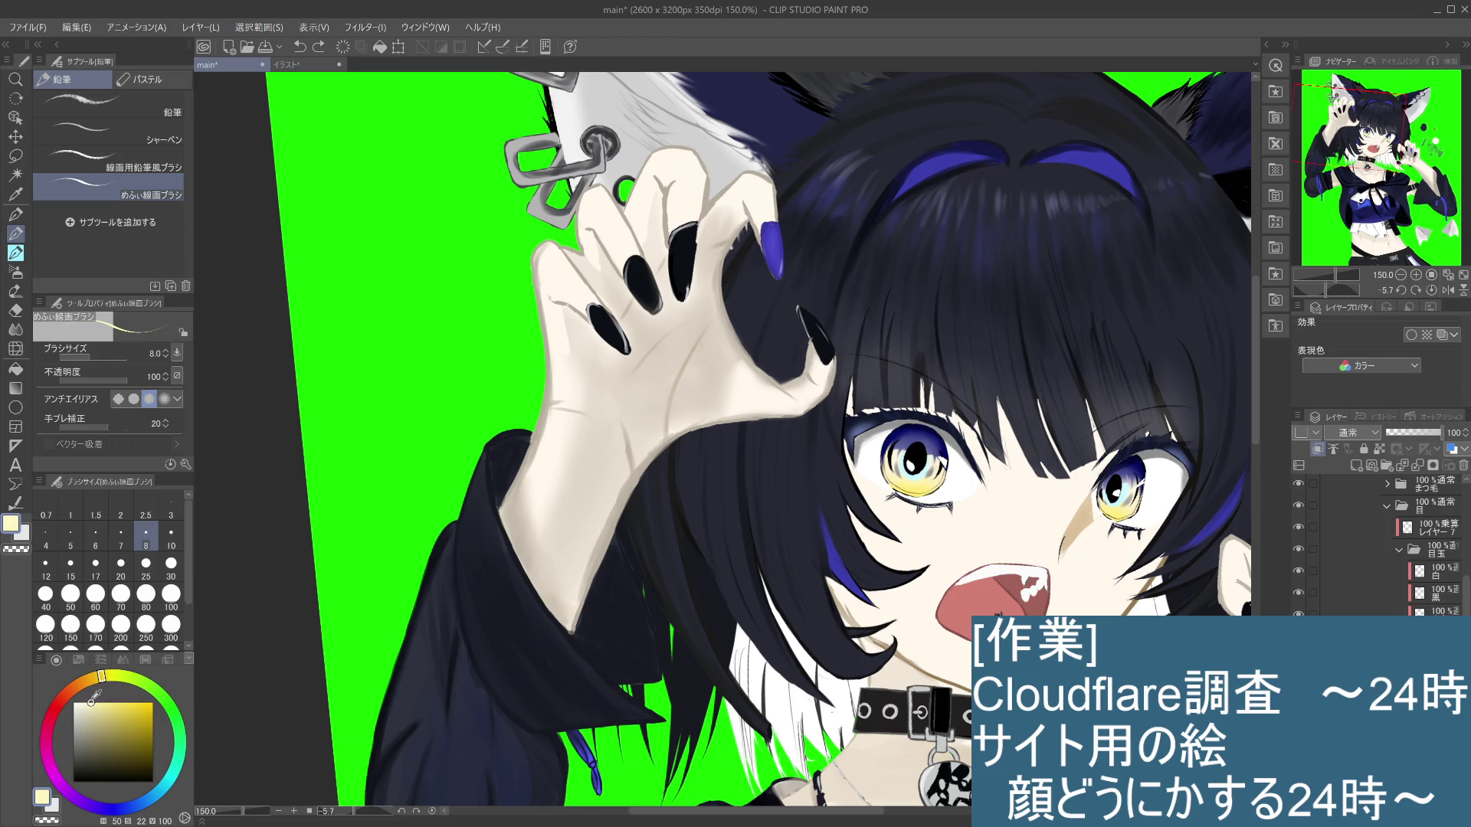
pyautogui.moveTo(92, 700); pyautogui.dragTo(89, 700)
pyautogui.hotkey('ctrl', 'y')
pyautogui.moveTo(90, 703); pyautogui.dragTo(77, 699)
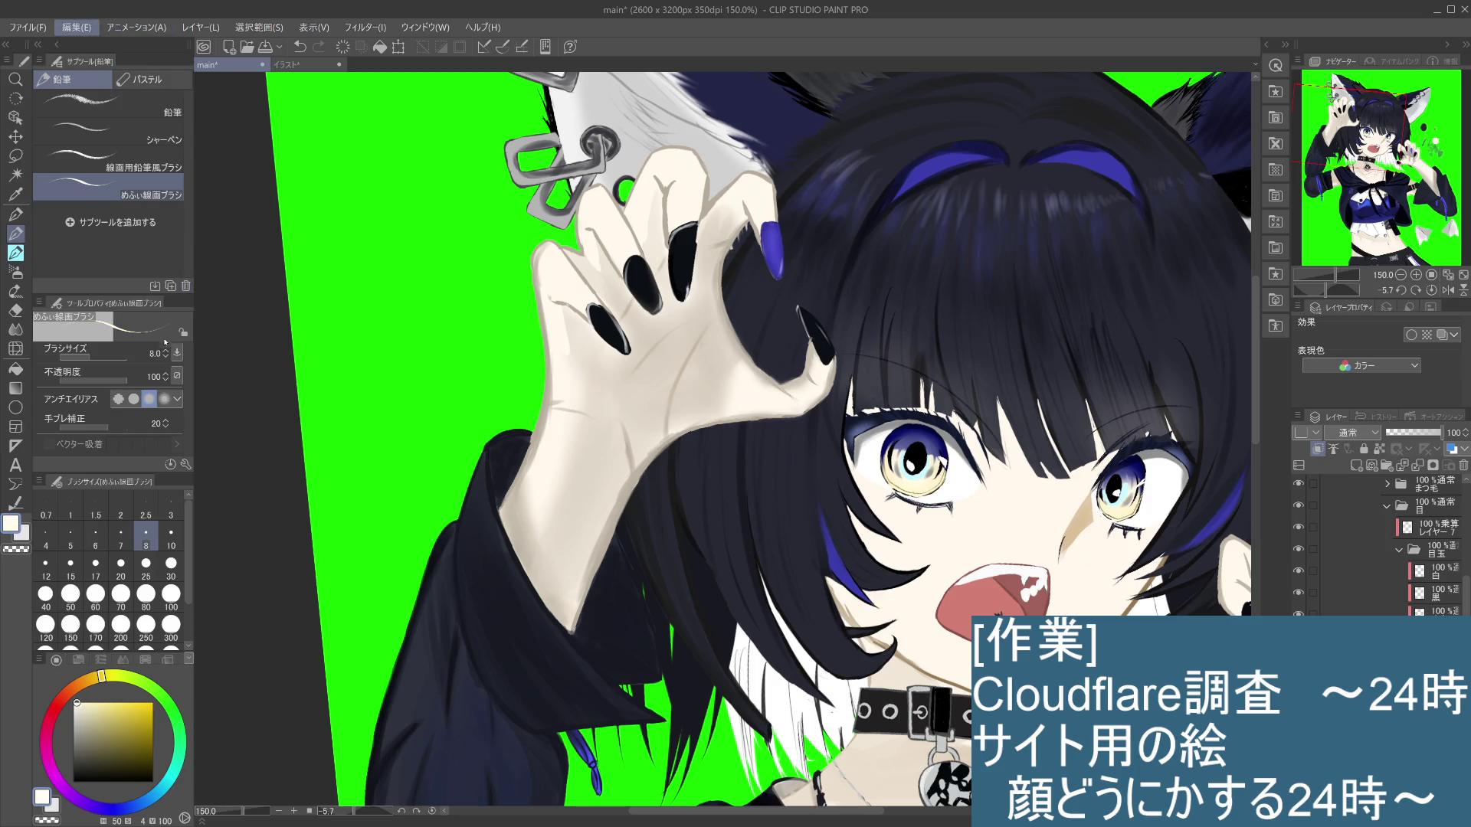
pyautogui.press('Escape')
pyautogui.keyDown('alt'); pyautogui.click(319, 221); pyautogui.keyUp('alt')
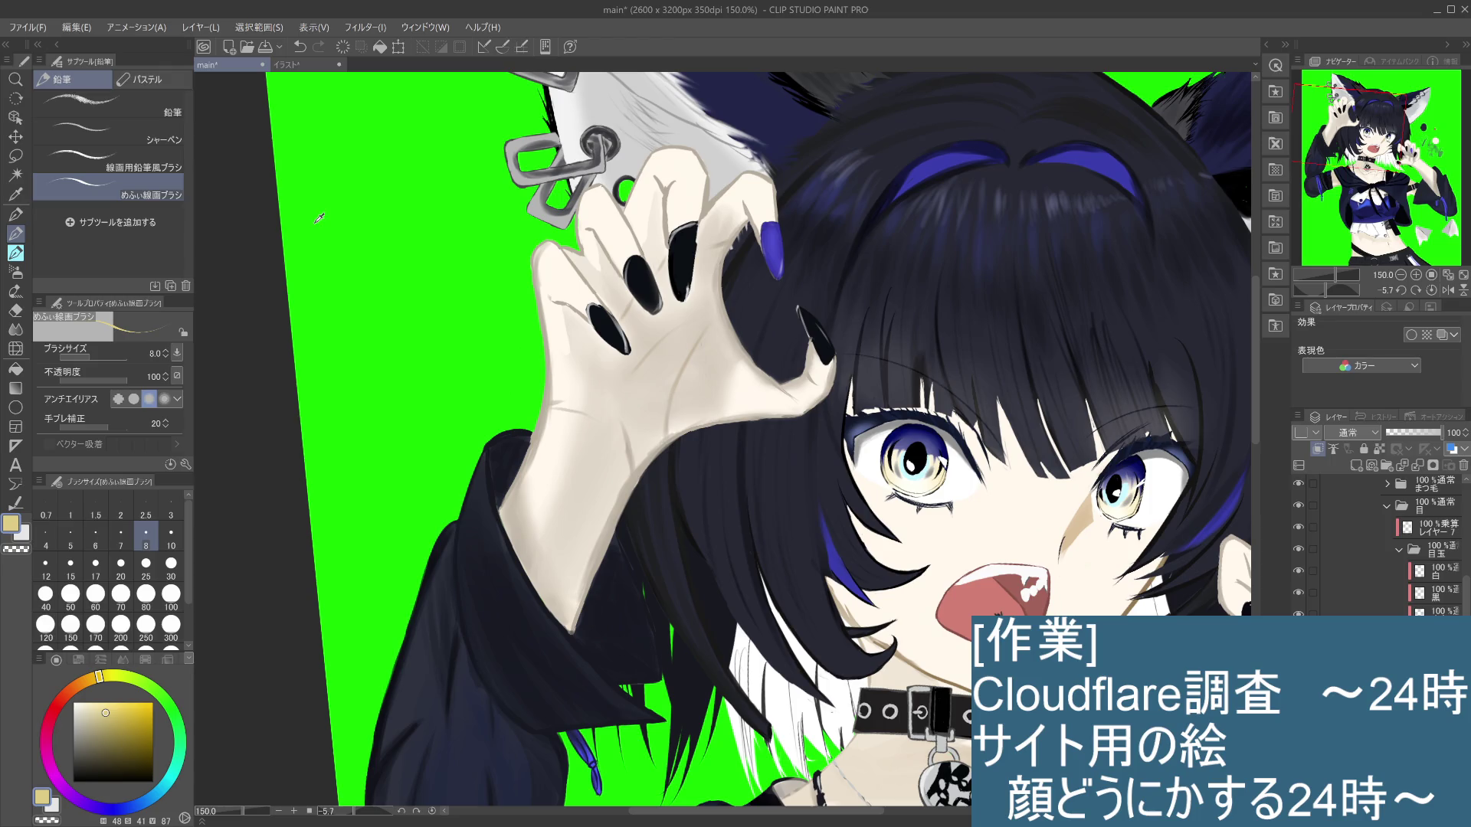
pyautogui.hotkey('ctrl', 'z')
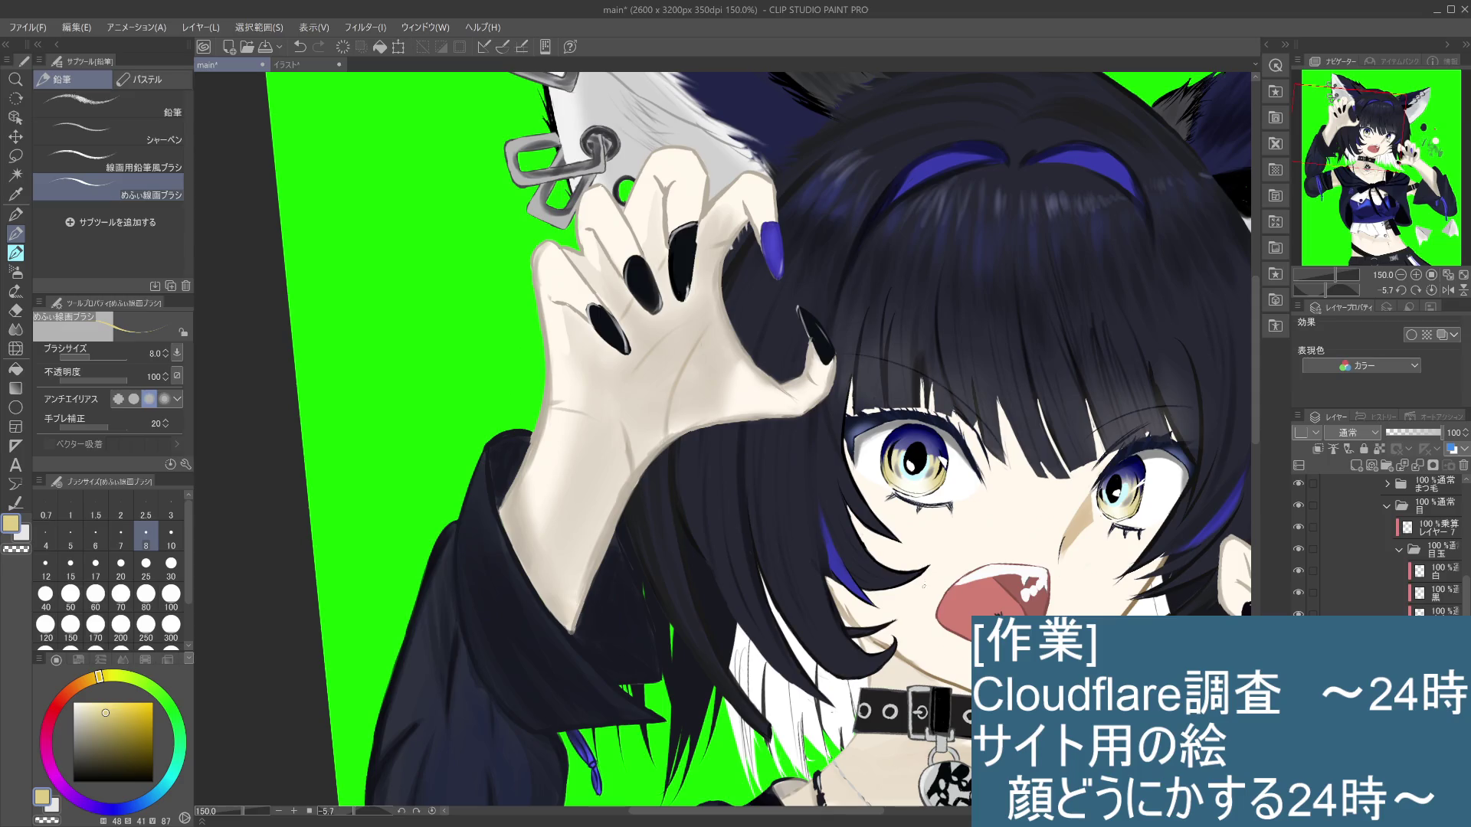
# Step: Make the 黒 layer active and brighten the right eye's highlight with a pale stroke
pyautogui.click(1443, 598)
pyautogui.click(1298, 593)
pyautogui.click(1298, 593)
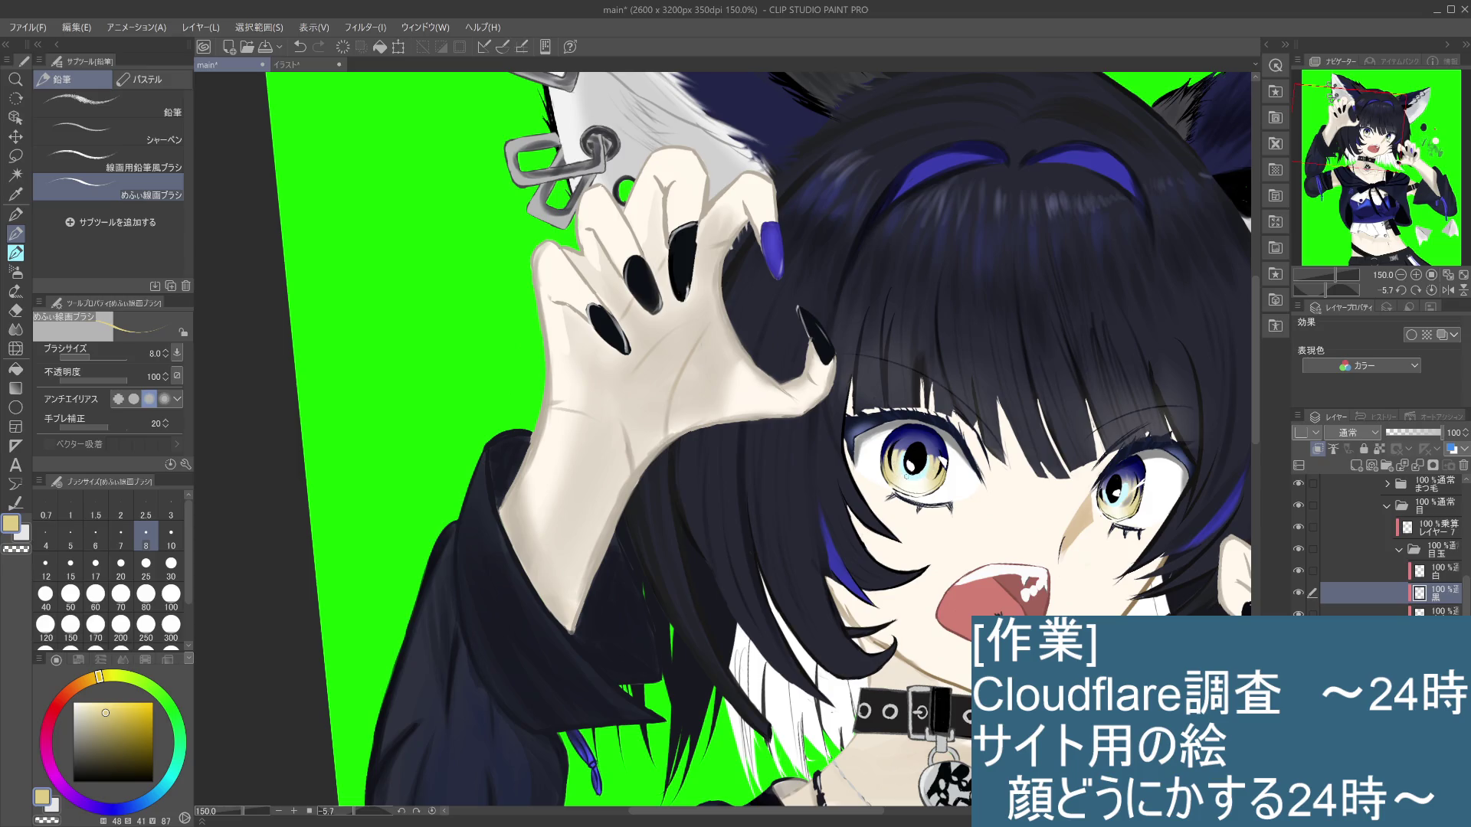
pyautogui.moveTo(1126, 494); pyautogui.dragTo(1133, 504)
# Step: Zoom to 400% on the left eye, set a paler yellow, and choose the Blend > Blur brush
pyautogui.scroll(2, 995, 513)
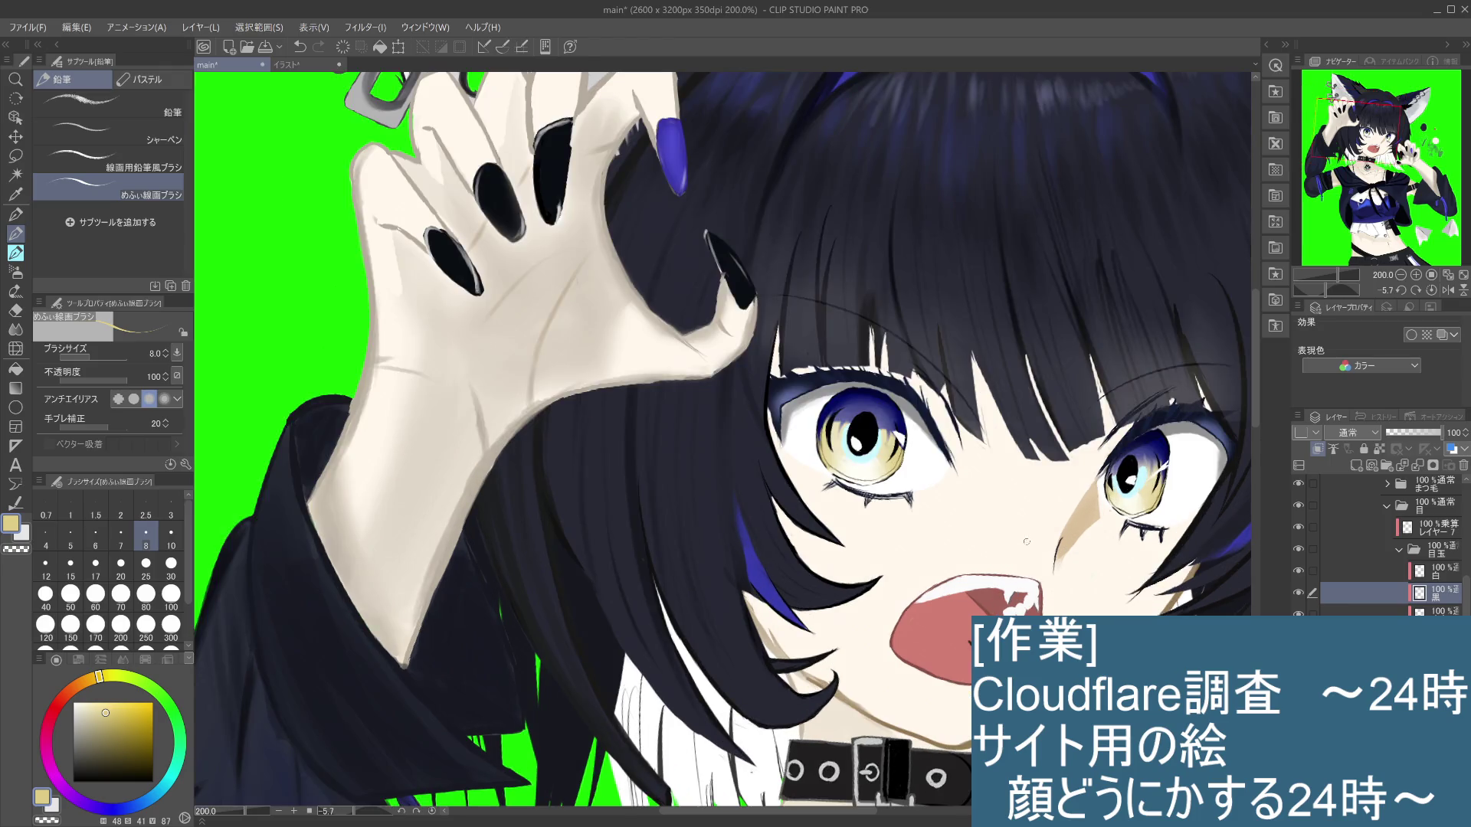
pyautogui.scroll(1, 957, 506)
pyautogui.scroll(2, 915, 497)
pyautogui.moveTo(914, 497); pyautogui.dragTo(972, 551)
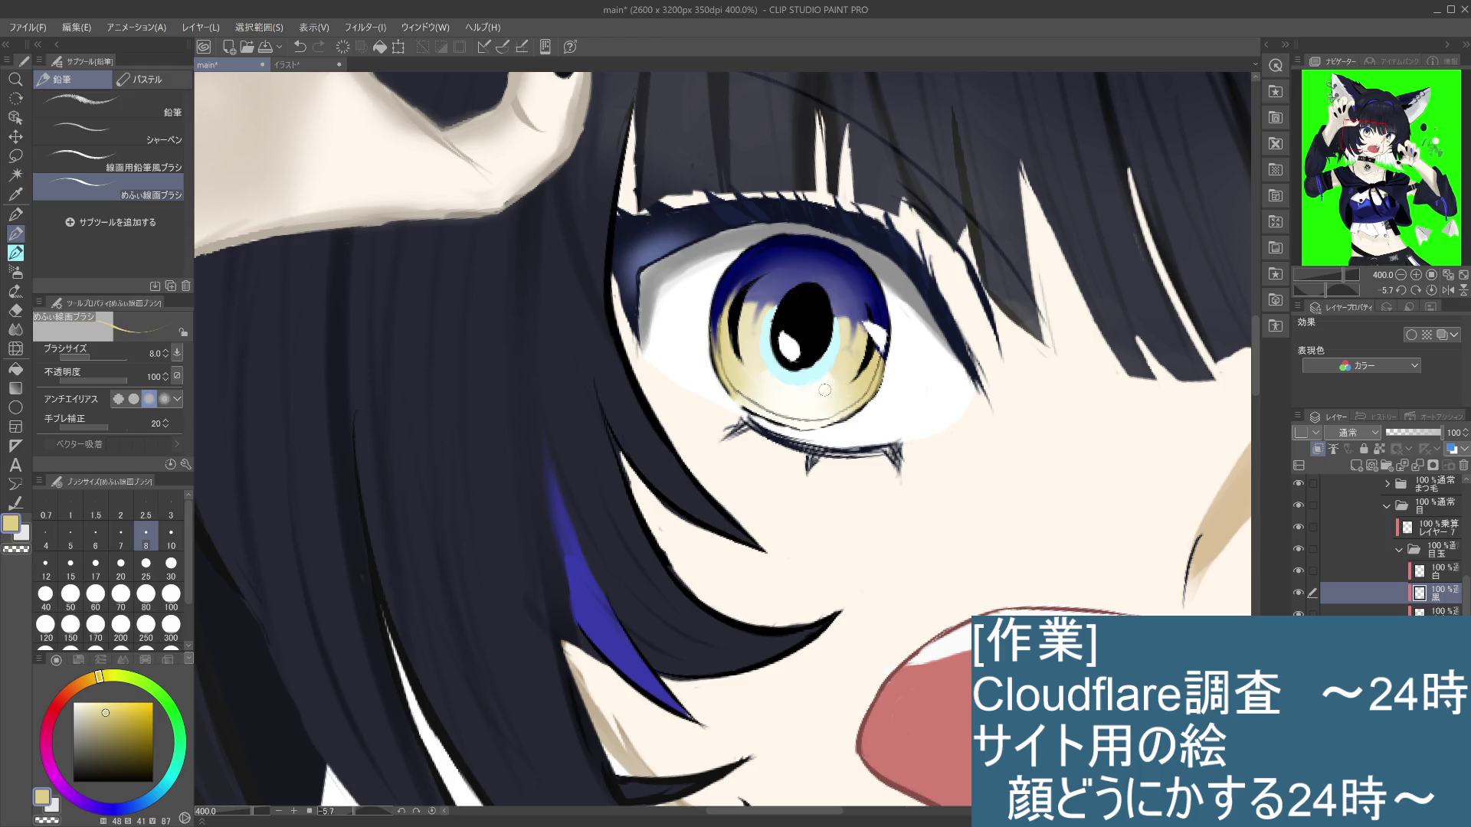
pyautogui.moveTo(1126, 562); pyautogui.dragTo(892, 531)
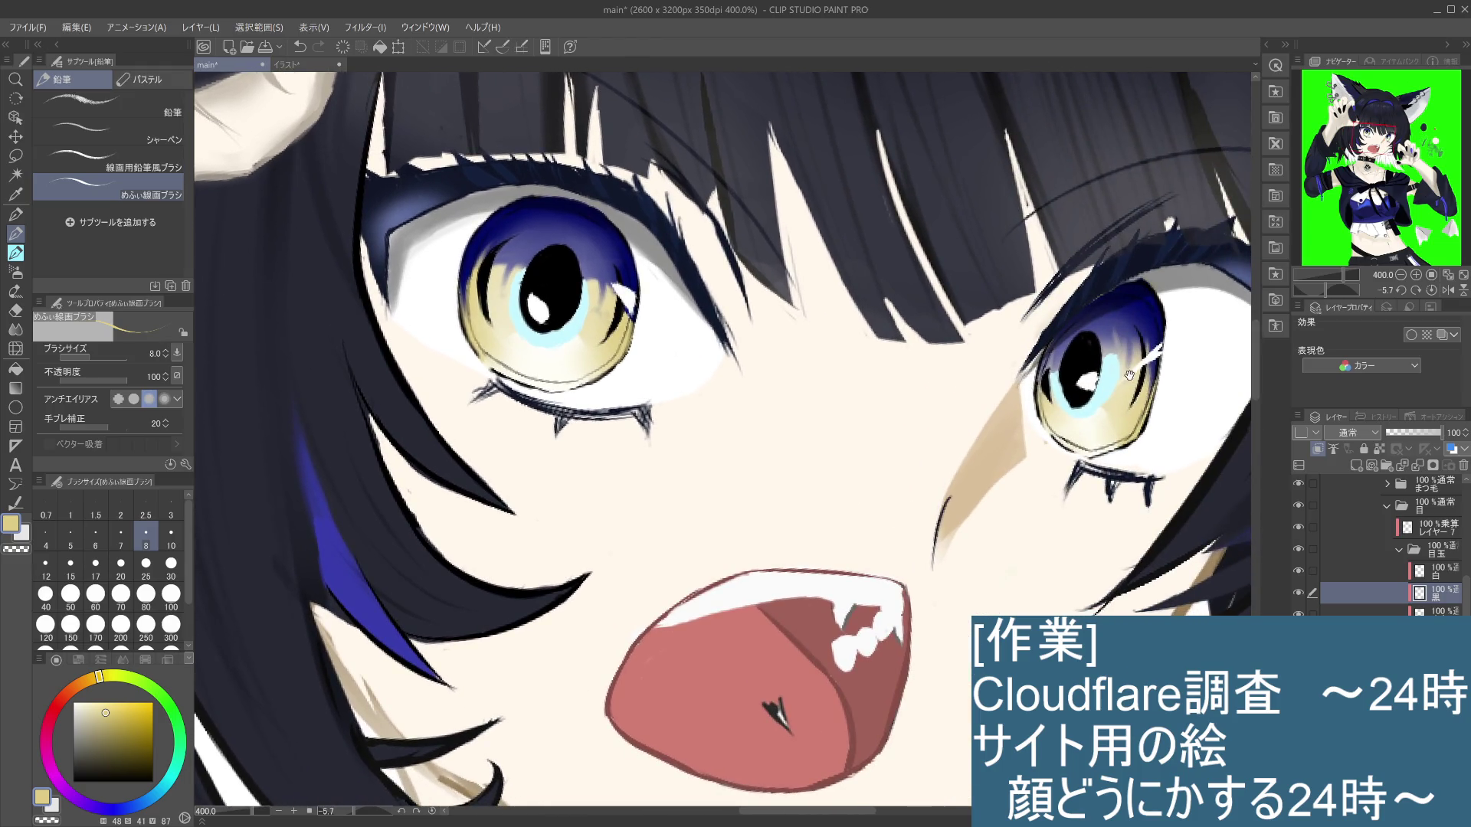
pyautogui.moveTo(841, 423); pyautogui.dragTo(979, 476)
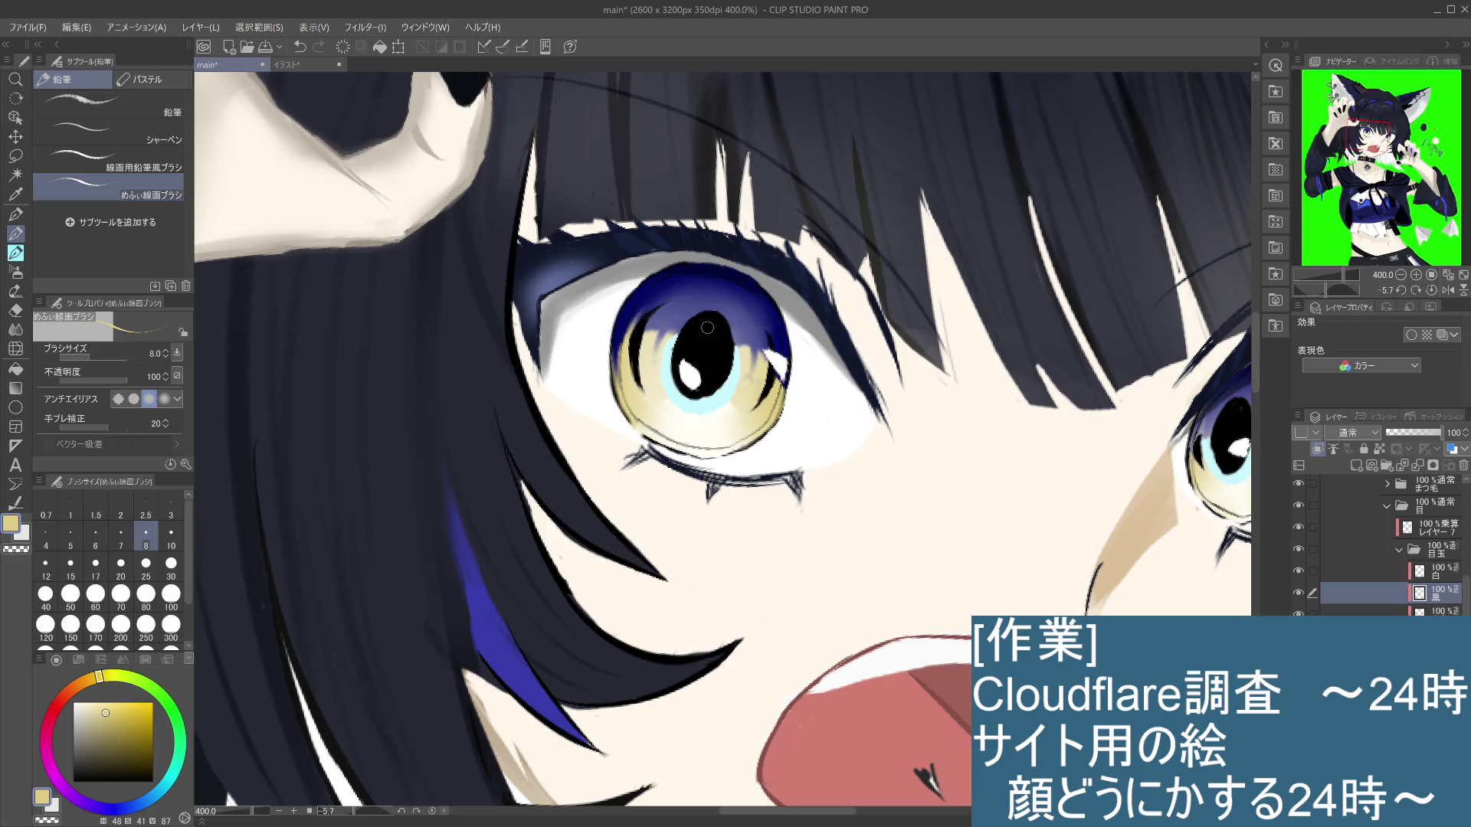
pyautogui.keyDown('ctrl'); pyautogui.keyDown('shift'); pyautogui.click(707, 327); pyautogui.keyUp('shift'); pyautogui.keyUp('ctrl')
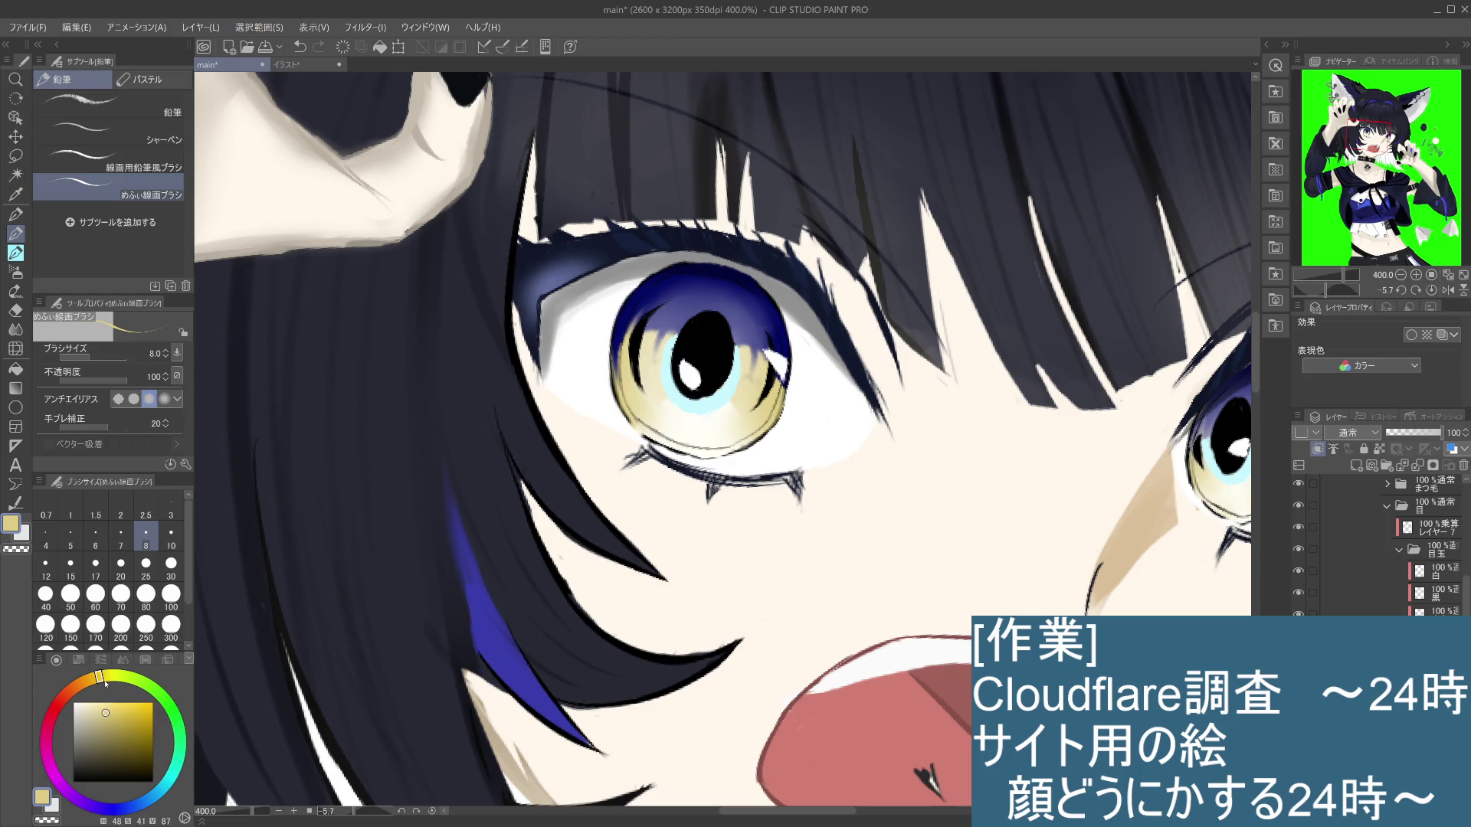
pyautogui.moveTo(105, 713)
pyautogui.mouseDown()
pyautogui.moveTo(92, 708)
pyautogui.moveTo(112, 675)
pyautogui.moveTo(105, 701)
pyautogui.mouseUp()
pyautogui.click(97, 703)
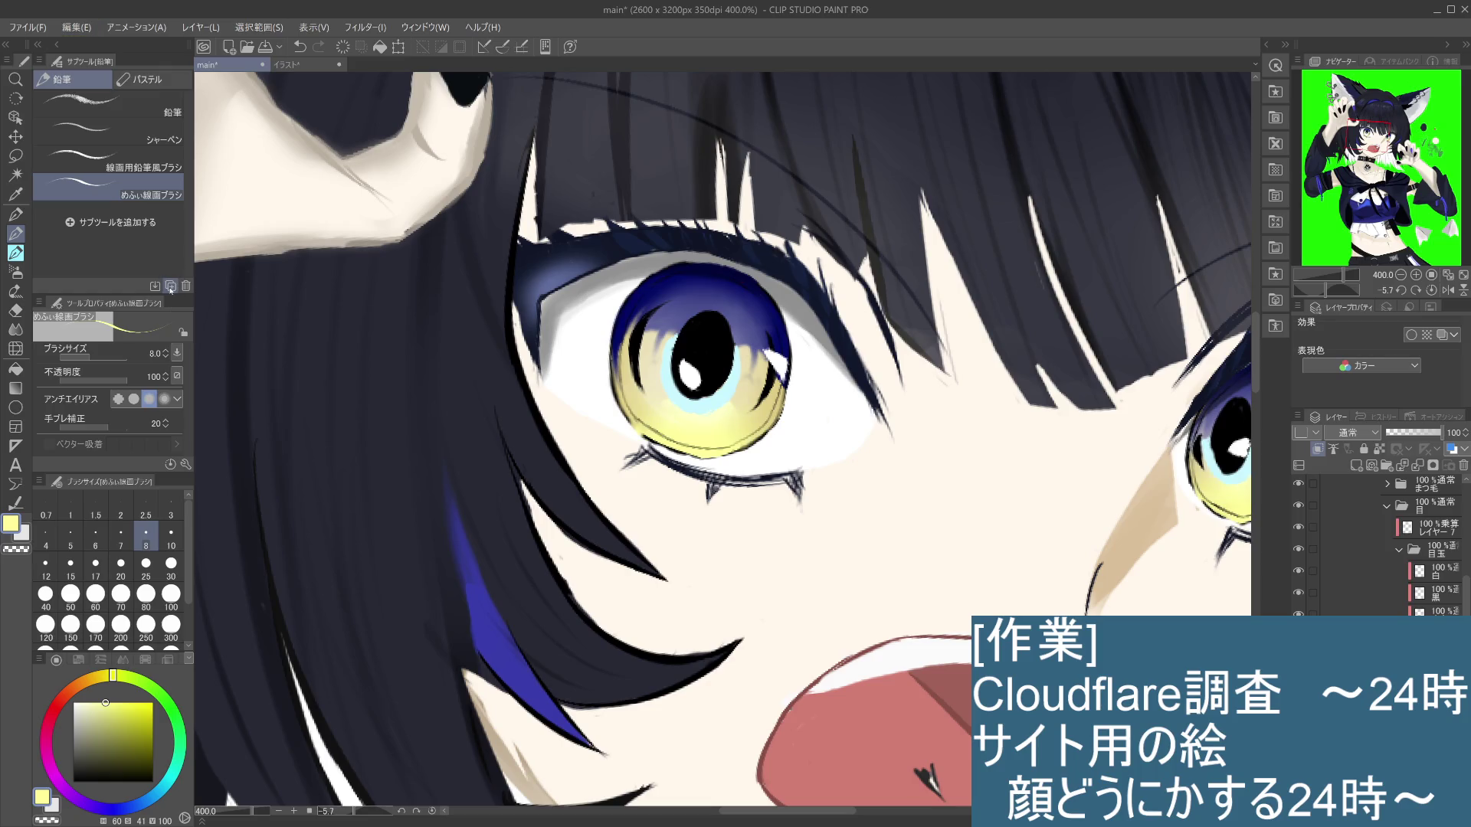
pyautogui.hscroll(3, 770, 542)
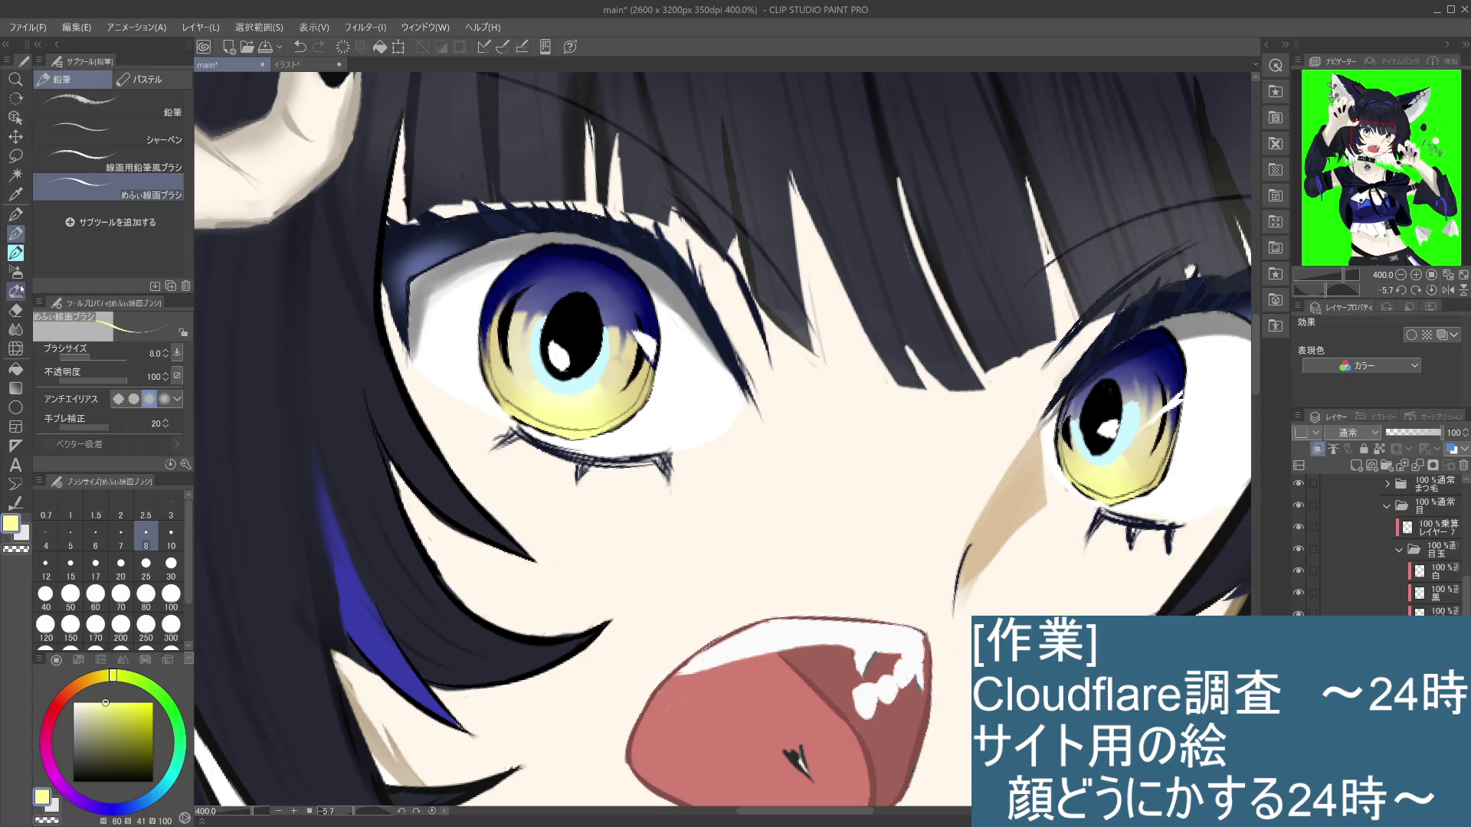
pyautogui.click(15, 330)
pyautogui.click(168, 130)
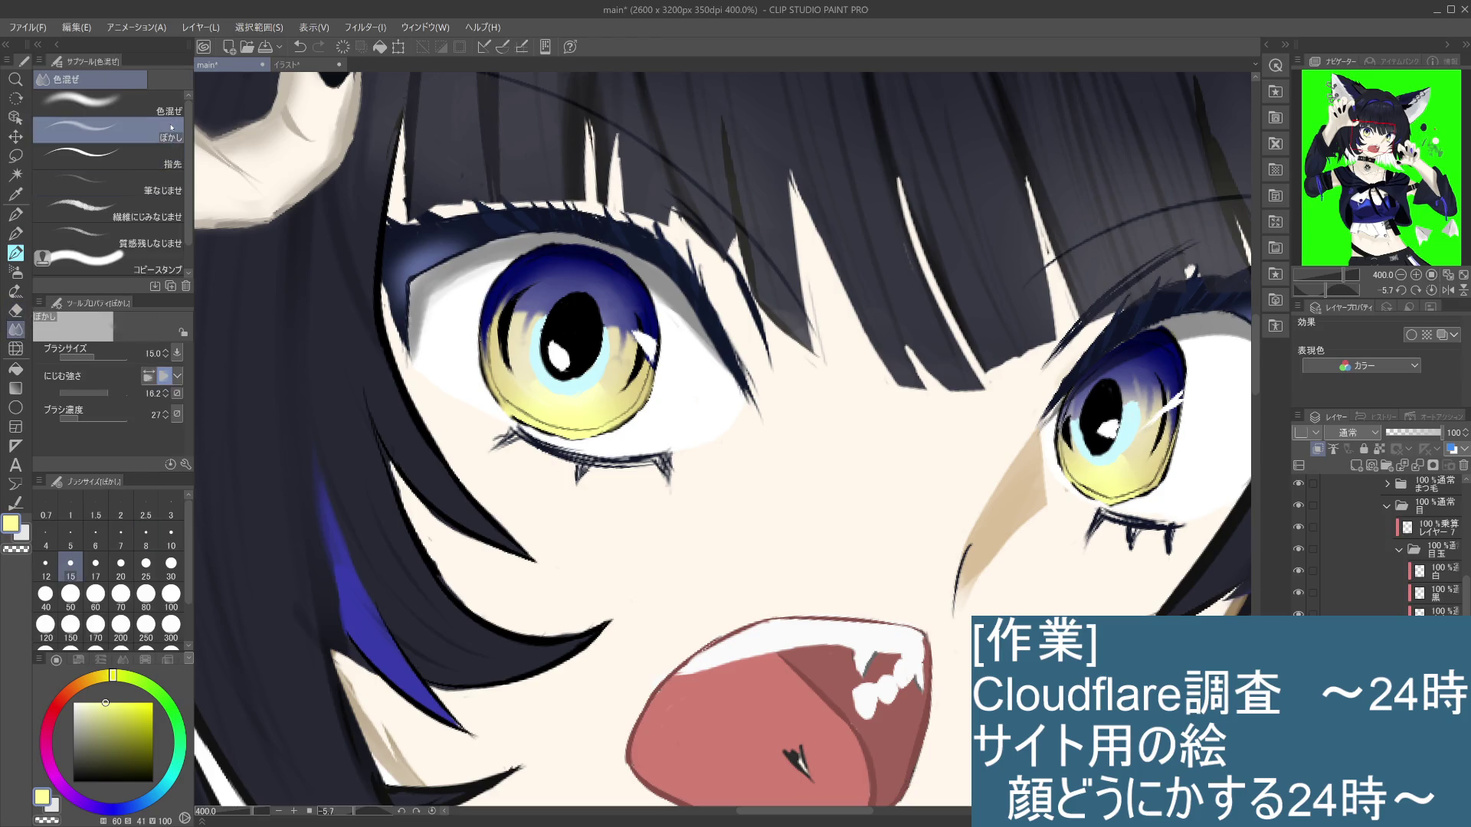
# Step: Blur the yellow in the right iris's lower part, undoing the last blur stroke
pyautogui.hotkey('ctrl', 'z')
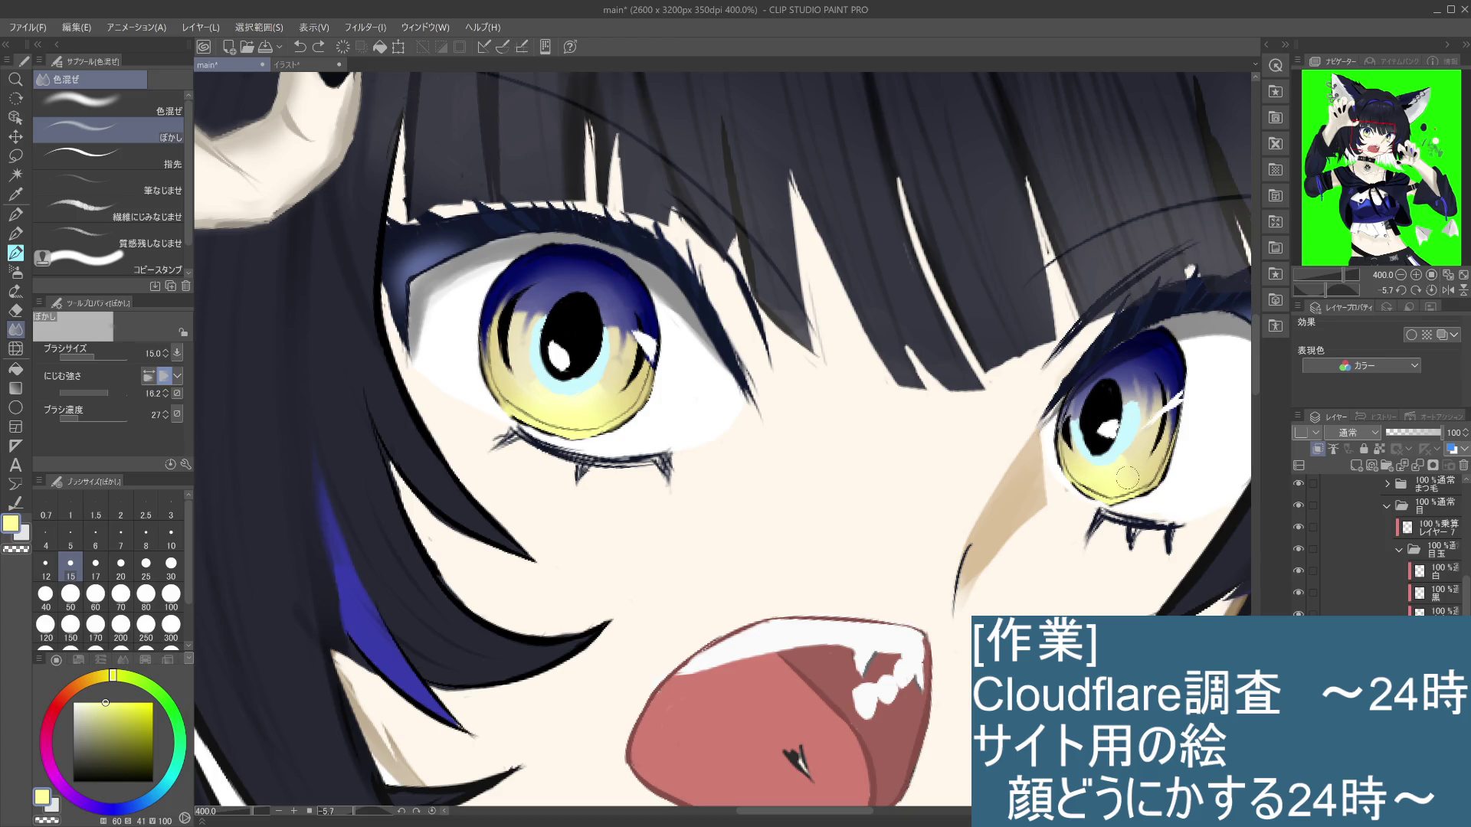
pyautogui.moveTo(1128, 478); pyautogui.dragTo(1153, 460)
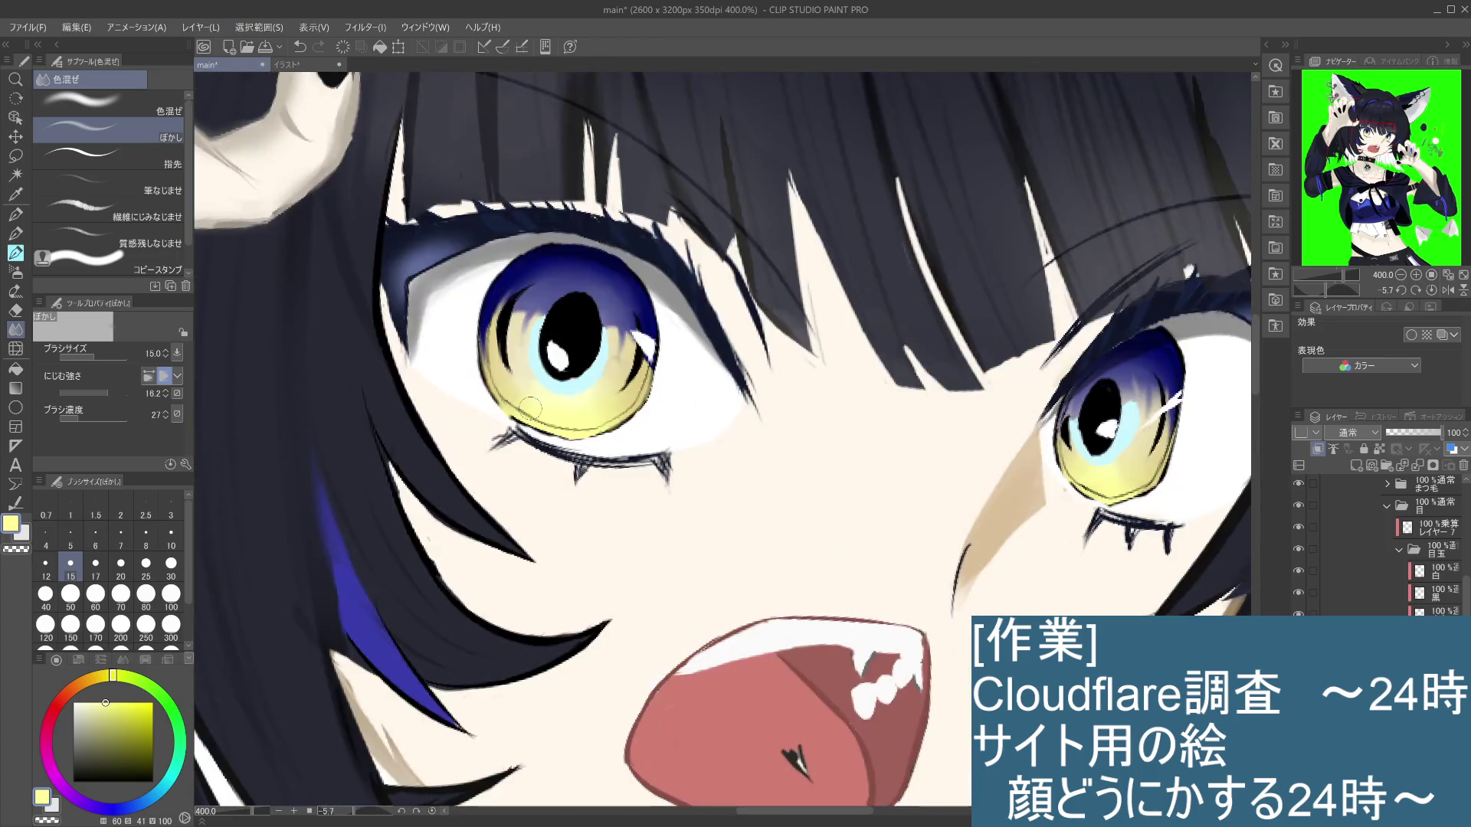
pyautogui.moveTo(671, 515); pyautogui.dragTo(768, 542)
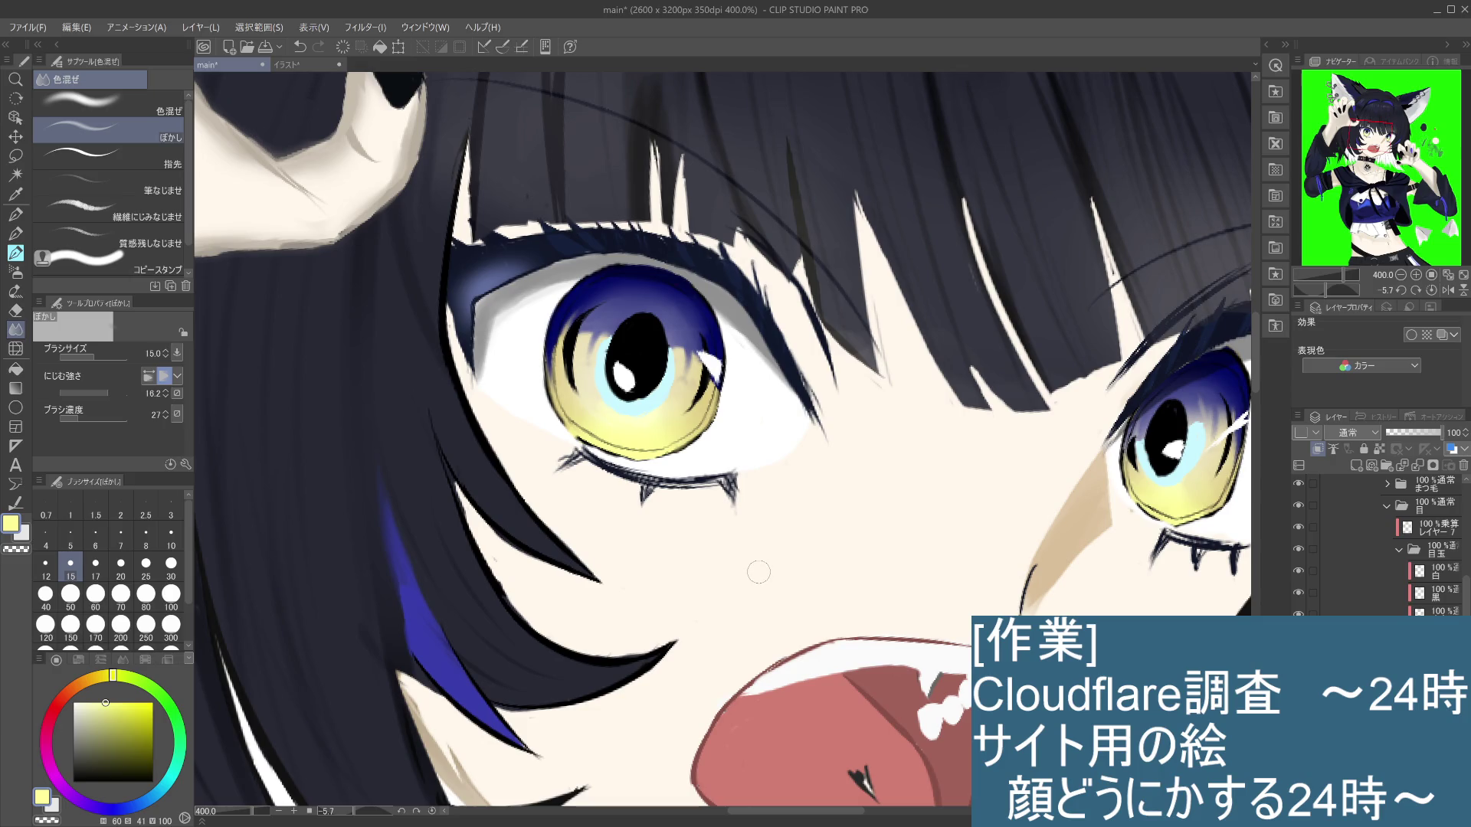
pyautogui.click(1424, 611)
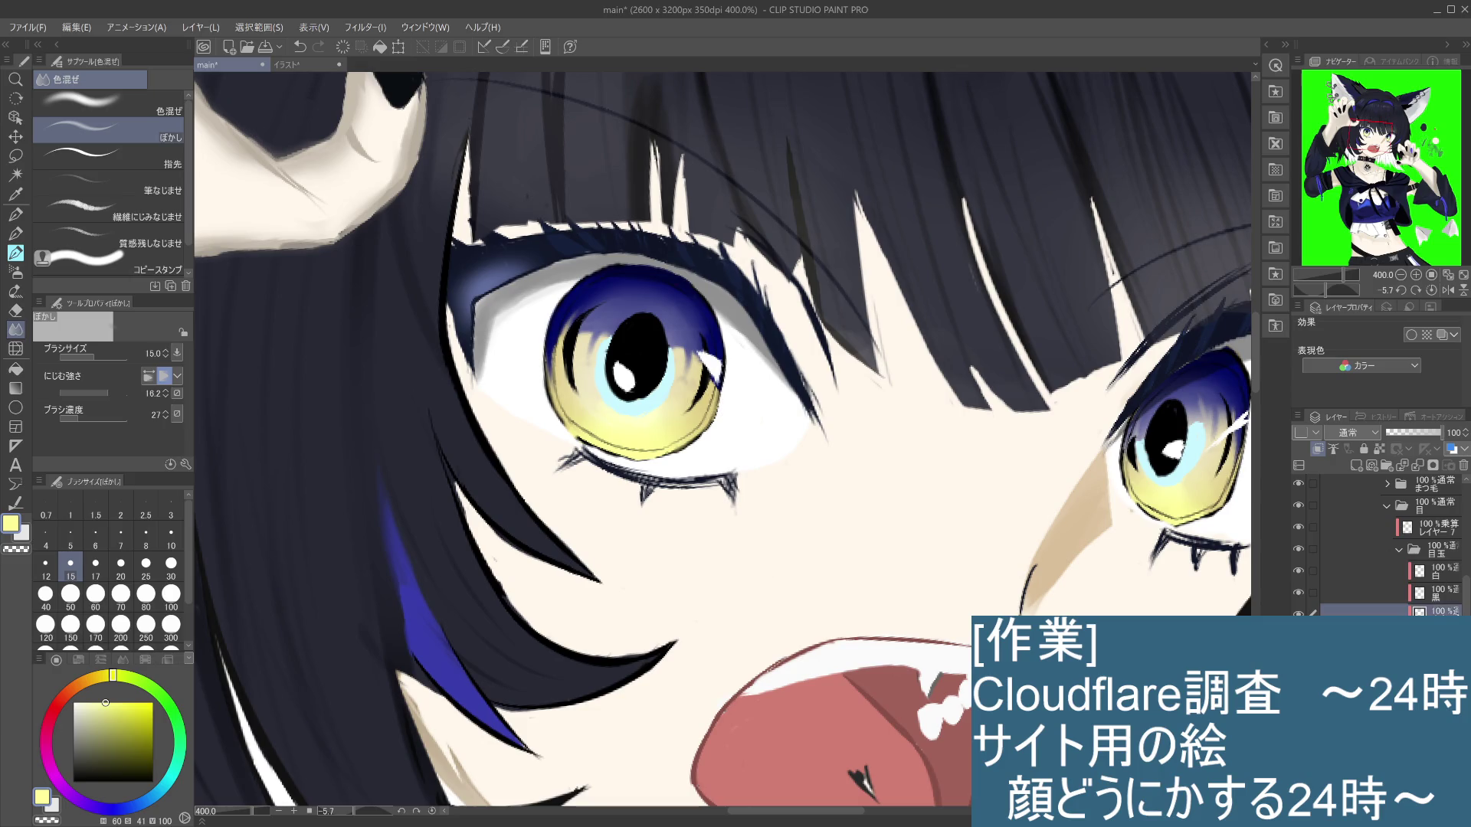
pyautogui.click(1424, 633)
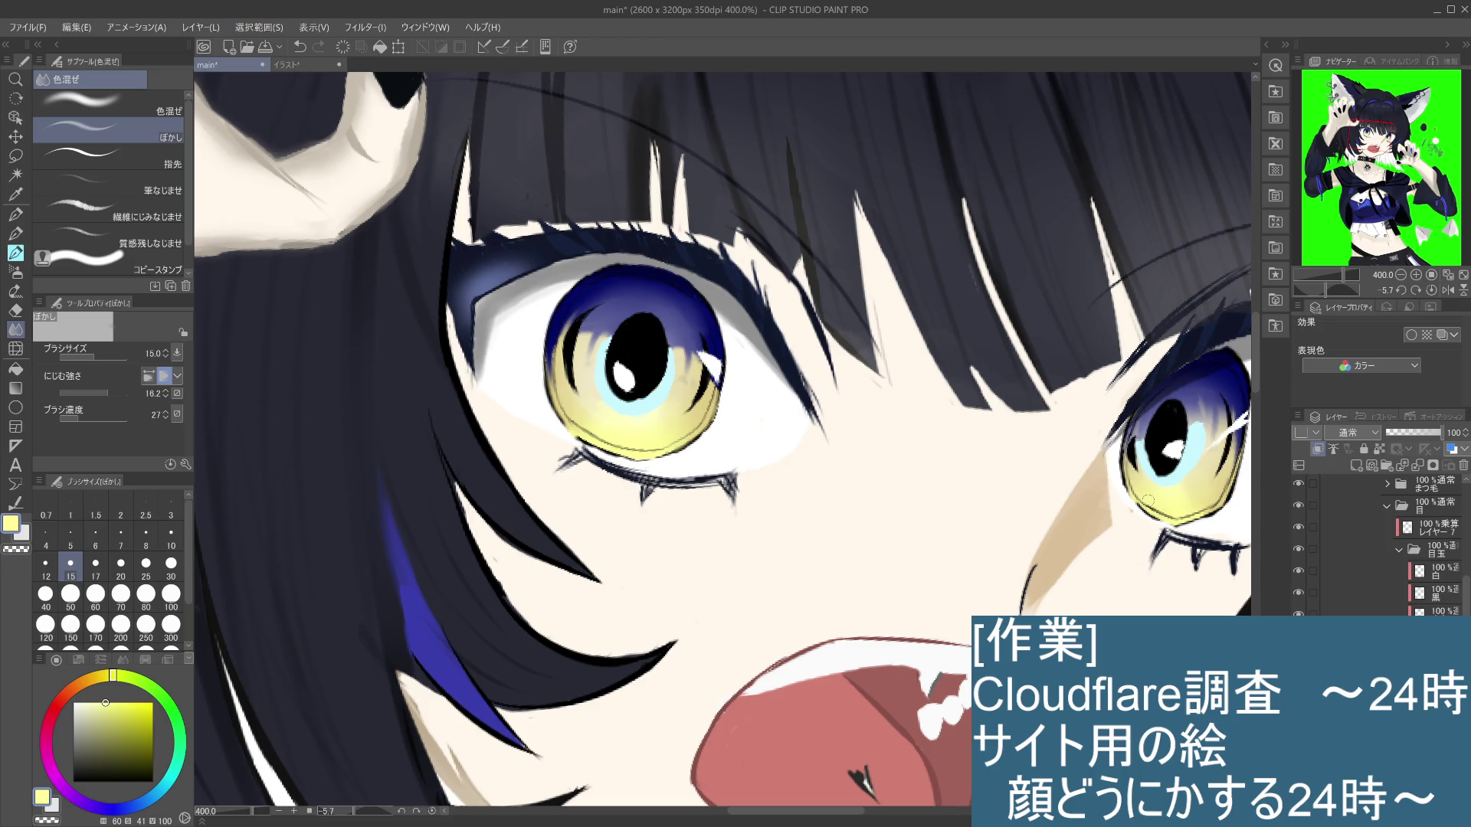
pyautogui.hotkey('ctrl', 'z')
# Step: Toggle the iris and black pupil layers to compare, then blur a small iris spot on 黒
pyautogui.click(1298, 549)
pyautogui.click(1297, 549)
pyautogui.click(1298, 635)
pyautogui.click(1298, 636)
pyautogui.click(1297, 635)
pyautogui.click(1297, 635)
pyautogui.click(1297, 657)
pyautogui.click(1298, 657)
pyautogui.click(1297, 593)
pyautogui.click(1298, 594)
pyautogui.click(1298, 594)
pyautogui.click(1298, 594)
pyautogui.click(1437, 600)
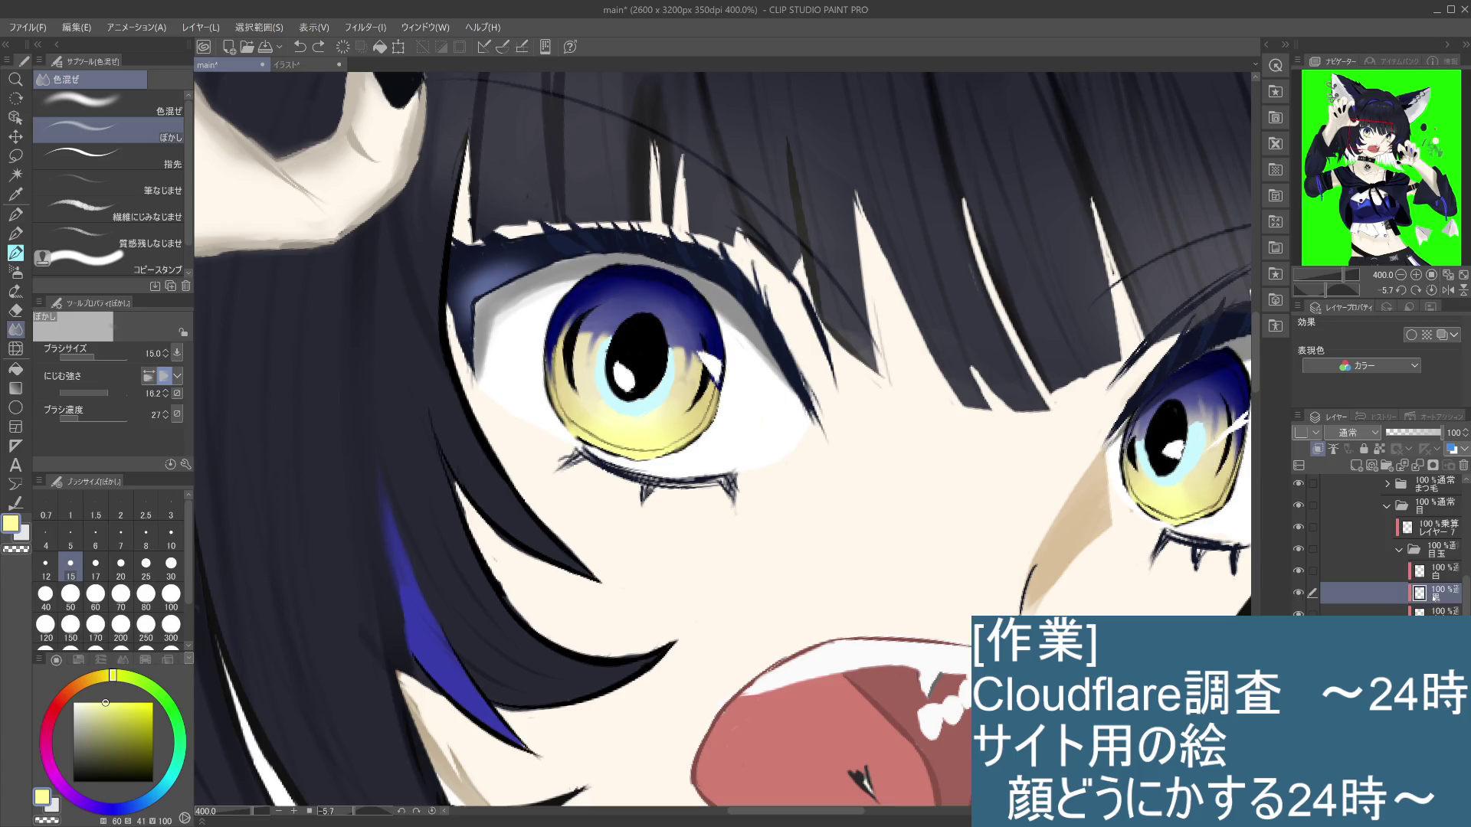
pyautogui.click(684, 386)
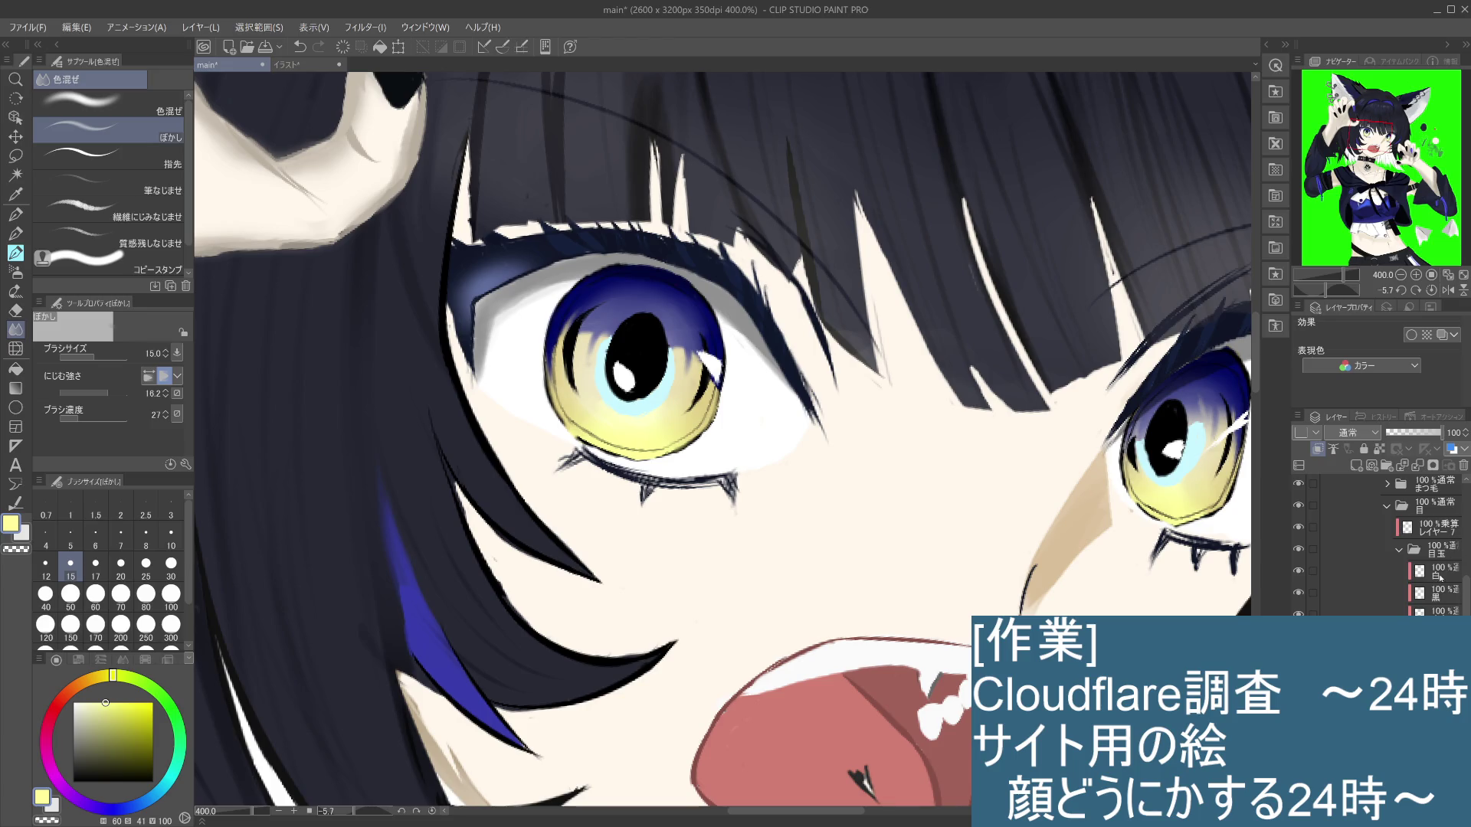
# Step: Compare the multiply shading レイヤー7, then add a new raster layer clipped to 白
pyautogui.click(1440, 579)
pyautogui.click(1438, 530)
pyautogui.click(1301, 528)
pyautogui.click(1300, 527)
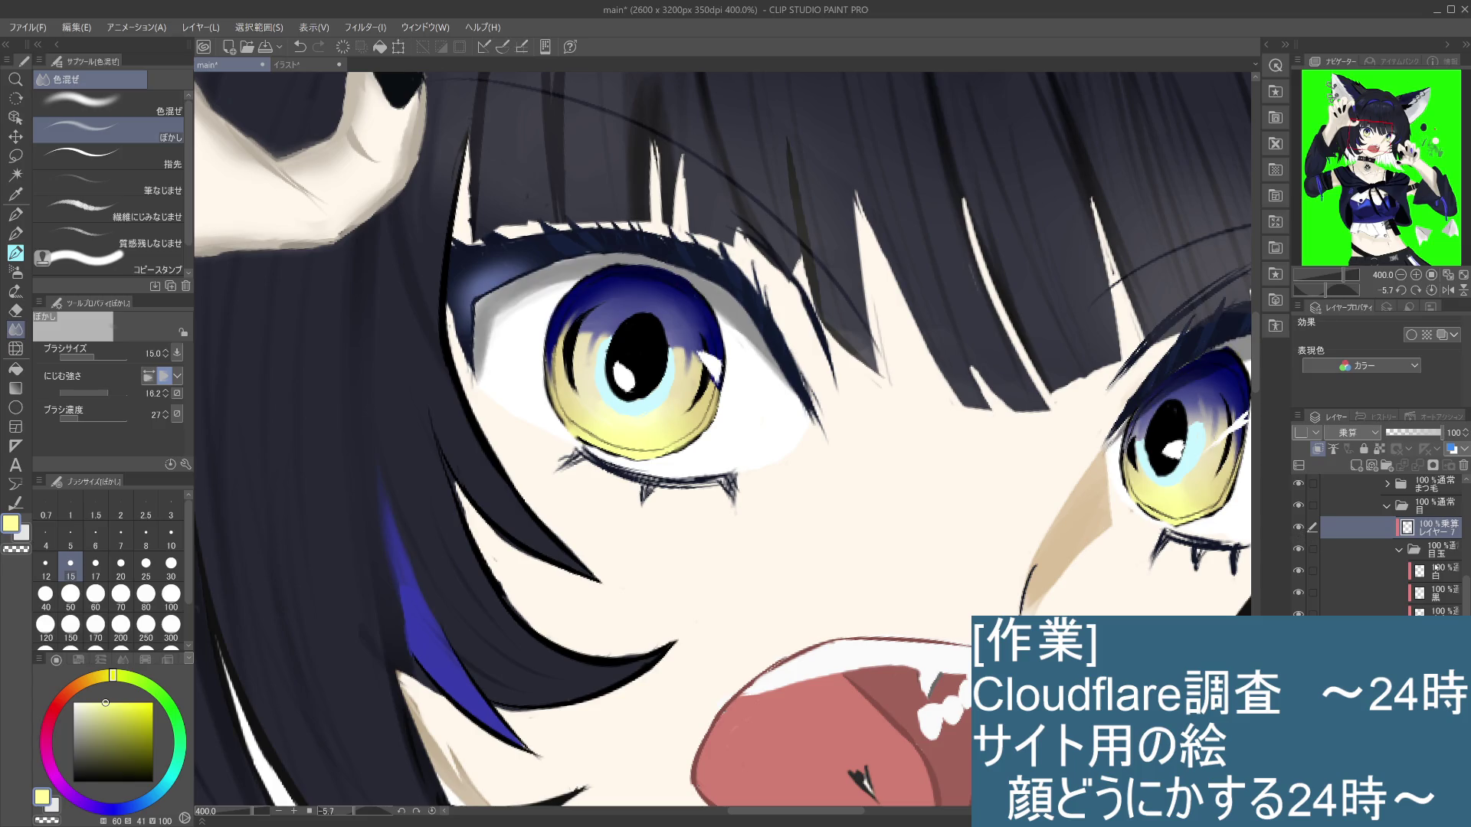
pyautogui.click(1438, 575)
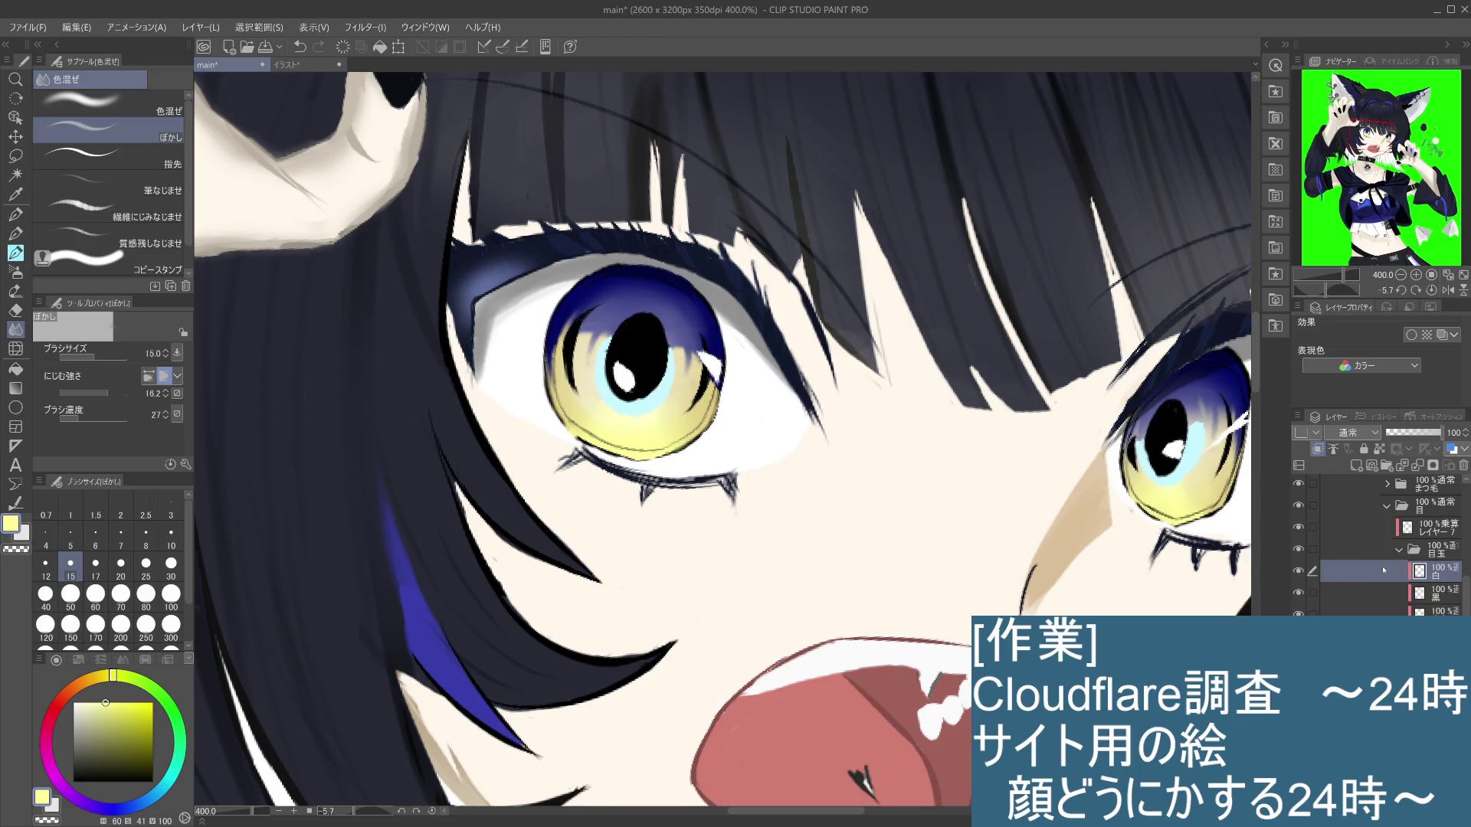
pyautogui.click(1354, 465)
pyautogui.click(1318, 449)
pyautogui.click(22, 277)
pyautogui.click(16, 252)
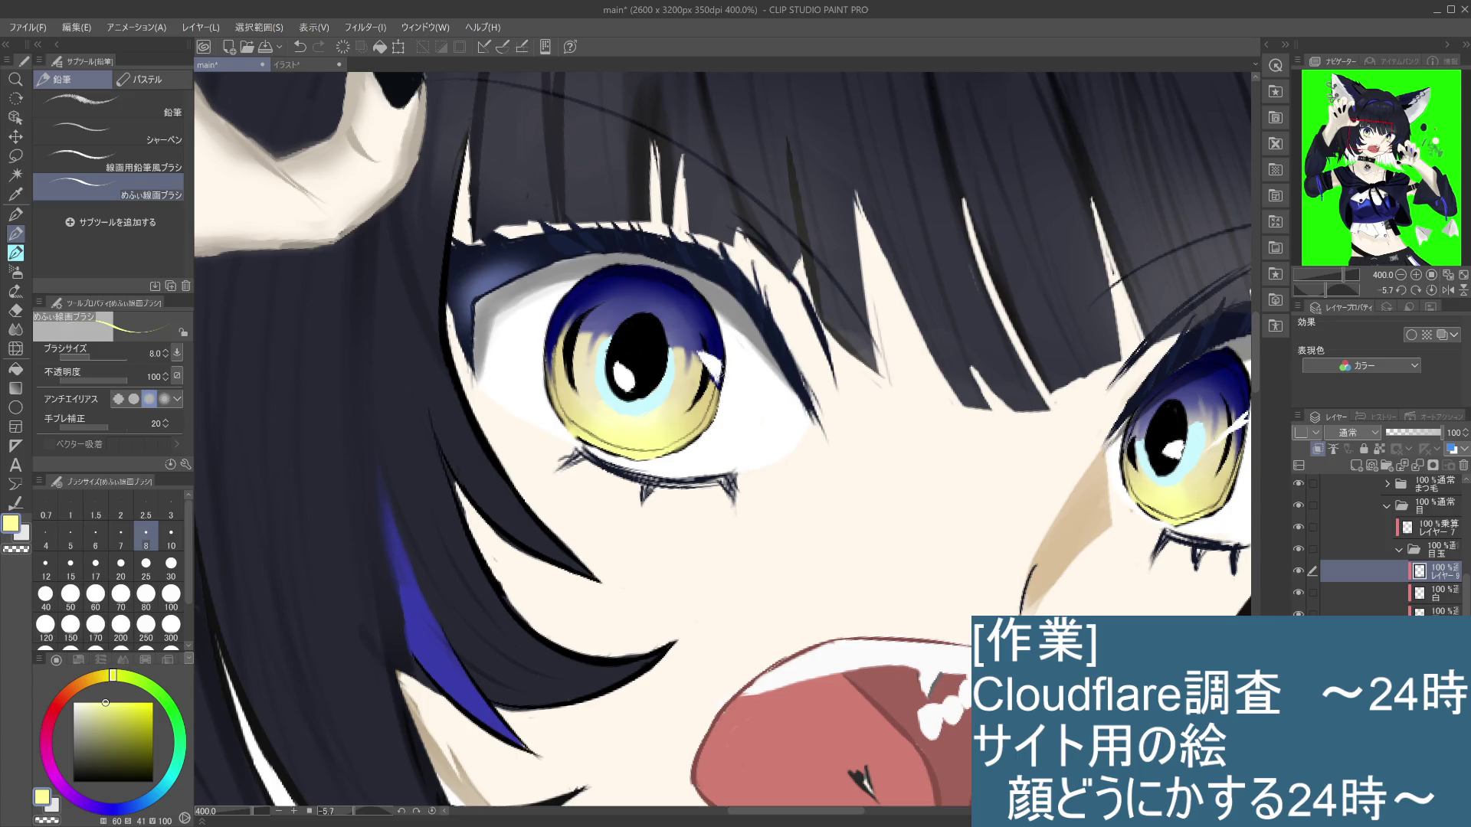
# Step: Make the yellow more saturated and compare the earlier iris stroke with undo and redo
pyautogui.click(119, 702)
pyautogui.hotkey('ctrl', 'z')
pyautogui.hotkey('ctrl', 'y')
pyautogui.hotkey('ctrl', 'z')
pyautogui.hotkey('ctrl', 'y')
# Step: Try small yellow strokes on the left iris, then undo them
pyautogui.moveTo(681, 402); pyautogui.dragTo(686, 416)
pyautogui.hotkey('ctrl', 'z')
pyautogui.hotkey('ctrl', 'y')
pyautogui.hotkey('ctrl', 'z')
pyautogui.hotkey('ctrl', 'y')
pyautogui.hotkey('ctrl', 'z')
pyautogui.moveTo(682, 403); pyautogui.dragTo(682, 418)
pyautogui.hotkey('ctrl', 'z')
# Step: Switch to the soft airbrush at size 10 and test yellow dabs on the lower iris
pyautogui.press('b')
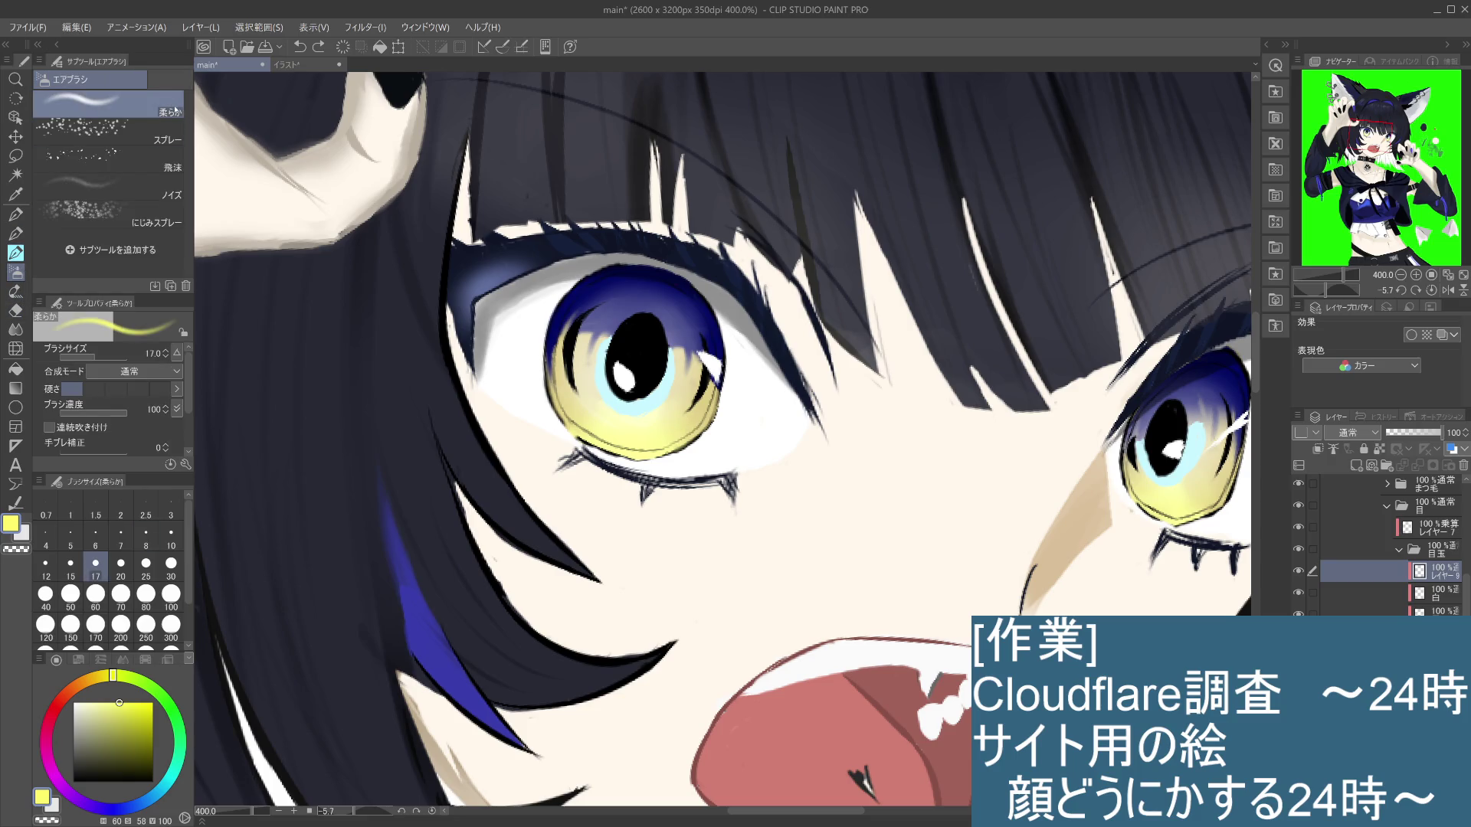
pyautogui.moveTo(668, 415); pyautogui.dragTo(684, 413)
pyautogui.hotkey('ctrl', 'z')
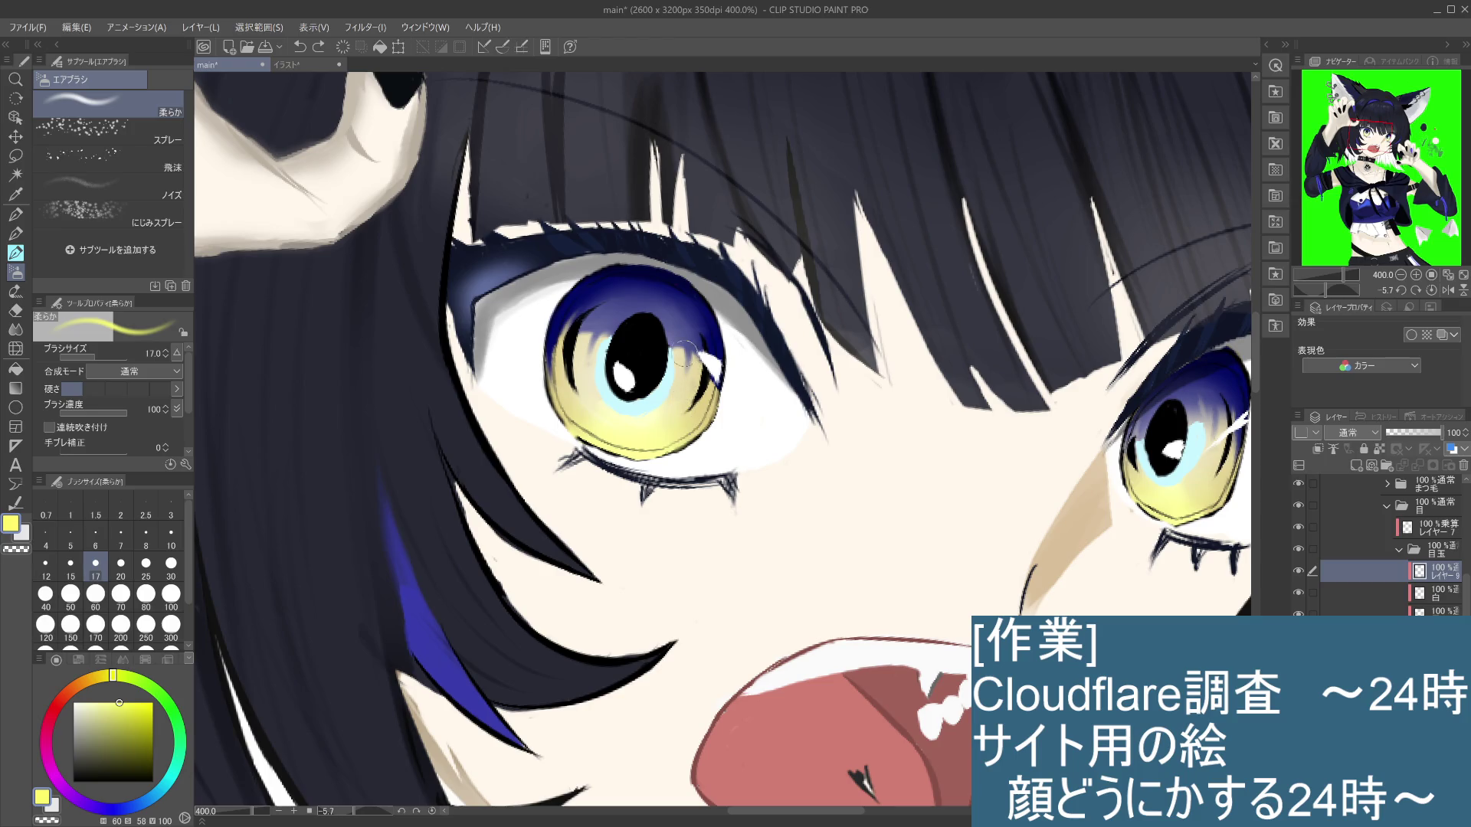
pyautogui.click(170, 536)
pyautogui.click(677, 415)
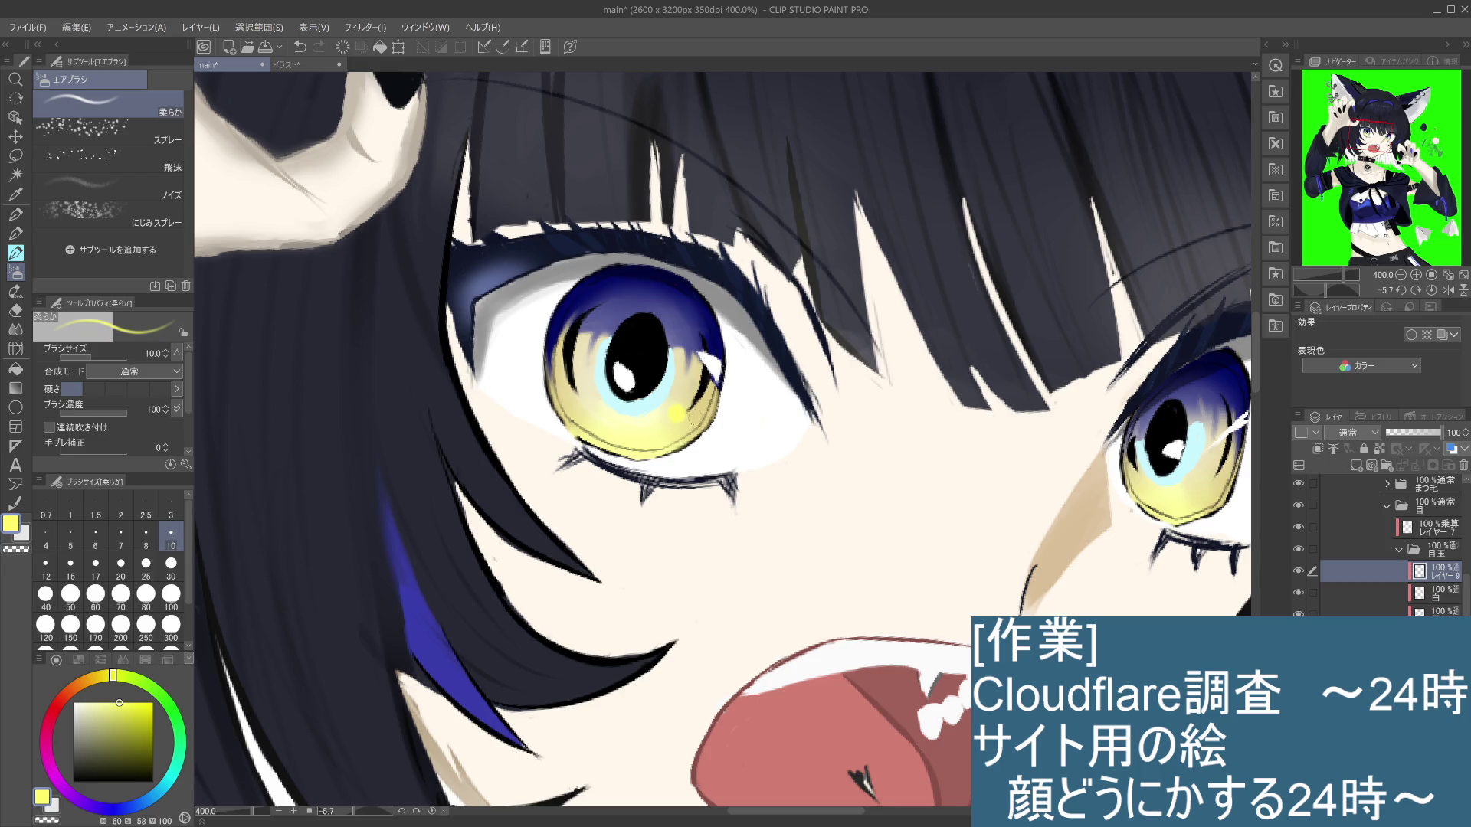
pyautogui.hotkey('ctrl', 'z')
pyautogui.click(673, 410)
pyautogui.hotkey('ctrl', 'z')
pyautogui.click(674, 412)
pyautogui.hotkey('ctrl', 'z')
# Step: Go over the lower left iris with a paler yellow soft glow
pyautogui.moveTo(120, 703); pyautogui.dragTo(101, 702)
pyautogui.click(674, 414)
pyautogui.moveTo(674, 413); pyautogui.dragTo(693, 413)
# Step: Pick a warmer, more saturated yellow and dab a light glow on the left iris
pyautogui.scroll(-4, 678, 471)
pyautogui.scroll(2, 678, 471)
pyautogui.scroll(1, 677, 471)
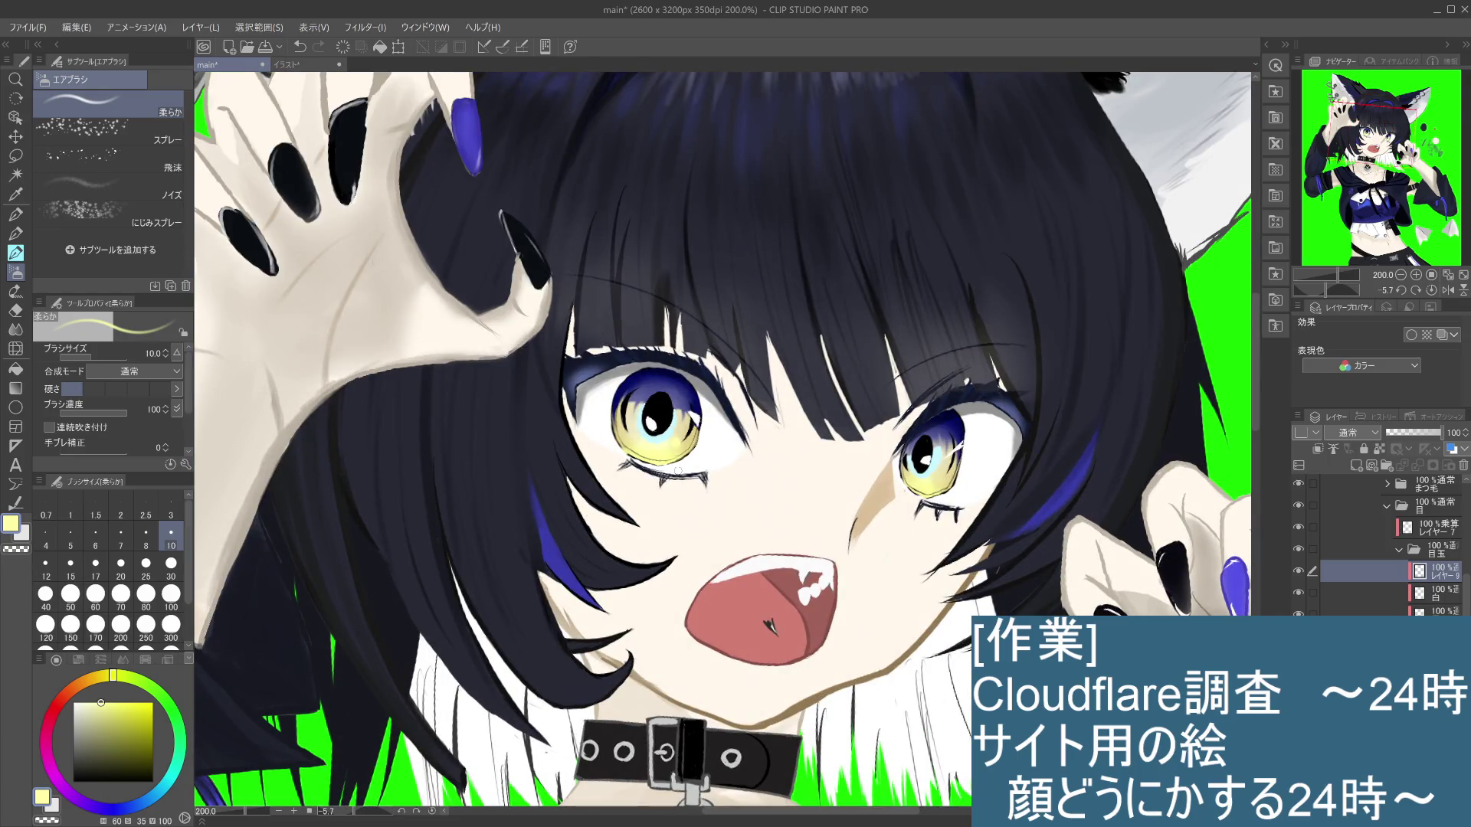
pyautogui.scroll(2, 678, 471)
pyautogui.scroll(-1, 867, 421)
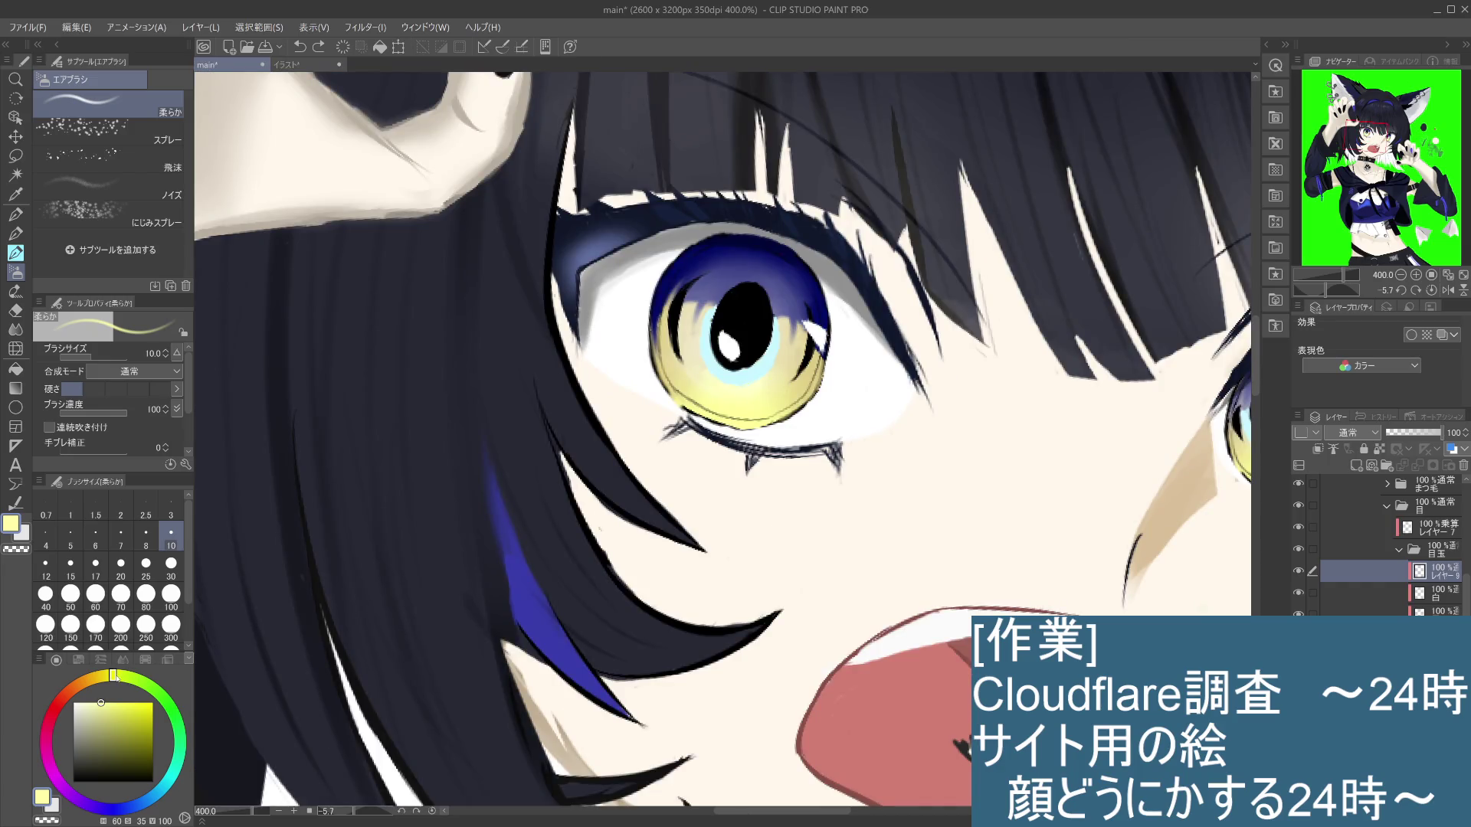
pyautogui.moveTo(112, 675); pyautogui.dragTo(112, 675)
pyautogui.click(110, 697)
pyautogui.click(777, 385)
# Step: Airbrush soft yellow into the lower left of the right iris
pyautogui.scroll(-2, 796, 375)
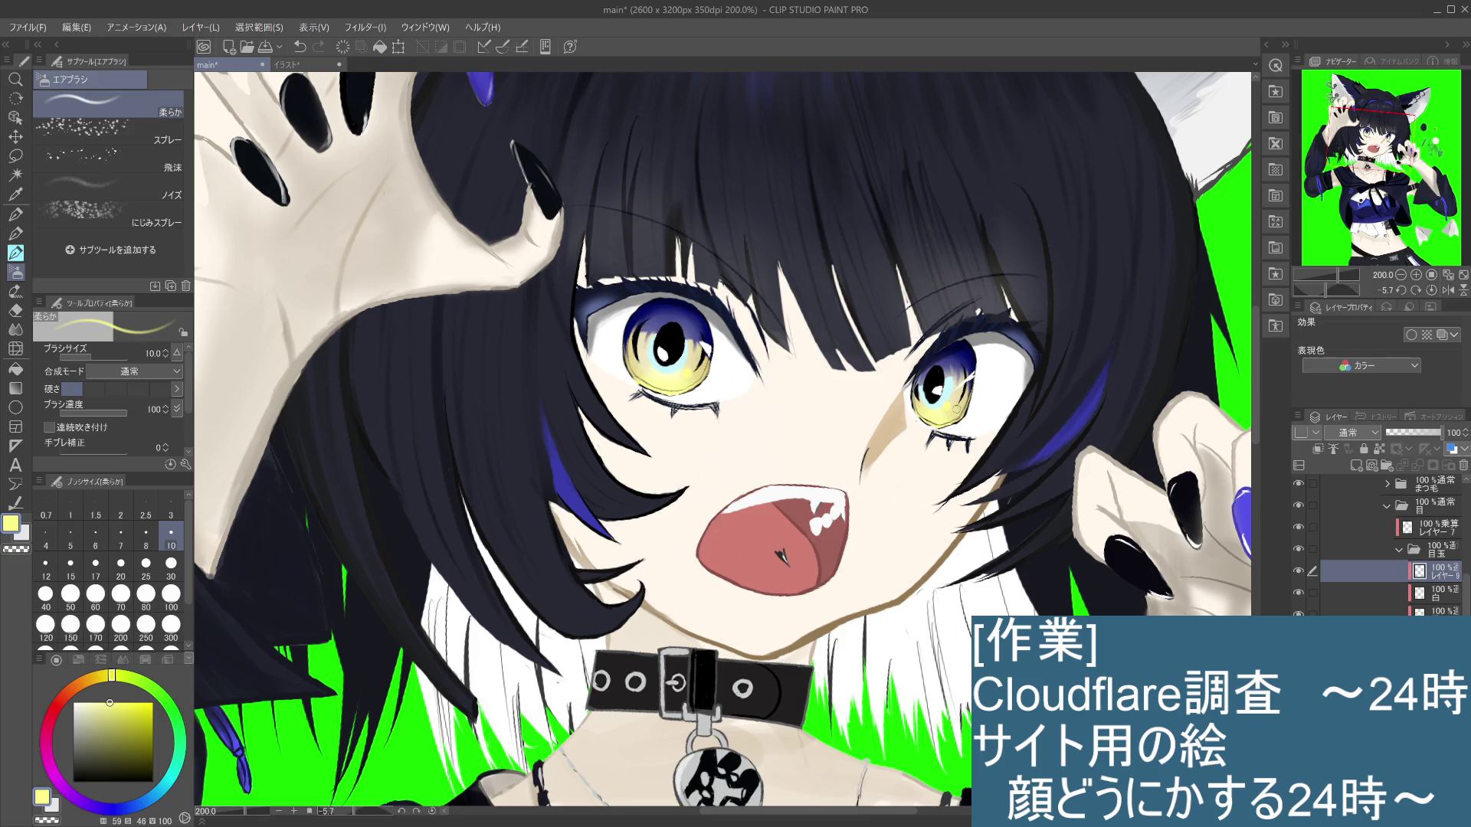
pyautogui.scroll(2, 956, 410)
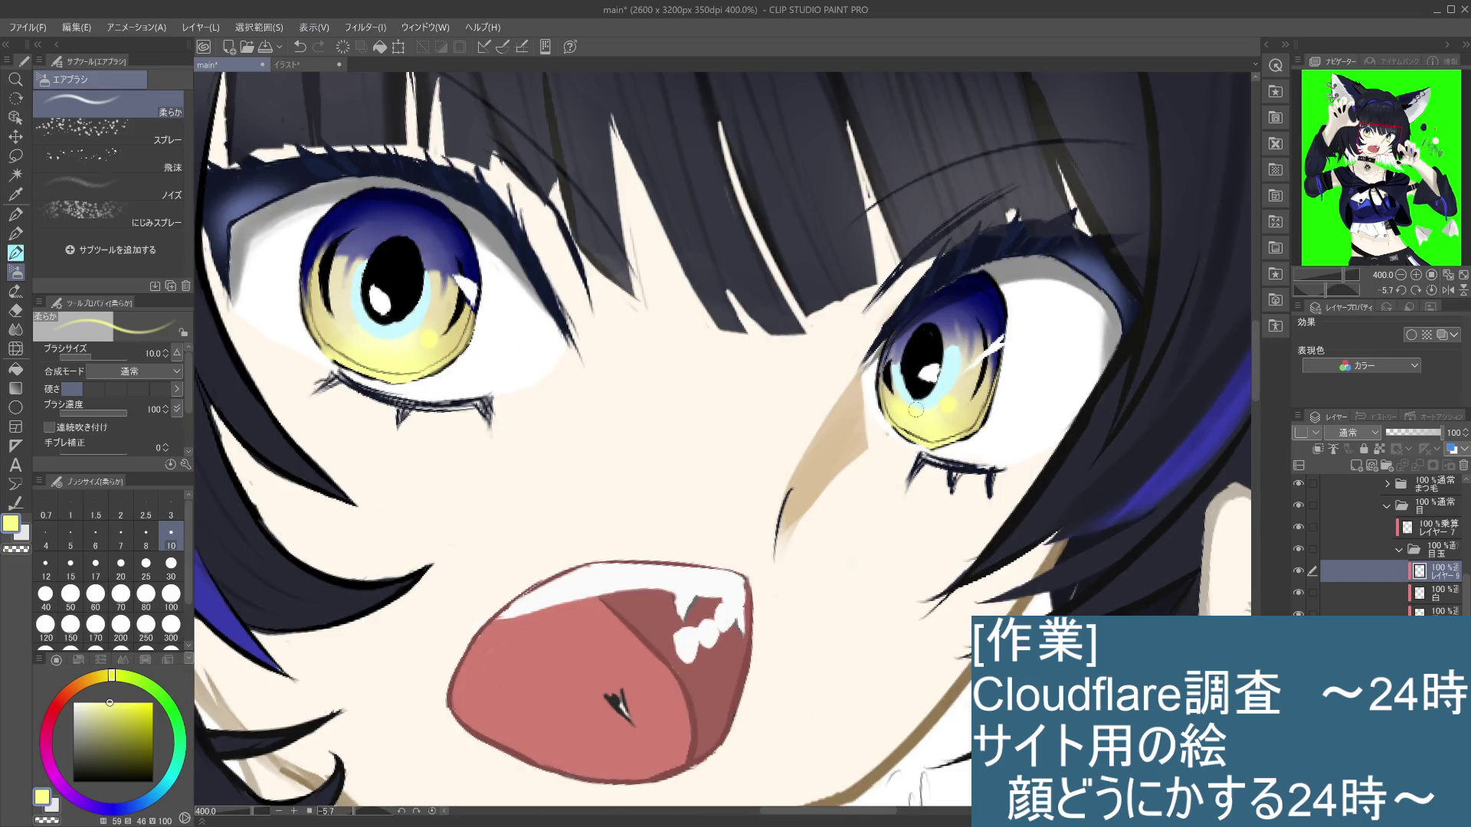
pyautogui.moveTo(900, 407); pyautogui.dragTo(908, 405)
pyautogui.moveTo(904, 406); pyautogui.dragTo(931, 390)
pyautogui.scroll(-3, 933, 420)
pyautogui.hotkey('ctrl', 'z')
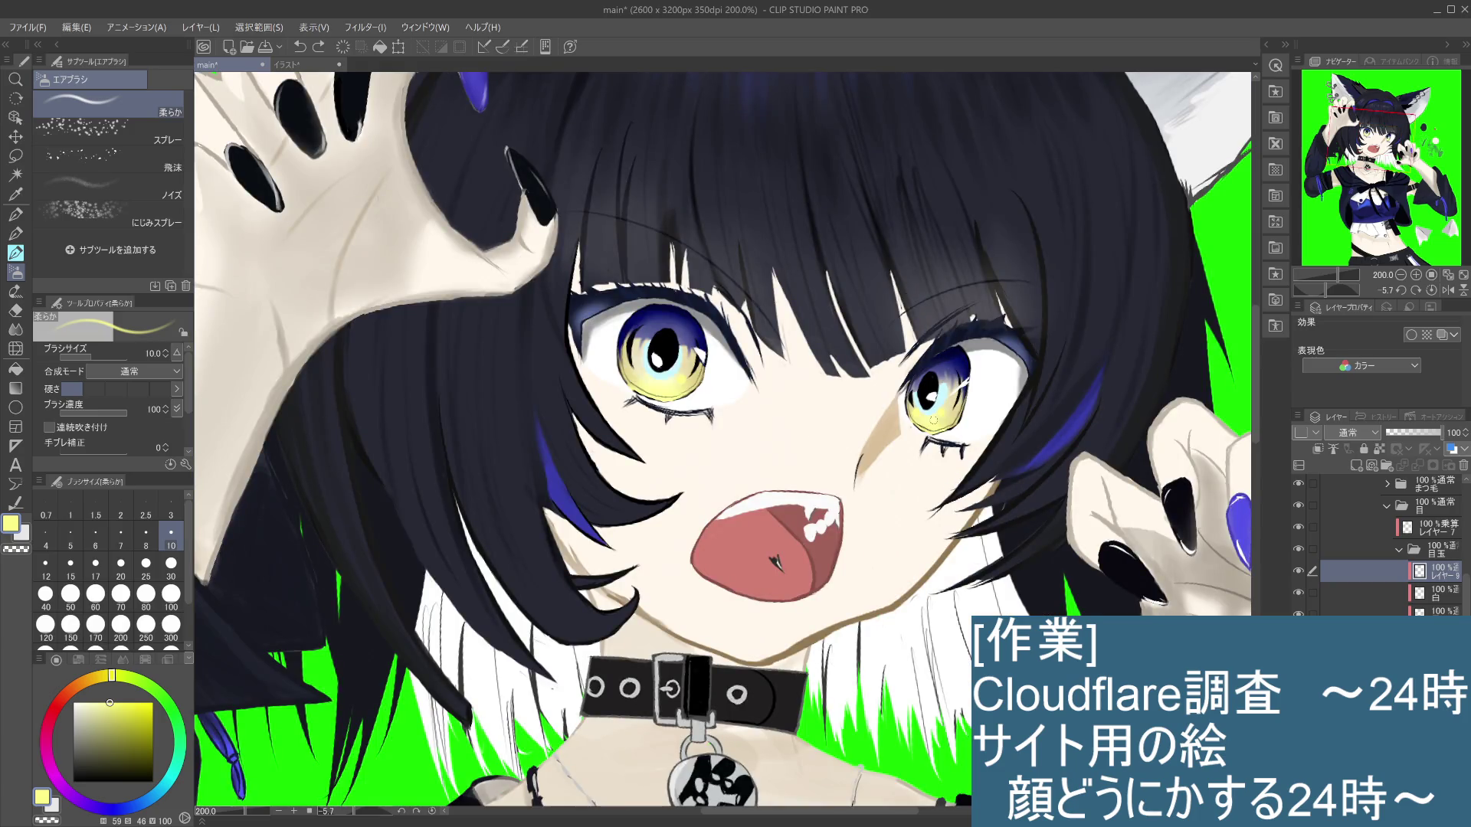
pyautogui.scroll(3, 933, 420)
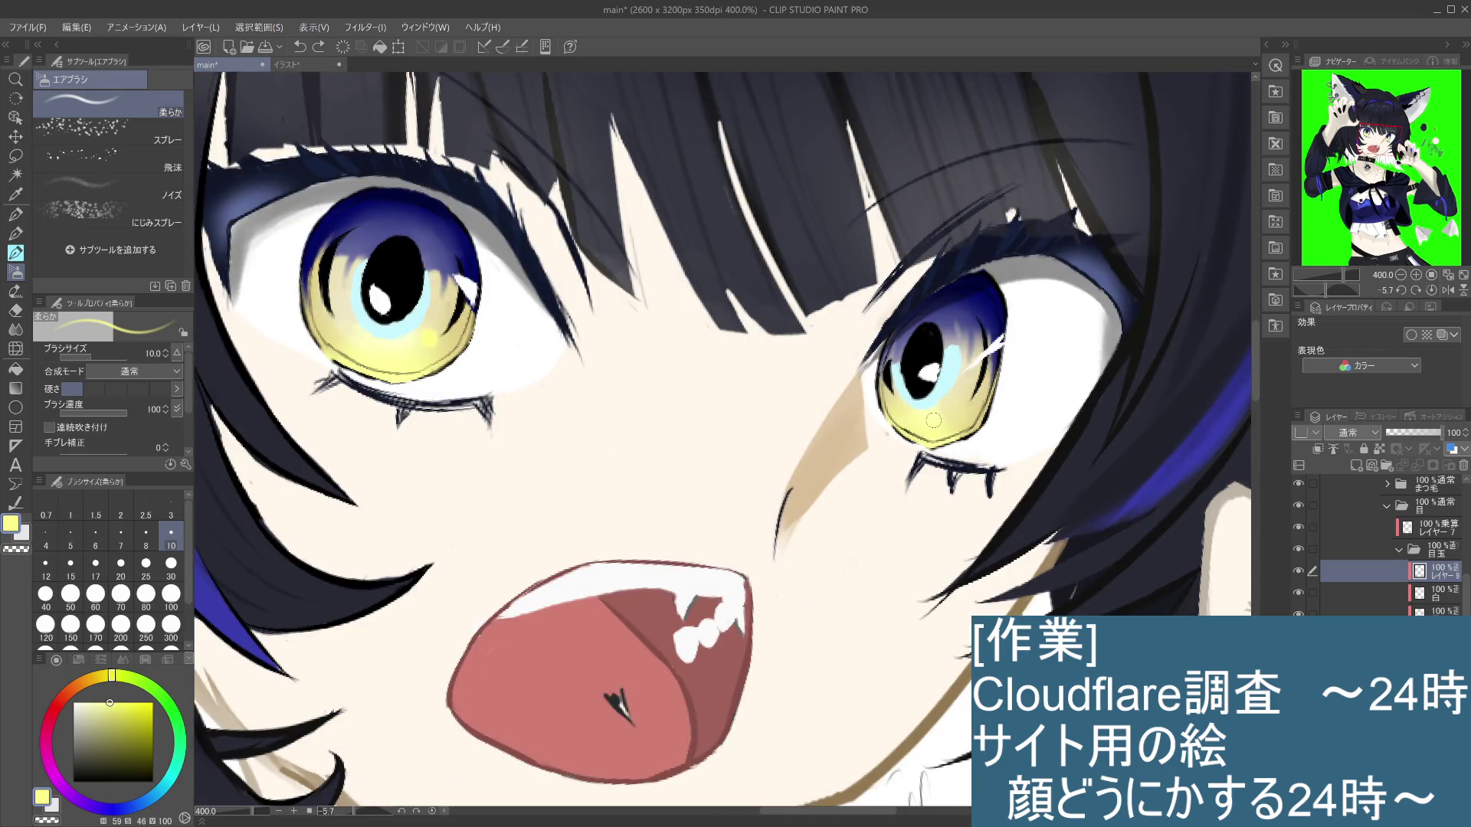
# Step: Choose a paler yellow and airbrush a faint highlight on the iris
pyautogui.moveTo(511, 465); pyautogui.dragTo(645, 499)
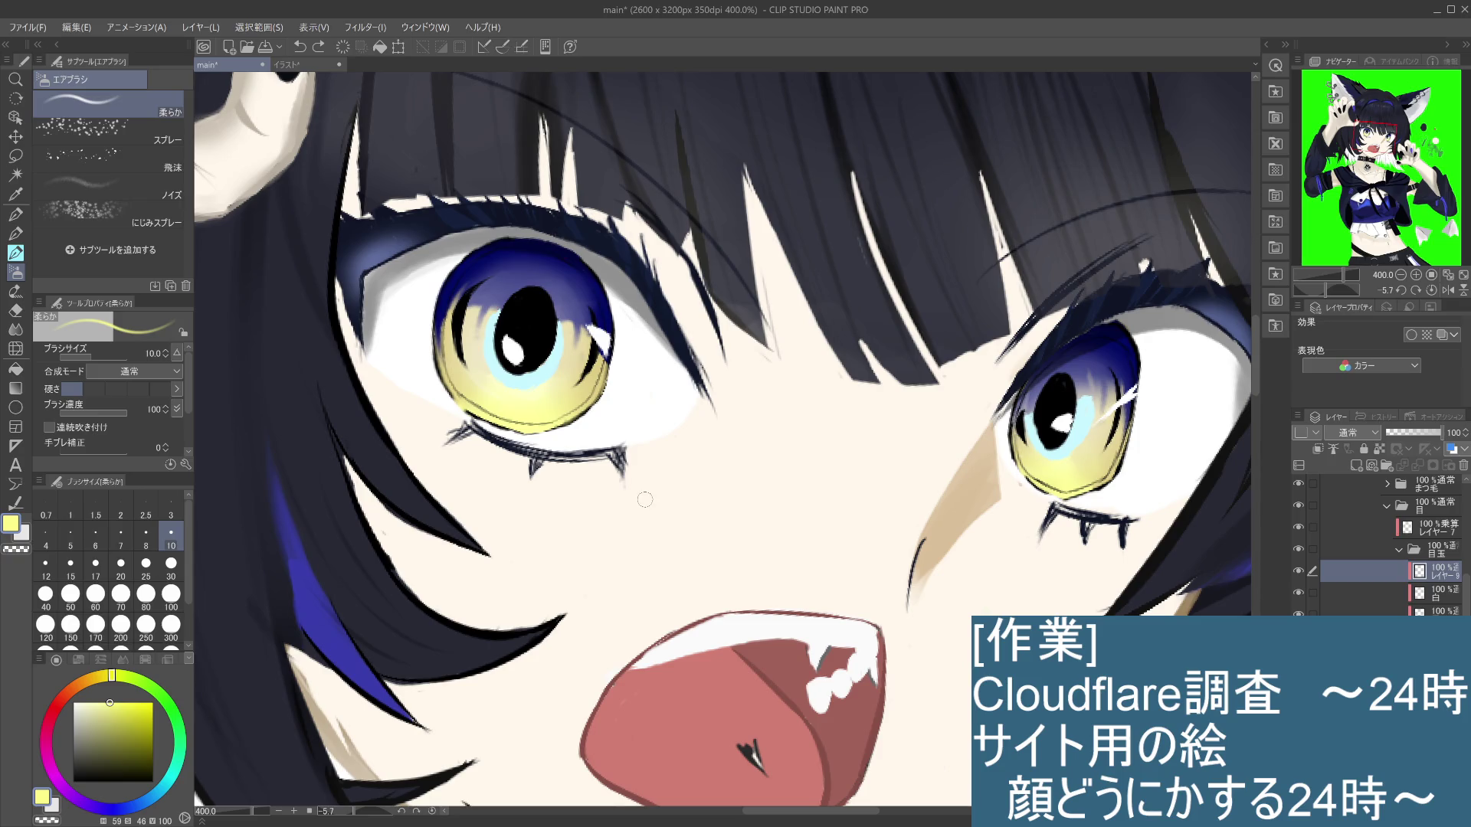
pyautogui.moveTo(107, 700); pyautogui.dragTo(85, 699)
pyautogui.moveTo(561, 394); pyautogui.dragTo(570, 387)
pyautogui.hotkey('ctrl', 'z')
pyautogui.keyDown('alt'); pyautogui.click(577, 320); pyautogui.keyUp('alt')
pyautogui.moveTo(568, 383); pyautogui.dragTo(576, 380)
# Step: Lighten the painting colour and zoom in closer on the face
pyautogui.scroll(-3, 582, 386)
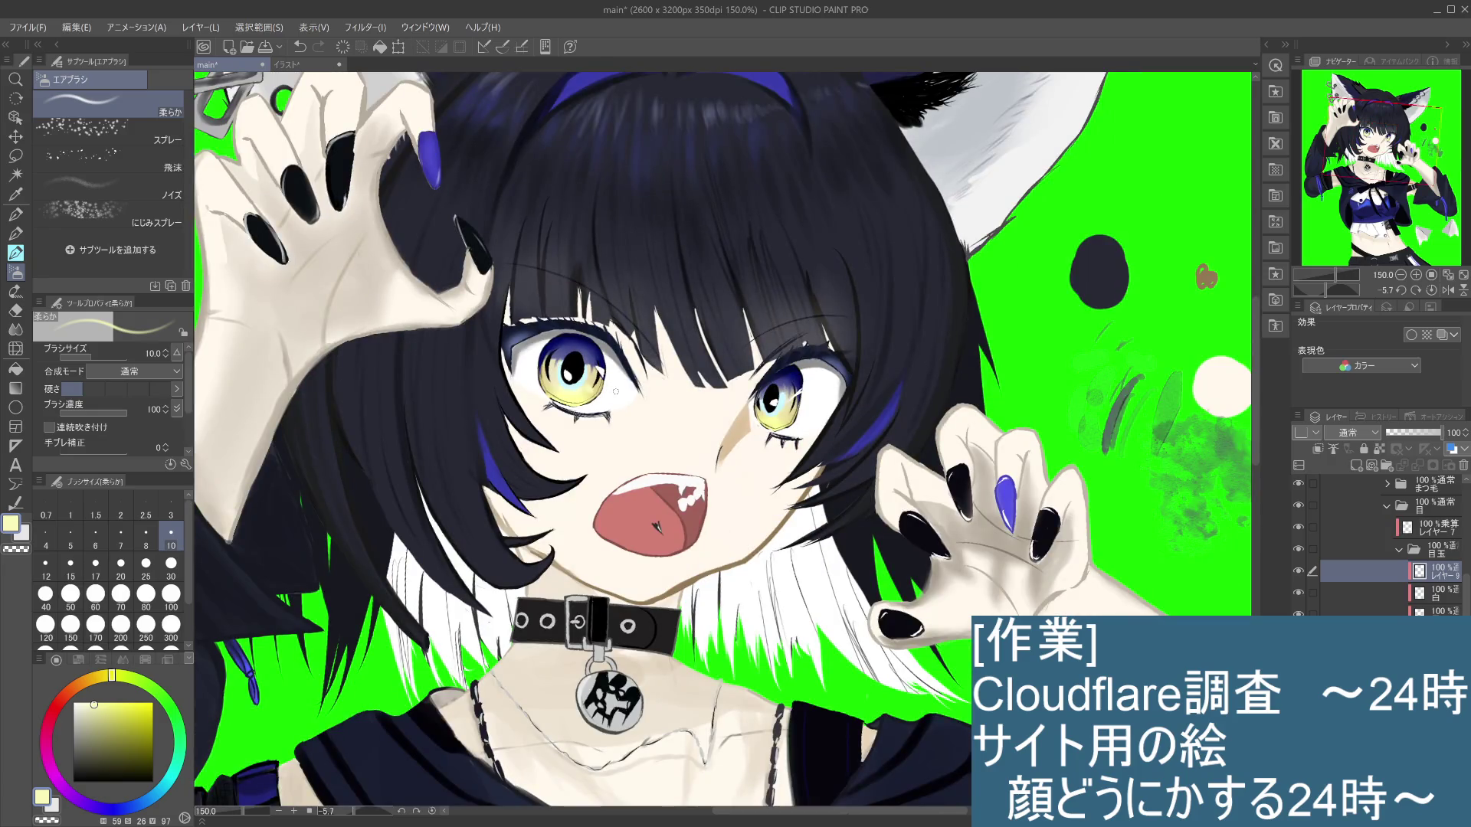
pyautogui.scroll(1, 616, 392)
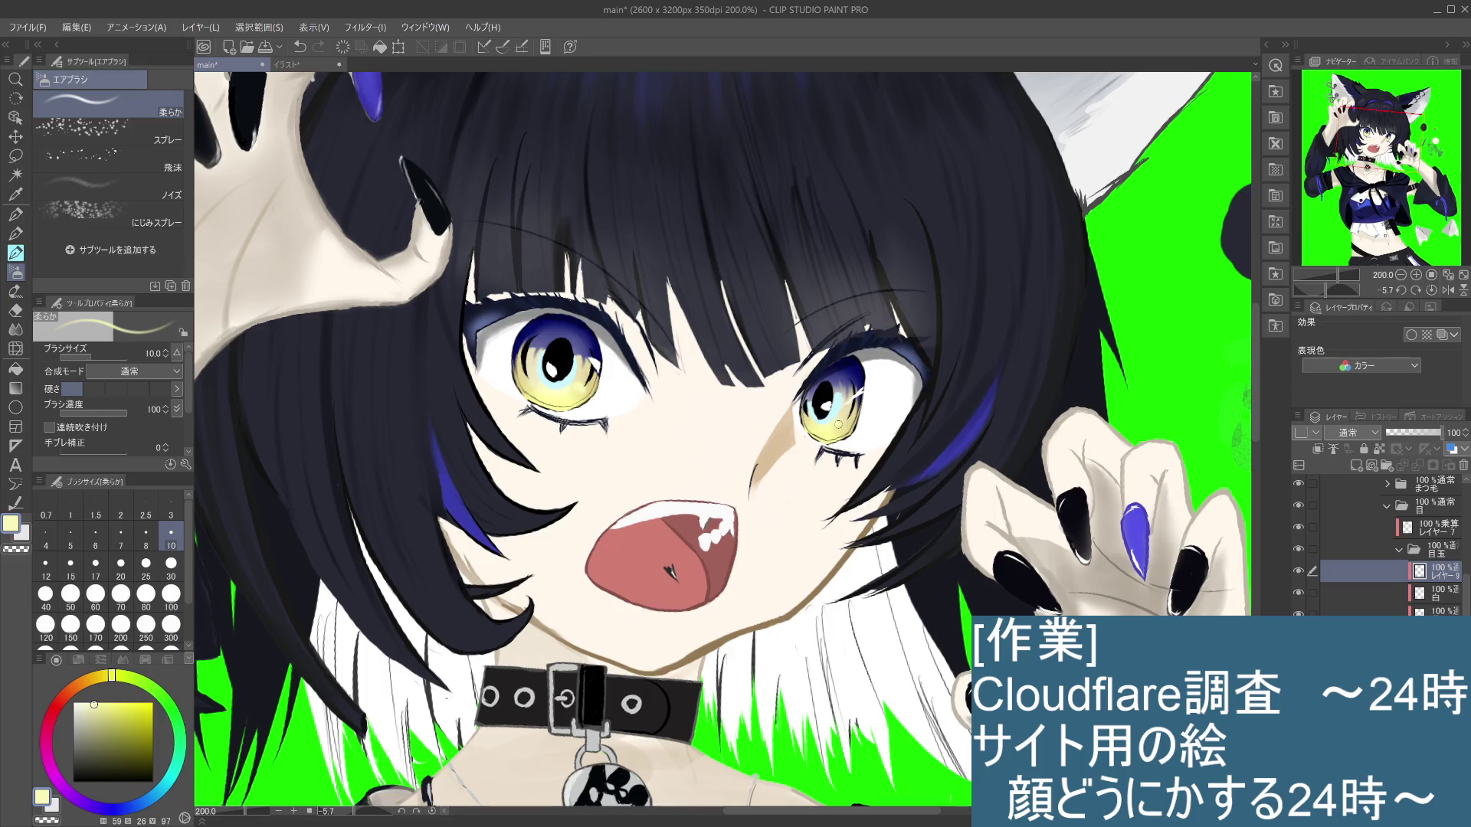
pyautogui.scroll(2, 830, 422)
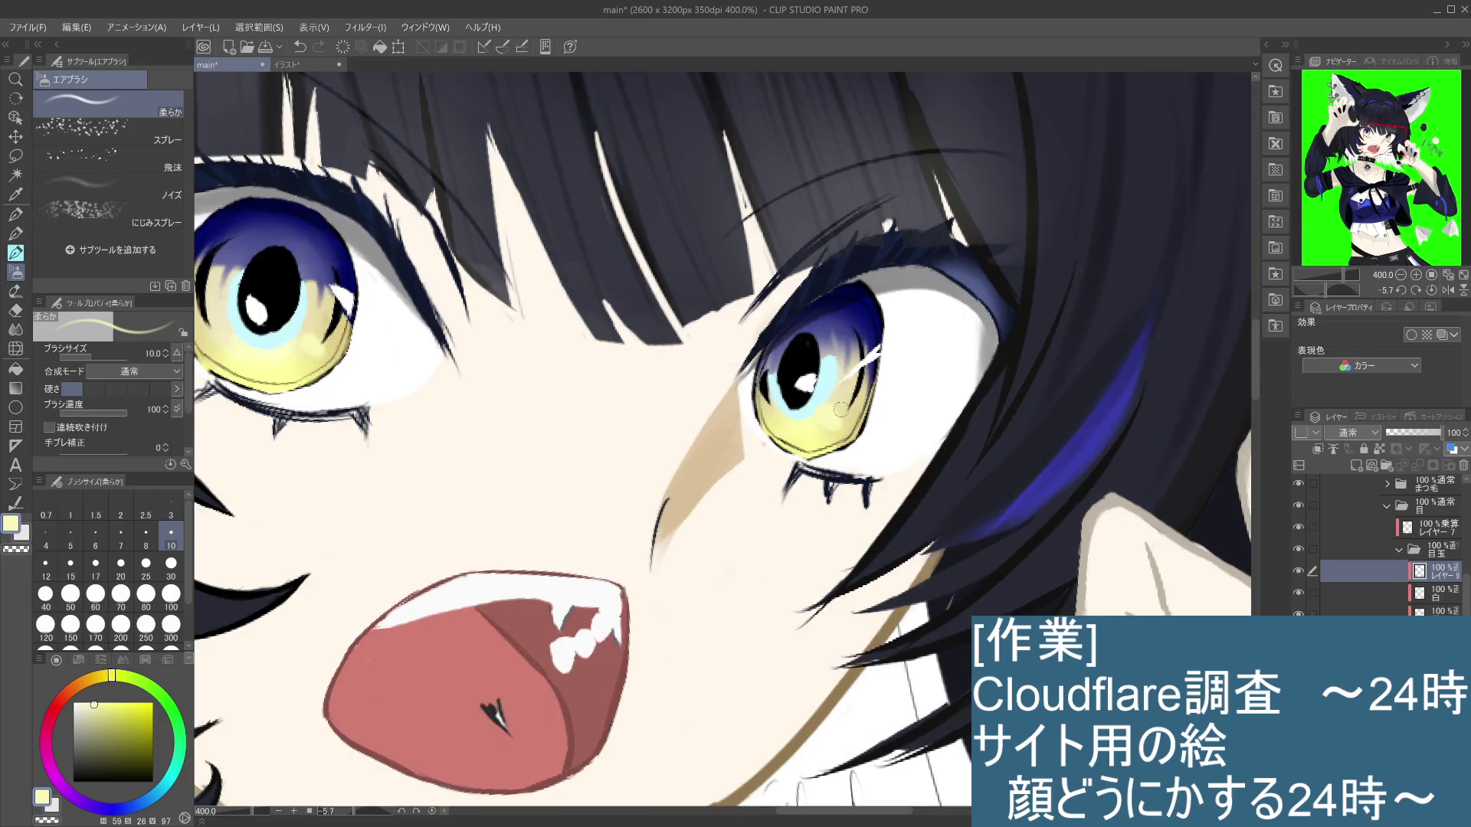
pyautogui.scroll(-3, 841, 414)
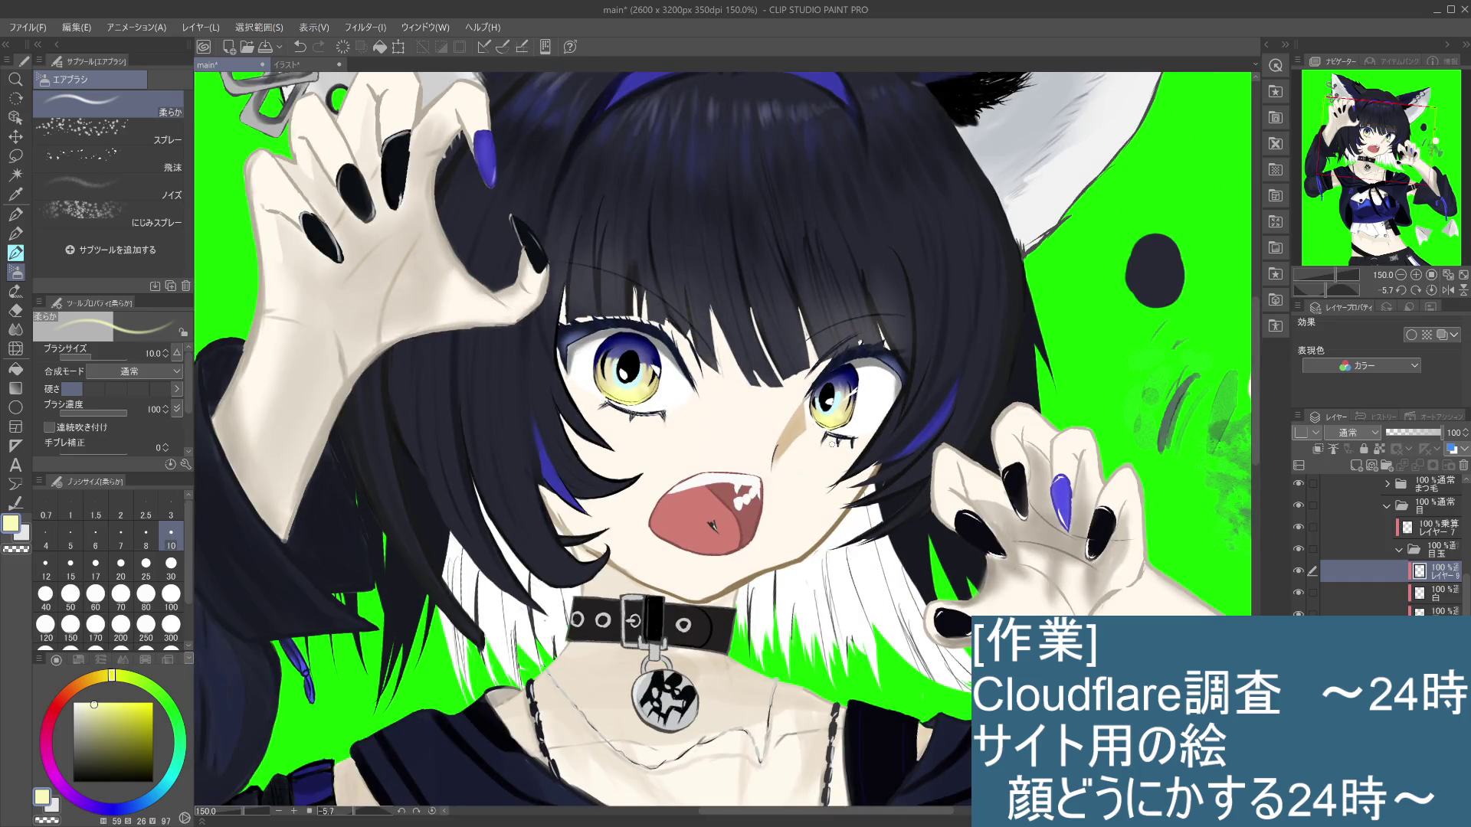
pyautogui.moveTo(94, 704); pyautogui.dragTo(82, 702)
pyautogui.hotkey('ctrl', '+')
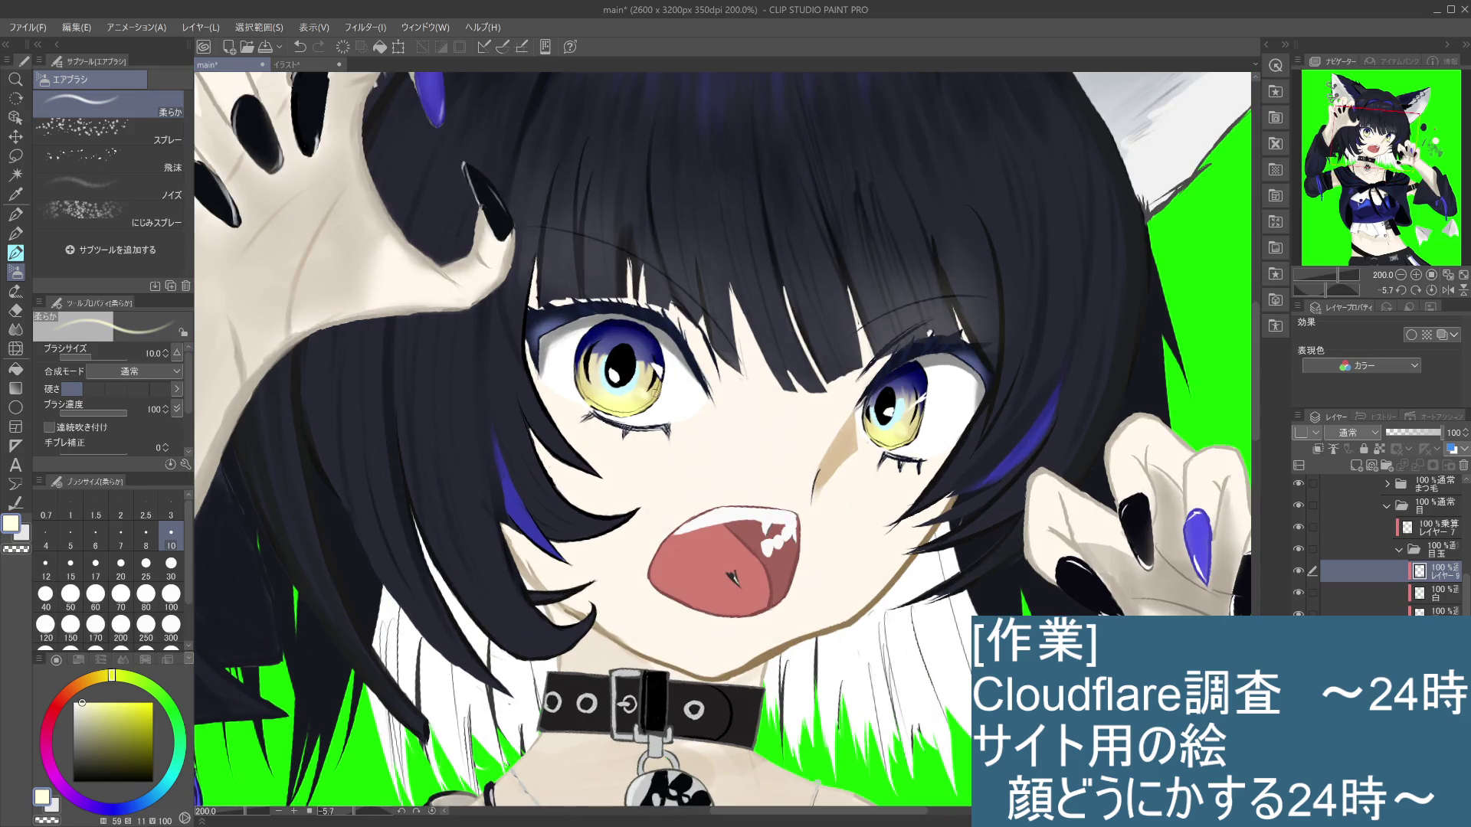
pyautogui.scroll(2, 873, 377)
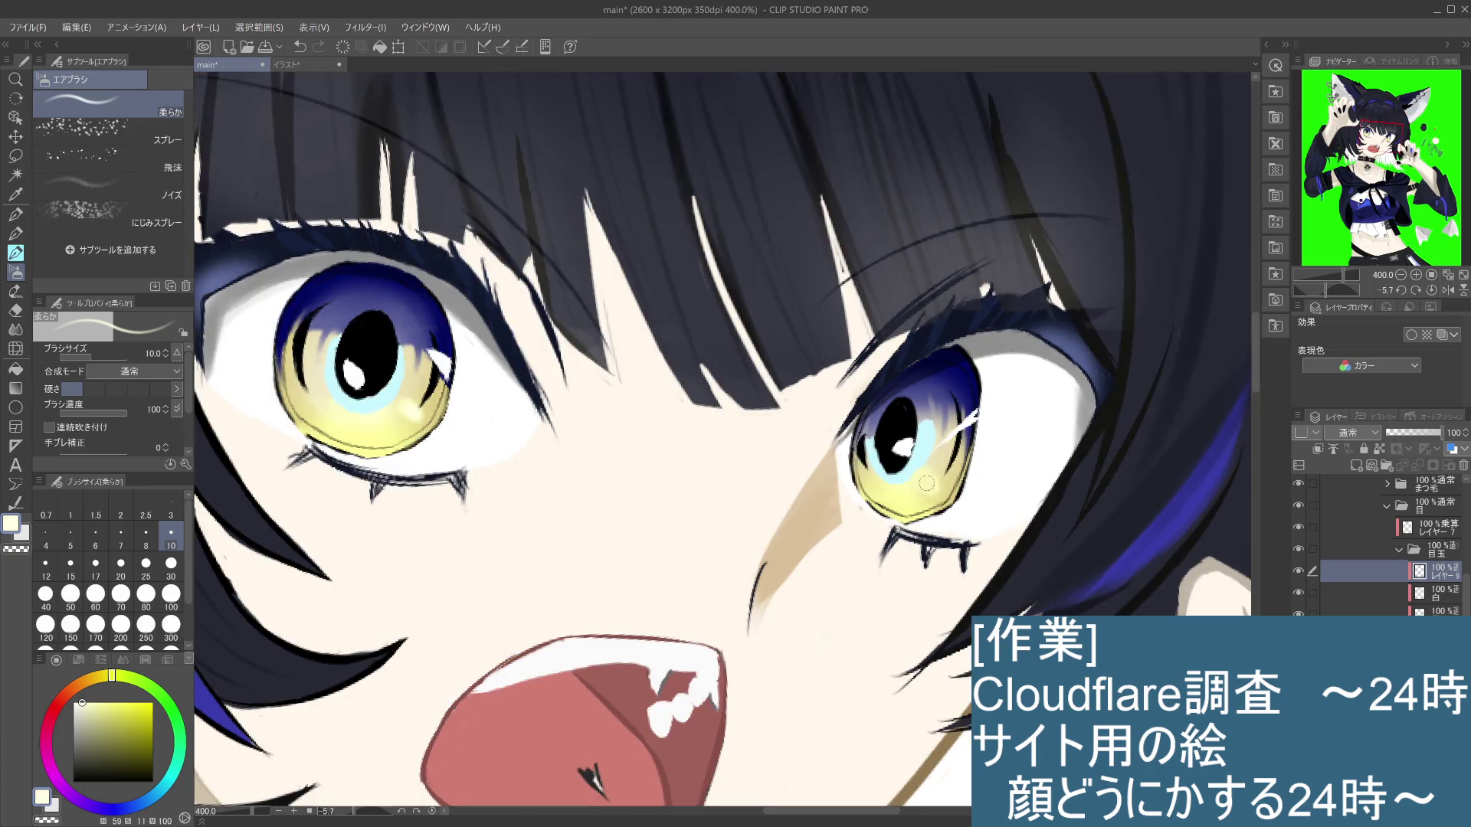
pyautogui.scroll(-3, 971, 461)
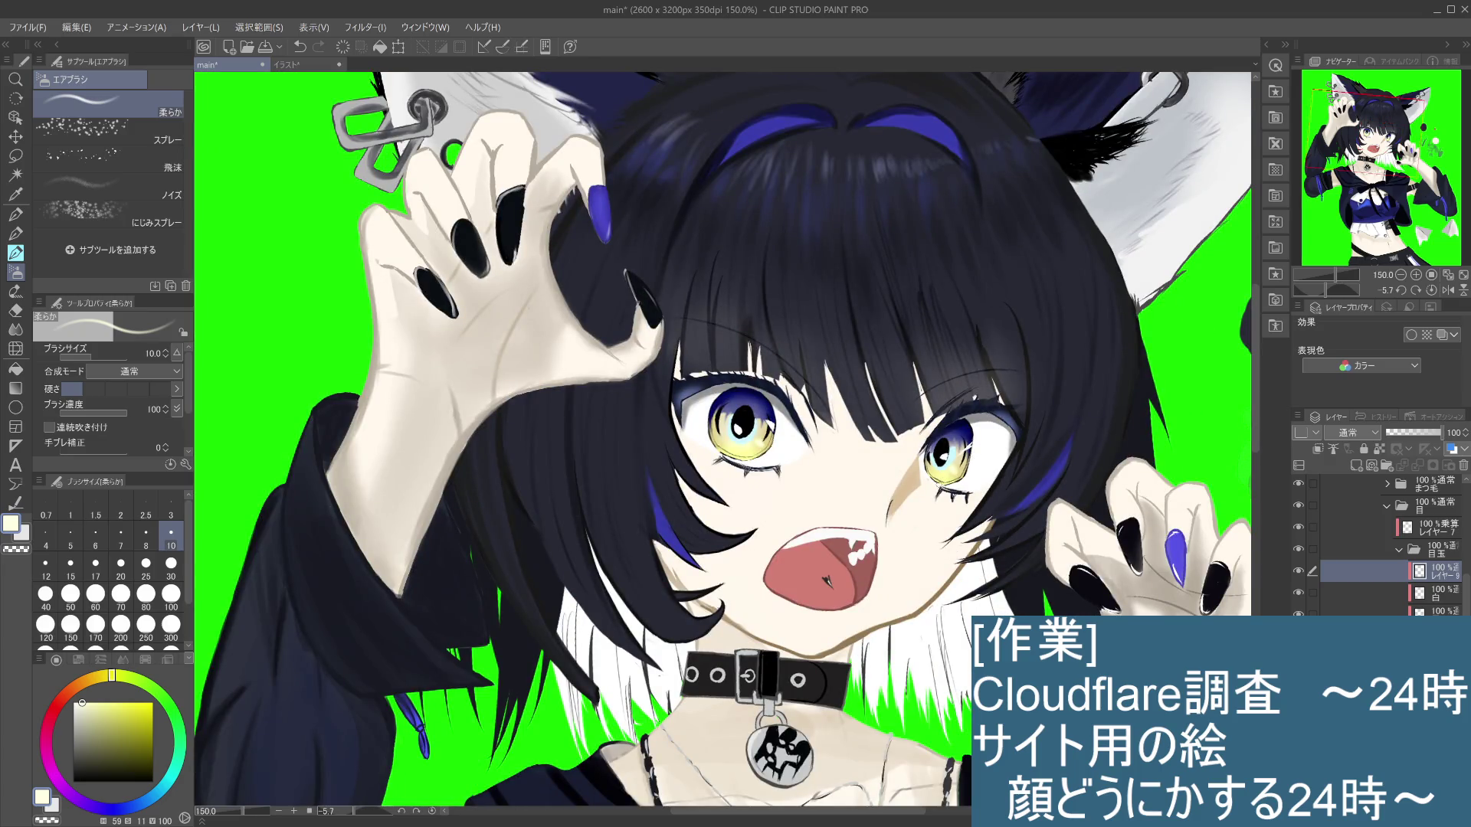
pyautogui.scroll(1, 944, 461)
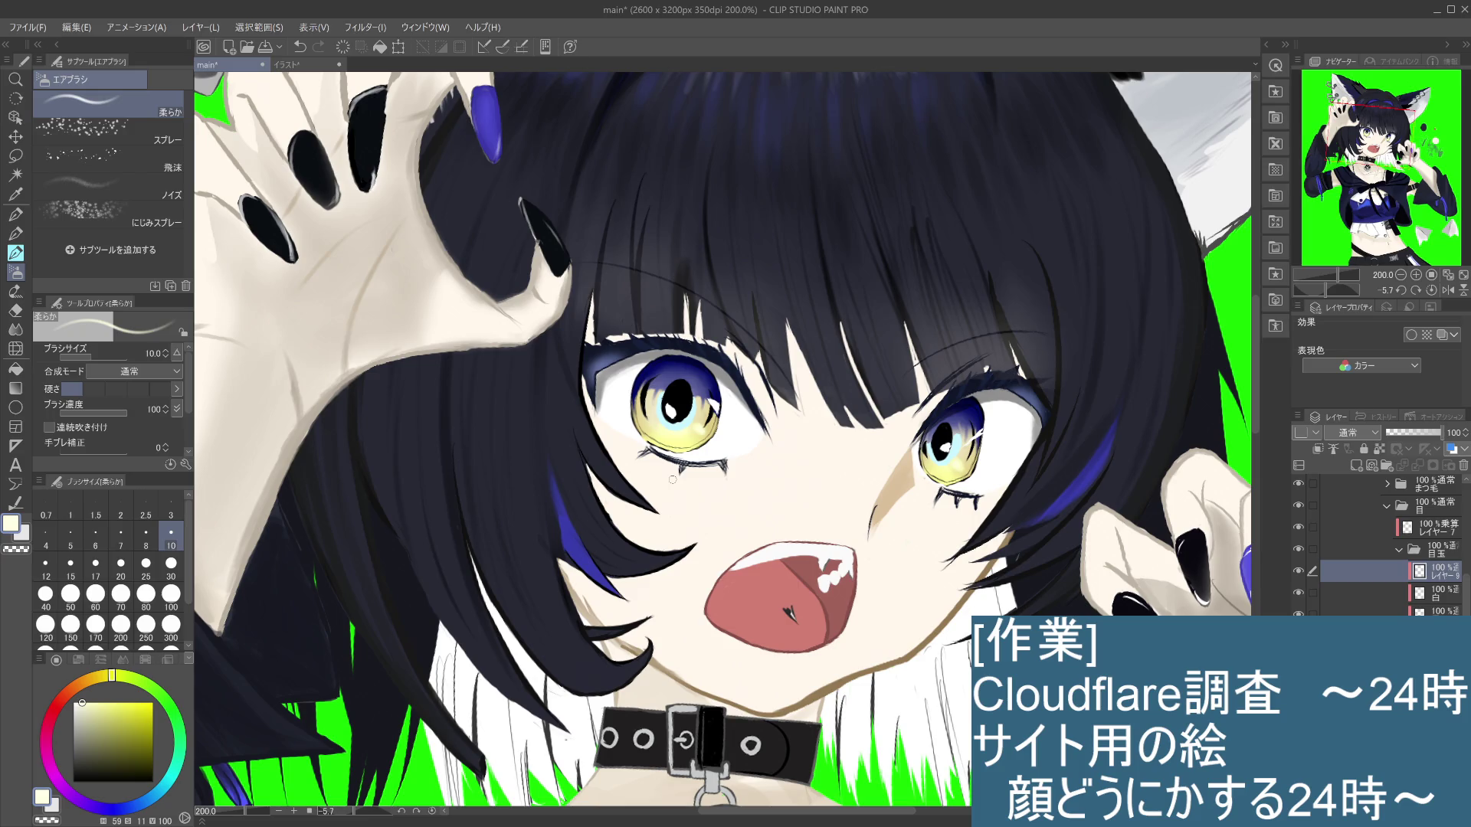
# Step: On the lower layer, switch to Blend > Finger tip and smudge inside the left iris
pyautogui.hotkey('alt', '[')
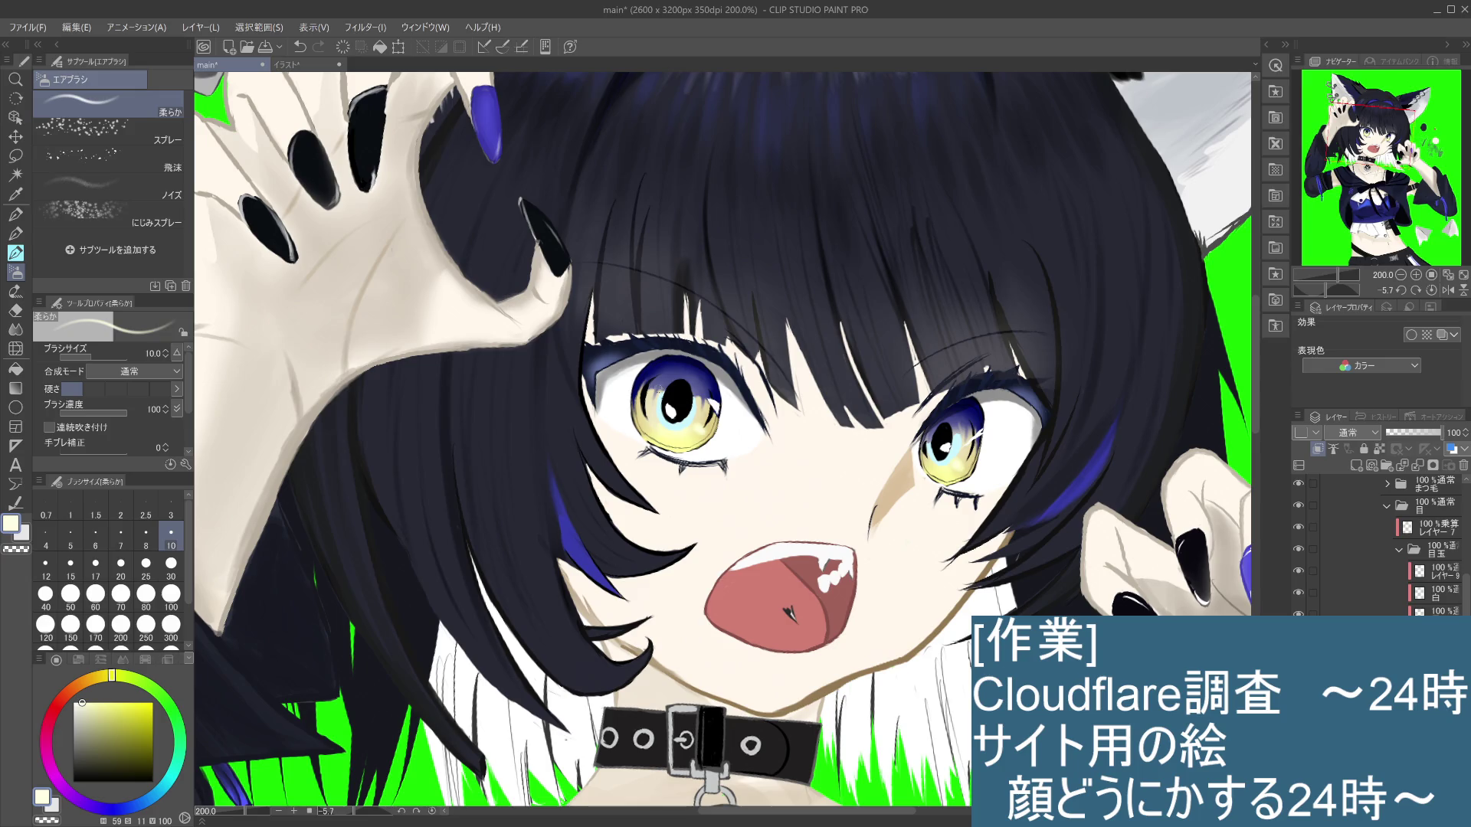
pyautogui.click(17, 327)
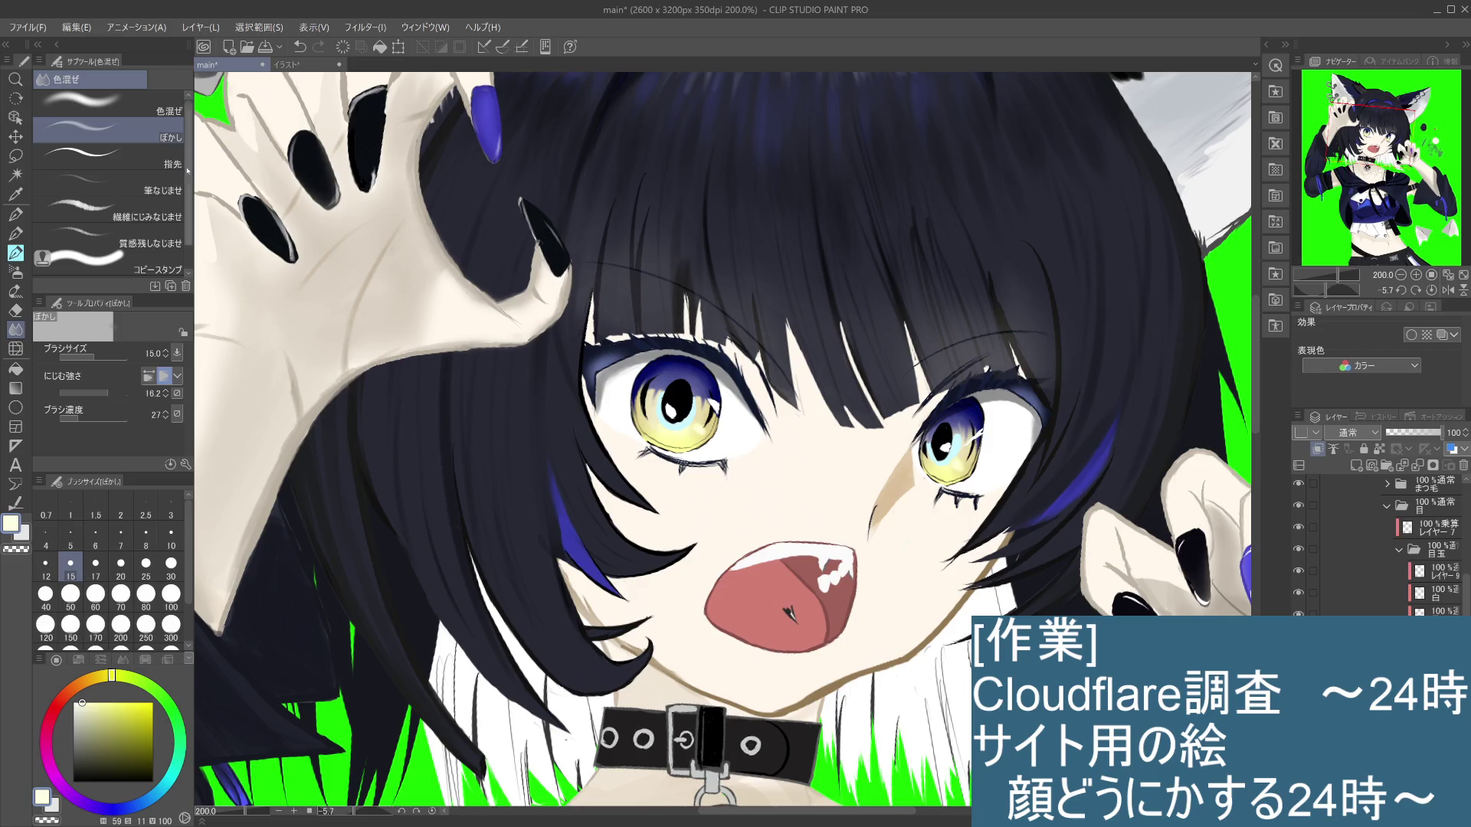
pyautogui.click(107, 157)
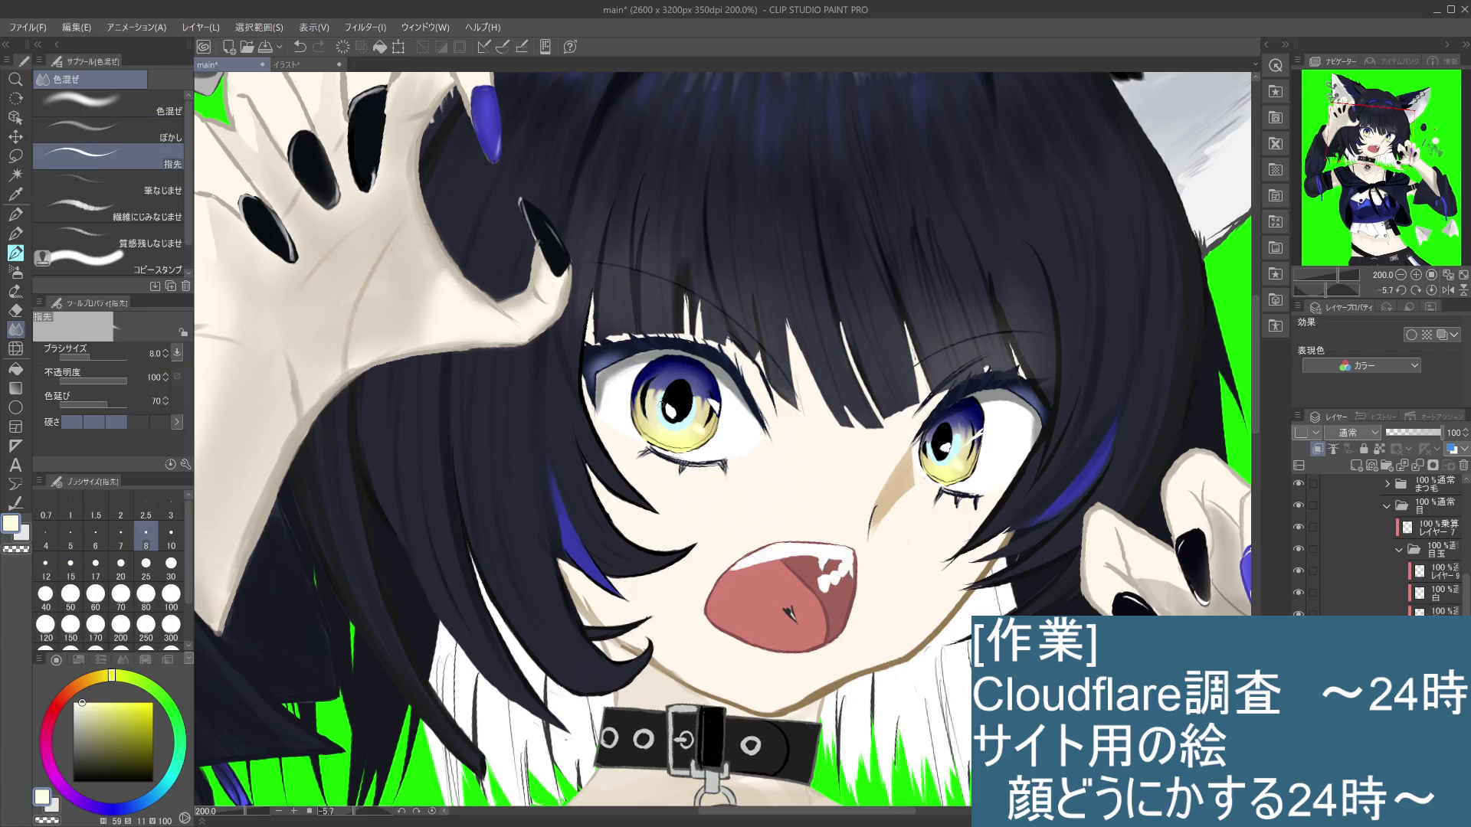
pyautogui.moveTo(653, 397)
pyautogui.mouseDown()
pyautogui.moveTo(653, 423)
pyautogui.moveTo(697, 423)
pyautogui.mouseUp()
pyautogui.hotkey('ctrl', 'z')
pyautogui.hotkey('ctrl', 'z')
pyautogui.click(681, 431)
# Step: Smudge the right iris, pulling the light-blue ring down into the yellow
pyautogui.scroll(2, 1011, 402)
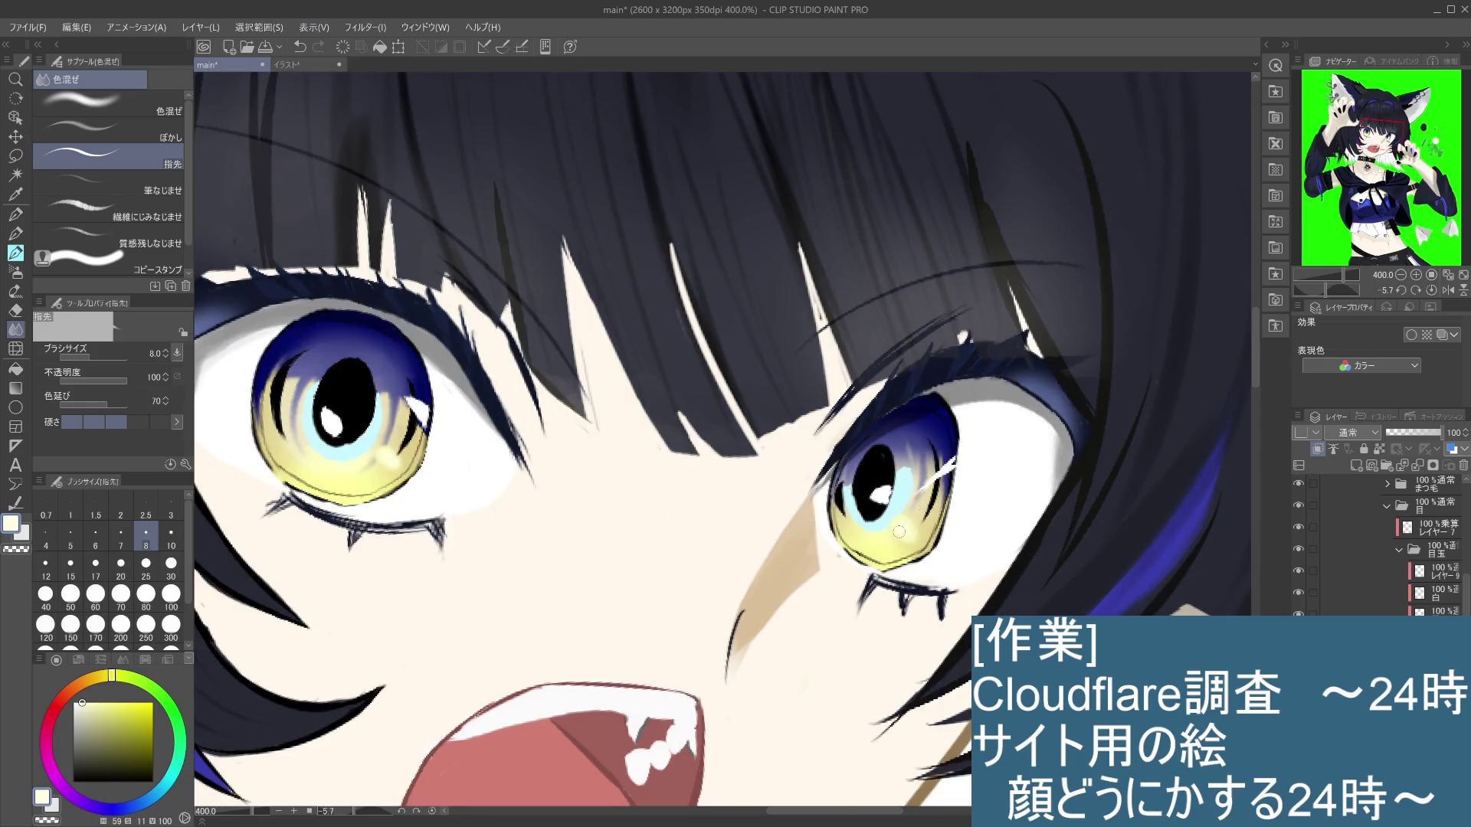
pyautogui.moveTo(920, 483); pyautogui.dragTo(912, 512)
pyautogui.hotkey('ctrl', 'z')
pyautogui.click(880, 524)
pyautogui.moveTo(856, 523); pyautogui.dragTo(869, 528)
pyautogui.scroll(-3, 933, 487)
pyautogui.scroll(-3, 846, 515)
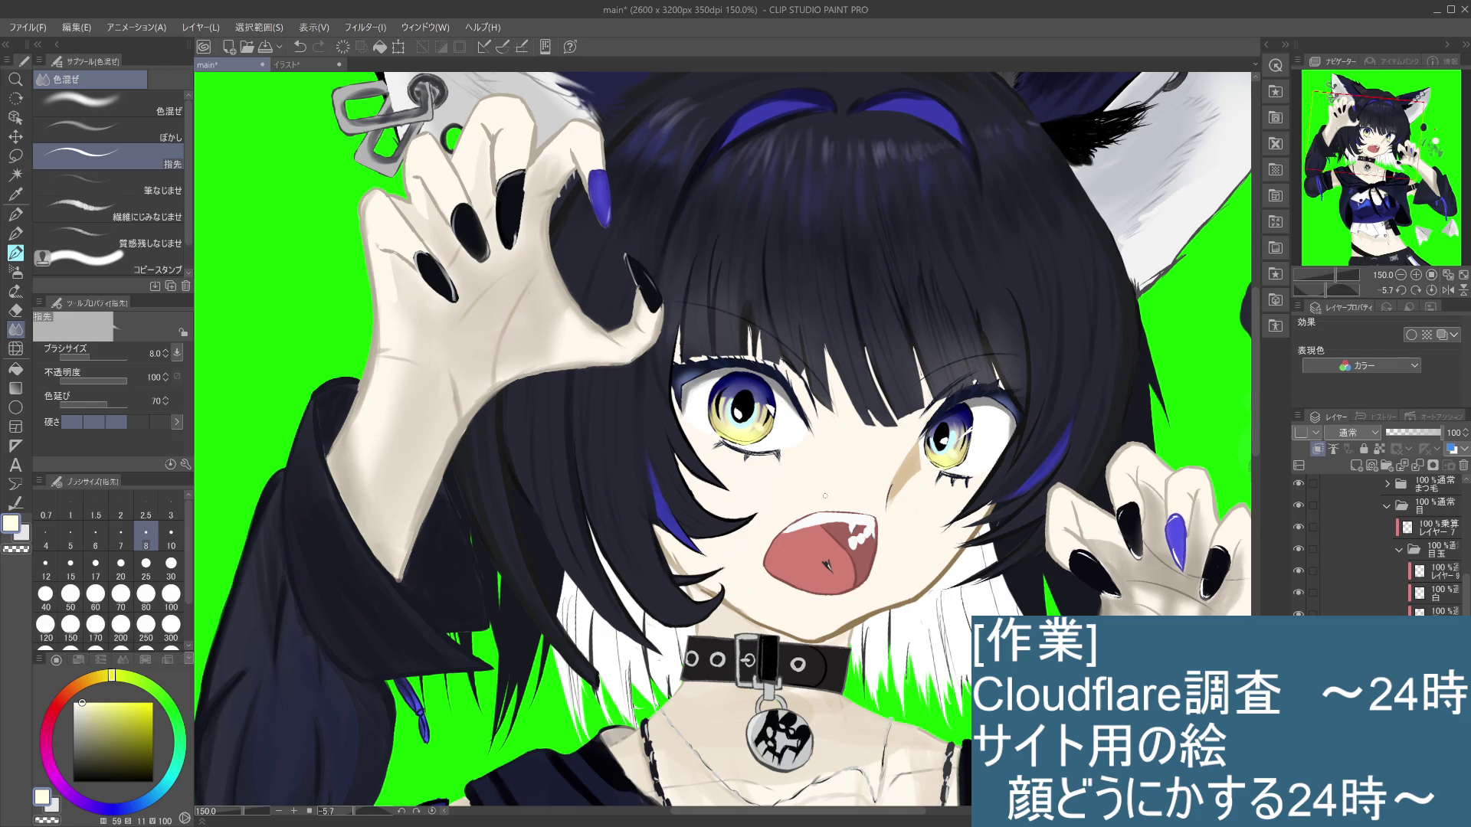
# Step: Select the 白 layer and set the painting colour to a slightly deepened medium blue
pyautogui.click(1443, 596)
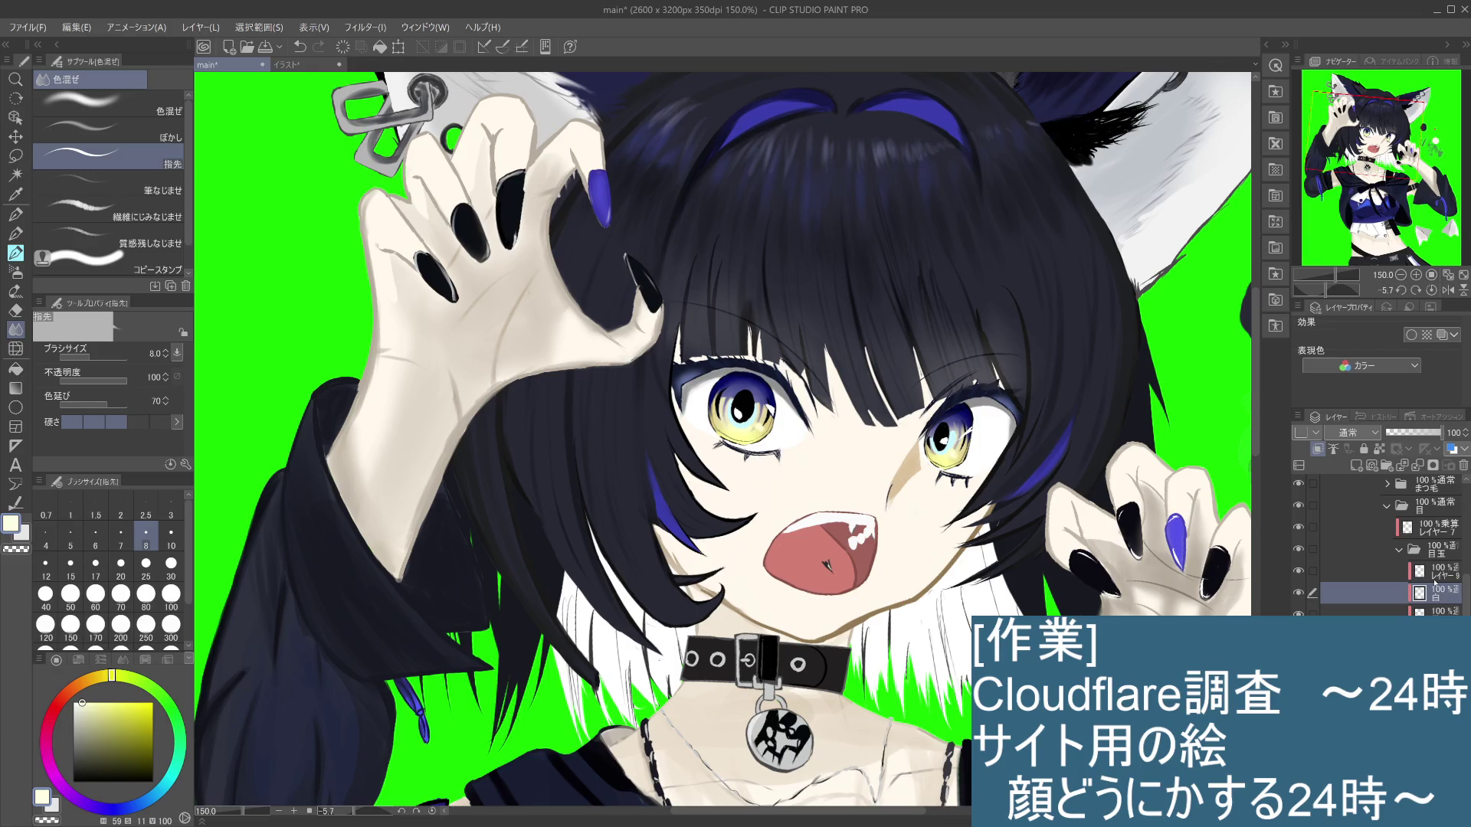
pyautogui.moveTo(176, 765); pyautogui.dragTo(141, 802)
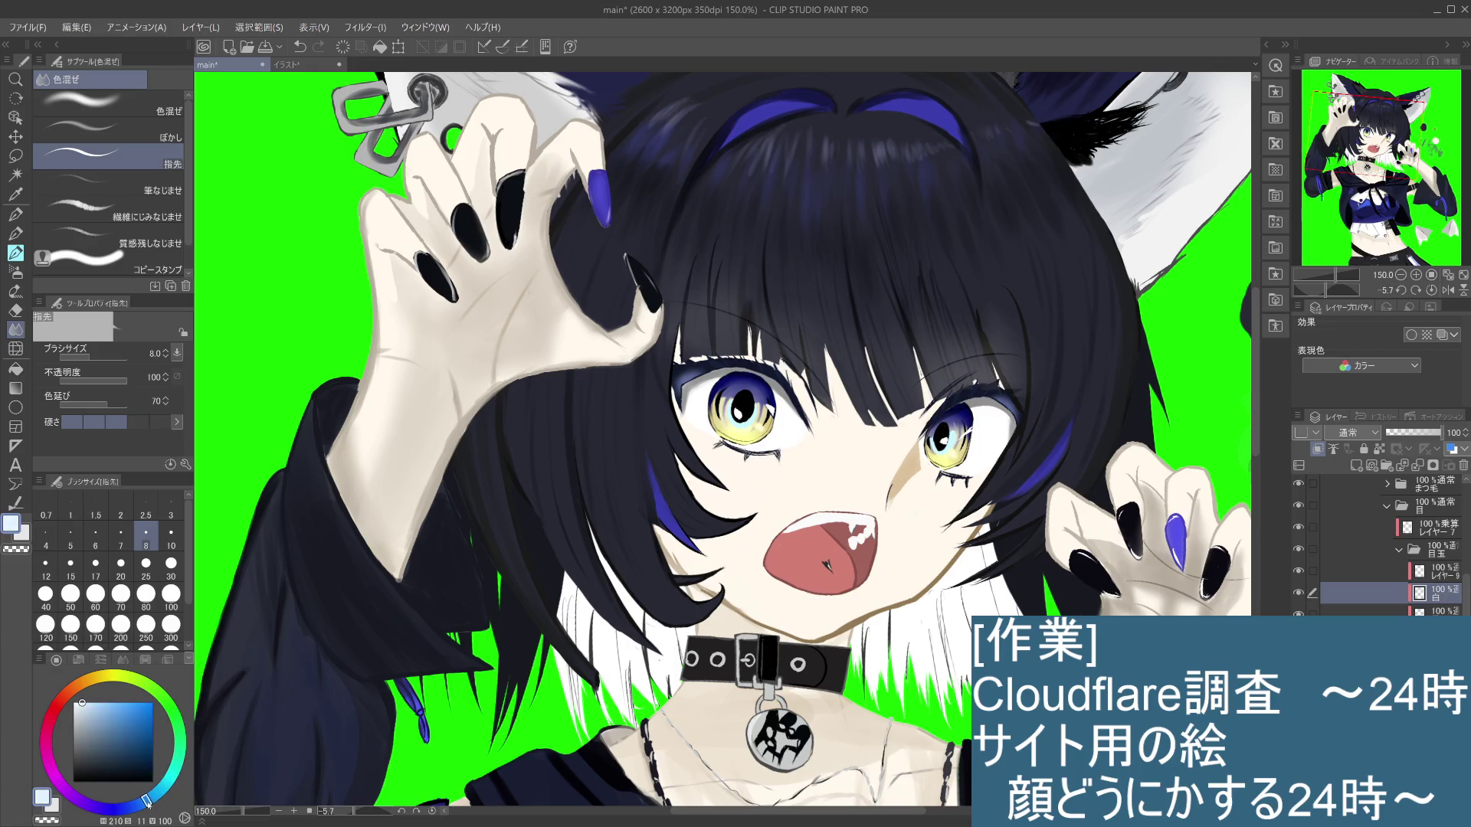
pyautogui.click(108, 704)
pyautogui.moveTo(108, 702); pyautogui.dragTo(113, 702)
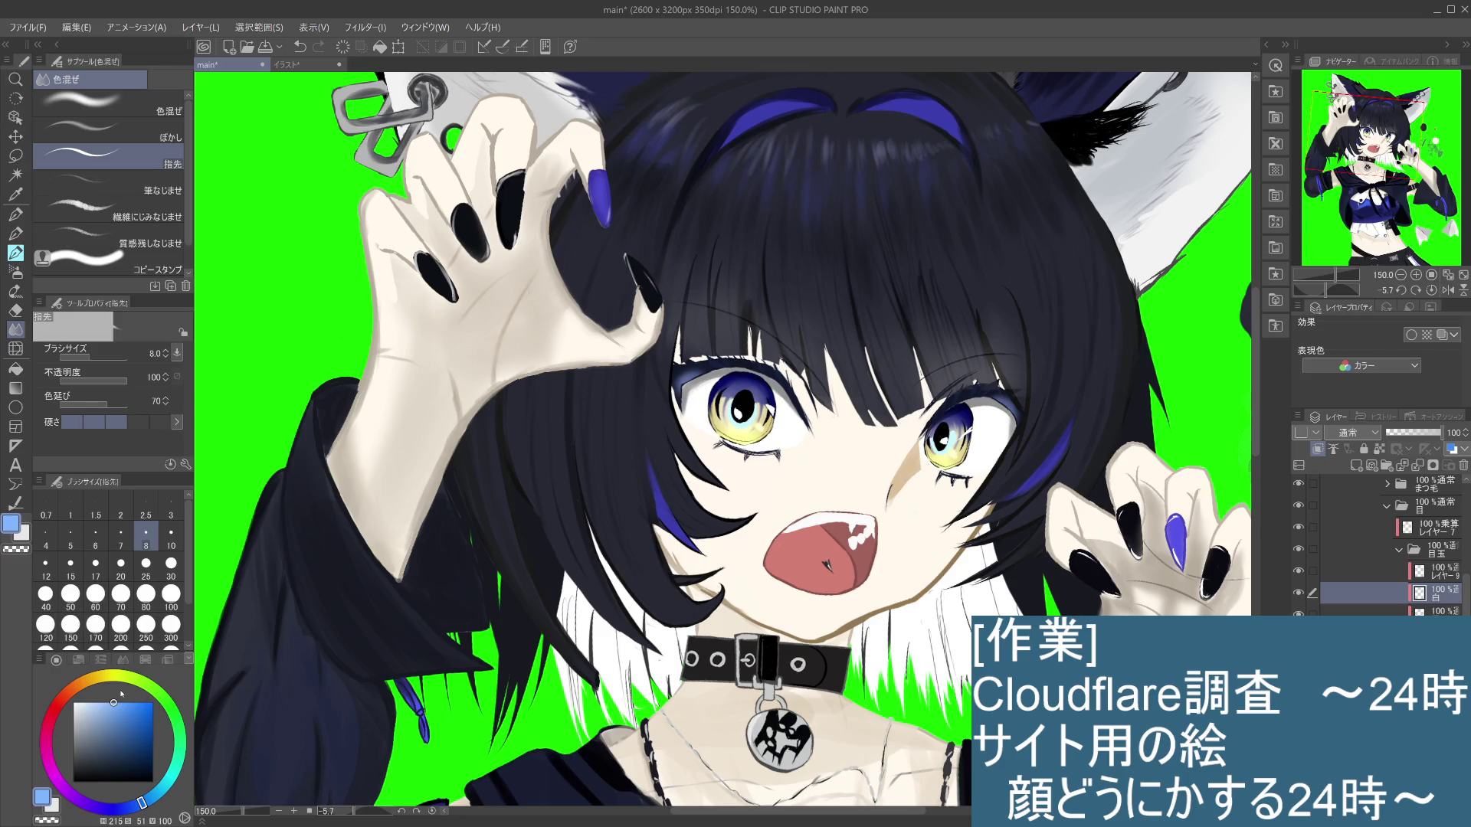
# Step: Select レイヤー9 and choose the Brush tool's watercolour sub tool
pyautogui.click(1426, 568)
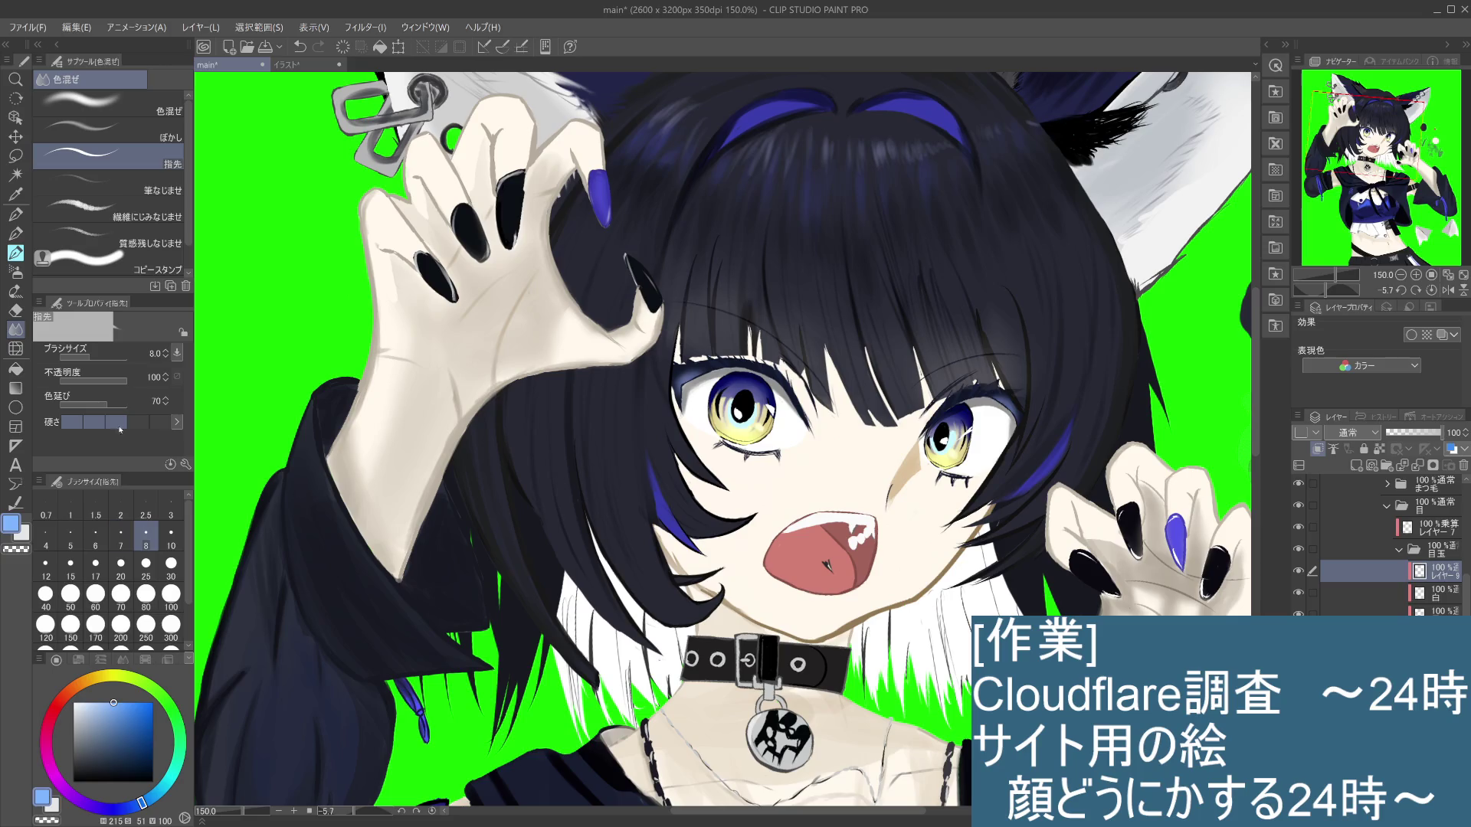
pyautogui.click(16, 234)
pyautogui.click(15, 252)
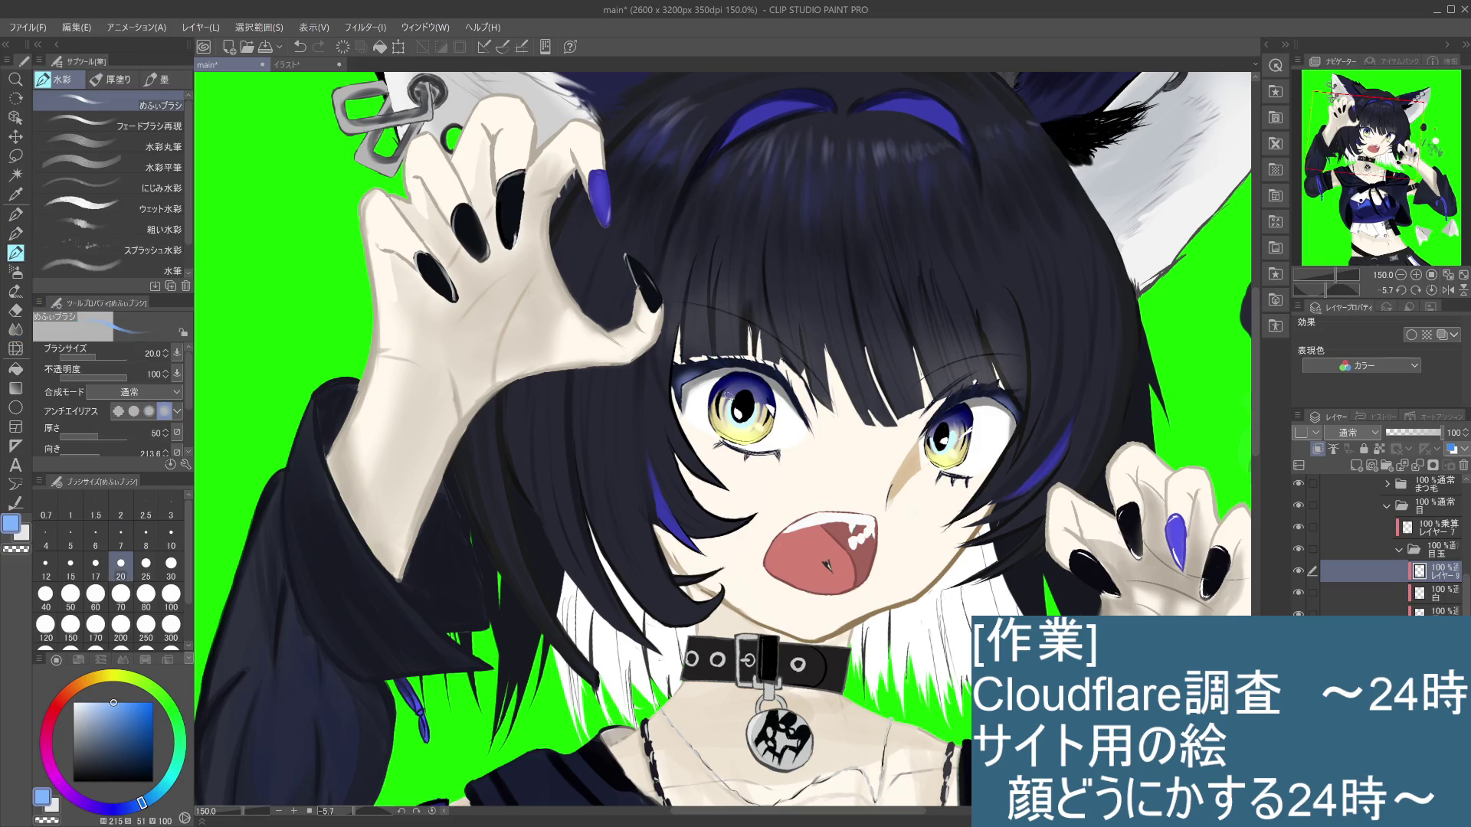
# Step: Set brush size 8 and paint a small white highlight in the left pupil
pyautogui.hotkey('ctrl', 'z')
pyautogui.moveTo(735, 391); pyautogui.dragTo(733, 395)
pyautogui.hotkey('ctrl', 'z')
pyautogui.hotkey('ctrl', 'z')
pyautogui.hotkey('ctrl', 'z')
pyautogui.hotkey('ctrl', 'z')
pyautogui.click(145, 536)
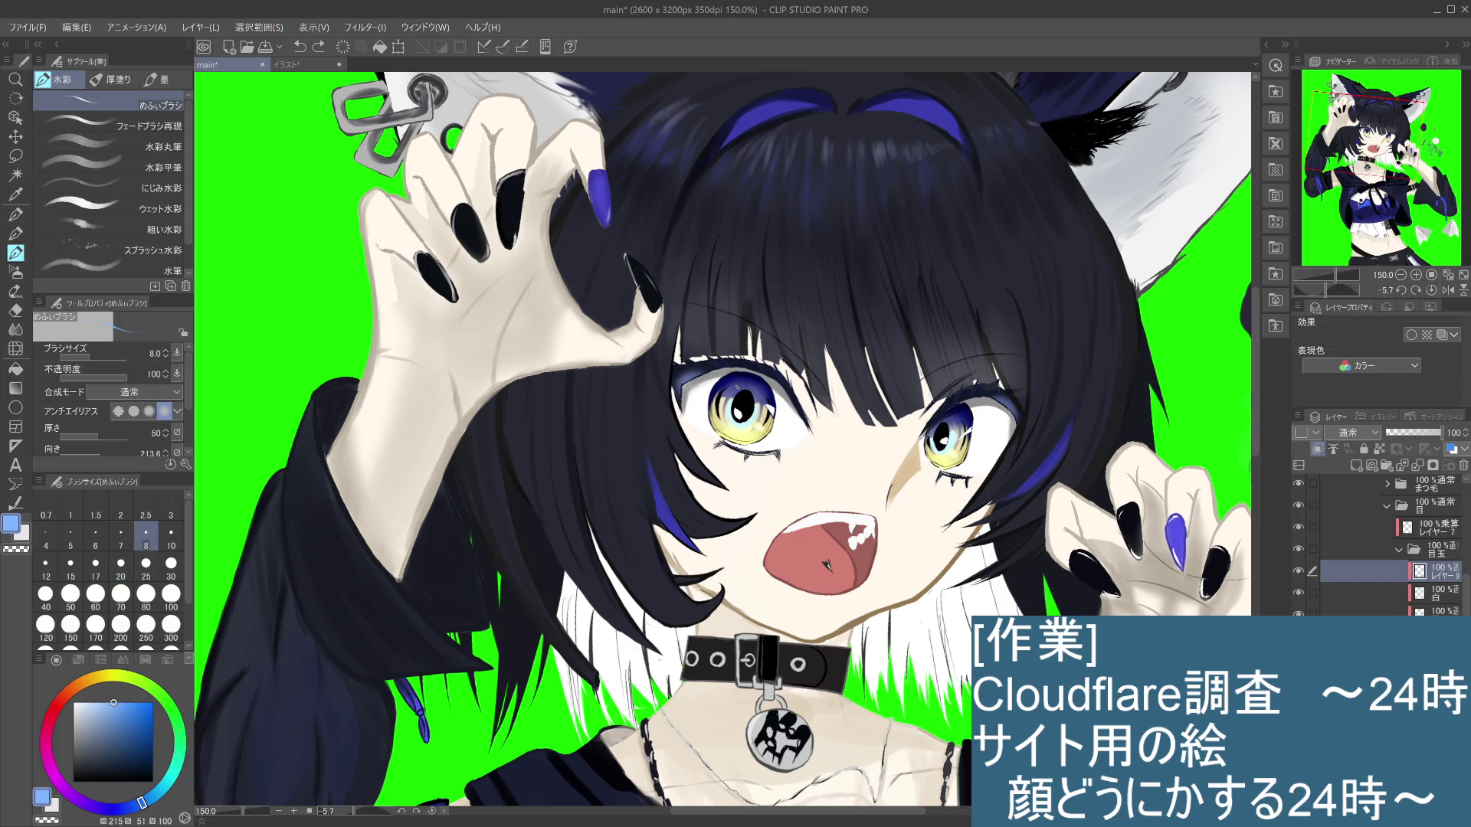
pyautogui.moveTo(726, 385); pyautogui.dragTo(735, 393)
pyautogui.hotkey('ctrl', 'y')
pyautogui.hotkey('ctrl', 'z')
pyautogui.click(738, 385)
pyautogui.hotkey('ctrl', 'z')
pyautogui.hotkey('ctrl', 'y')
# Step: Pick a yellow-green for faint strokes over the left eye, and add a small right-eye highlight
pyautogui.scroll(-3, 726, 436)
pyautogui.scroll(-1, 726, 436)
pyautogui.scroll(3, 726, 436)
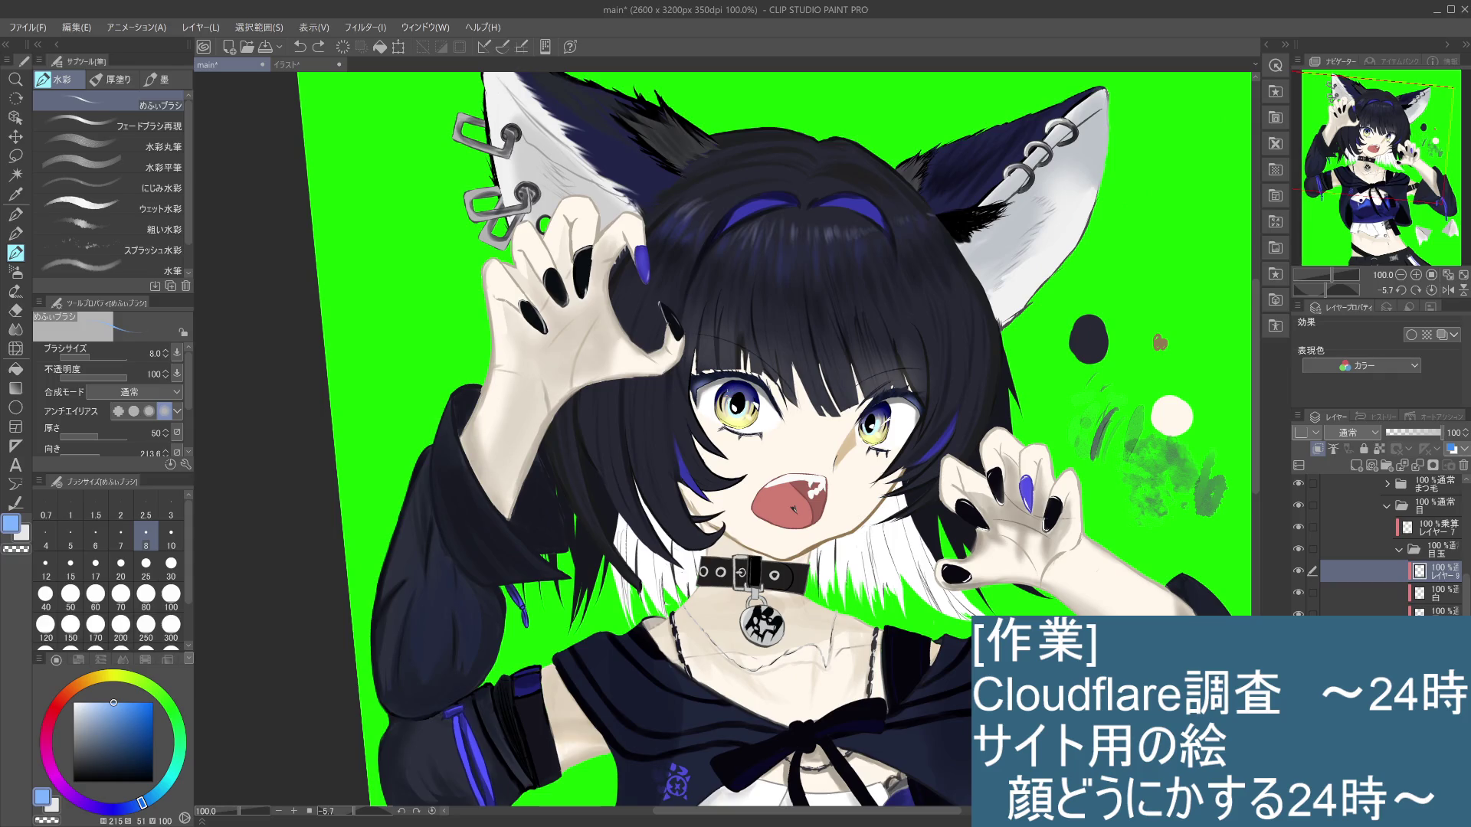
pyautogui.moveTo(141, 802); pyautogui.dragTo(125, 680)
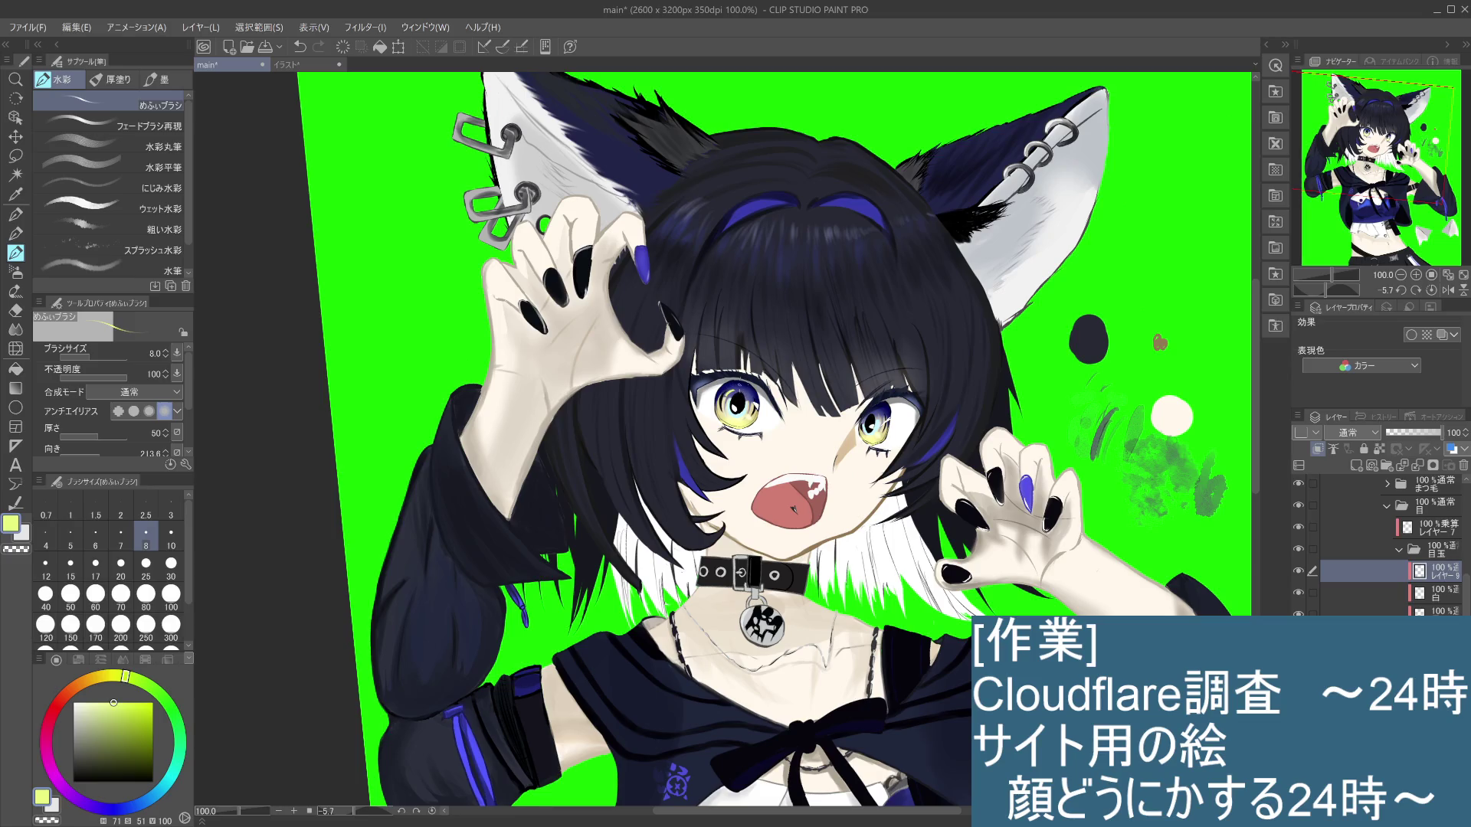
pyautogui.scroll(2, 731, 395)
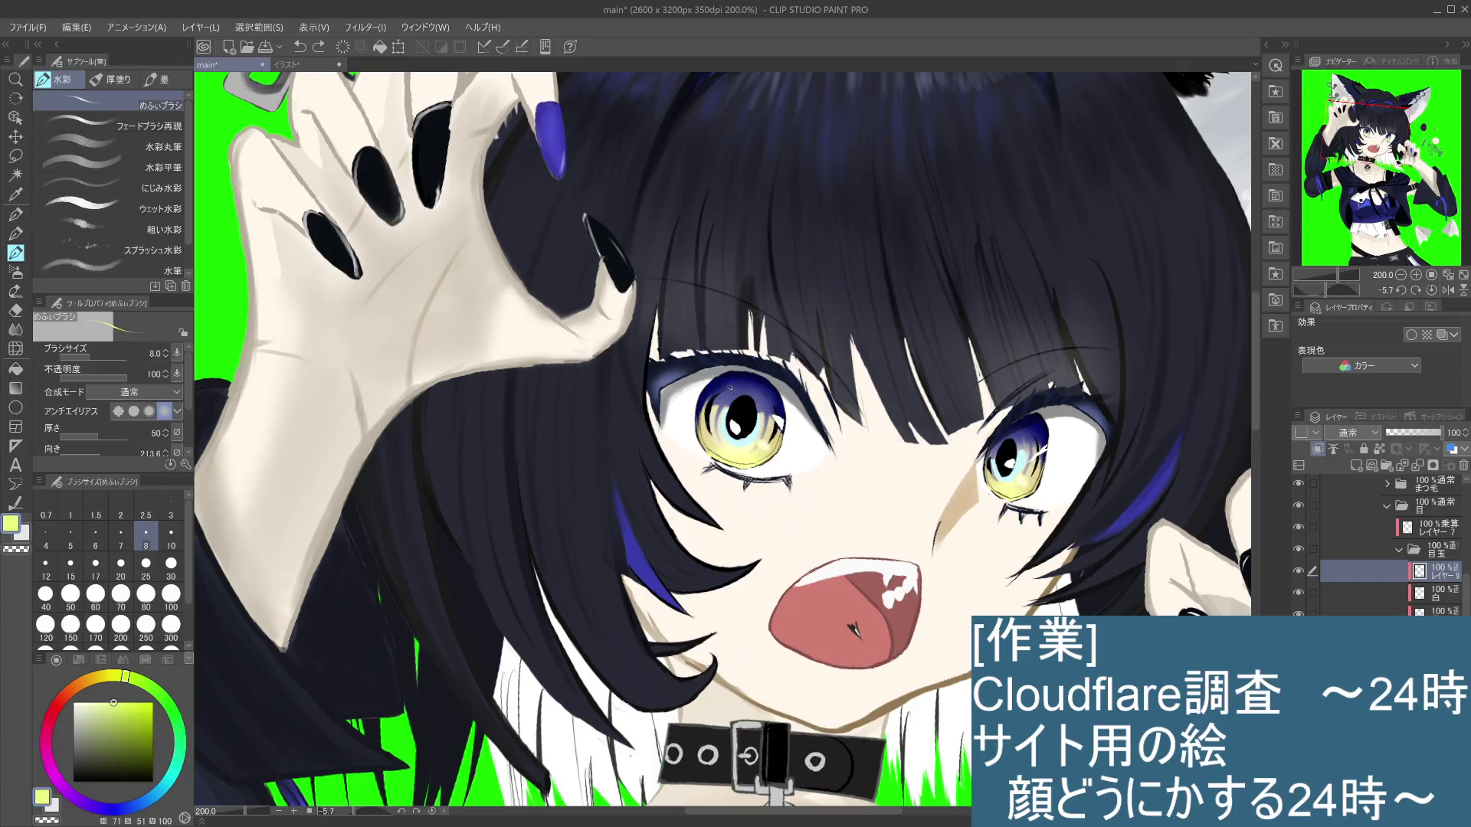
pyautogui.moveTo(726, 392); pyautogui.dragTo(727, 395)
pyautogui.hotkey('ctrl', 'z')
pyautogui.moveTo(739, 392); pyautogui.dragTo(741, 394)
pyautogui.moveTo(1017, 442); pyautogui.dragTo(1030, 436)
# Step: Change the colour to cyan and paint a touch into the upper iris
pyautogui.click(185, 764)
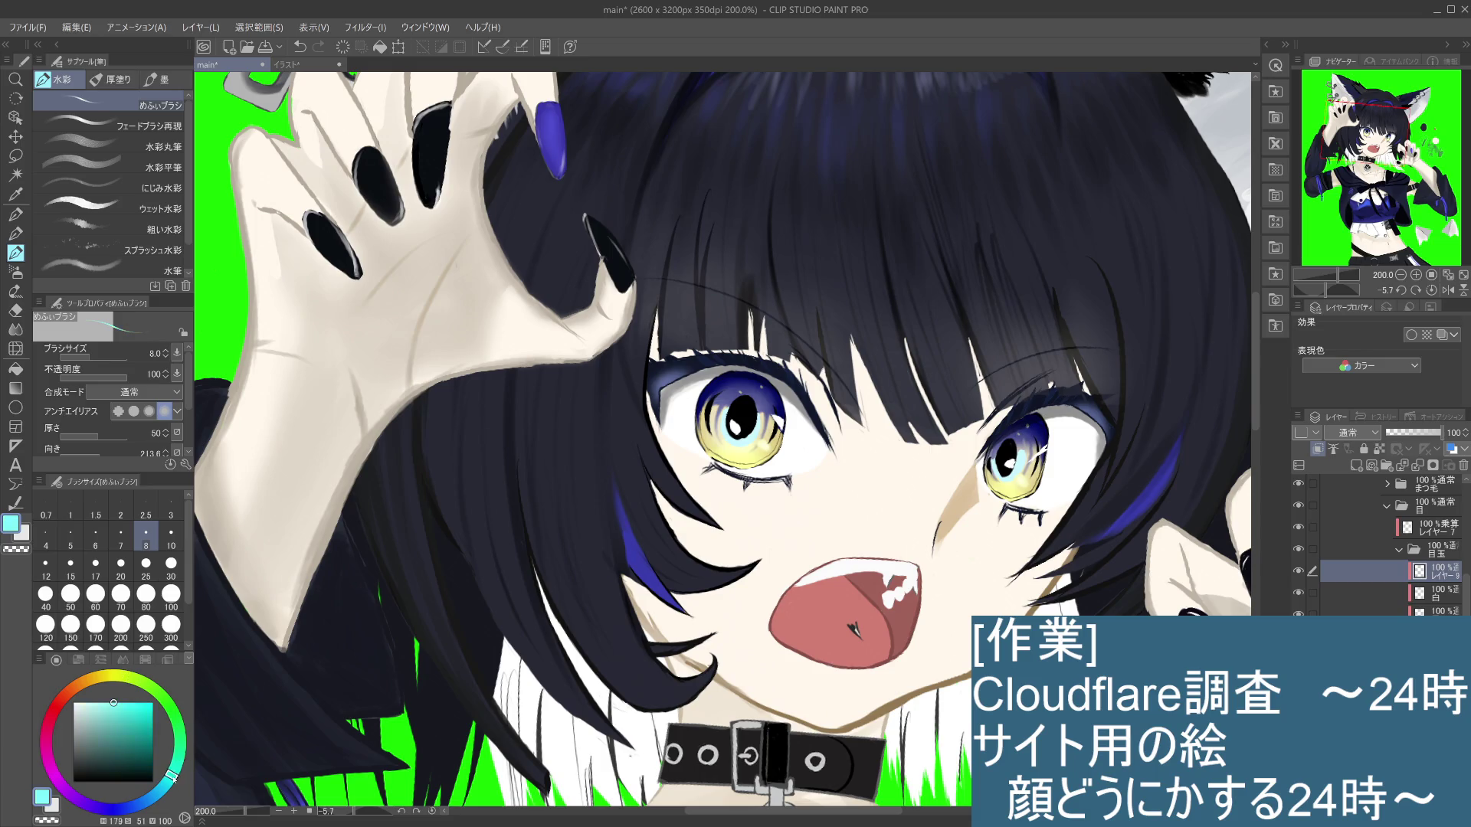
pyautogui.moveTo(181, 766); pyautogui.dragTo(181, 784)
pyautogui.moveTo(723, 396); pyautogui.dragTo(734, 393)
# Step: Select the 白 layer, set the colour to white and switch to Pencil
pyautogui.click(1447, 593)
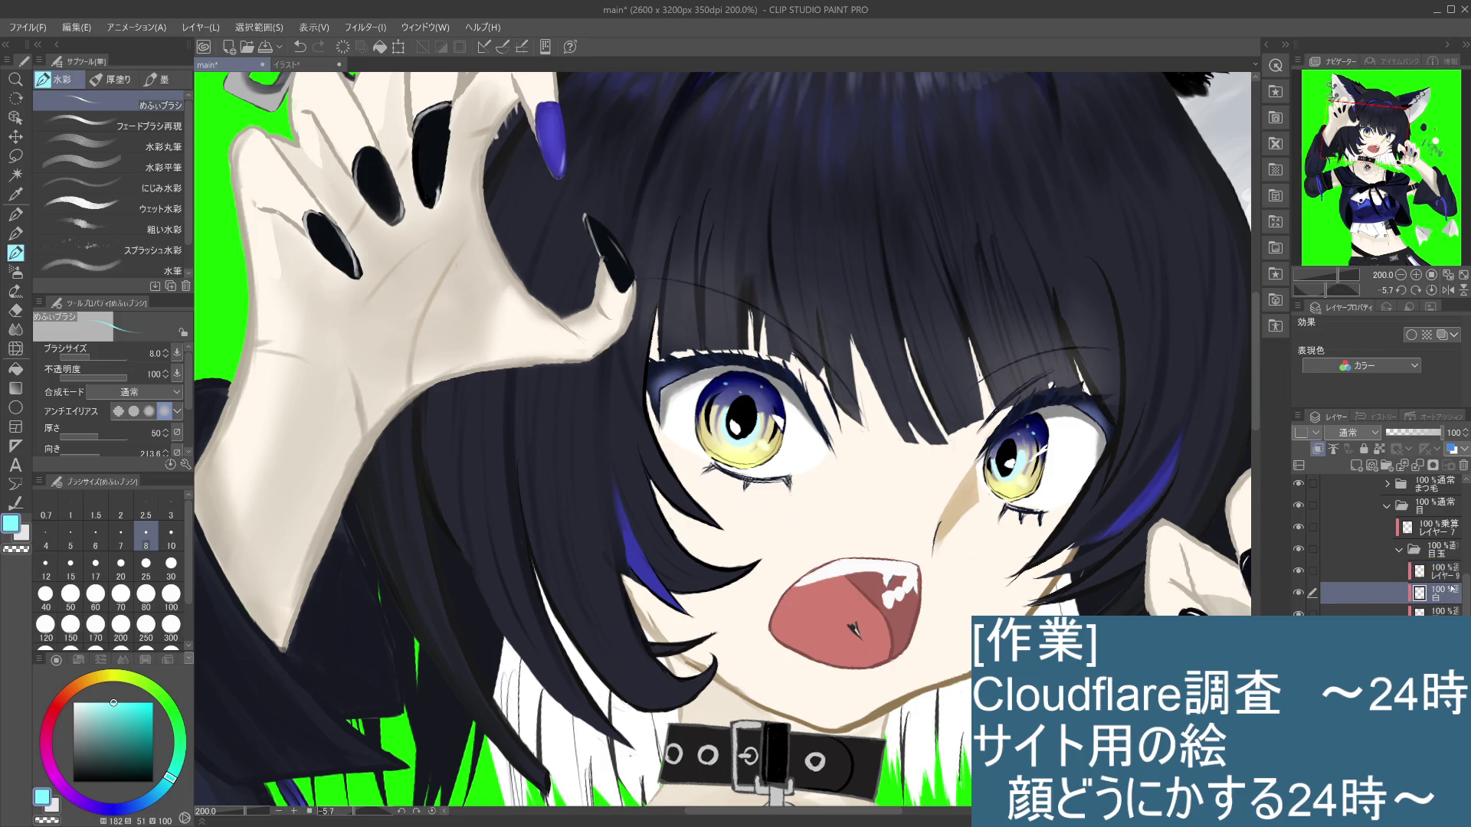
pyautogui.moveTo(123, 701); pyautogui.dragTo(73, 702)
pyautogui.click(15, 234)
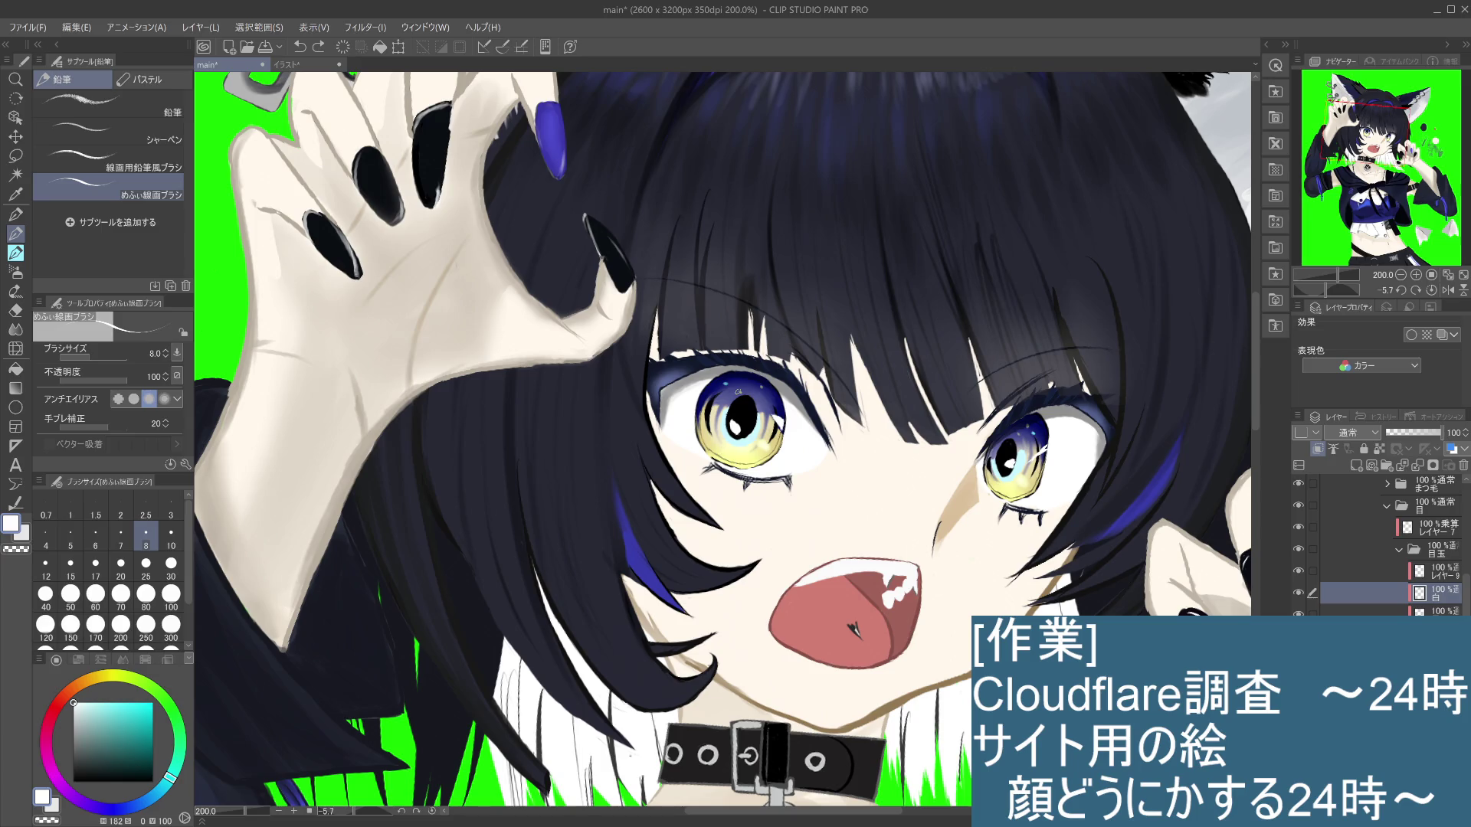
# Step: Redraw the white catchlight on the left eye until it sits right
pyautogui.click(712, 435)
pyautogui.hotkey('ctrl', 'z')
pyautogui.click(728, 421)
pyautogui.hotkey('ctrl', 'z')
pyautogui.click(705, 431)
pyautogui.hotkey('ctrl', 'z')
pyautogui.click(716, 421)
pyautogui.hotkey('ctrl', 'z')
pyautogui.moveTo(697, 418); pyautogui.dragTo(712, 420)
pyautogui.hotkey('ctrl', 'z')
pyautogui.hotkey('ctrl', 'z')
pyautogui.moveTo(698, 415); pyautogui.dragTo(712, 419)
# Step: Dab white on the right iris edge, then zoom out to review the illustration
pyautogui.click(991, 472)
pyautogui.scroll(-1, 1005, 479)
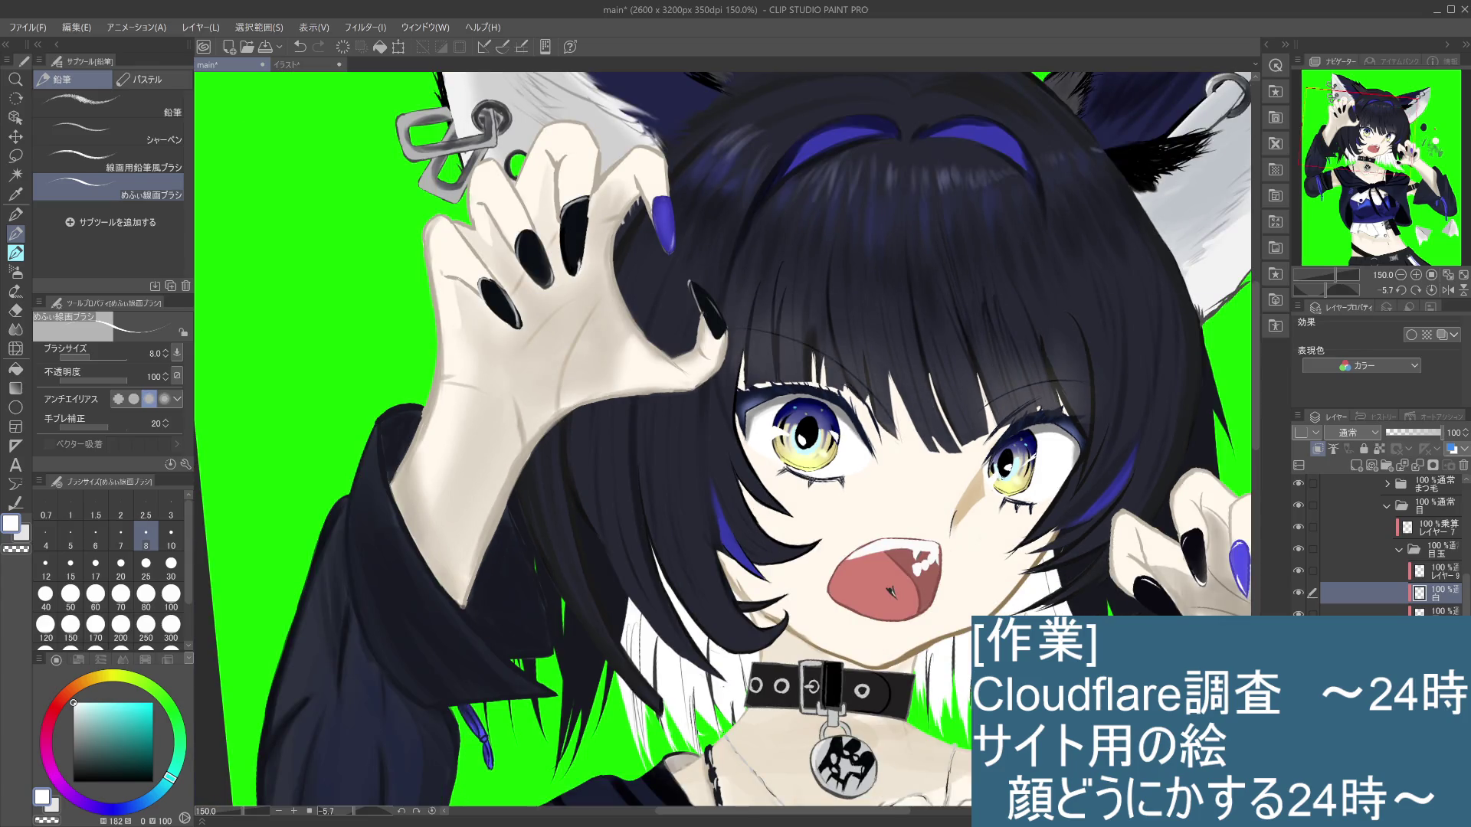
pyautogui.scroll(1, 1003, 478)
pyautogui.scroll(1, 856, 507)
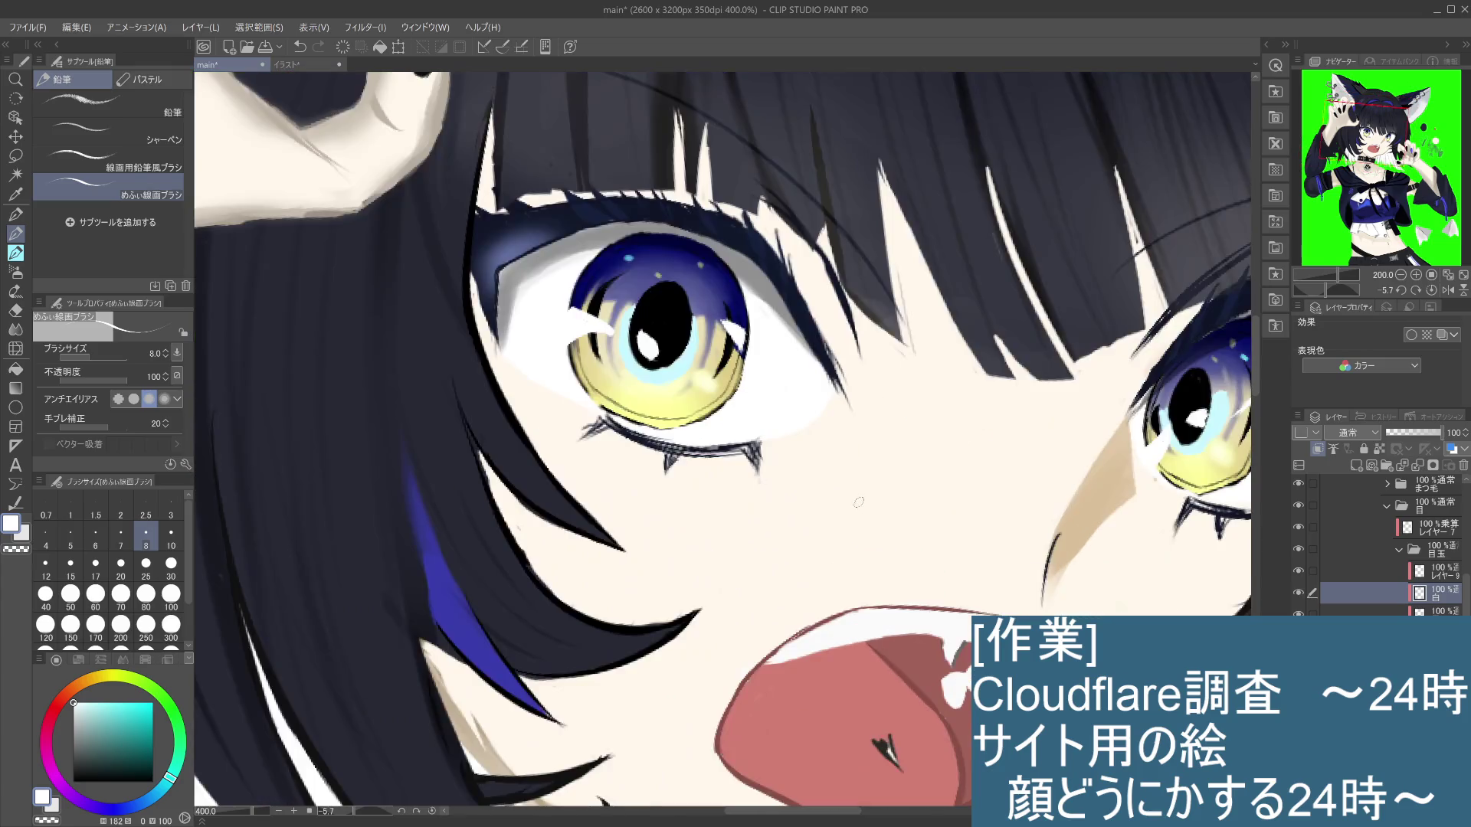
pyautogui.scroll(1, 887, 508)
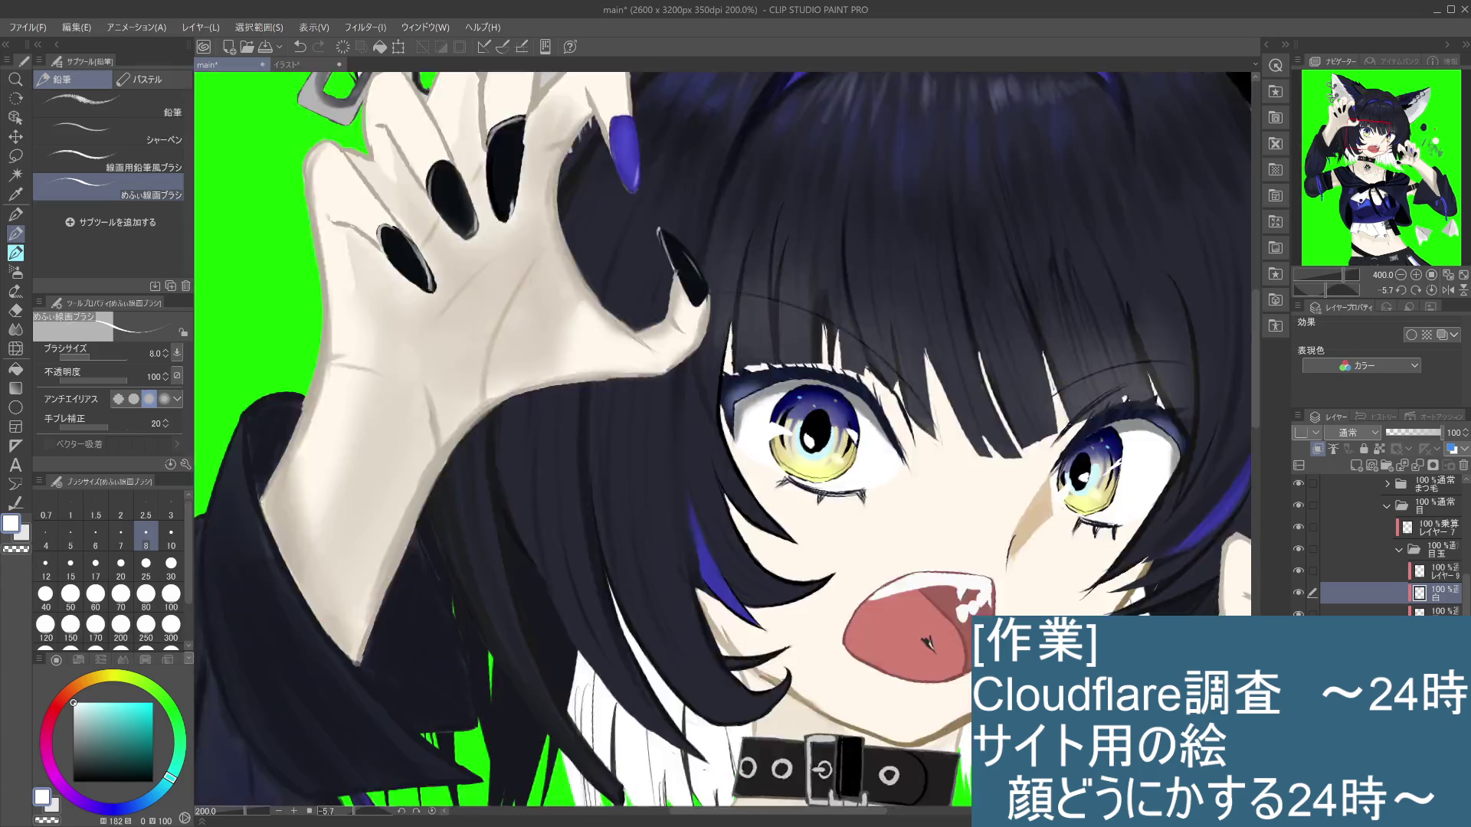
pyautogui.scroll(-4, 925, 507)
pyautogui.scroll(-1, 926, 508)
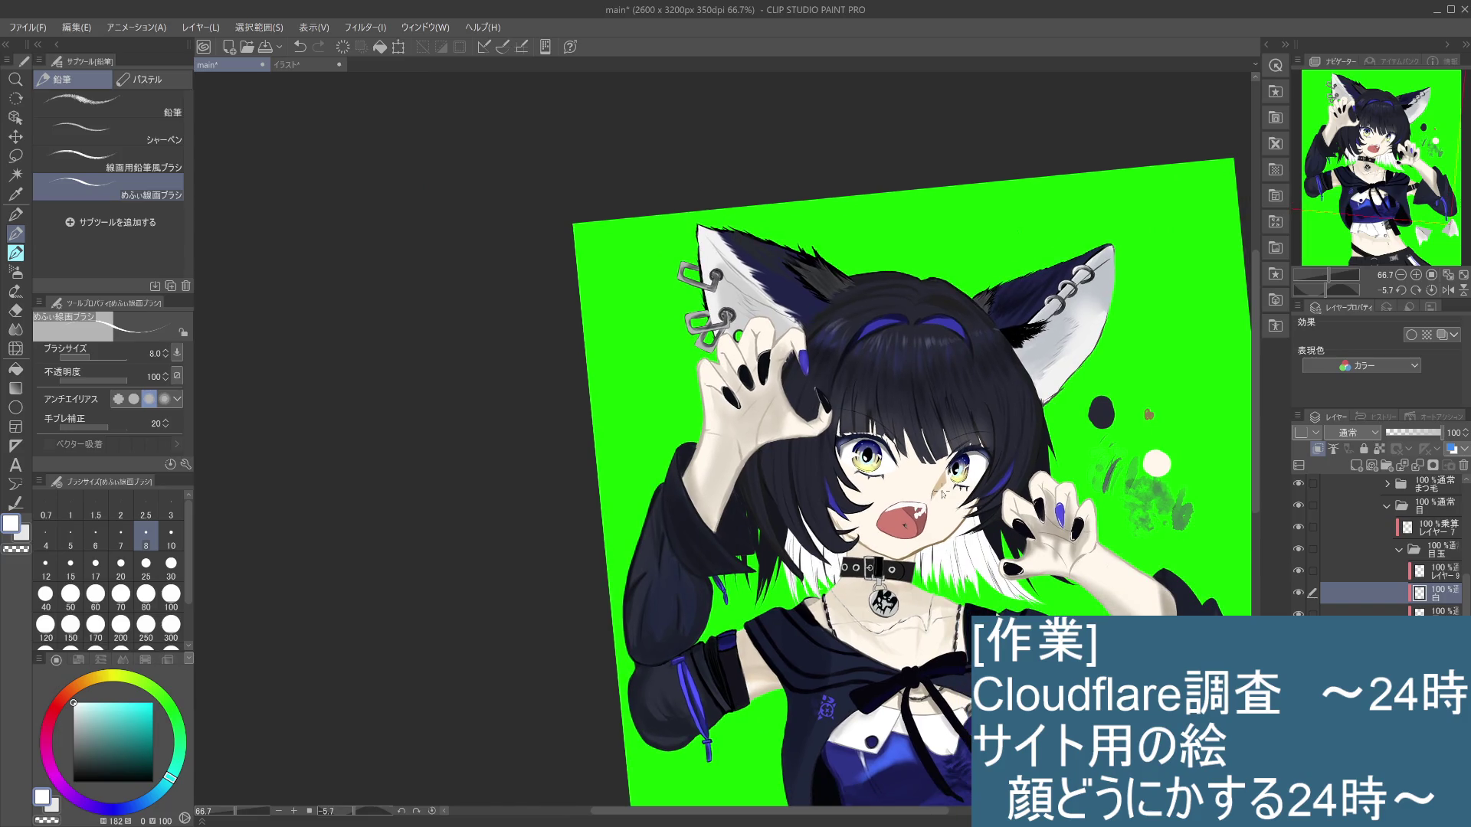
# Step: Switch the drawing colour to yellow and make レイヤー 9 the active layer
pyautogui.scroll(1, 938, 491)
pyautogui.moveTo(170, 775)
pyautogui.mouseDown()
pyautogui.moveTo(117, 676)
pyautogui.moveTo(192, 672)
pyautogui.mouseUp()
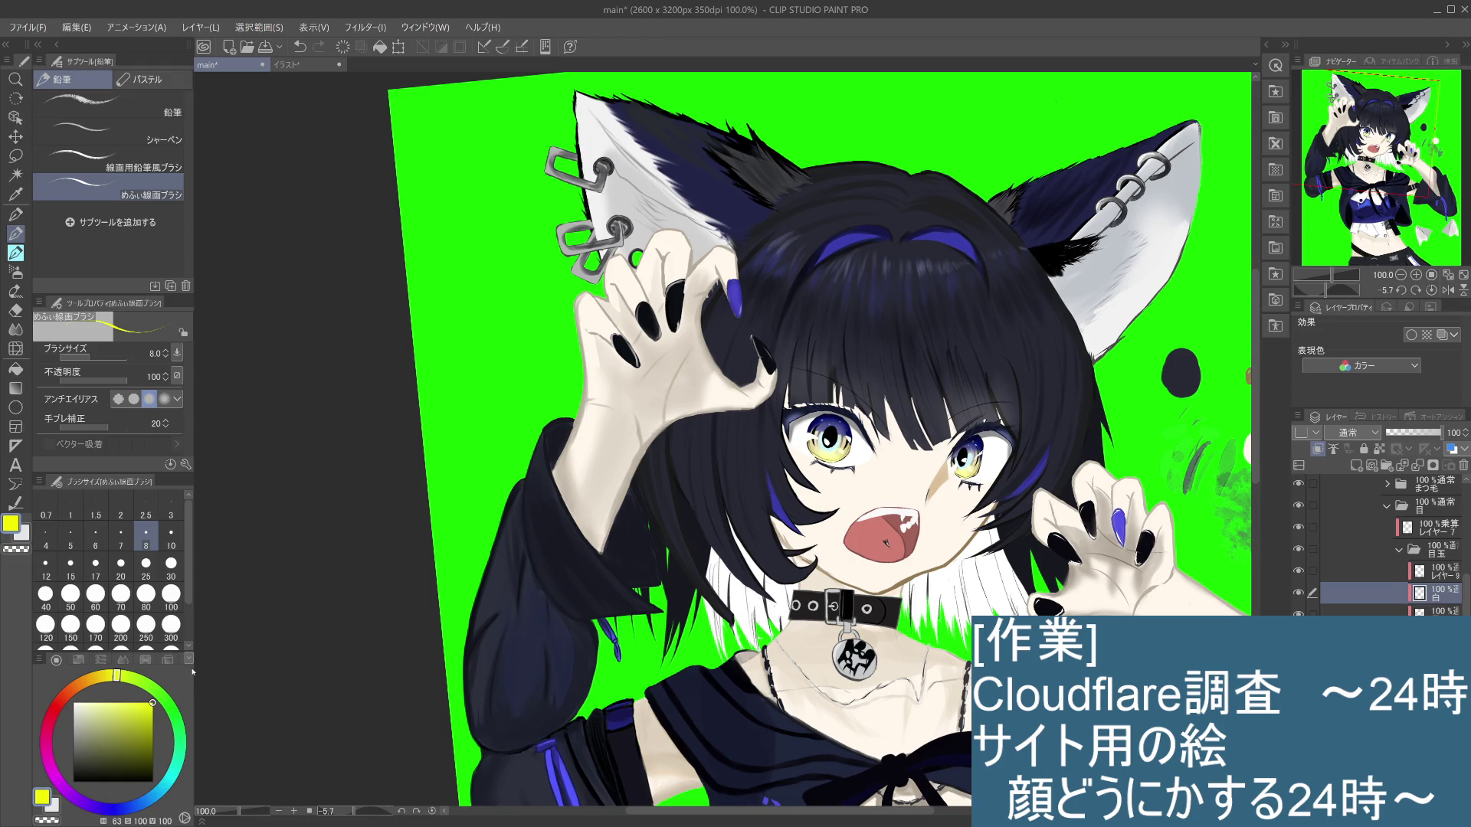
pyautogui.click(1448, 568)
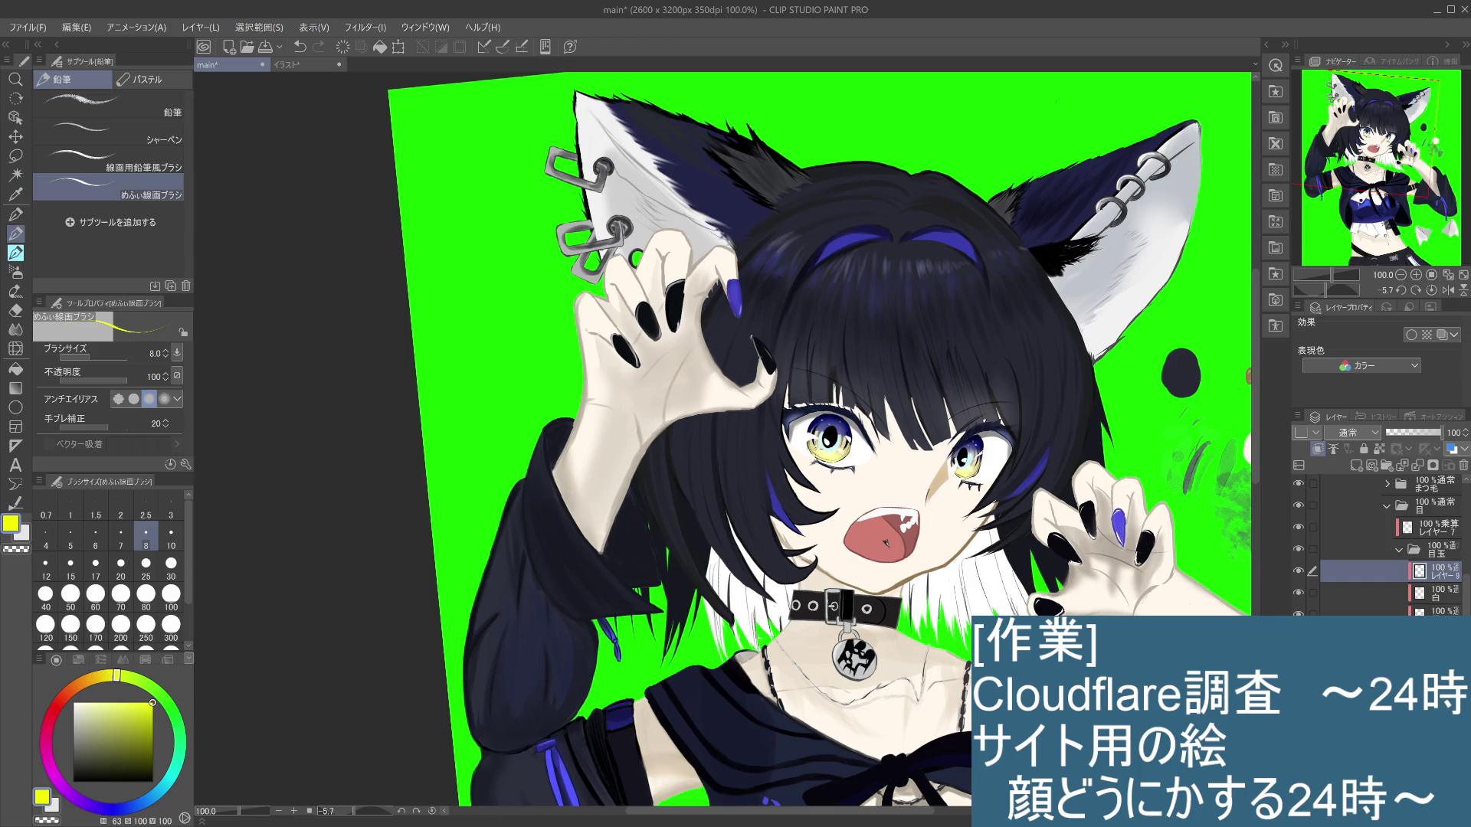
# Step: Toggle the small yellow eye stroke with undo/redo, zoom to 200%, and shift the colour toward yellow-green
pyautogui.scroll(1, 842, 436)
pyautogui.hotkey('ctrl', 'z')
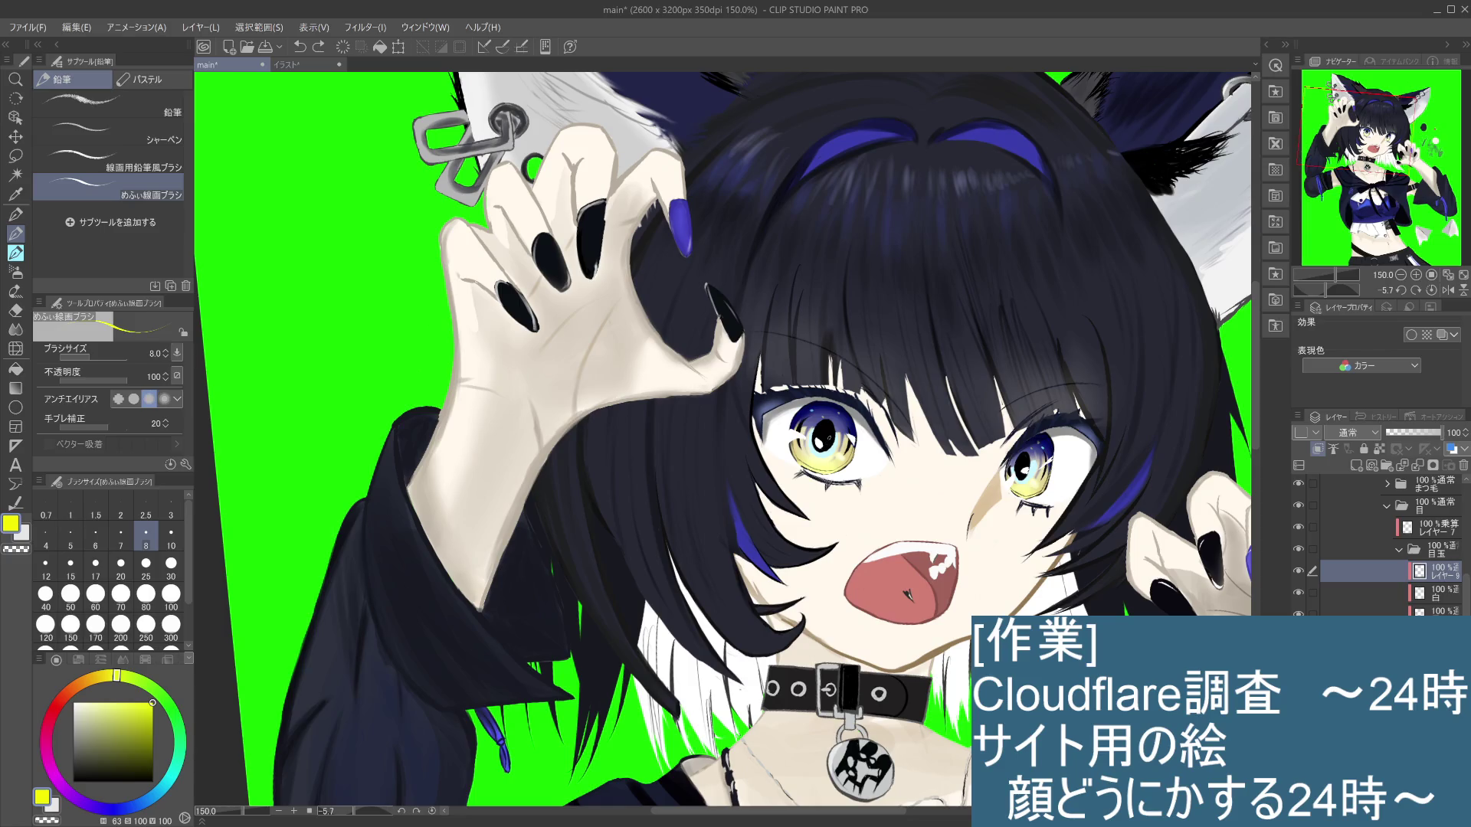
pyautogui.hotkey('ctrl', 'y')
pyautogui.hotkey('ctrl', 'z')
pyautogui.hotkey('ctrl', 'y')
pyautogui.hotkey('ctrl', '-')
pyautogui.hotkey('ctrl', 'z')
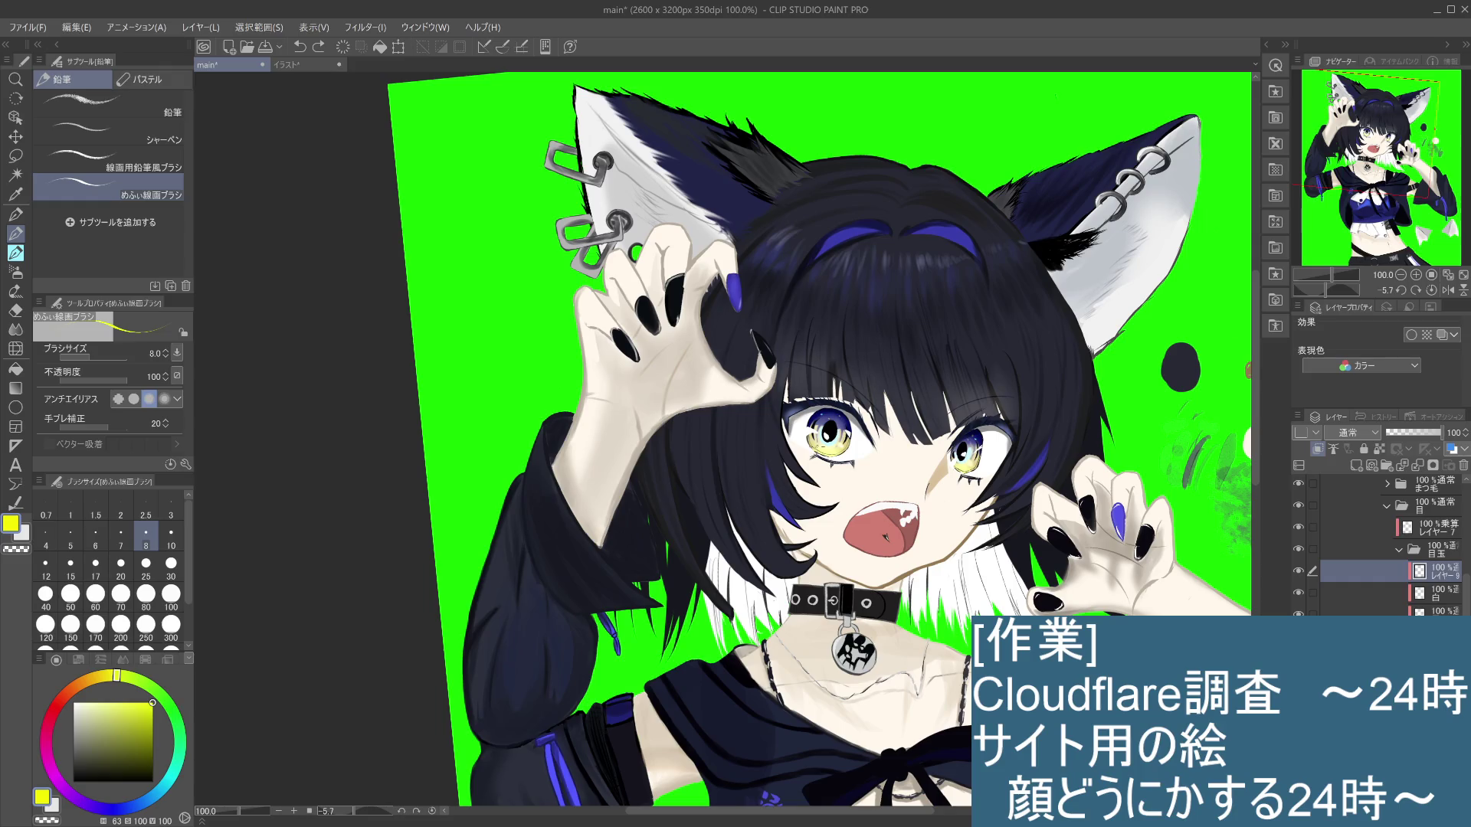
pyautogui.hotkey('ctrl', '+')
pyautogui.hotkey('ctrl', '+')
pyautogui.hotkey('ctrl', 'y')
pyautogui.hotkey('ctrl', 'z')
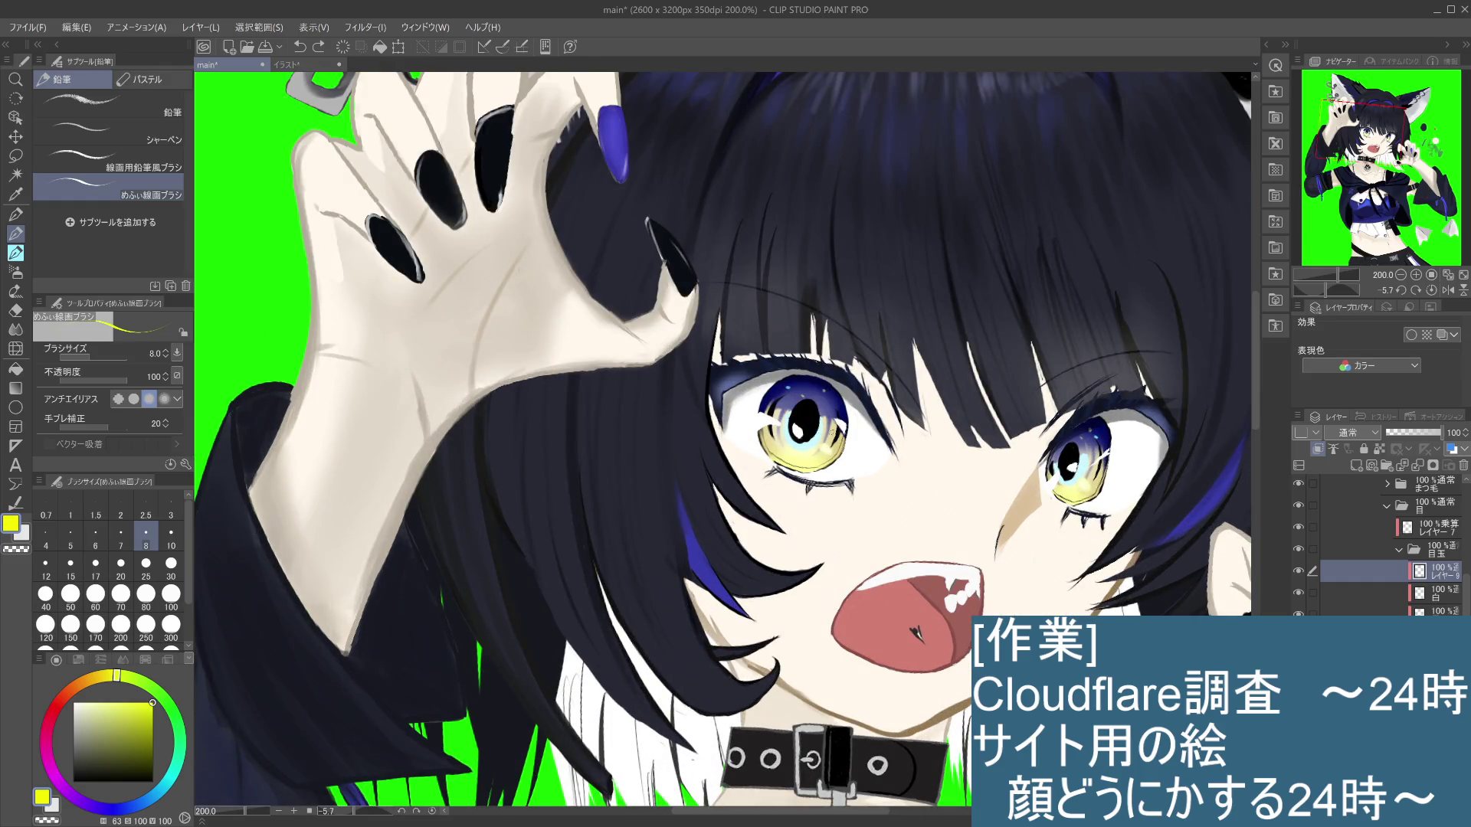
pyautogui.moveTo(116, 674); pyautogui.dragTo(127, 672)
pyautogui.hotkey('ctrl', 'y')
# Step: Warm the colour back to yellow, compare the left eye with and without the stroke, and keep it
pyautogui.hotkey('ctrl', 'y')
pyautogui.hotkey('ctrl', 'z')
pyautogui.moveTo(125, 677); pyautogui.dragTo(117, 677)
pyautogui.hotkey('ctrl', 'y')
pyautogui.hotkey('ctrl', 'z')
pyautogui.hotkey('ctrl', 'y')
pyautogui.hotkey('ctrl', 'z')
pyautogui.hotkey('ctrl', 'y')
pyautogui.hotkey('ctrl', 'z')
pyautogui.hotkey('ctrl', 'y')
pyautogui.hotkey('ctrl', 'z')
pyautogui.hotkey('ctrl', 'y')
pyautogui.hotkey('ctrl', 'z')
pyautogui.hotkey('ctrl', 'y')
pyautogui.scroll(-5, 953, 522)
pyautogui.scroll(5, 954, 522)
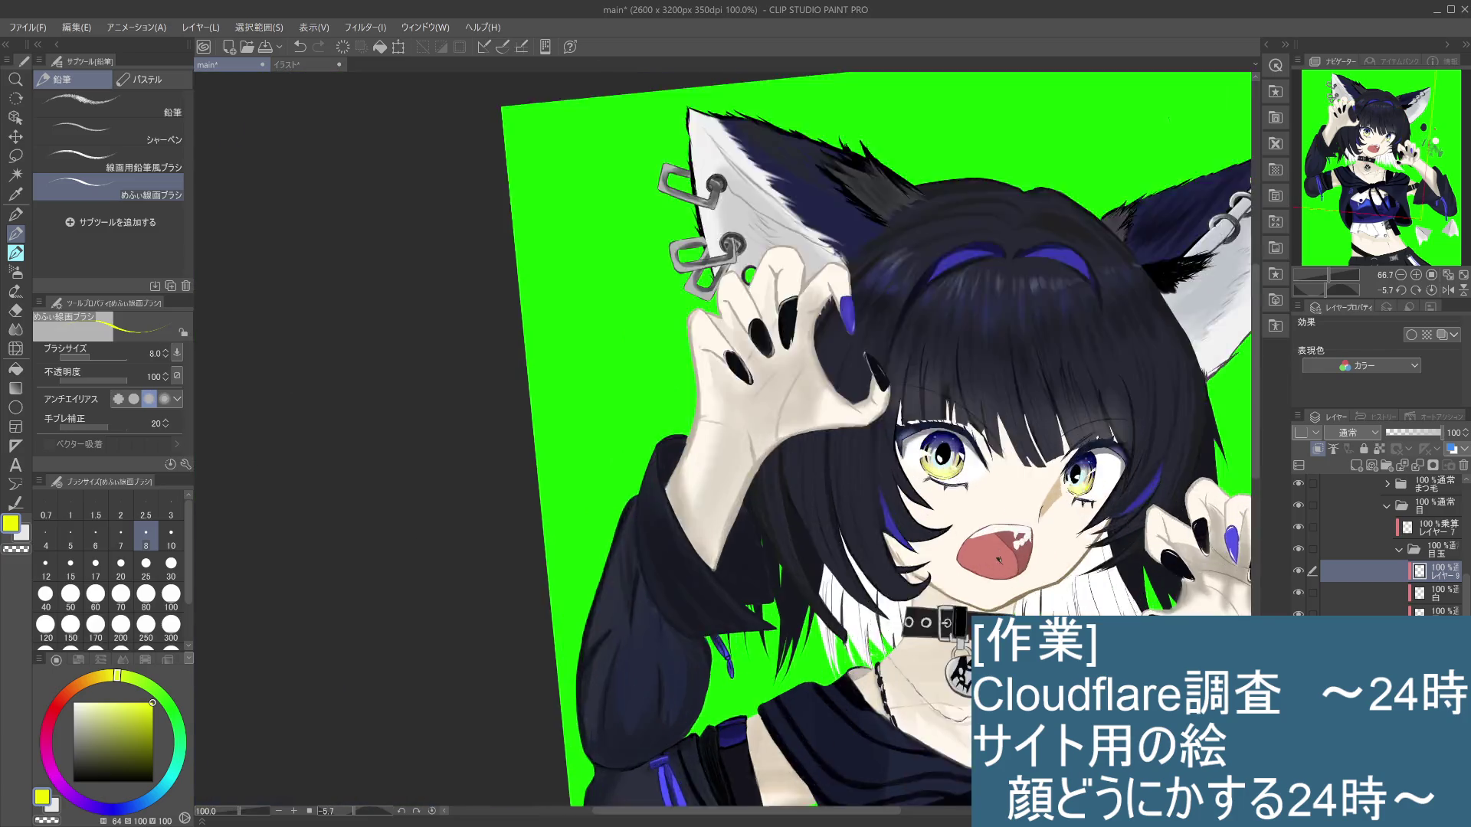
pyautogui.moveTo(929, 538)
pyautogui.mouseDown()
pyautogui.moveTo(735, 510)
pyautogui.moveTo(732, 530)
pyautogui.mouseUp()
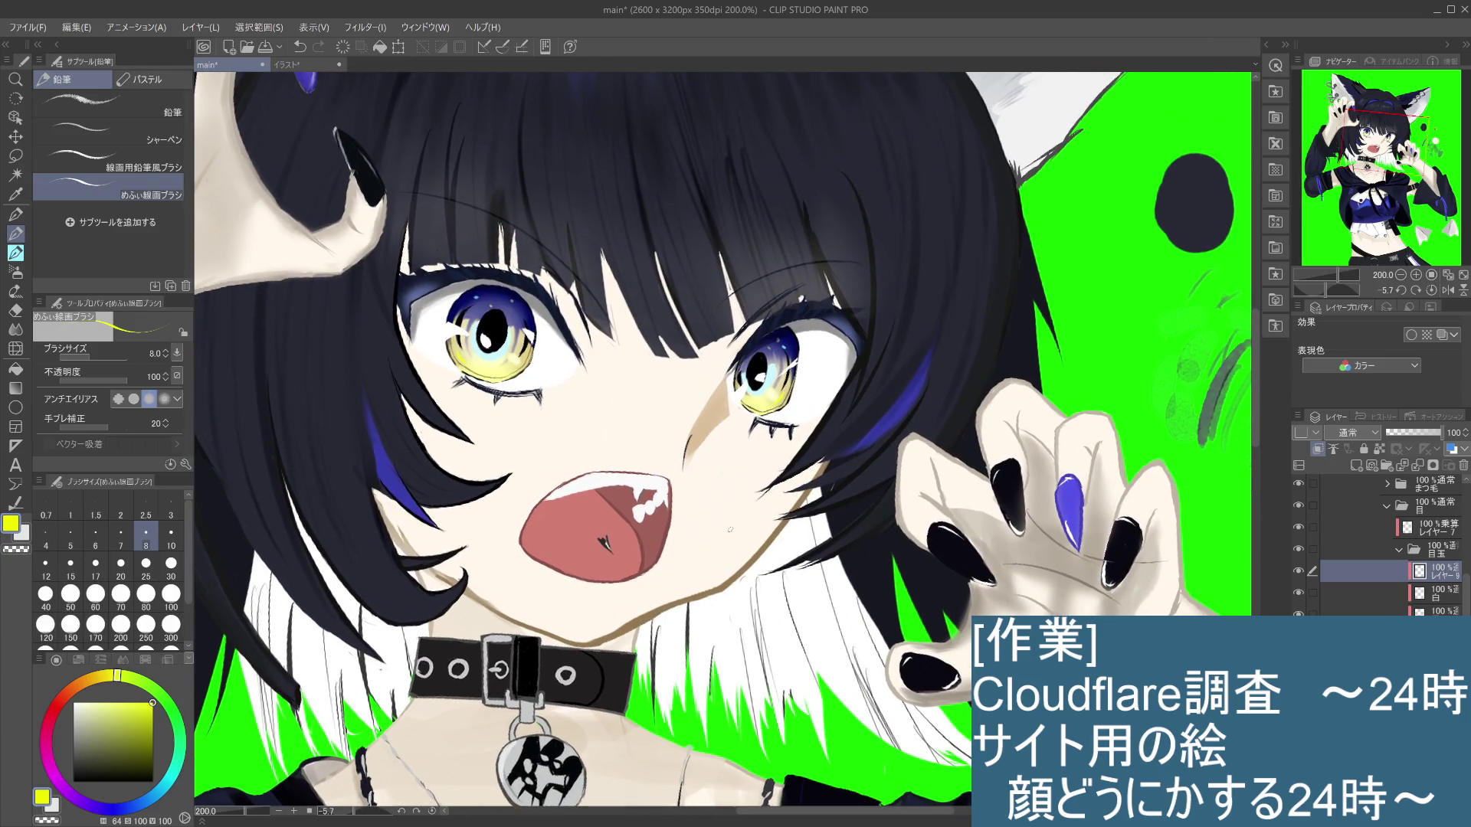
pyautogui.scroll(-1, 731, 530)
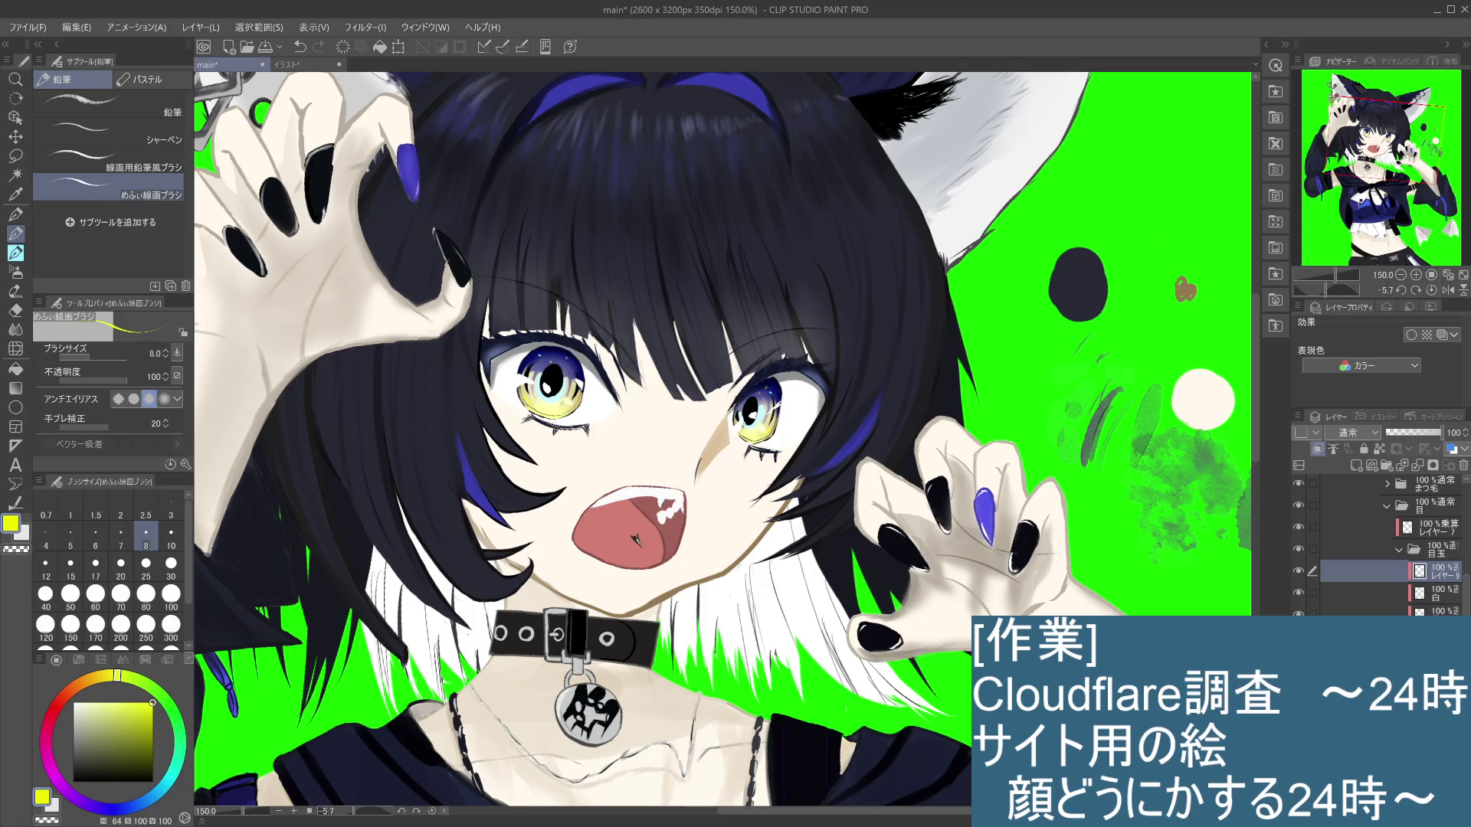
pyautogui.click(1438, 593)
pyautogui.keyDown('alt'); pyautogui.click(666, 443); pyautogui.keyUp('alt')
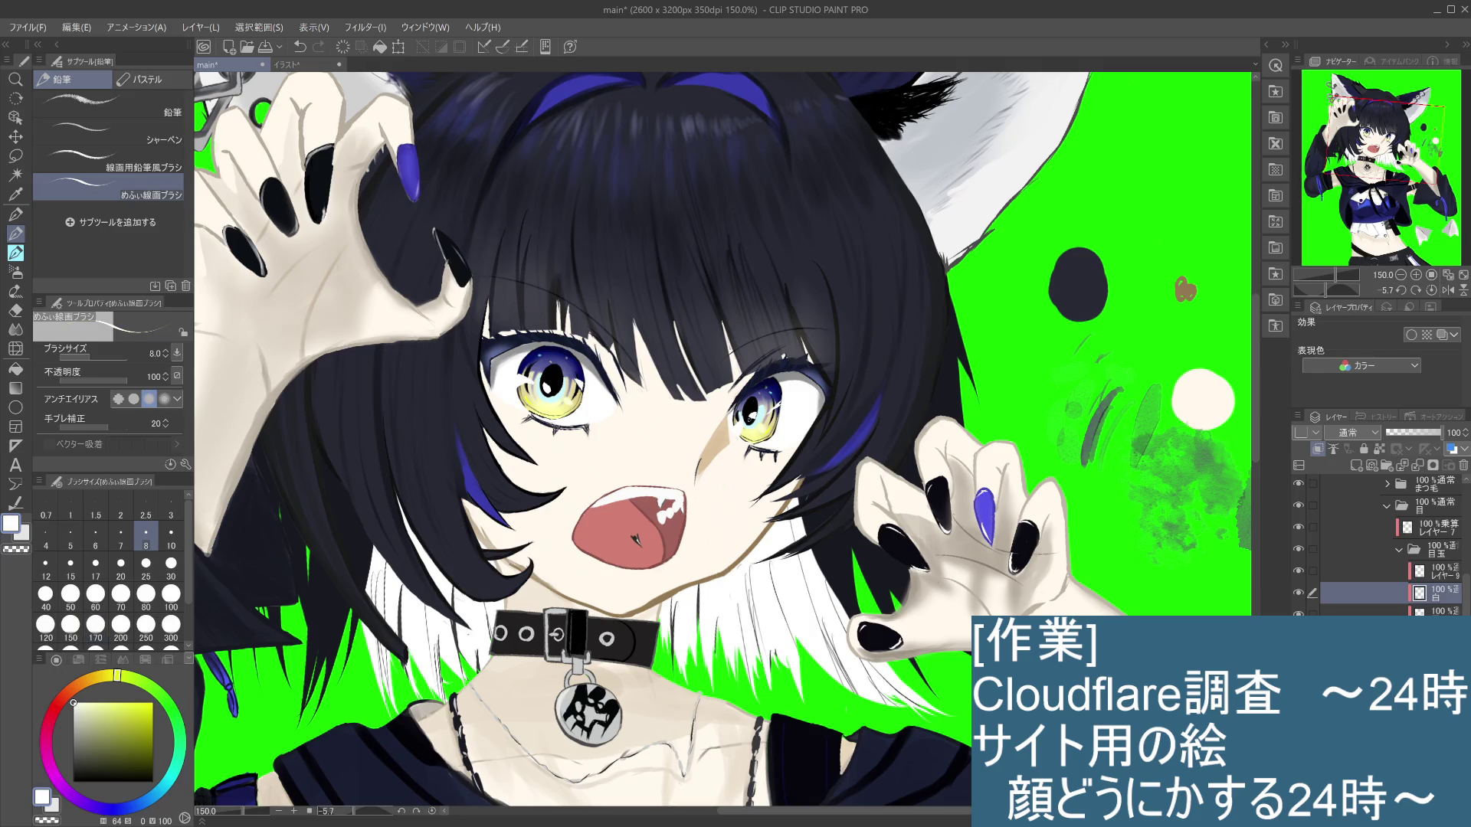
pyautogui.hotkey('ctrl', 'z')
pyautogui.hotkey('ctrl', 'y')
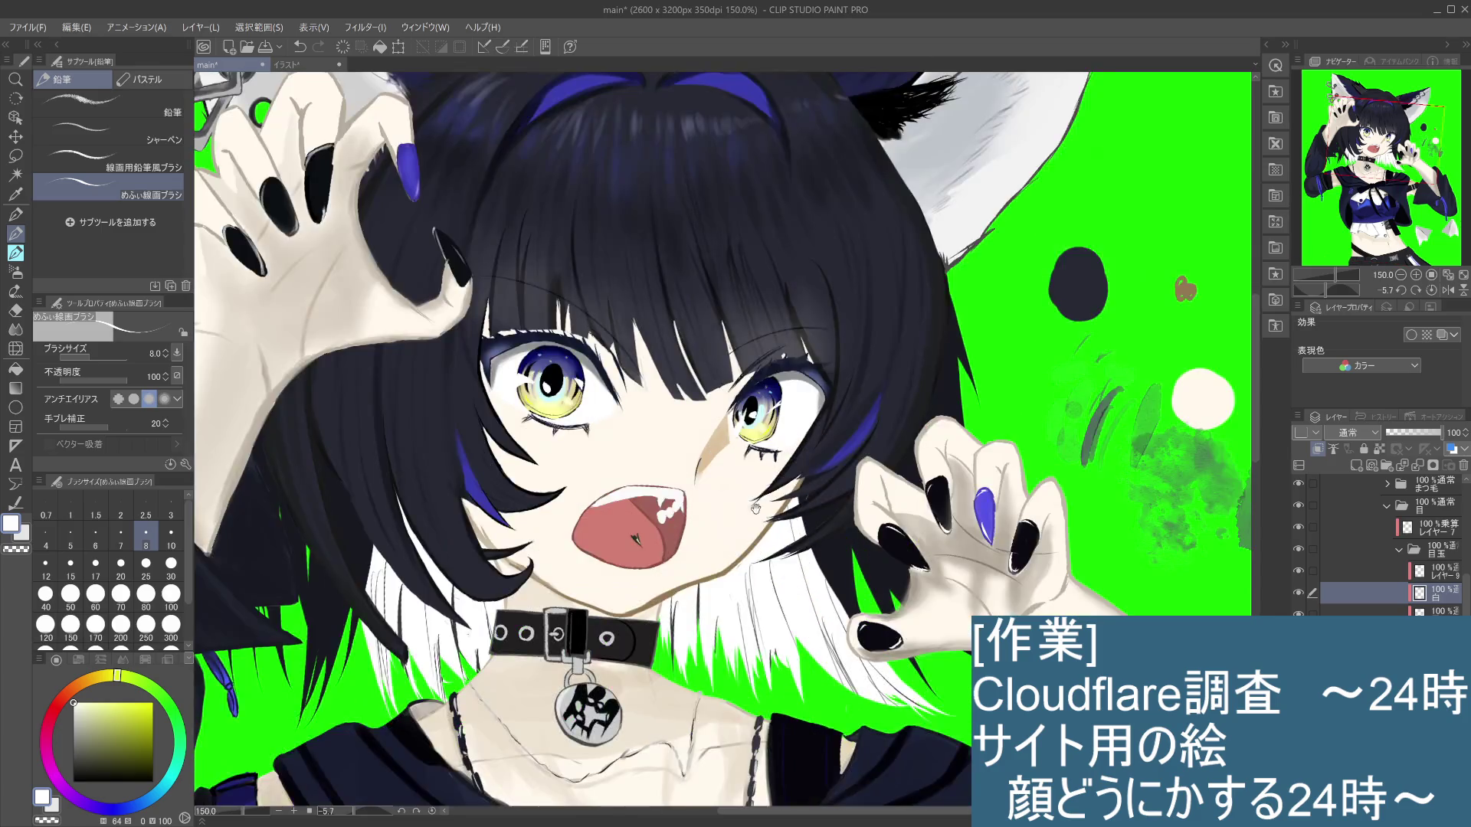
pyautogui.moveTo(755, 474); pyautogui.dragTo(801, 518)
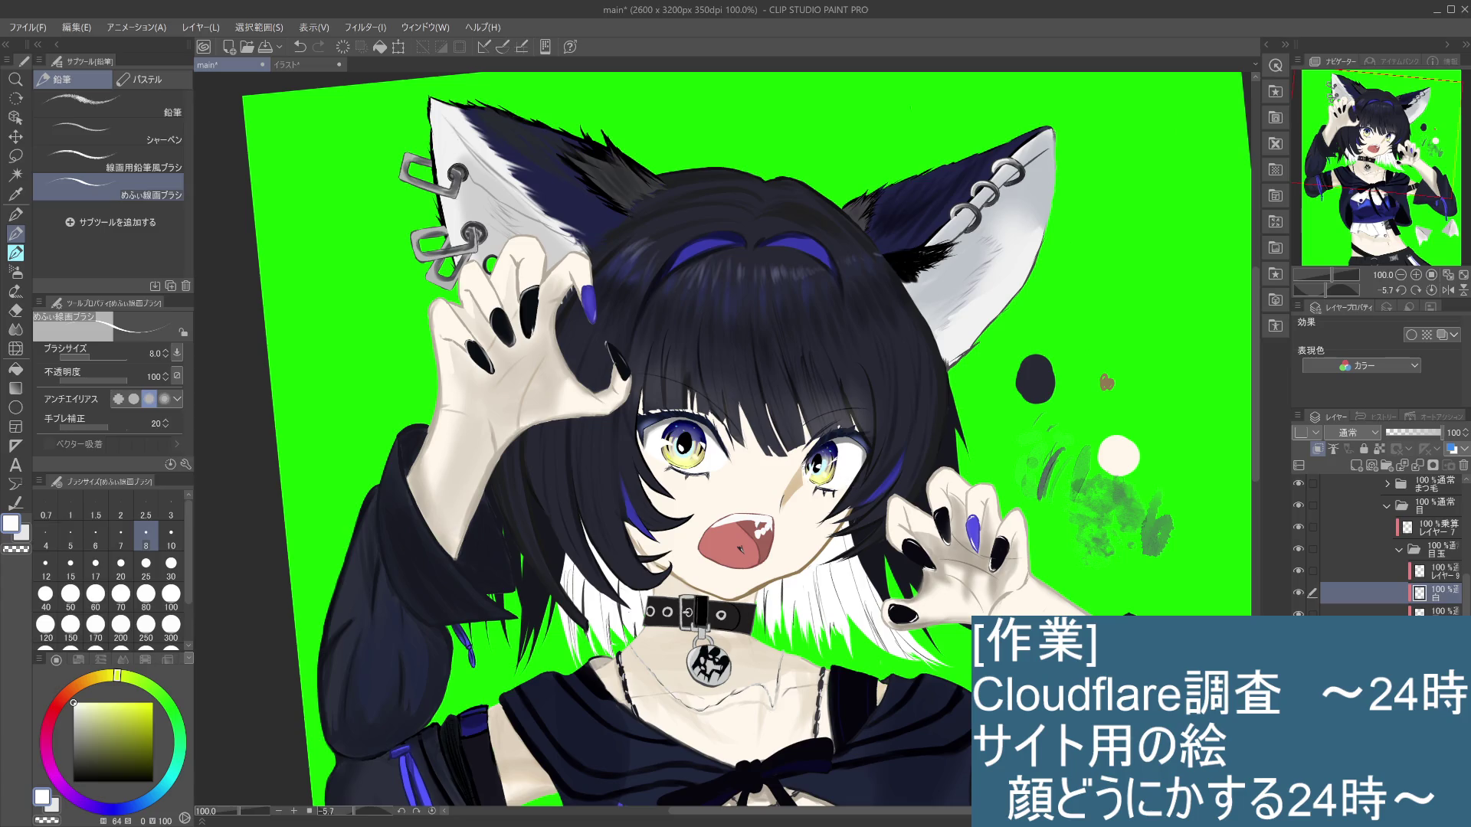
pyautogui.scroll(2, 680, 460)
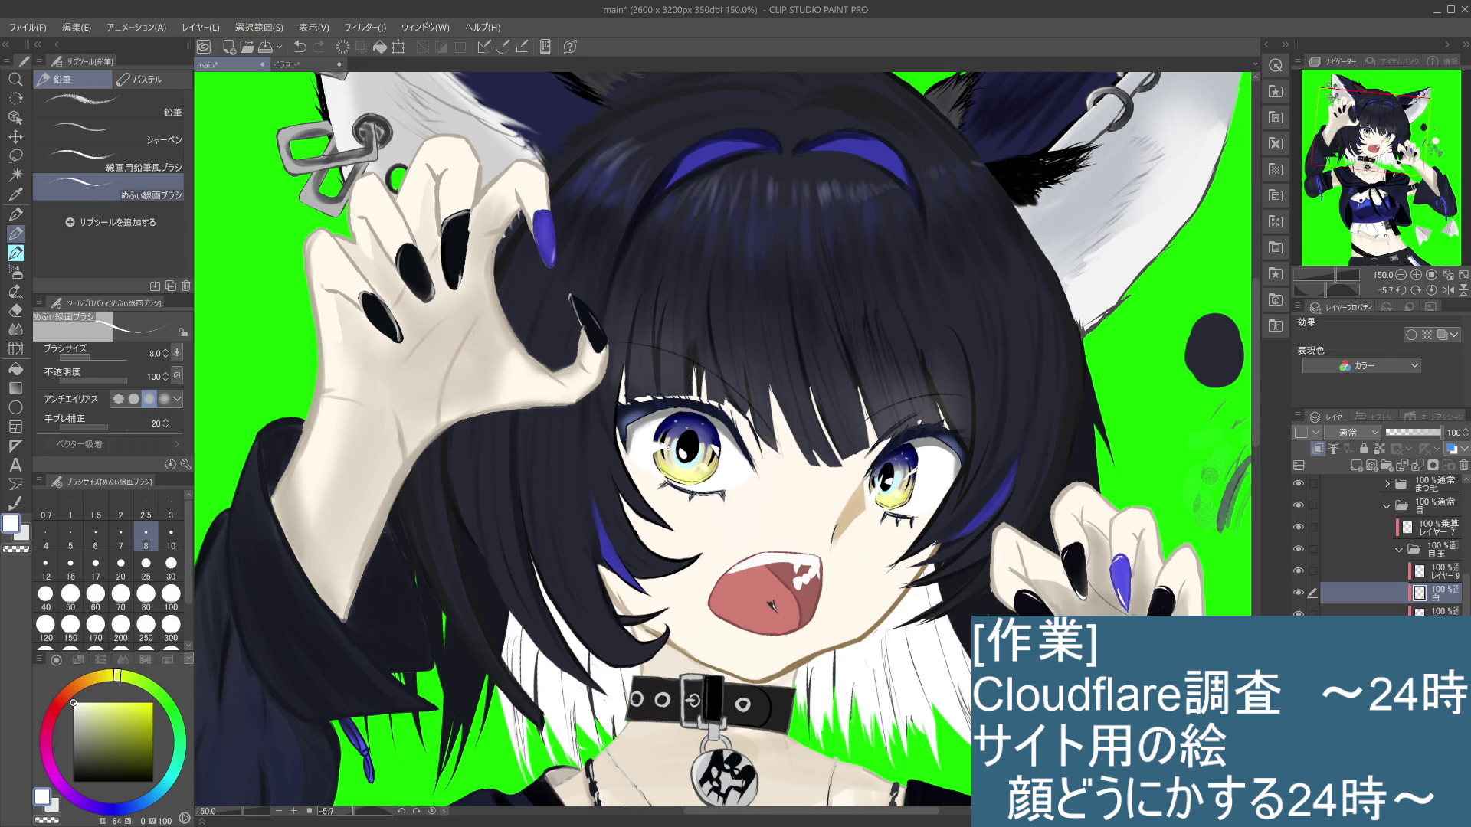
pyautogui.hotkey('ctrl', 'z')
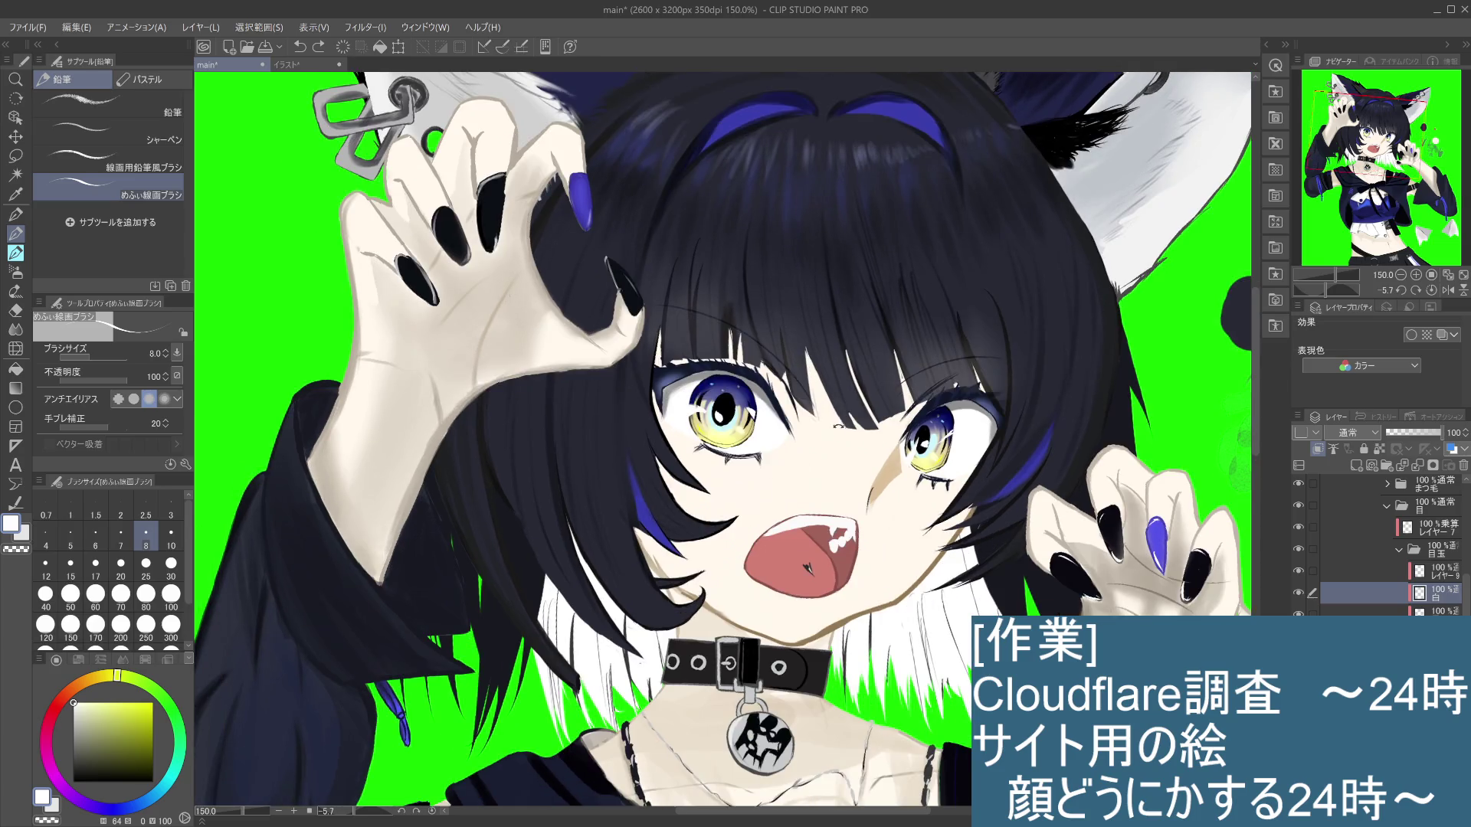
pyautogui.moveTo(751, 394)
pyautogui.mouseDown()
pyautogui.moveTo(685, 405)
pyautogui.moveTo(684, 462)
pyautogui.mouseUp()
pyautogui.hotkey('ctrl', 'z')
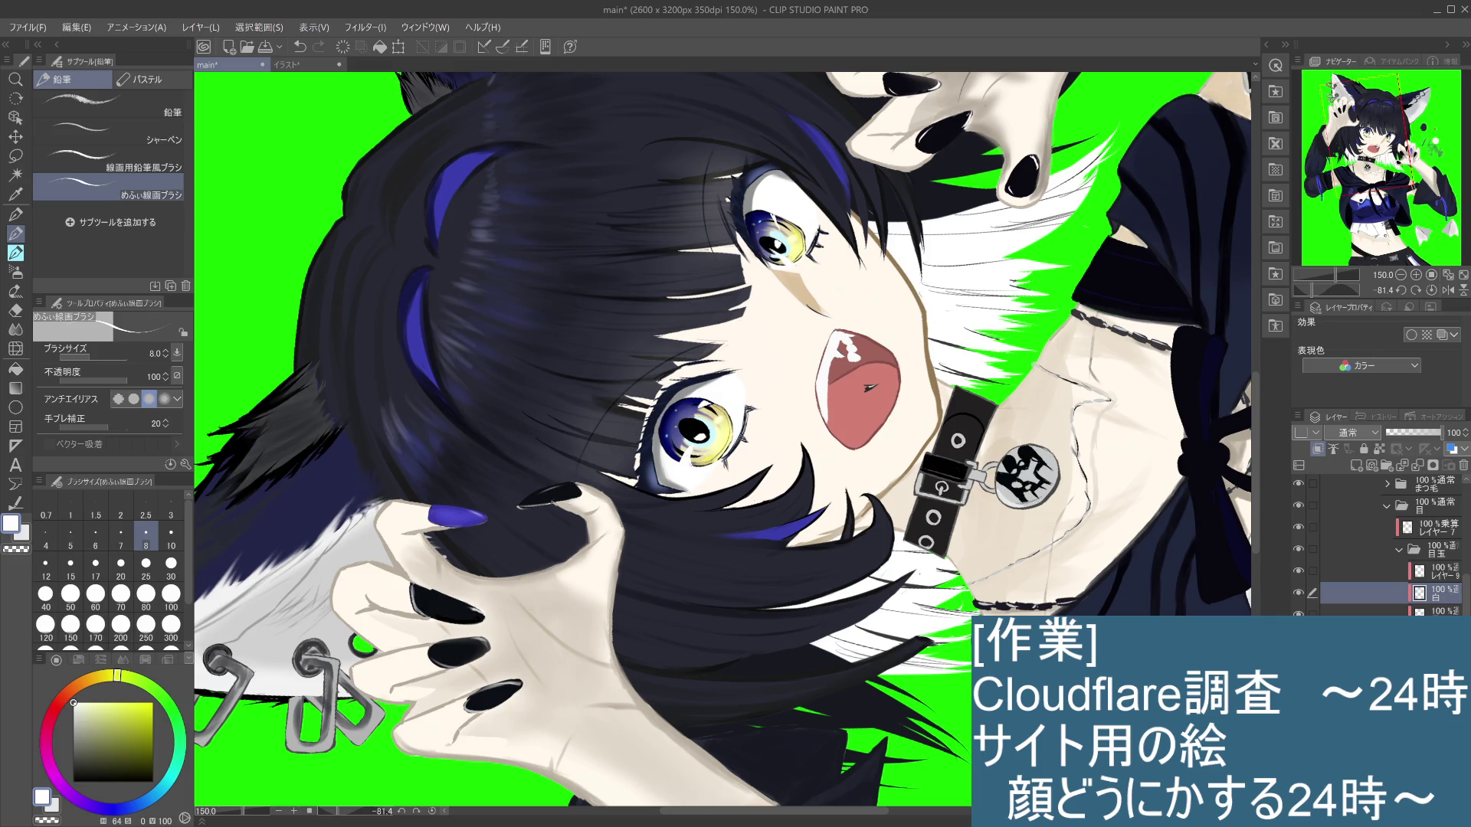
pyautogui.hotkey('ctrl', 'z')
pyautogui.scroll(-1, 697, 469)
pyautogui.moveTo(697, 469); pyautogui.dragTo(766, 383)
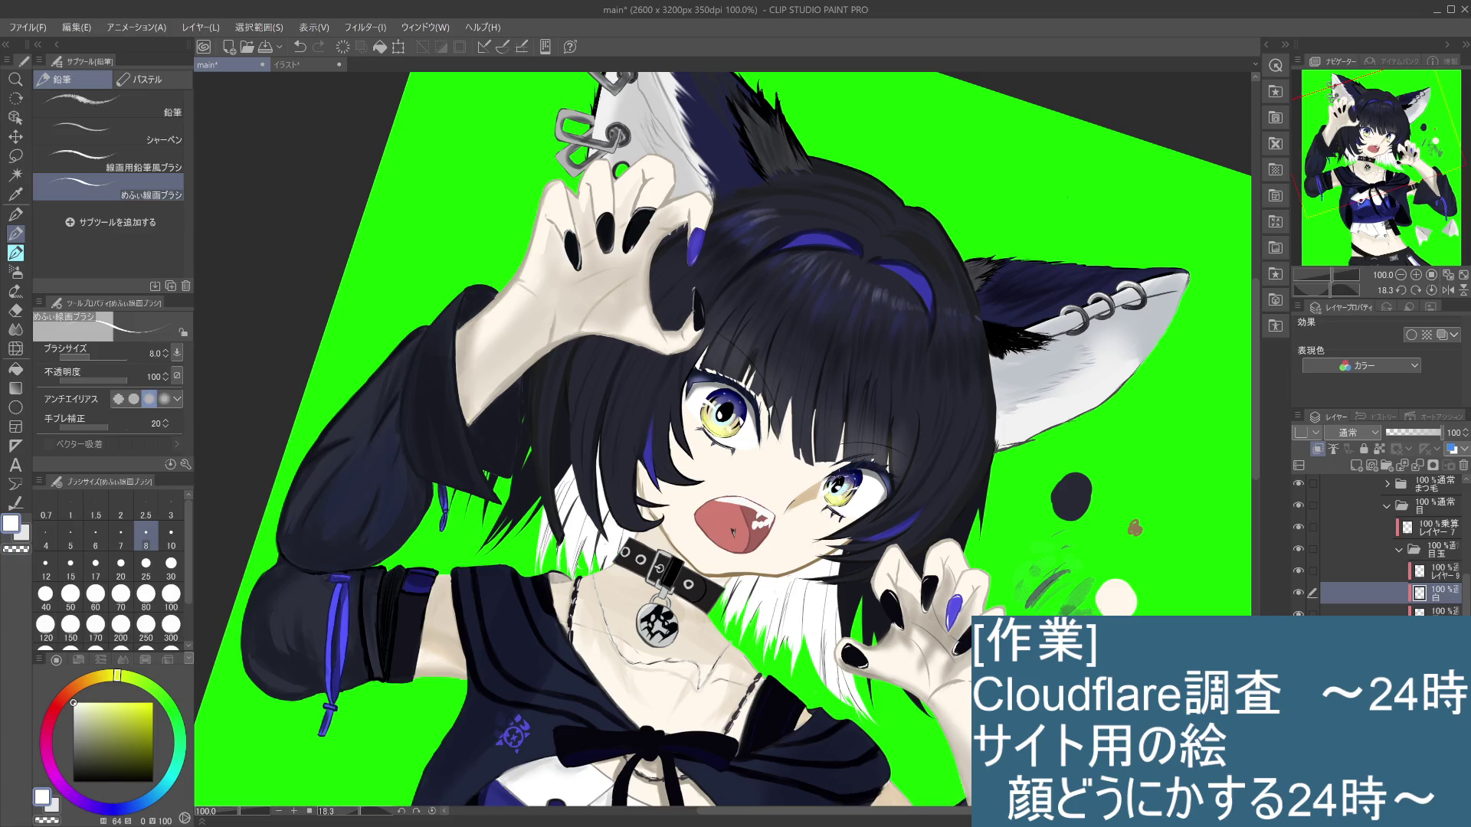
pyautogui.scroll(1, 827, 496)
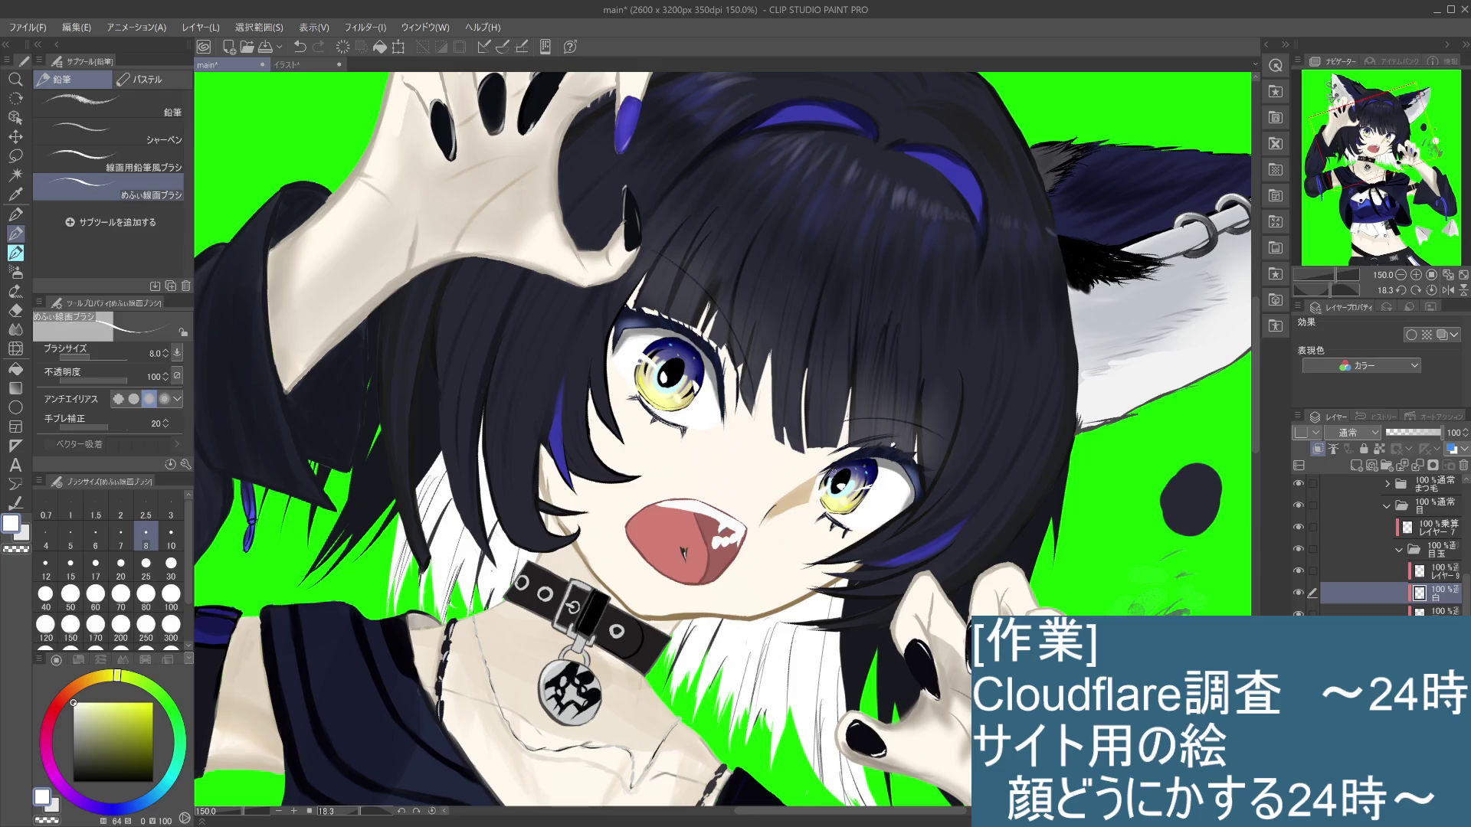
pyautogui.scroll(-1, 828, 497)
pyautogui.scroll(-2, 827, 496)
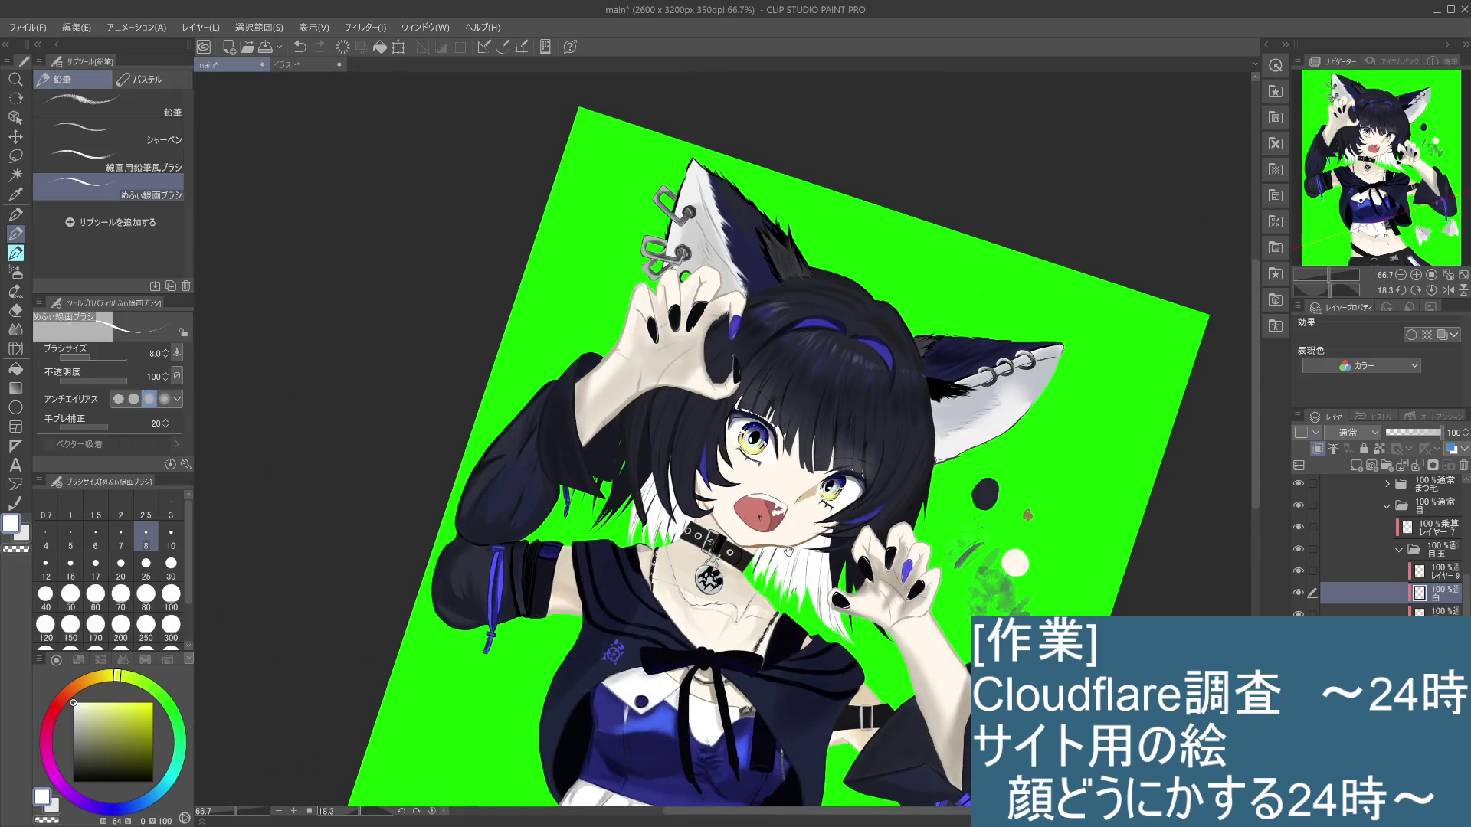
pyautogui.scroll(3, 793, 517)
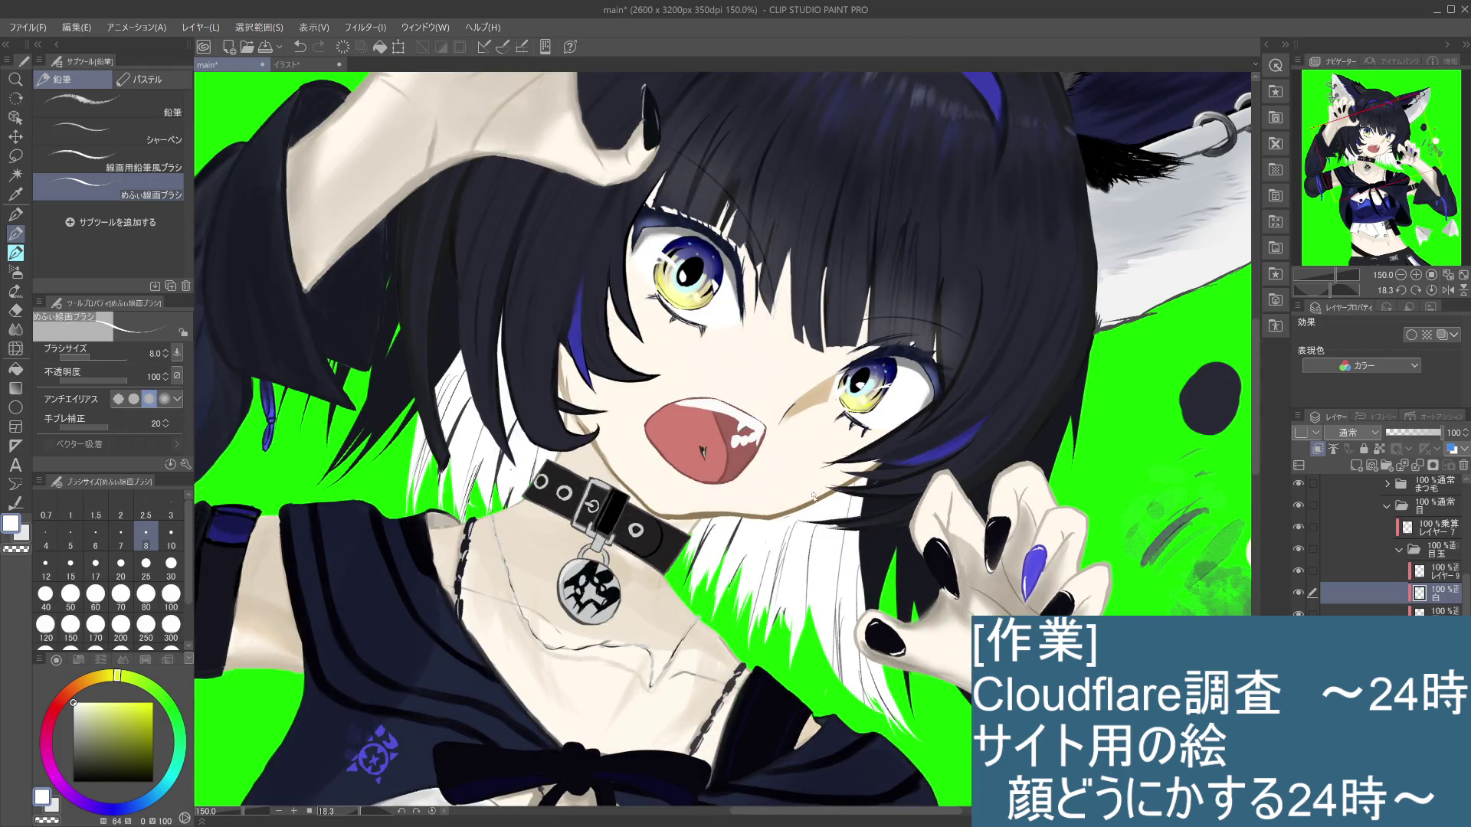
pyautogui.scroll(-2, 817, 492)
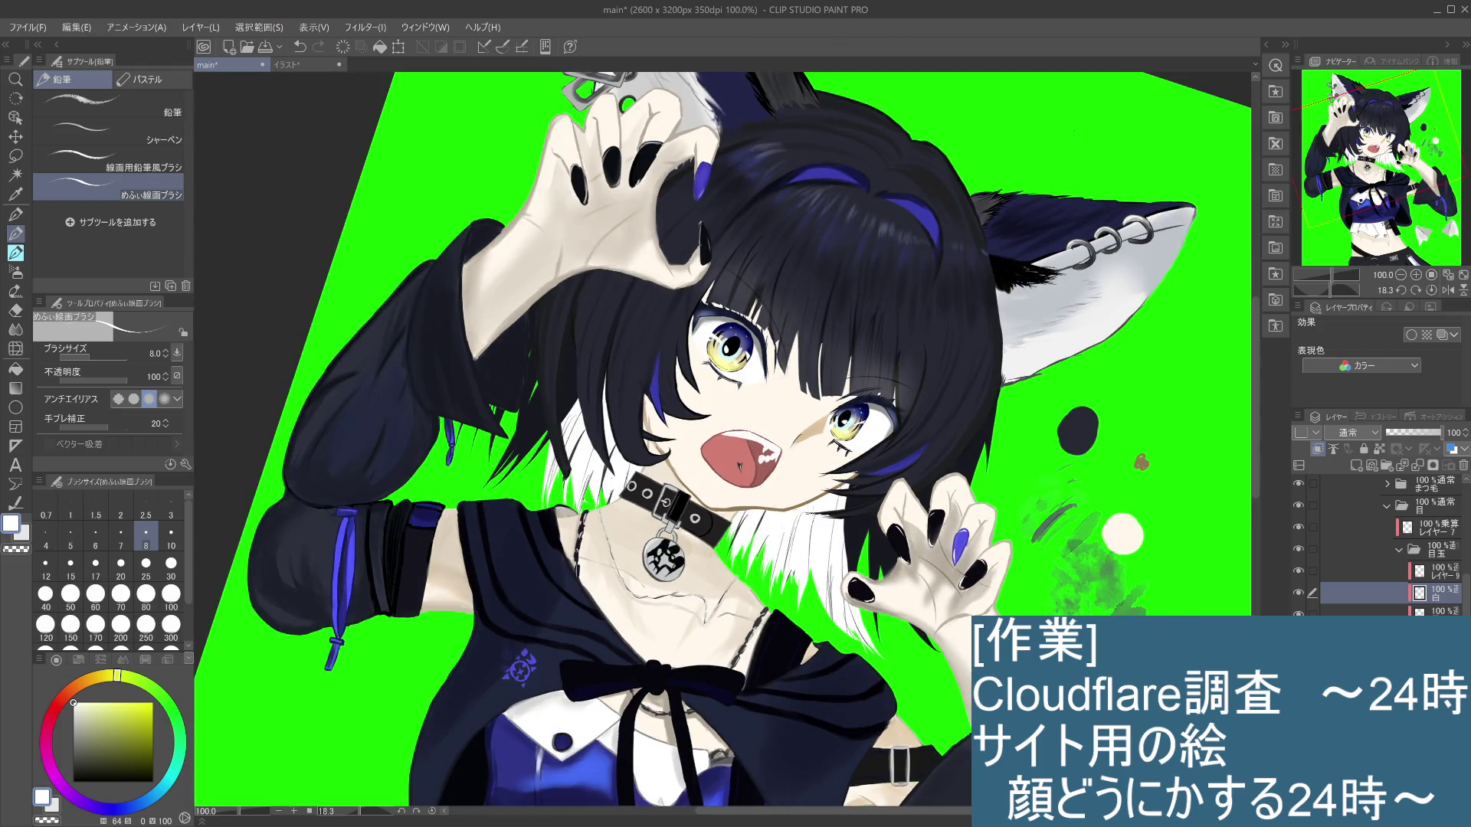
pyautogui.moveTo(813, 514); pyautogui.dragTo(798, 489)
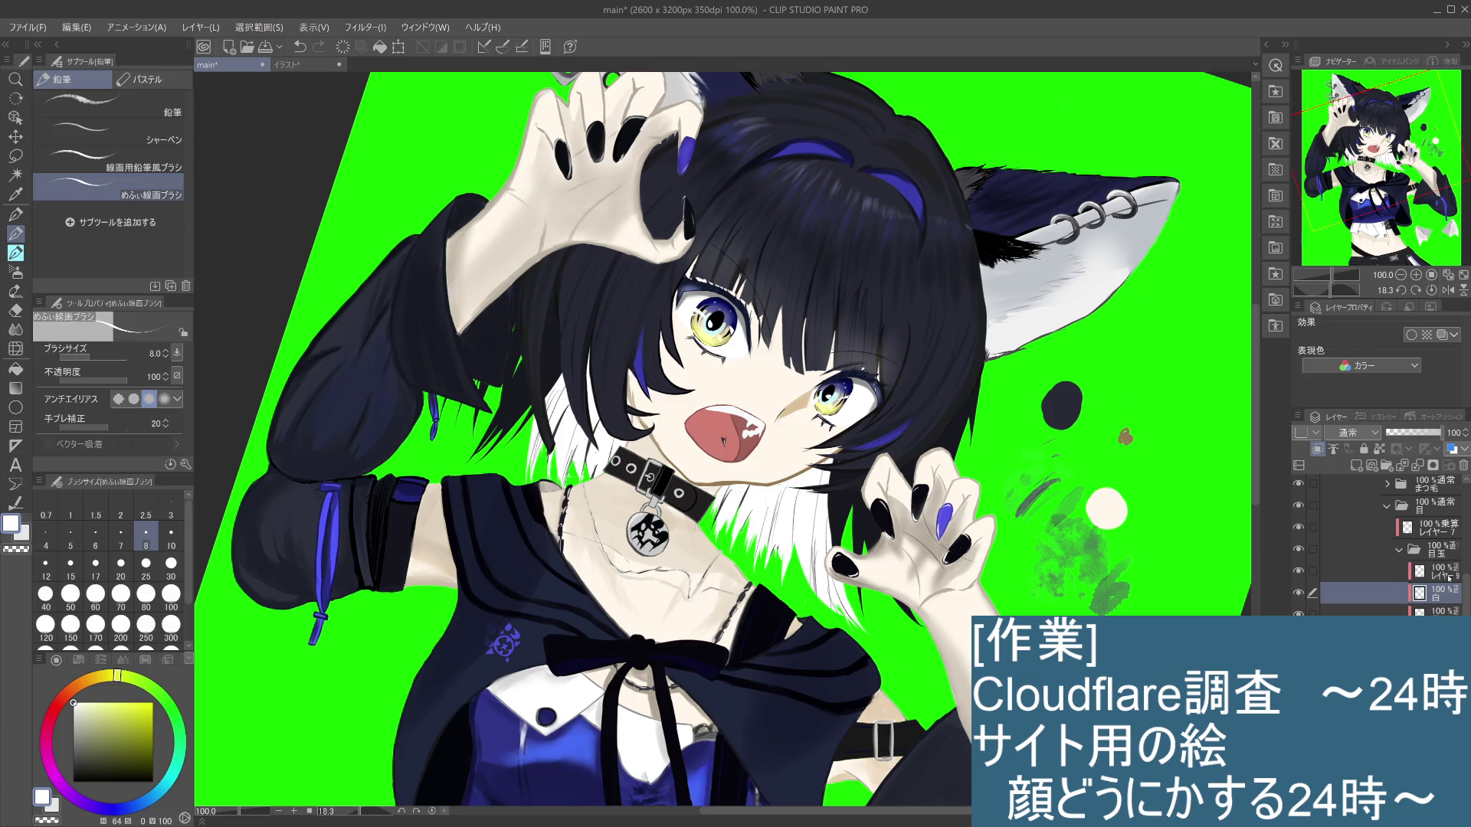
# Step: Collapse 目玉 and 目, expand まつ毛, hide レイヤー 33, and sample the dark navy lash colour
pyautogui.click(1430, 528)
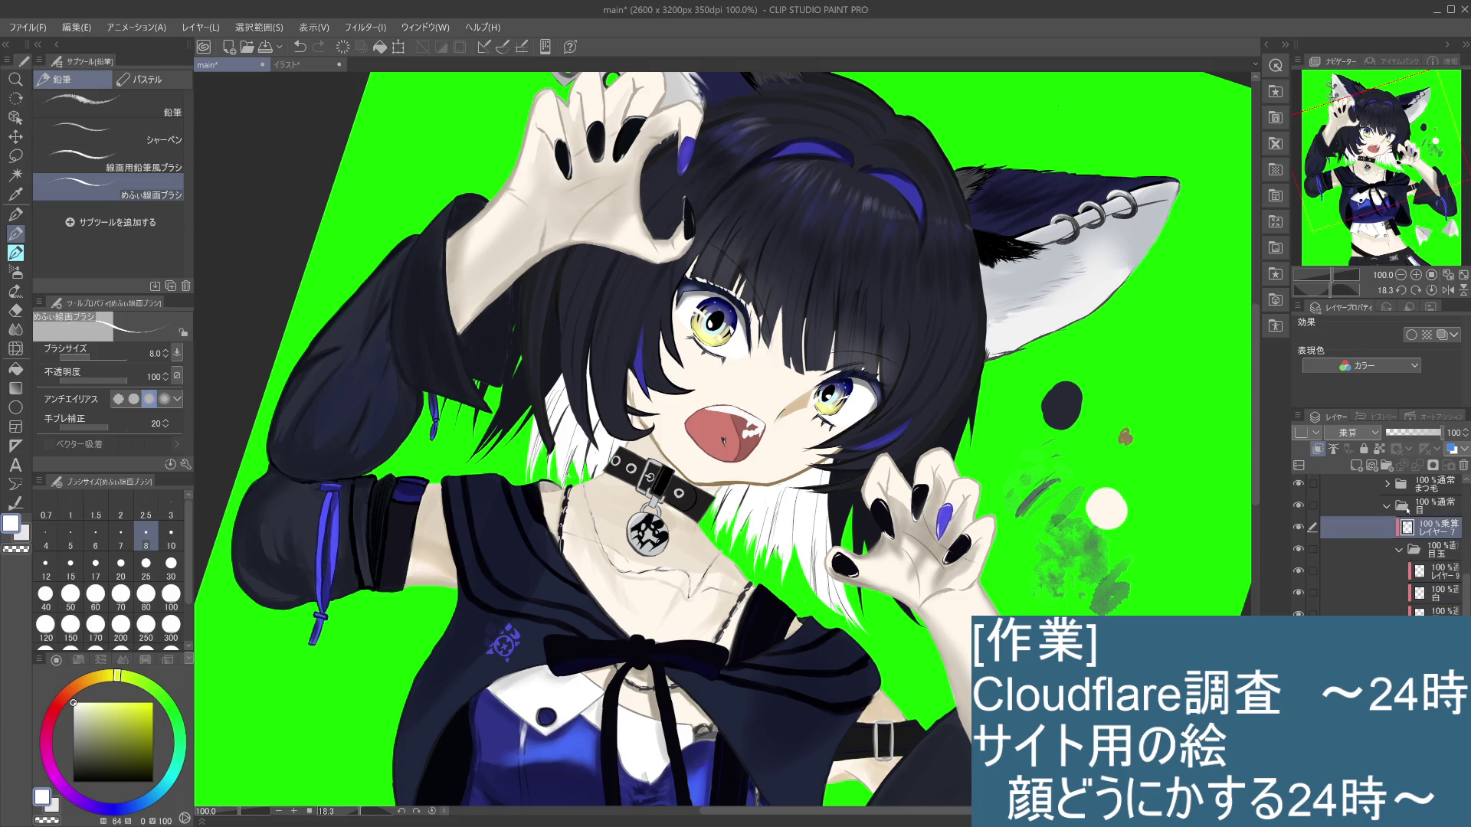
pyautogui.click(1399, 550)
pyautogui.click(1387, 506)
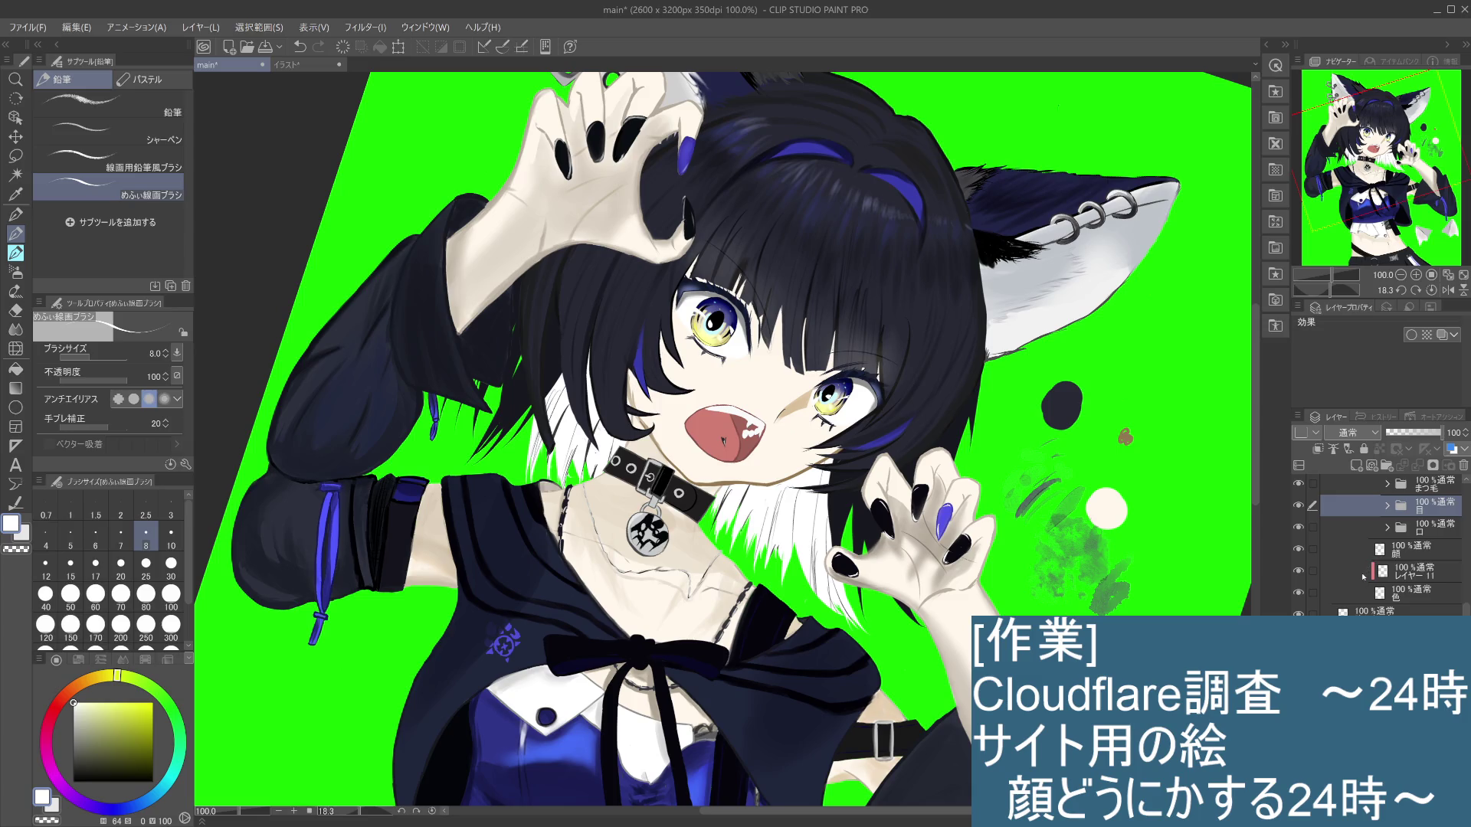
pyautogui.click(1386, 484)
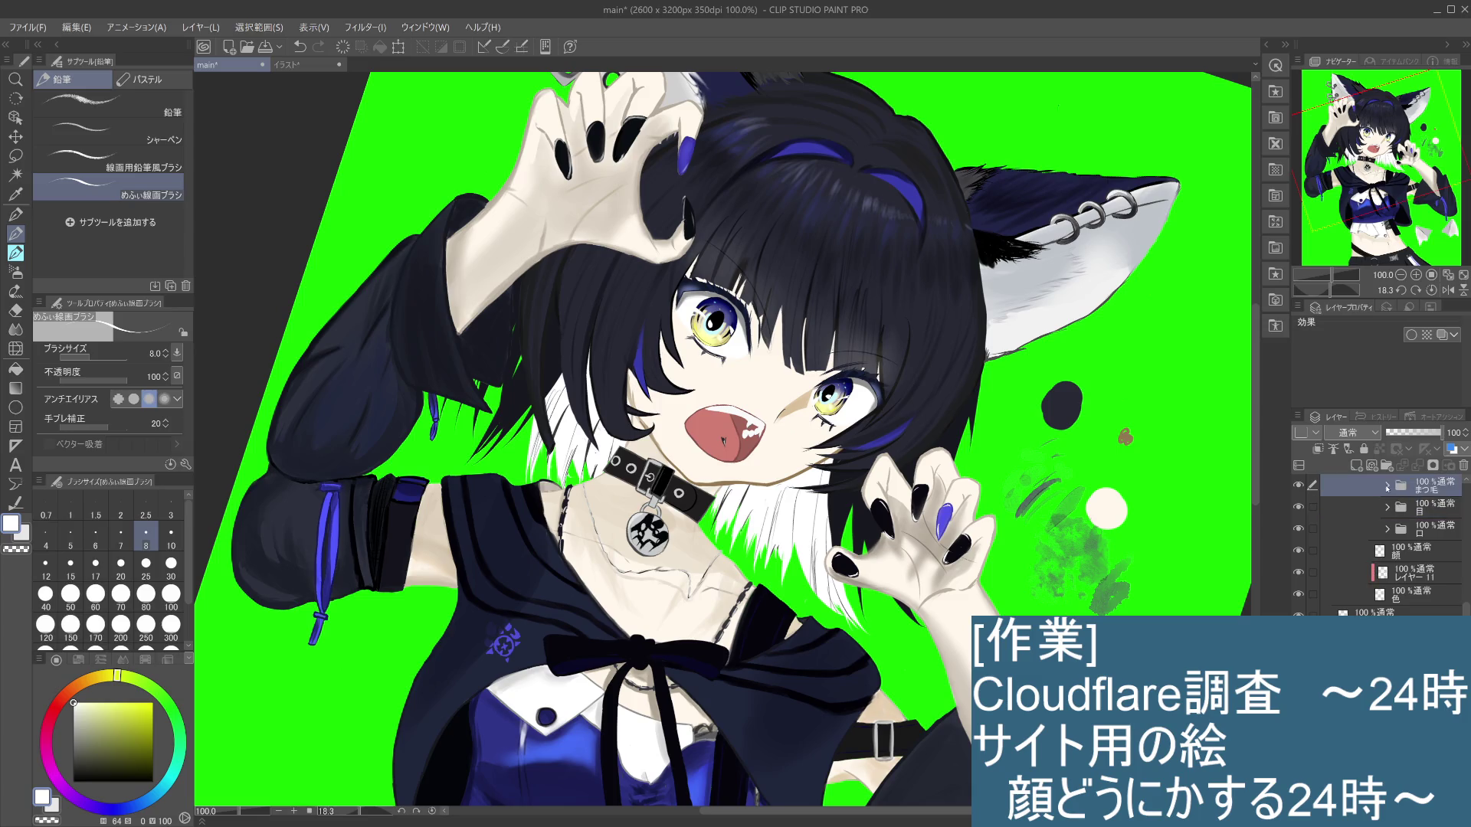
pyautogui.click(1435, 529)
pyautogui.click(1404, 513)
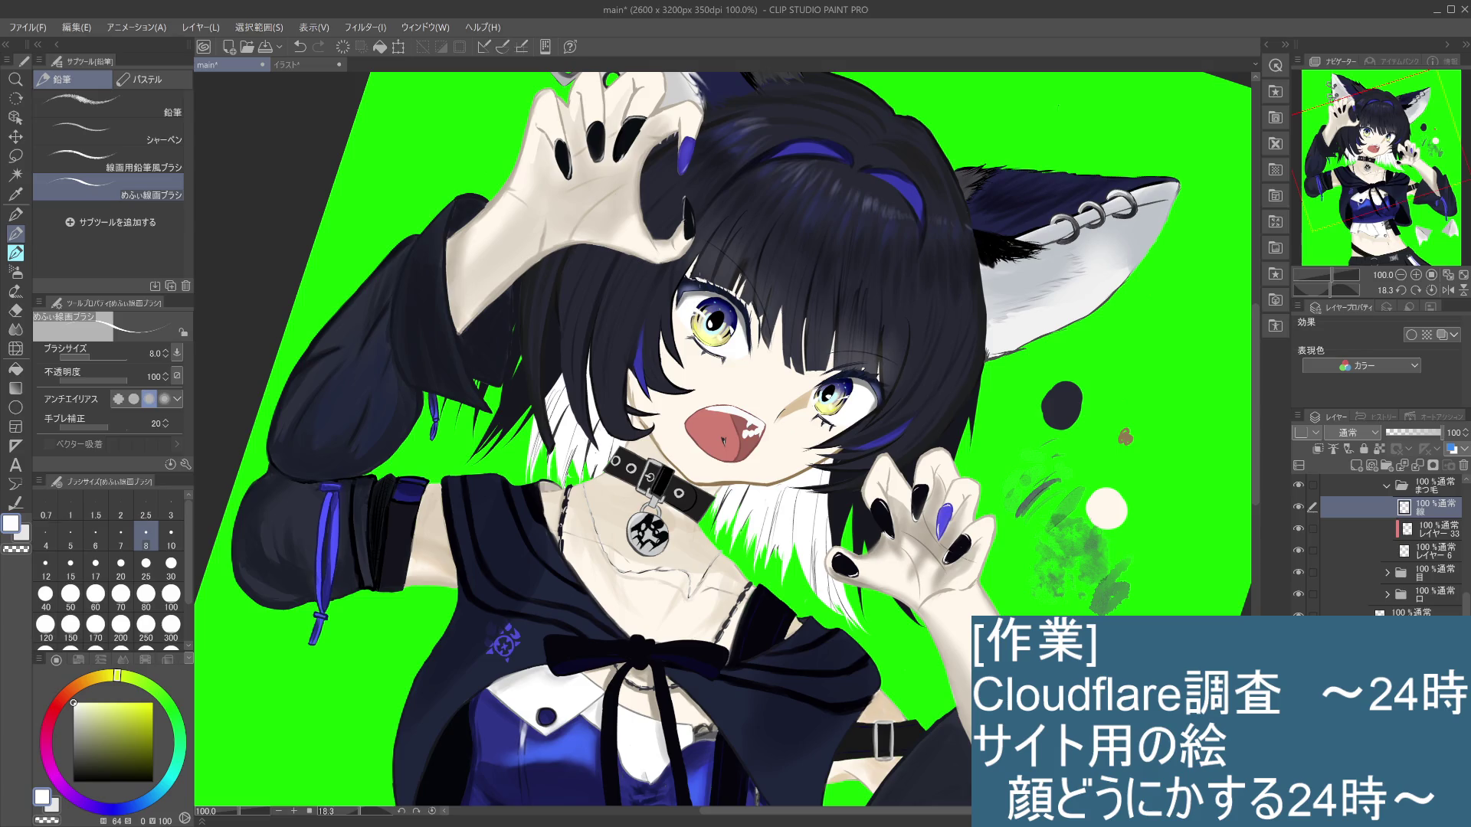
pyautogui.click(1299, 529)
pyautogui.keyDown('alt'); pyautogui.click(687, 283); pyautogui.keyUp('alt')
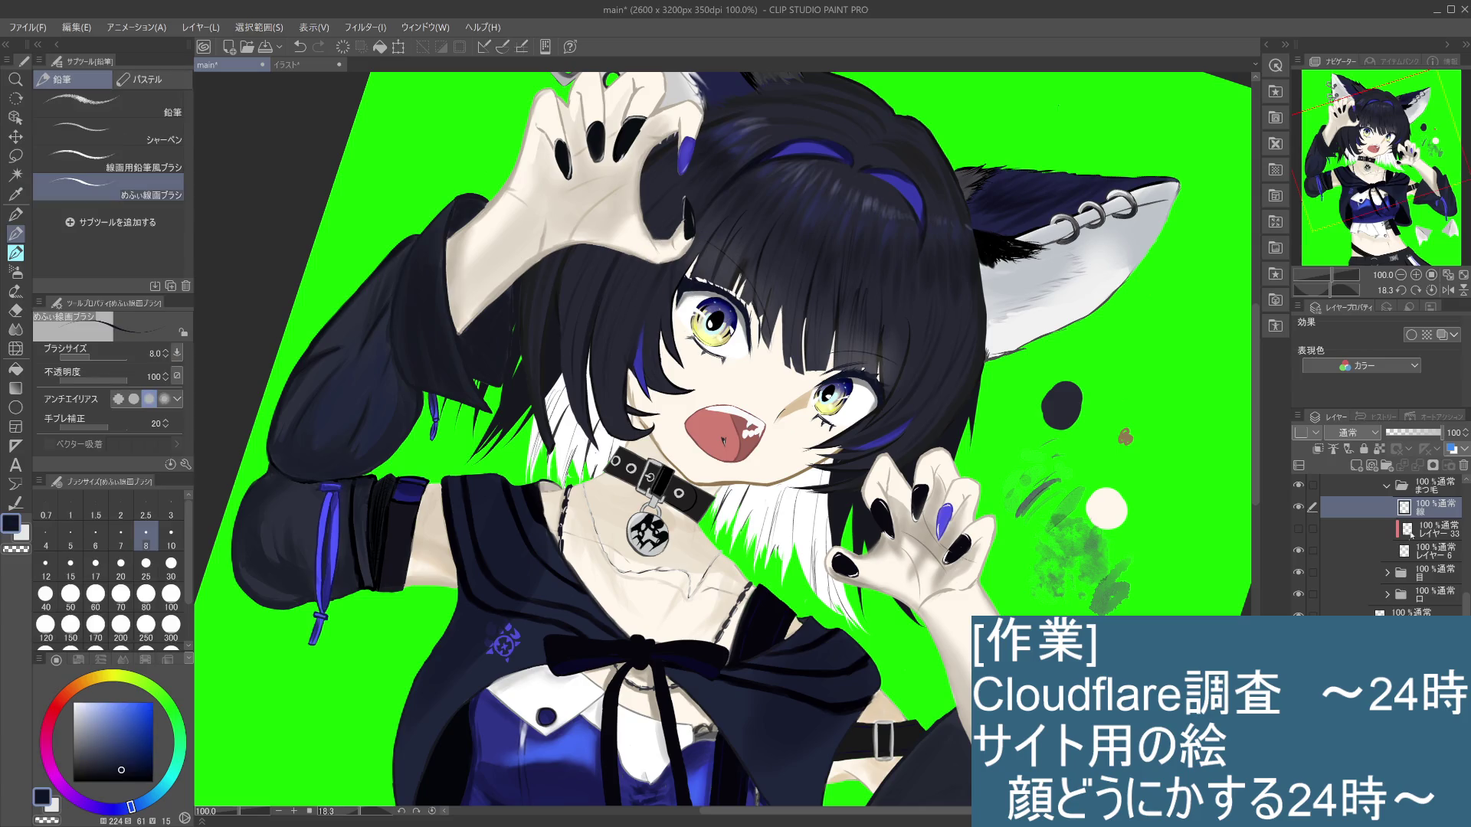
pyautogui.moveTo(1011, 520)
pyautogui.mouseDown()
pyautogui.moveTo(954, 632)
pyautogui.moveTo(852, 395)
pyautogui.mouseUp()
# Step: Draw a dark lash stroke beside the left eye, retrying it several times, plus a short lower-lash stroke
pyautogui.scroll(2, 852, 394)
pyautogui.scroll(1, 852, 394)
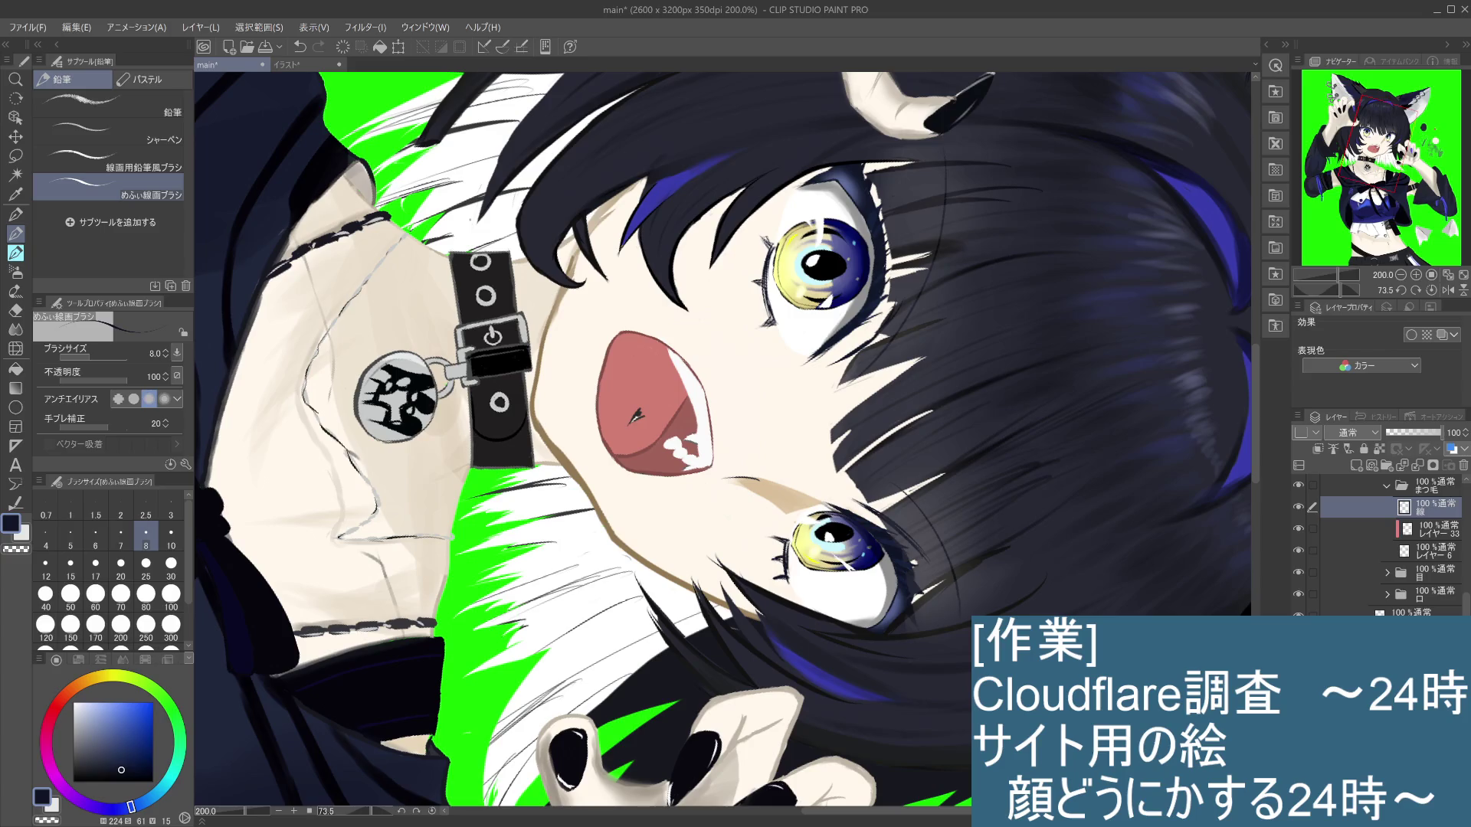
pyautogui.hotkey('ctrl', 'z')
pyautogui.moveTo(771, 261)
pyautogui.mouseDown()
pyautogui.moveTo(775, 243)
pyautogui.moveTo(768, 318)
pyautogui.mouseUp()
pyautogui.hotkey('ctrl', 'z')
pyautogui.hotkey('ctrl', 'z')
pyautogui.moveTo(772, 242); pyautogui.dragTo(768, 320)
pyautogui.hotkey('ctrl', 'z')
pyautogui.moveTo(773, 237); pyautogui.dragTo(768, 310)
pyautogui.hotkey('ctrl', 'z')
pyautogui.moveTo(772, 242); pyautogui.dragTo(768, 322)
pyautogui.hotkey('ctrl', 'z')
pyautogui.moveTo(772, 242); pyautogui.dragTo(774, 323)
pyautogui.moveTo(769, 238); pyautogui.dragTo(774, 256)
# Step: Paint a dark stroke along the left eye's outer edge, redrawing it until it sits right
pyautogui.hotkey('ctrl', '0')
pyautogui.hotkey('ctrl', 'alt', '0')
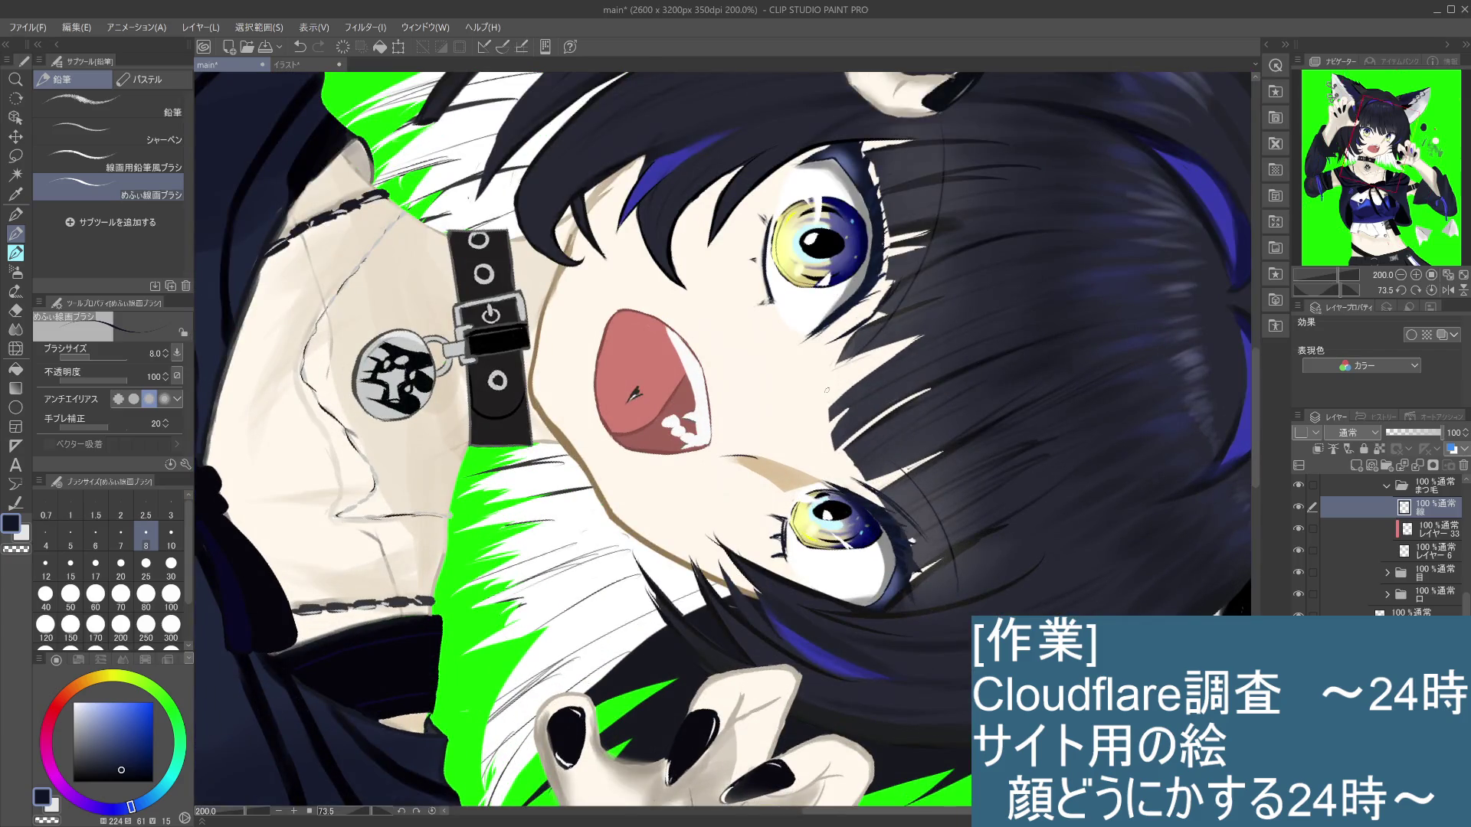
pyautogui.moveTo(770, 213); pyautogui.dragTo(772, 300)
pyautogui.hotkey('ctrl', 'z')
pyautogui.moveTo(768, 215); pyautogui.dragTo(776, 306)
pyautogui.hotkey('ctrl', 'z')
pyautogui.moveTo(769, 216); pyautogui.dragTo(774, 312)
pyautogui.hotkey('ctrl', 'z')
pyautogui.moveTo(767, 213); pyautogui.dragTo(772, 298)
pyautogui.hotkey('ctrl', 'z')
pyautogui.moveTo(770, 215); pyautogui.dragTo(770, 295)
pyautogui.hotkey('ctrl', 'z')
pyautogui.moveTo(766, 220); pyautogui.dragTo(773, 298)
pyautogui.hotkey('ctrl', 'z')
pyautogui.moveTo(766, 220)
pyautogui.mouseDown()
pyautogui.moveTo(772, 303)
pyautogui.moveTo(678, 428)
pyautogui.mouseUp()
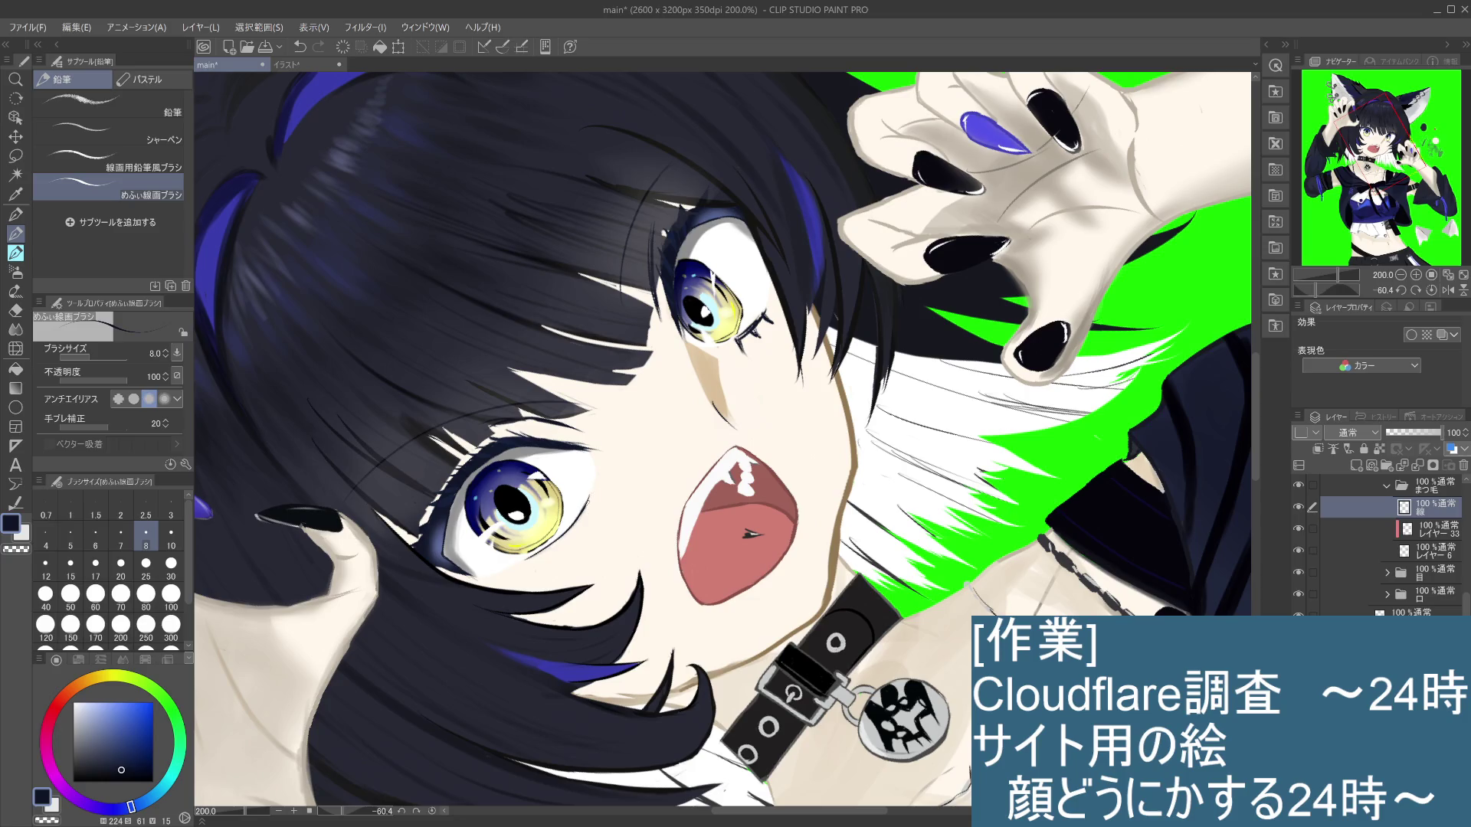
# Step: Rotate the canvas upright and draw a short lash line below the left eye
pyautogui.moveTo(552, 580)
pyautogui.mouseDown()
pyautogui.moveTo(650, 470)
pyautogui.moveTo(734, 266)
pyautogui.mouseUp()
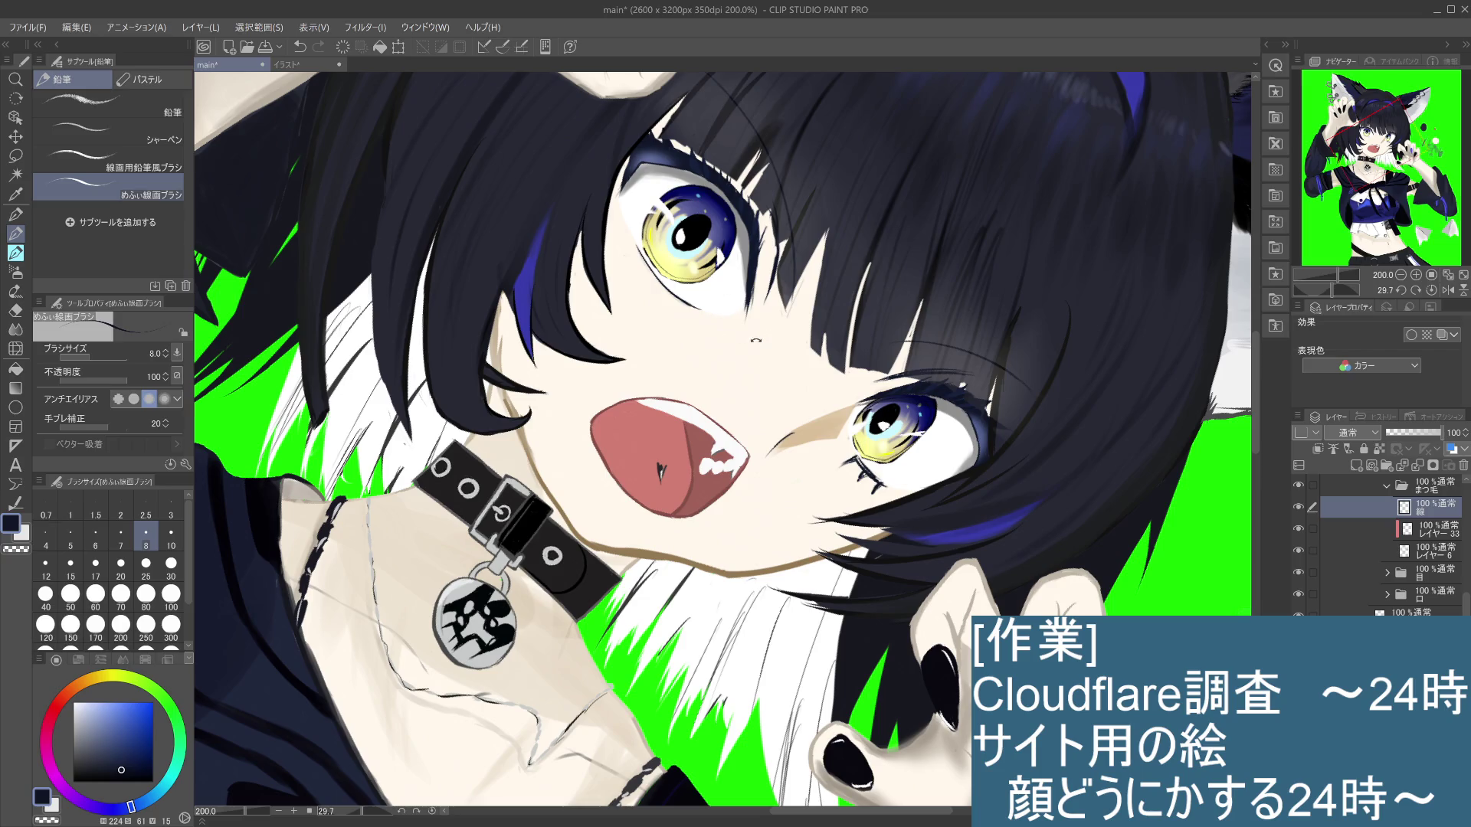
pyautogui.moveTo(755, 339); pyautogui.dragTo(700, 337)
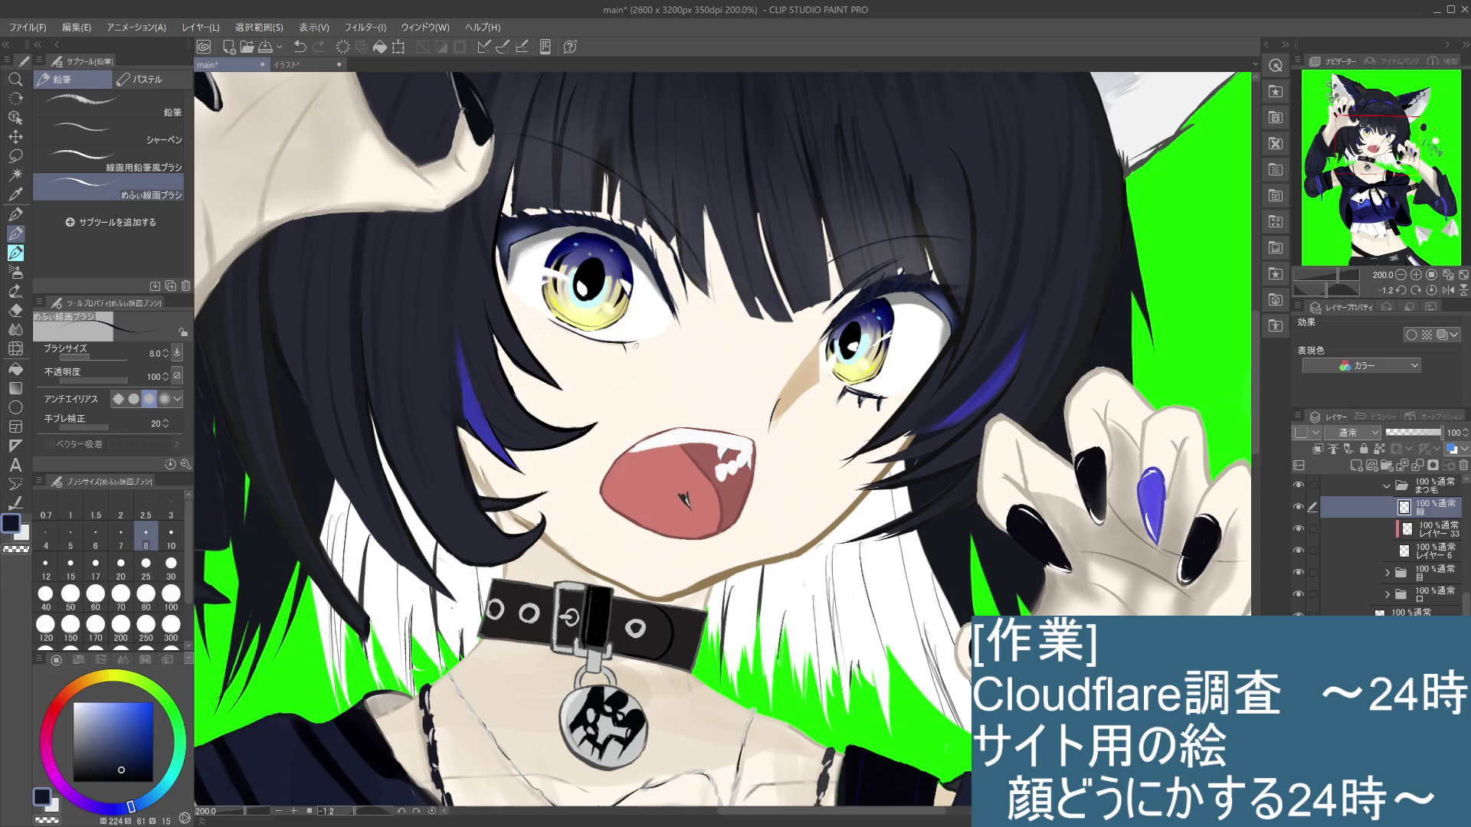
pyautogui.hotkey('ctrl', 'z')
pyautogui.moveTo(626, 341); pyautogui.dragTo(630, 354)
pyautogui.hotkey('ctrl', 'z')
pyautogui.moveTo(734, 273); pyautogui.dragTo(852, 268)
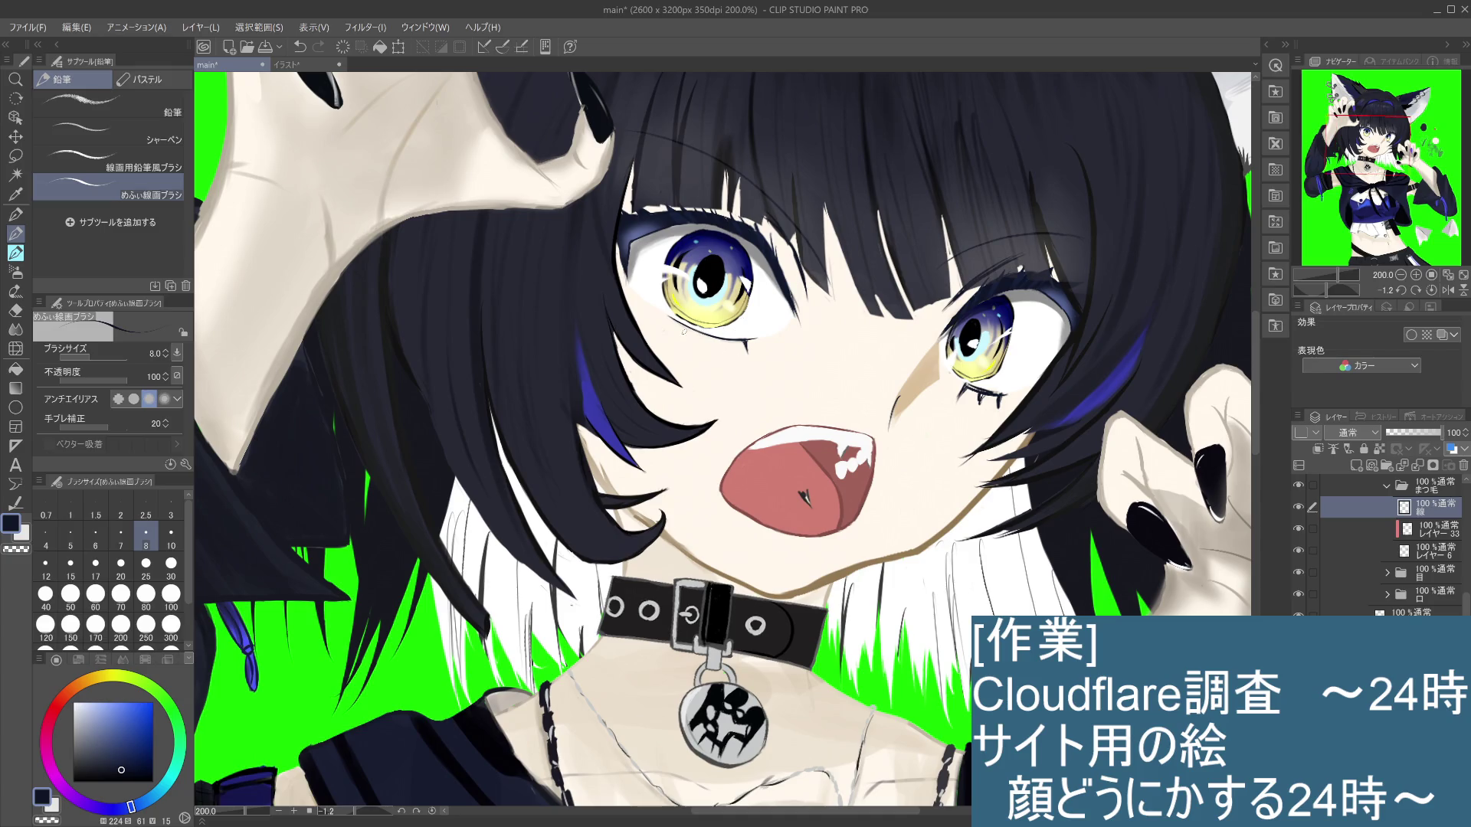
pyautogui.moveTo(709, 332); pyautogui.dragTo(706, 347)
pyautogui.hotkey('ctrl', 'y')
# Step: Darken the iris's left edge with a short dark stroke, redrawing it once
pyautogui.moveTo(674, 318); pyautogui.dragTo(671, 337)
pyautogui.hotkey('ctrl', 'z')
pyautogui.moveTo(677, 320); pyautogui.dragTo(676, 337)
pyautogui.hotkey('ctrl', 'z')
pyautogui.scroll(-2, 677, 337)
# Step: Angle the view on the right eye and paint skin colour over the spiky lash marks
pyautogui.scroll(-2, 677, 337)
pyautogui.scroll(3, 677, 337)
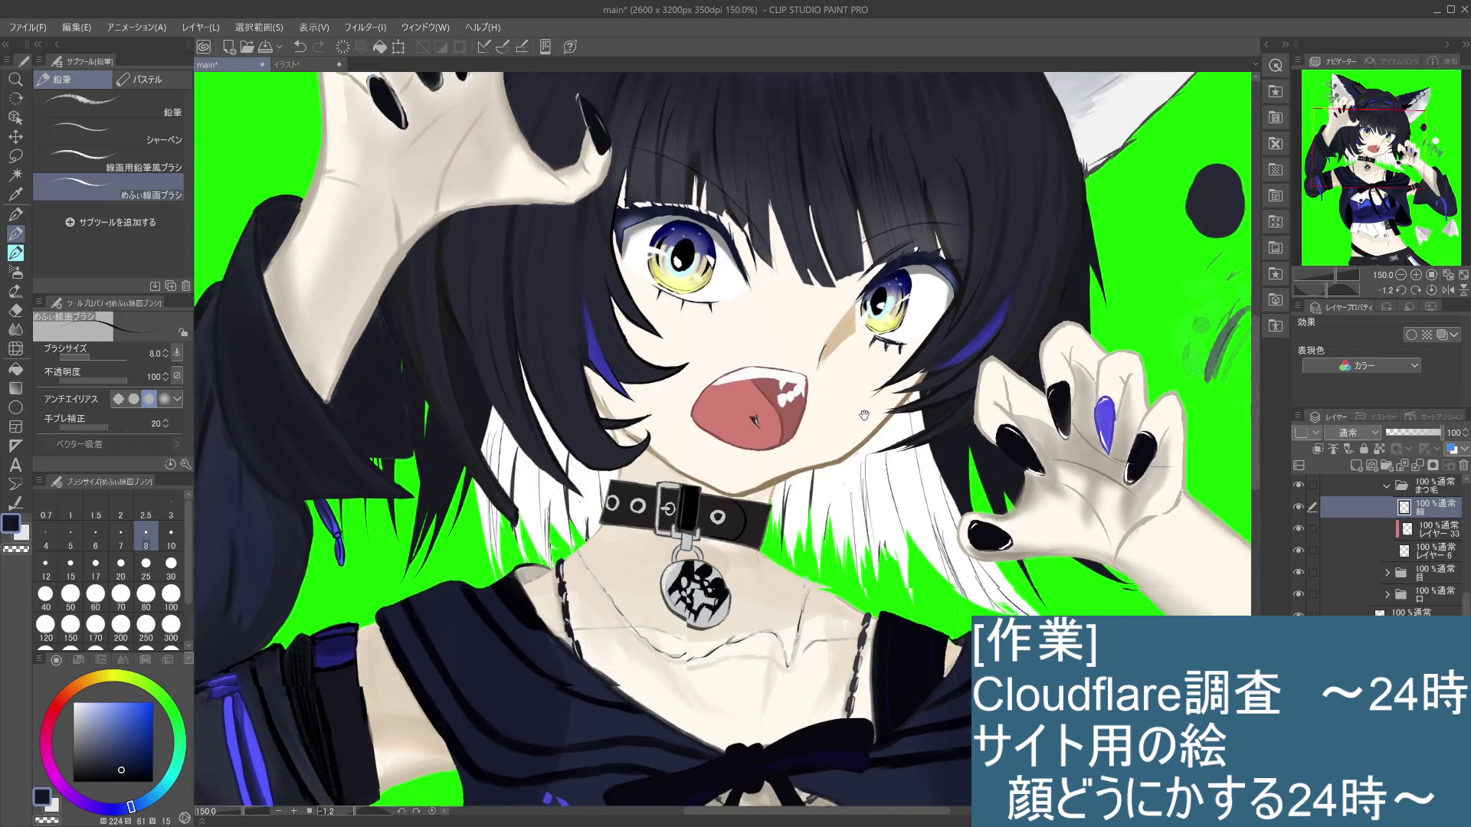
pyautogui.moveTo(898, 462); pyautogui.dragTo(868, 414)
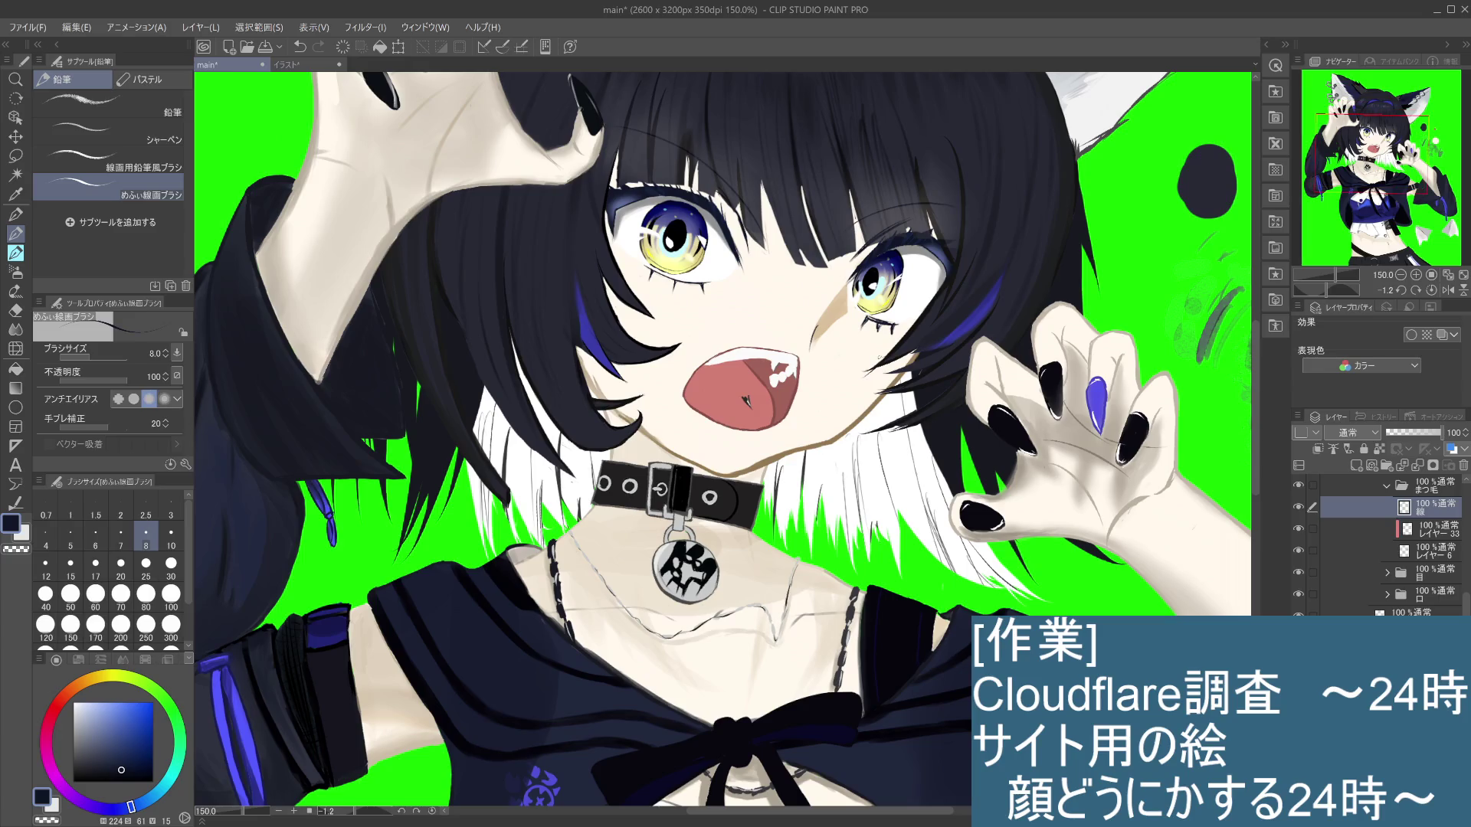
pyautogui.moveTo(941, 549)
pyautogui.mouseDown()
pyautogui.moveTo(822, 603)
pyautogui.moveTo(797, 272)
pyautogui.mouseUp()
pyautogui.scroll(5, 796, 272)
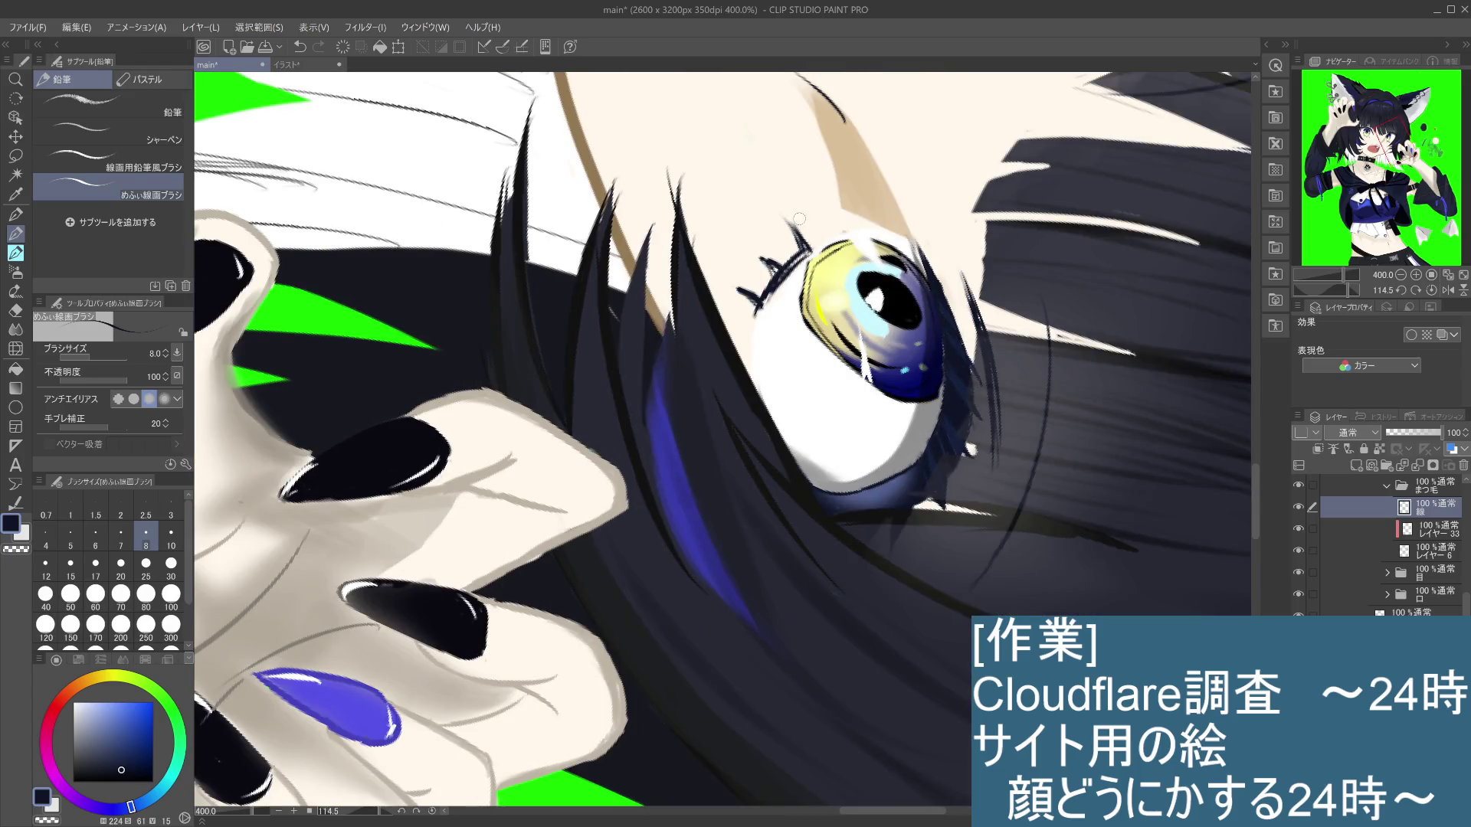
pyautogui.moveTo(779, 254)
pyautogui.mouseDown()
pyautogui.moveTo(757, 277)
pyautogui.moveTo(809, 244)
pyautogui.moveTo(757, 308)
pyautogui.mouseUp()
# Step: Draw one thin lash line down from the iris, then reframe the face
pyautogui.moveTo(806, 256); pyautogui.dragTo(752, 321)
pyautogui.hotkey('ctrl', 'z')
pyautogui.moveTo(805, 256); pyautogui.dragTo(751, 321)
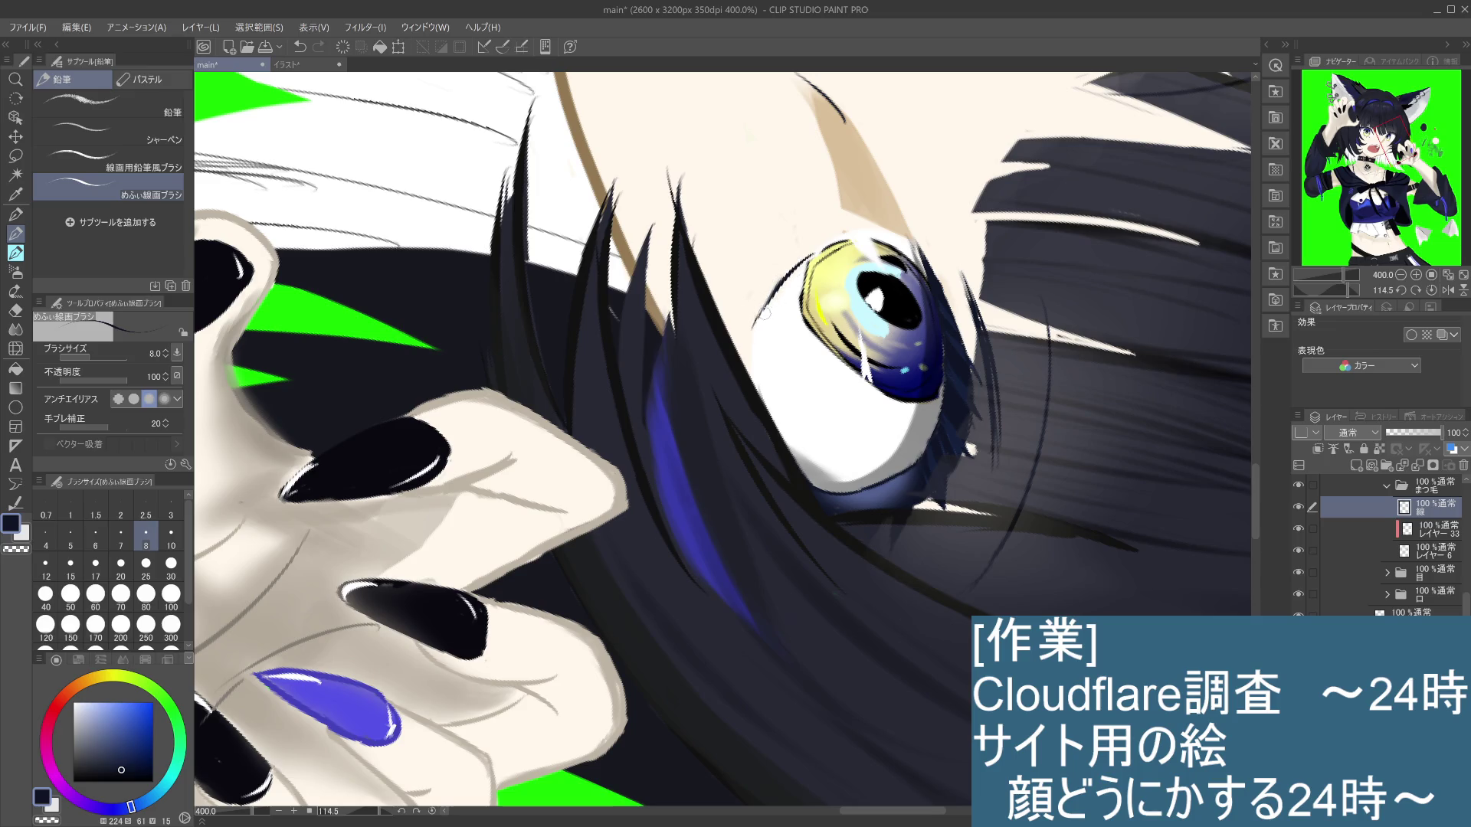
pyautogui.hotkey('ctrl', 'alt', '0')
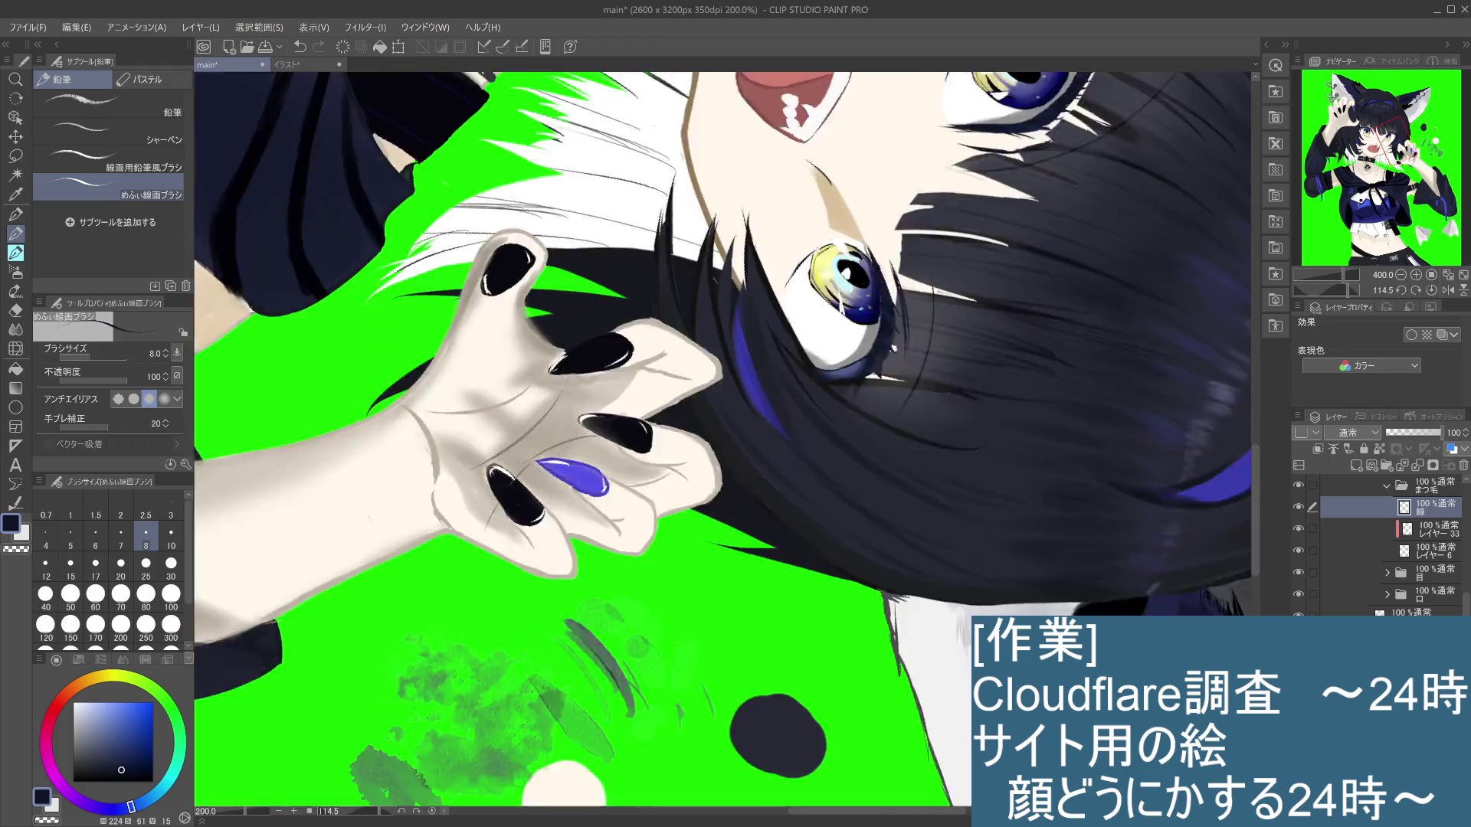
pyautogui.moveTo(845, 322); pyautogui.dragTo(715, 371)
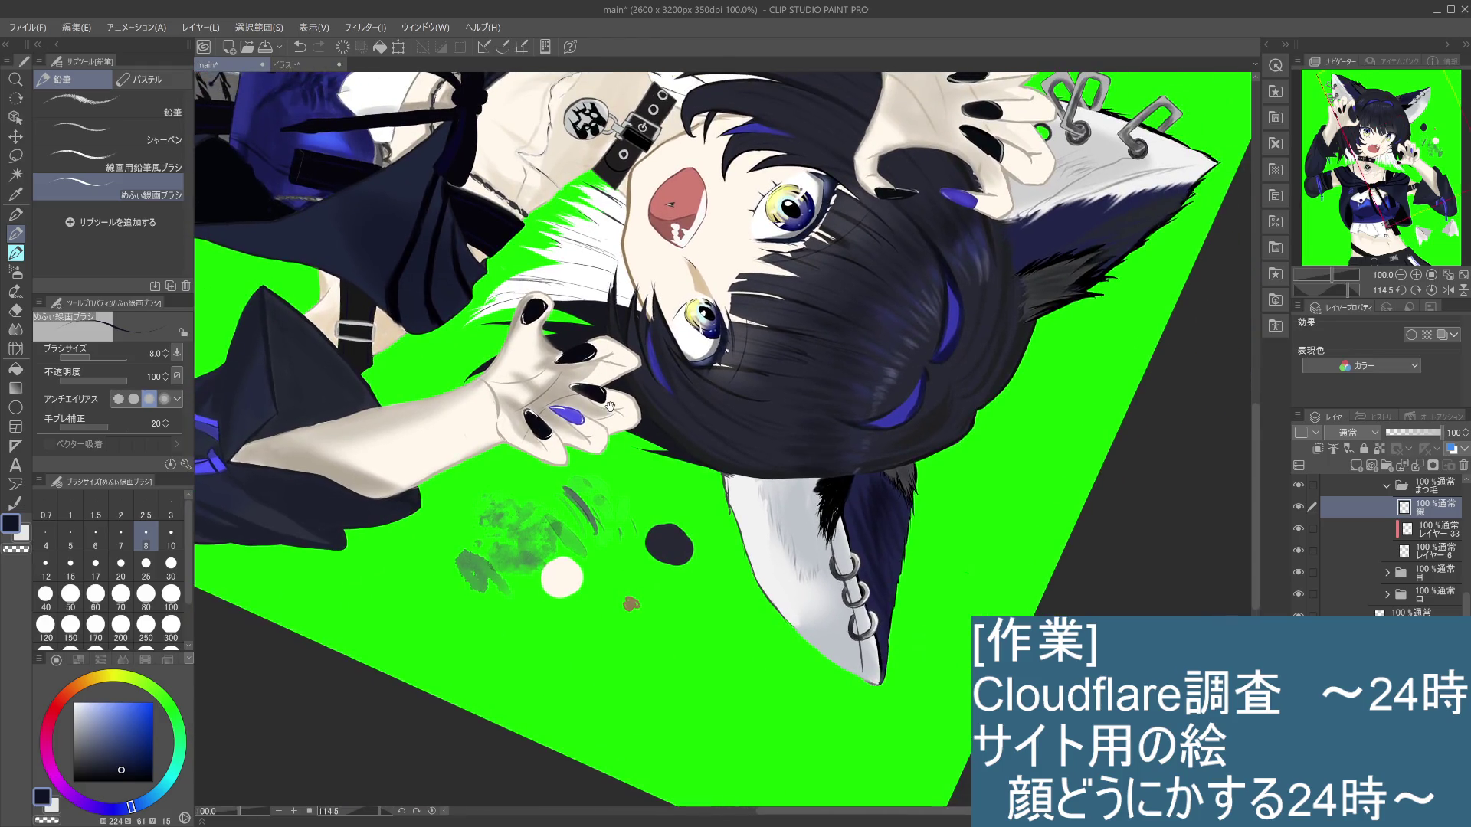
pyautogui.scroll(1, 853, 247)
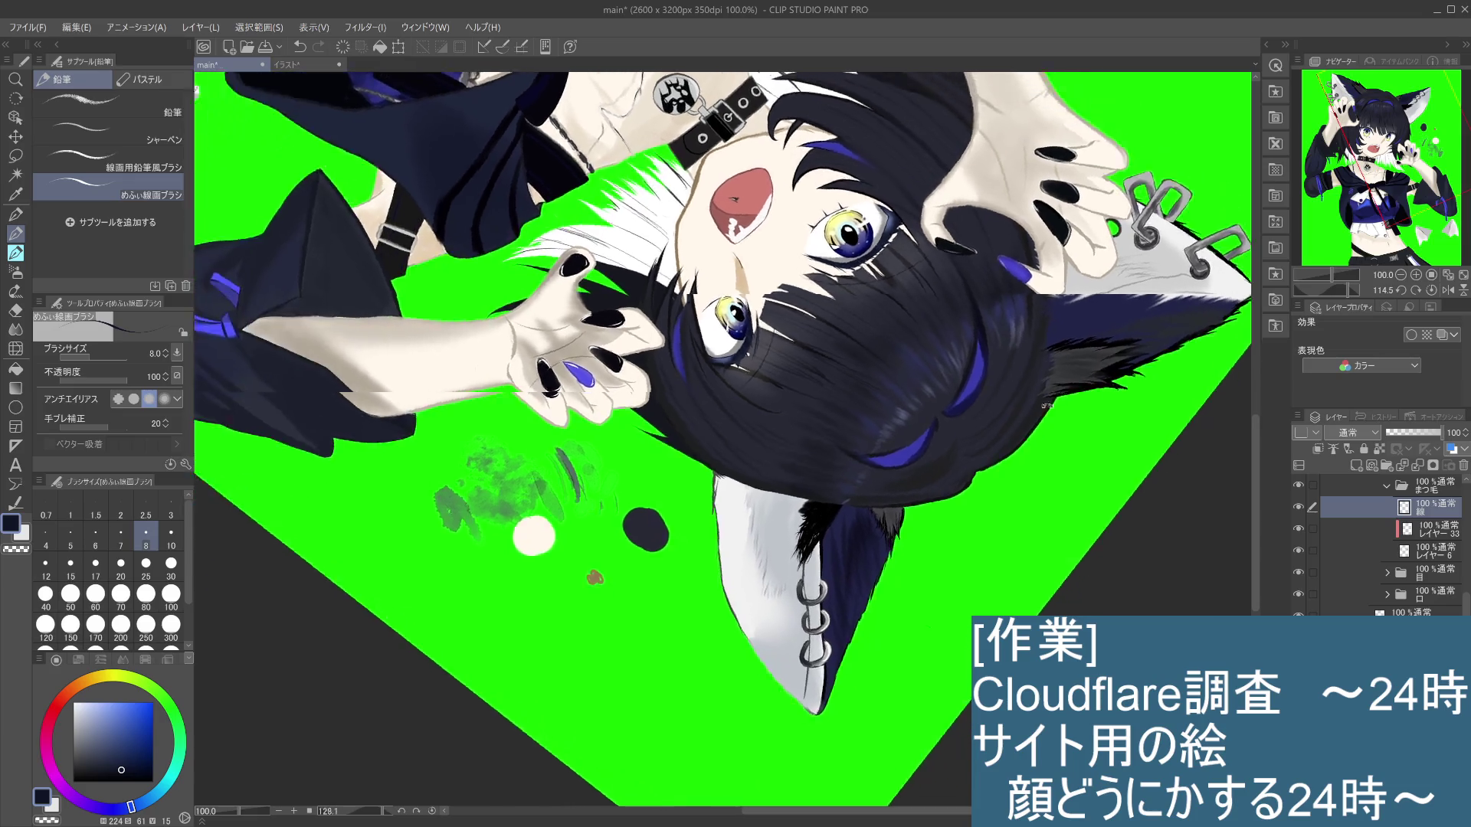
pyautogui.moveTo(852, 246); pyautogui.dragTo(766, 322)
pyautogui.scroll(1, 801, 280)
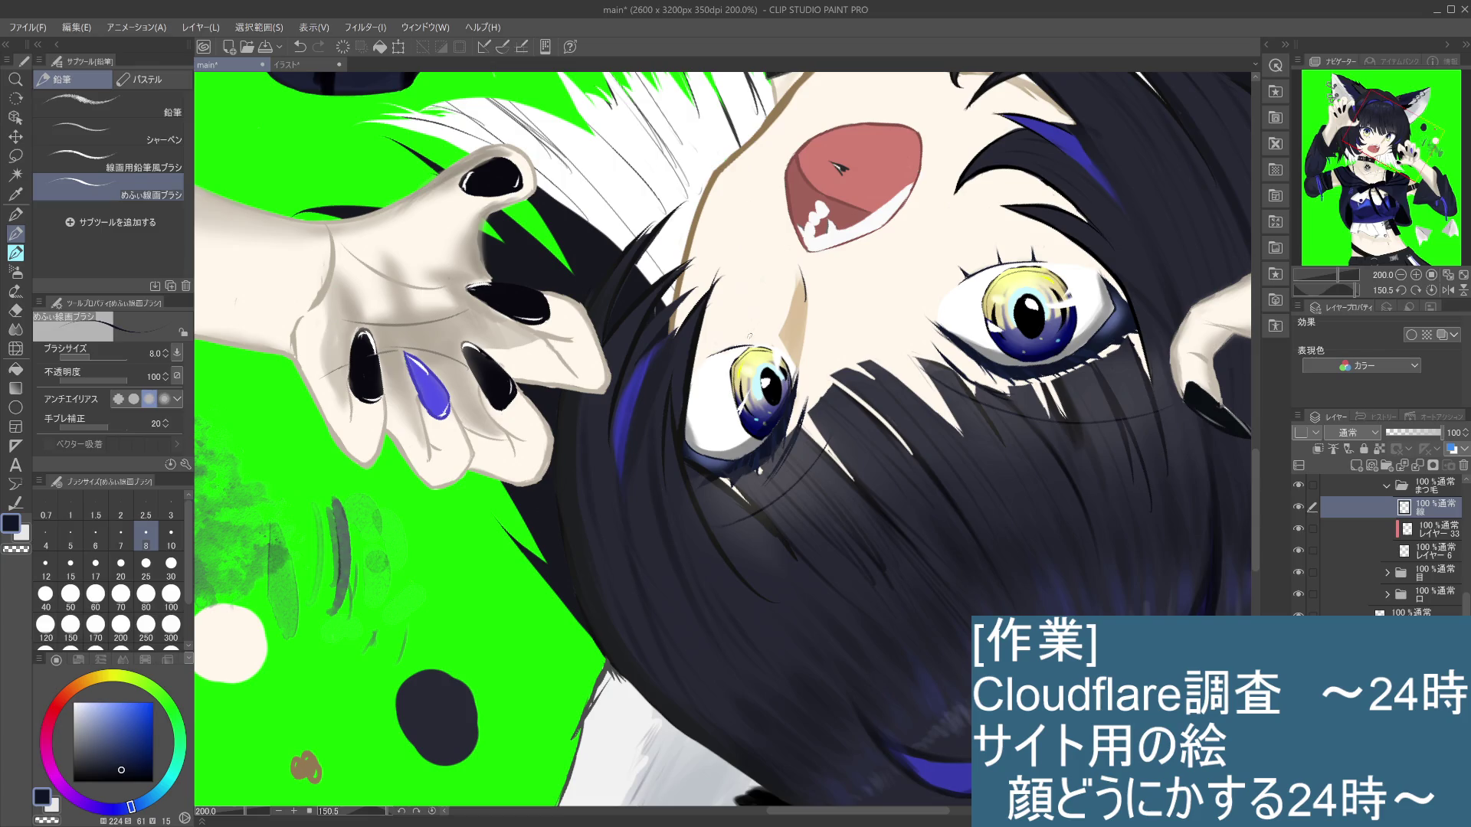
pyautogui.hotkey('ctrl', 'z')
pyautogui.click(751, 340)
pyautogui.hotkey('ctrl', 'z')
pyautogui.hotkey('ctrl', 'y')
pyautogui.hotkey('ctrl', 'z')
pyautogui.hotkey('ctrl', 'y')
pyautogui.hotkey('ctrl', 'z')
pyautogui.hotkey('ctrl', 'y')
pyautogui.hotkey('ctrl', 'z')
pyautogui.hotkey('ctrl', 'y')
pyautogui.moveTo(881, 215)
pyautogui.mouseDown()
pyautogui.moveTo(442, 426)
pyautogui.moveTo(1107, 391)
pyautogui.moveTo(889, 461)
pyautogui.mouseUp()
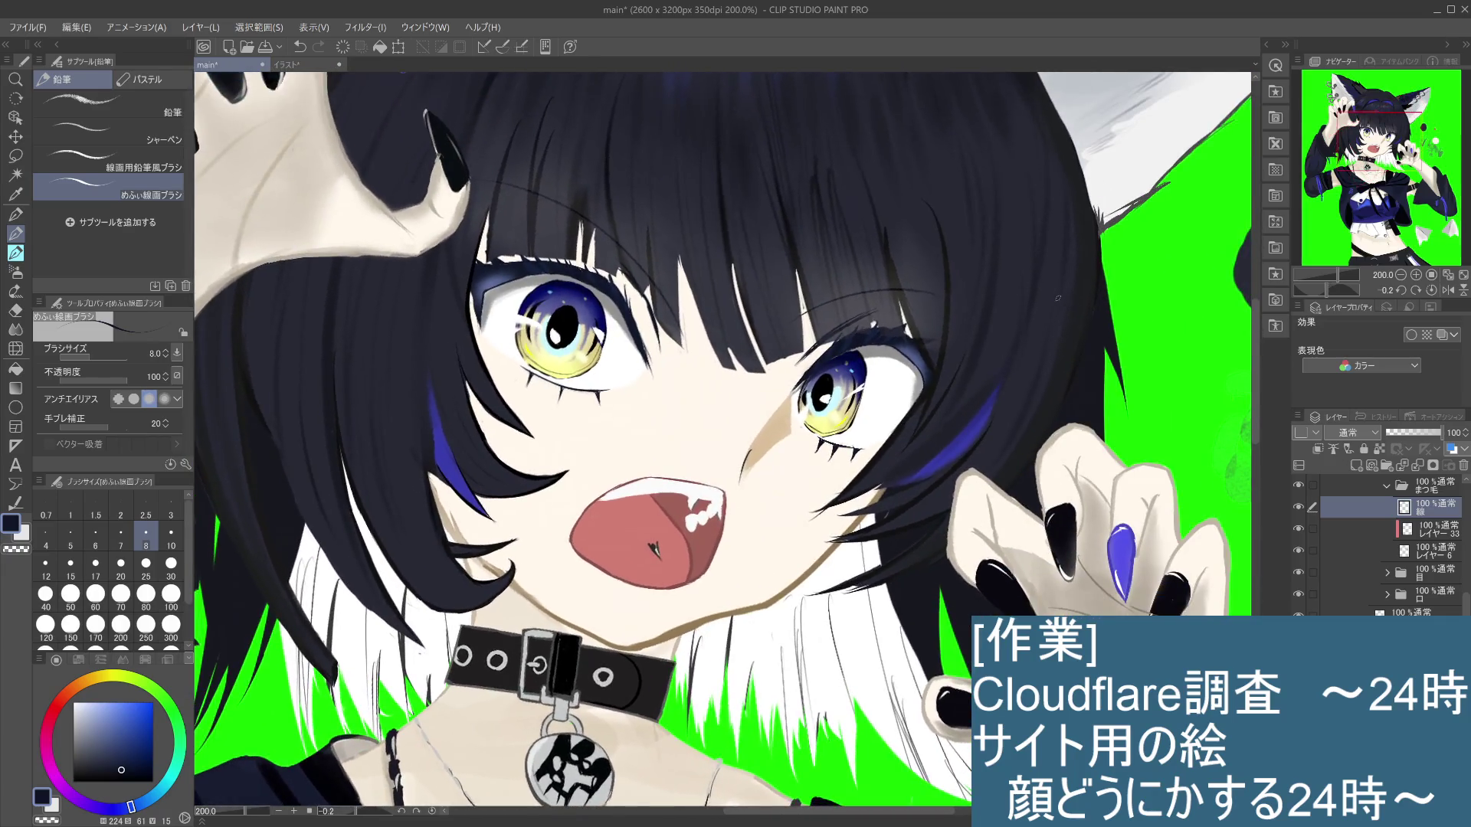
pyautogui.scroll(2, 868, 466)
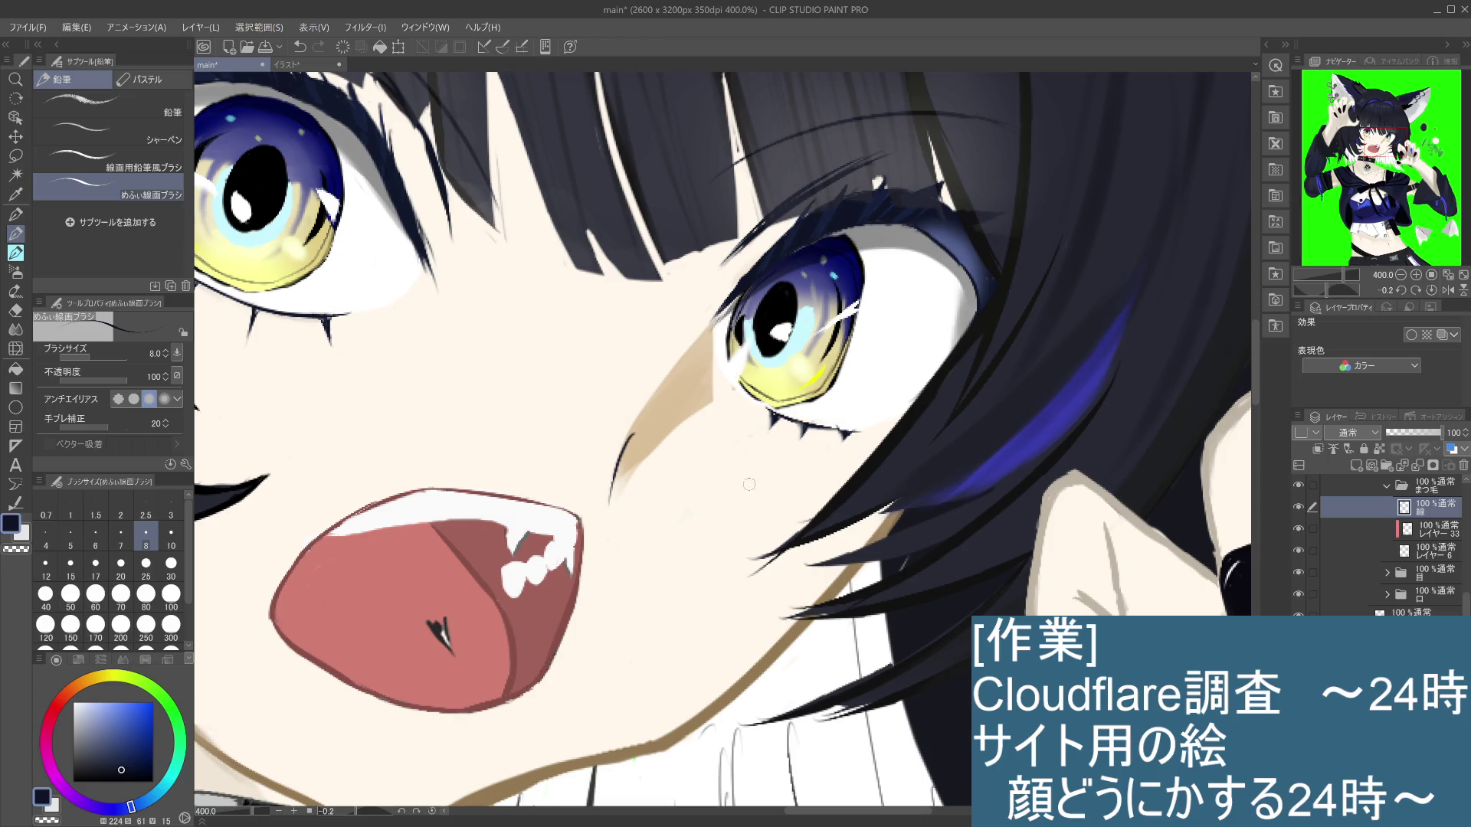
pyautogui.scroll(-5, 740, 498)
pyautogui.moveTo(740, 497); pyautogui.dragTo(816, 389)
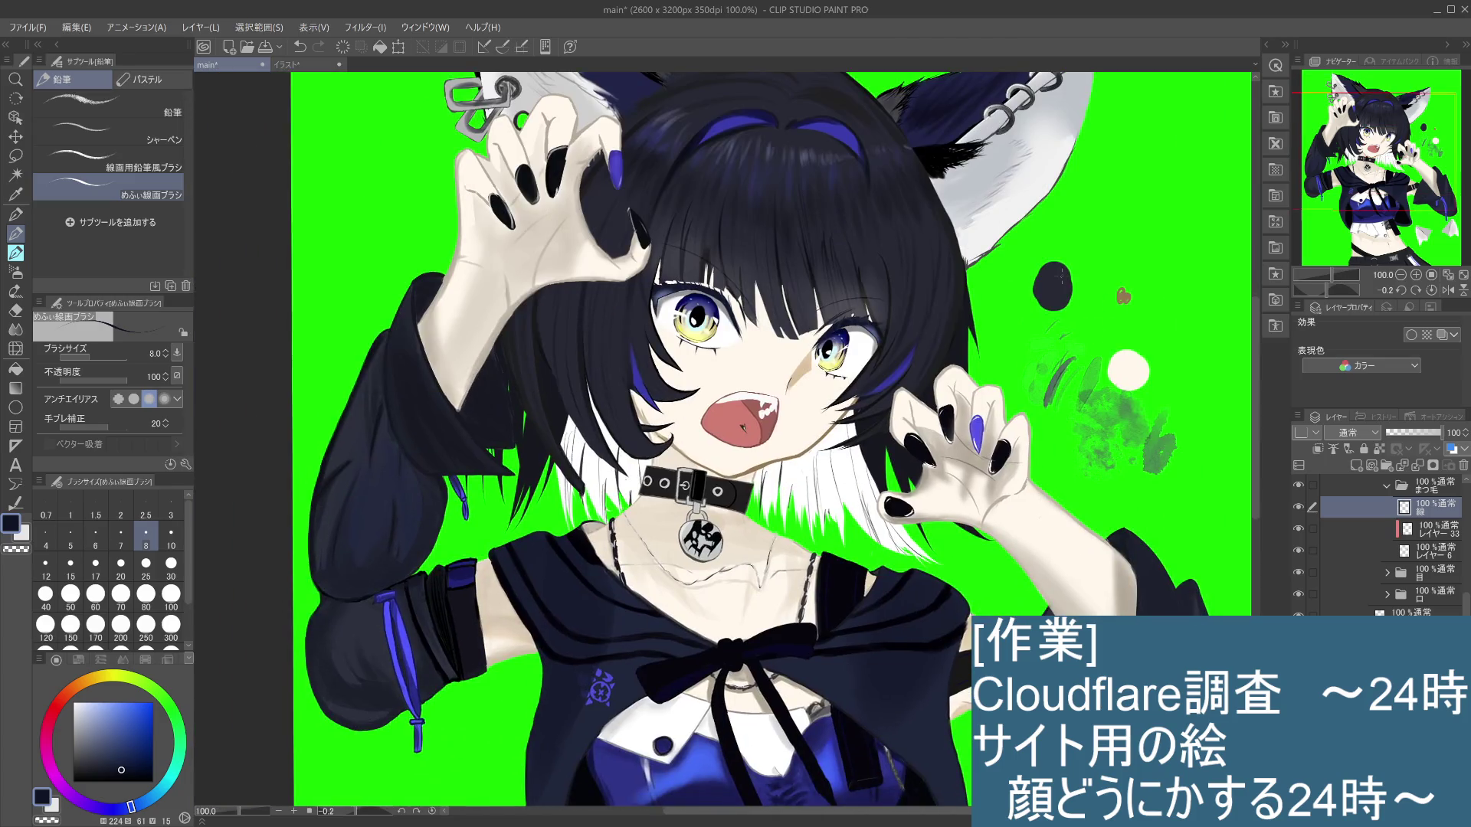
pyautogui.scroll(-2, 1057, 199)
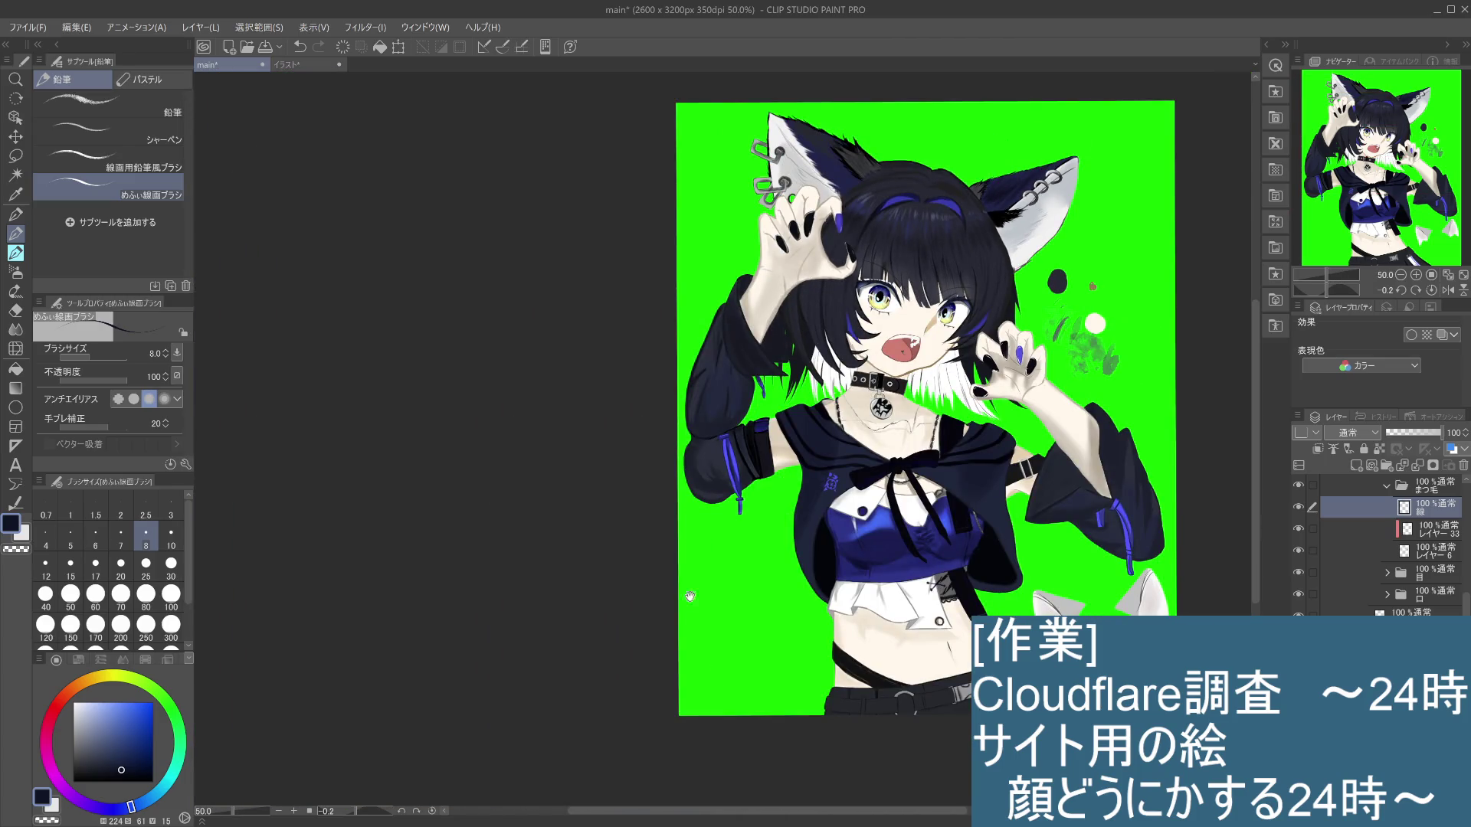
pyautogui.moveTo(740, 606); pyautogui.dragTo(580, 578)
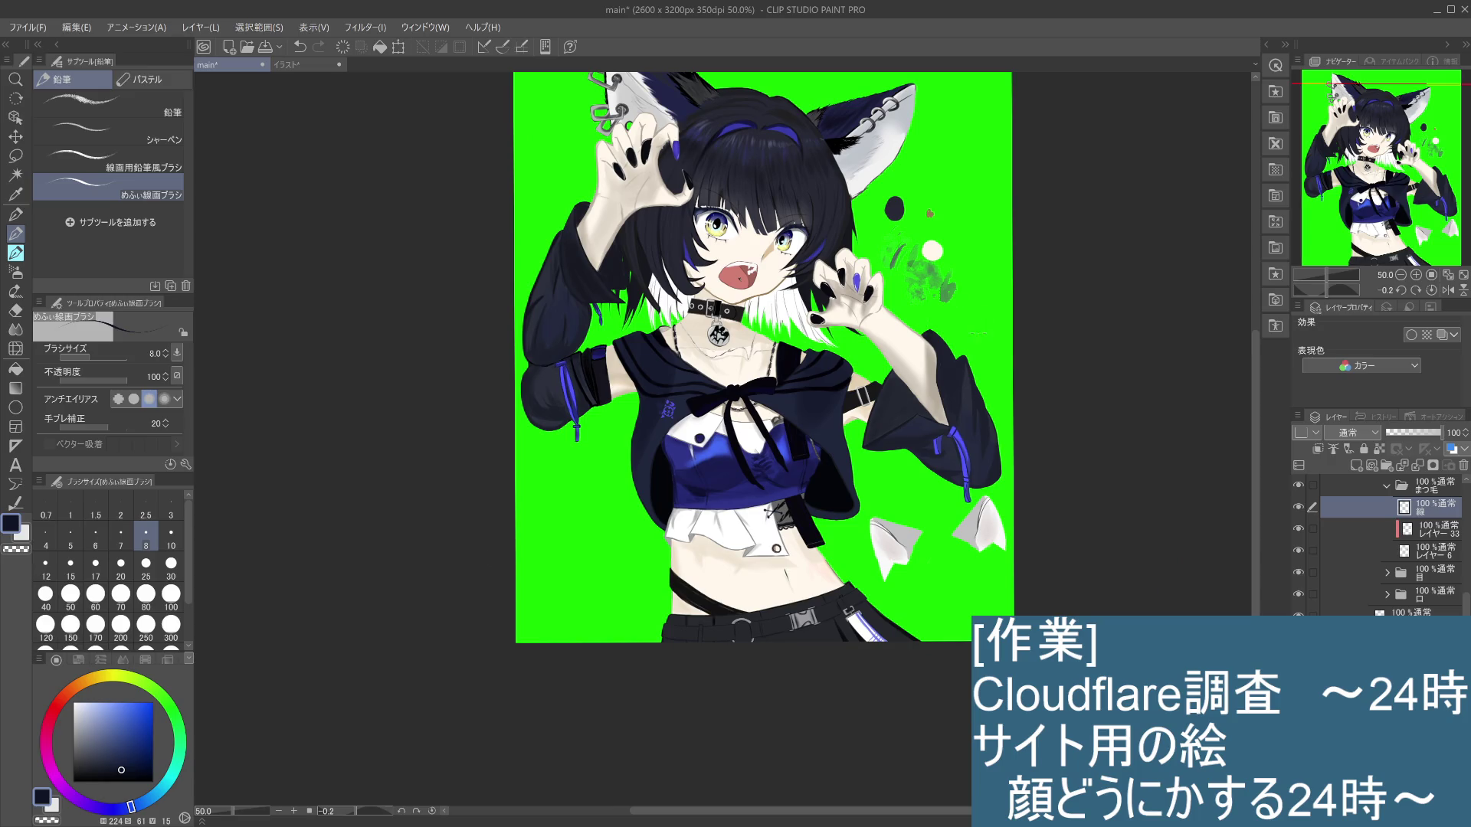
pyautogui.scroll(4, 947, 355)
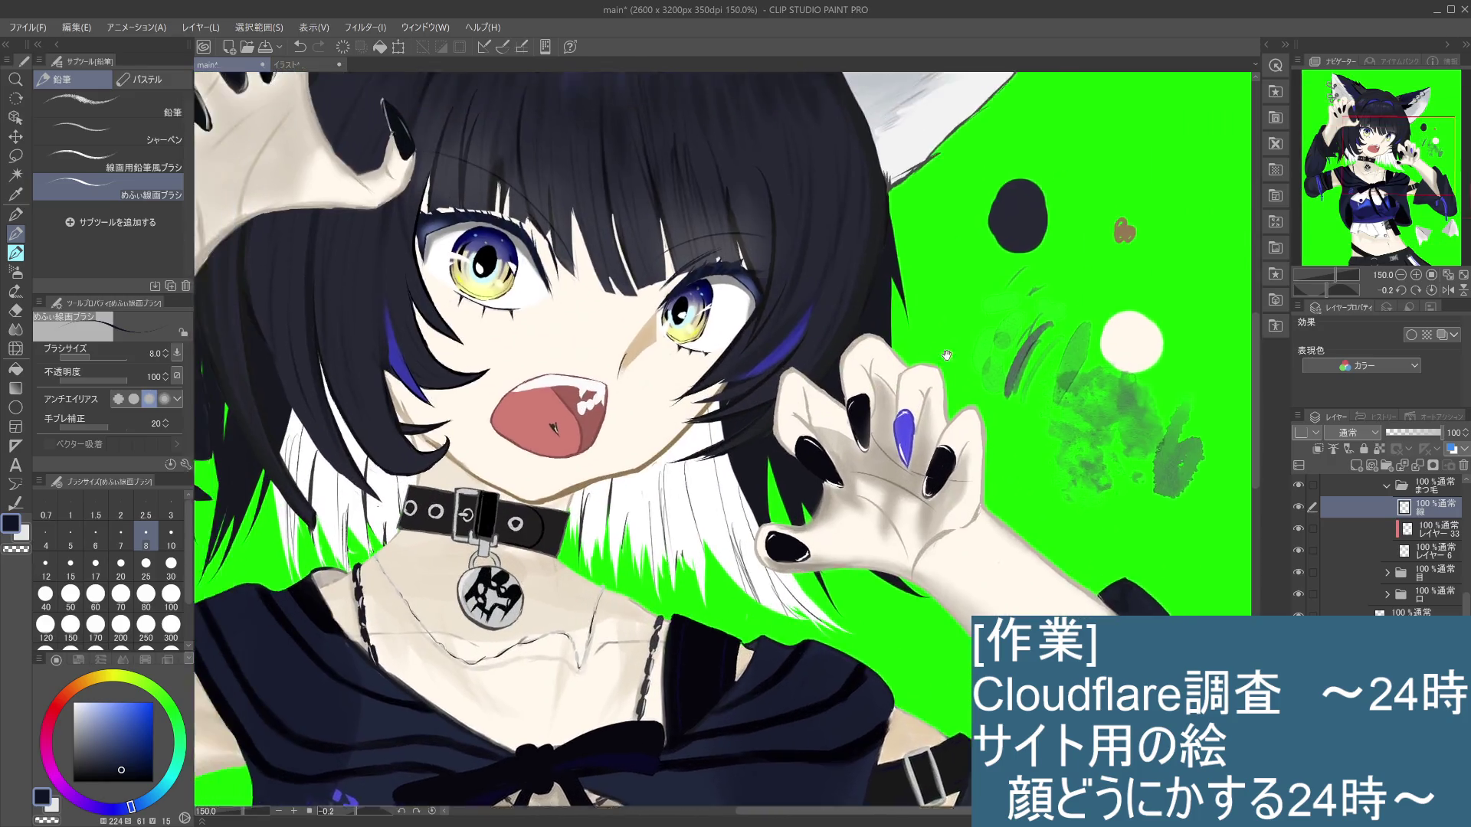
pyautogui.moveTo(947, 355); pyautogui.dragTo(1075, 529)
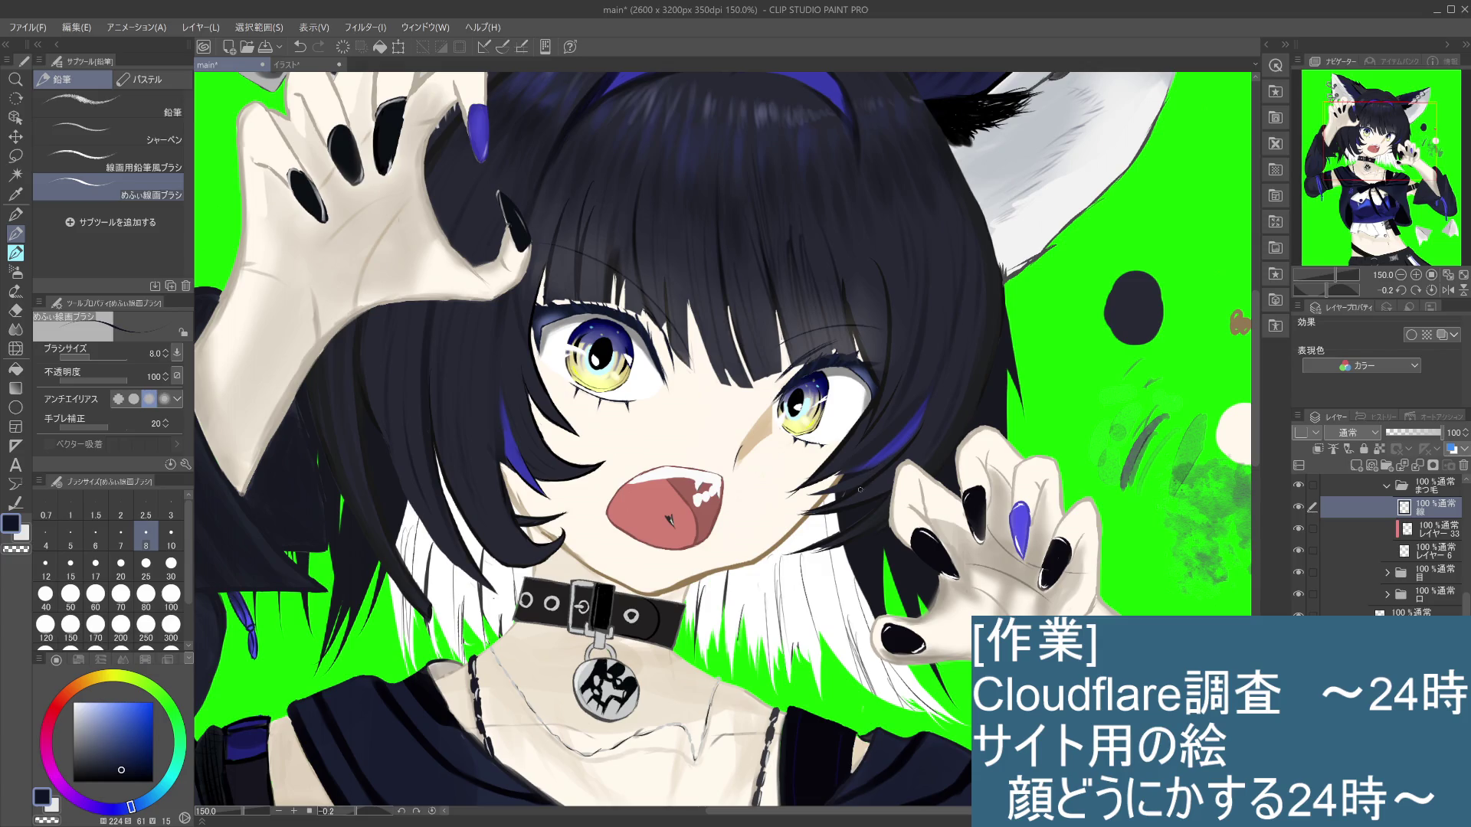
# Step: Scroll the Layer palette and expand the 髪 folder to show its layers
pyautogui.scroll(-2, 861, 485)
pyautogui.scroll(1, 862, 483)
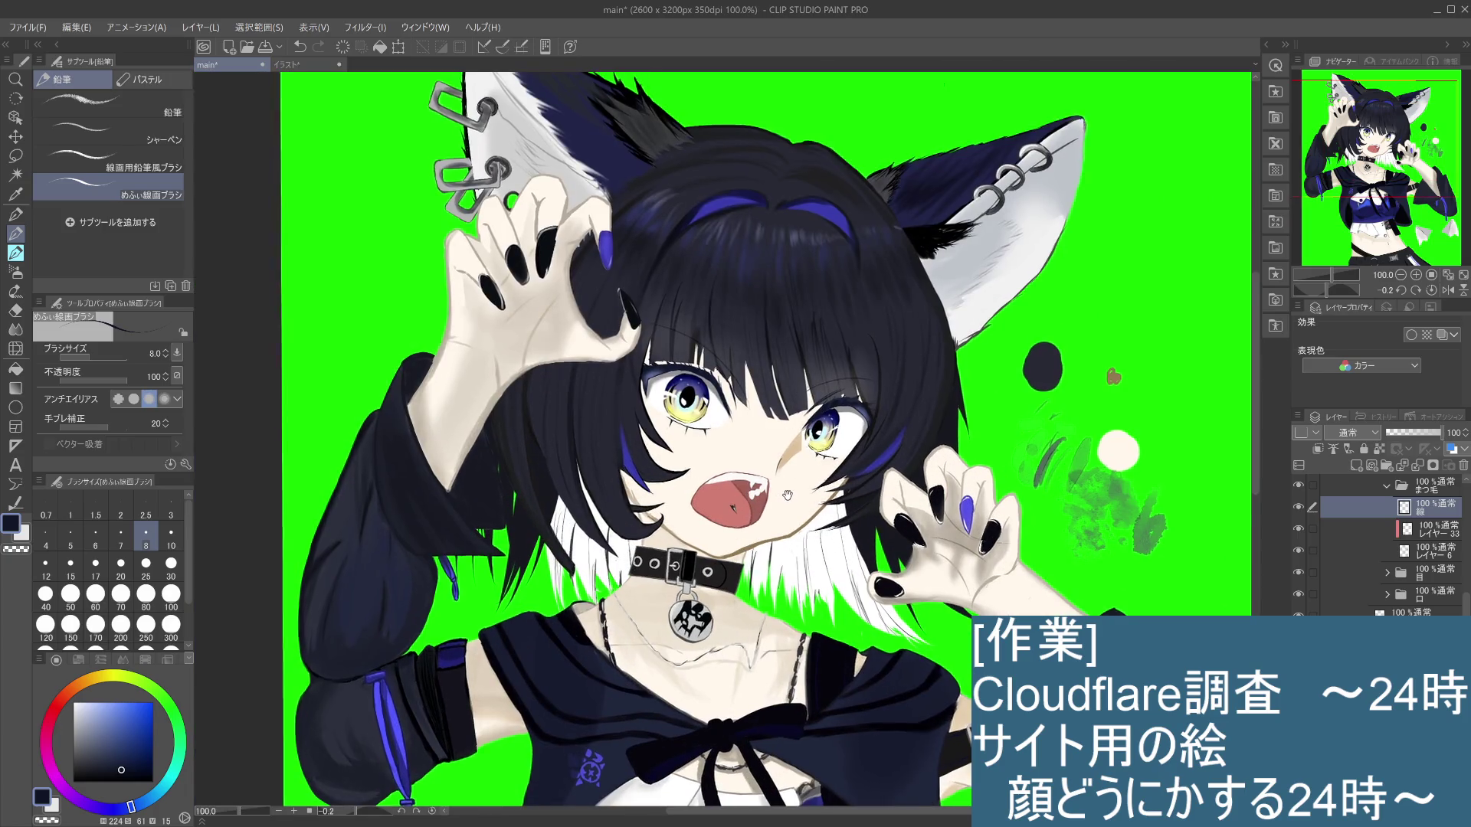
pyautogui.scroll(-2, 789, 490)
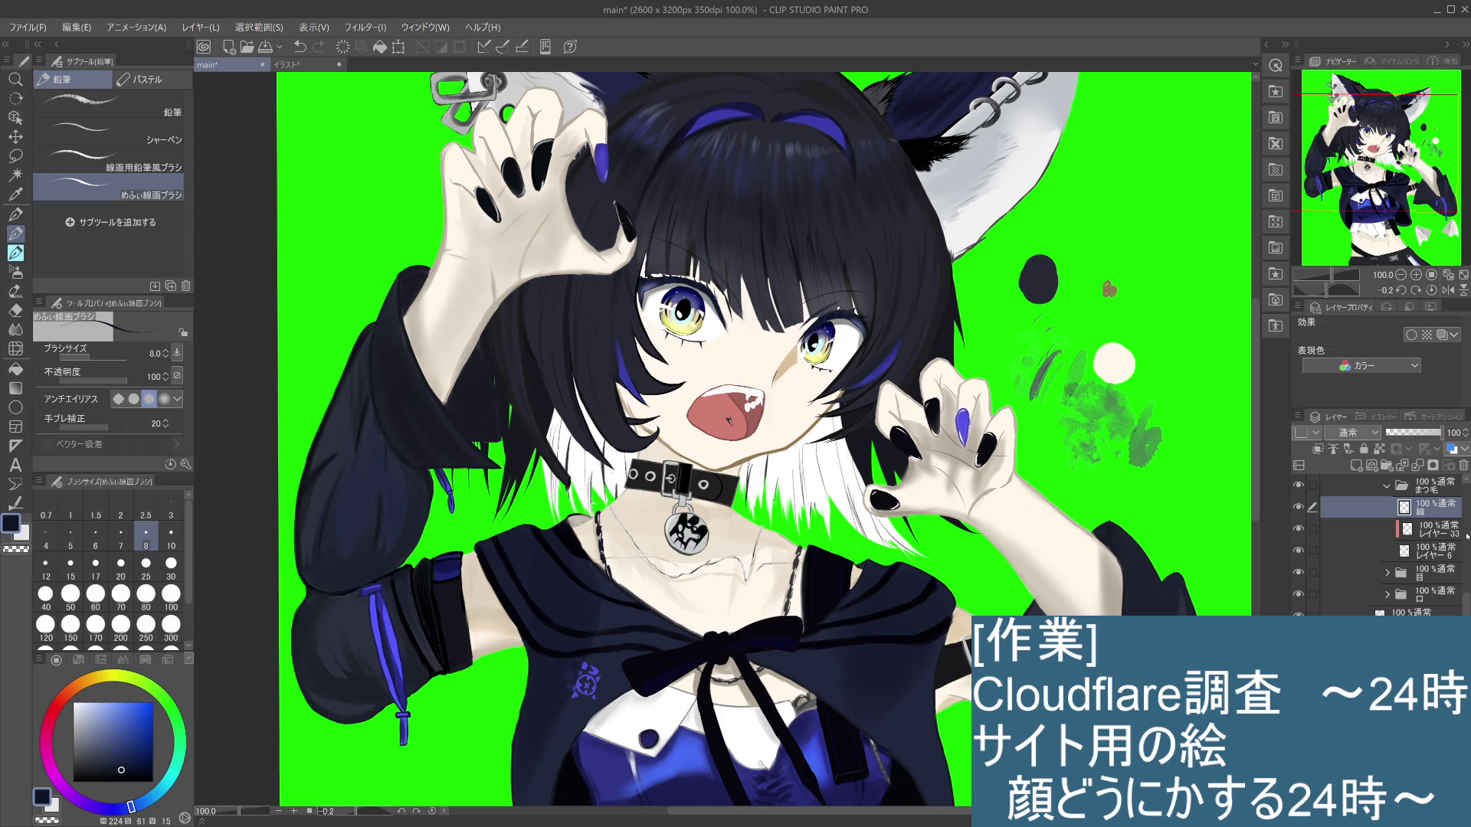
pyautogui.scroll(2, 1379, 544)
pyautogui.scroll(2, 1379, 543)
pyautogui.scroll(2, 1379, 544)
pyautogui.scroll(2, 1379, 543)
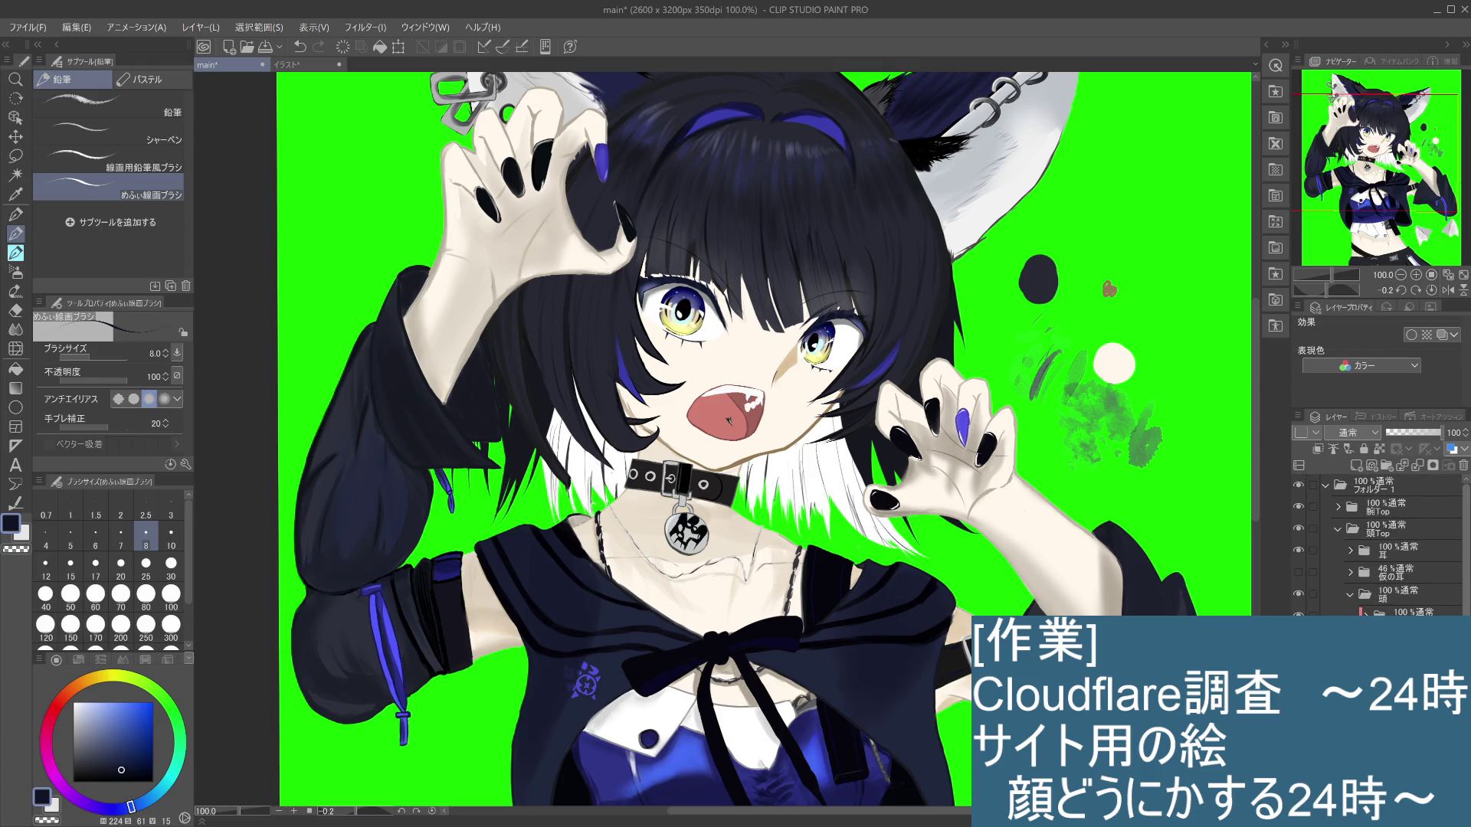
pyautogui.scroll(-1, 1378, 544)
pyautogui.scroll(-1, 1379, 544)
pyautogui.scroll(-2, 1378, 544)
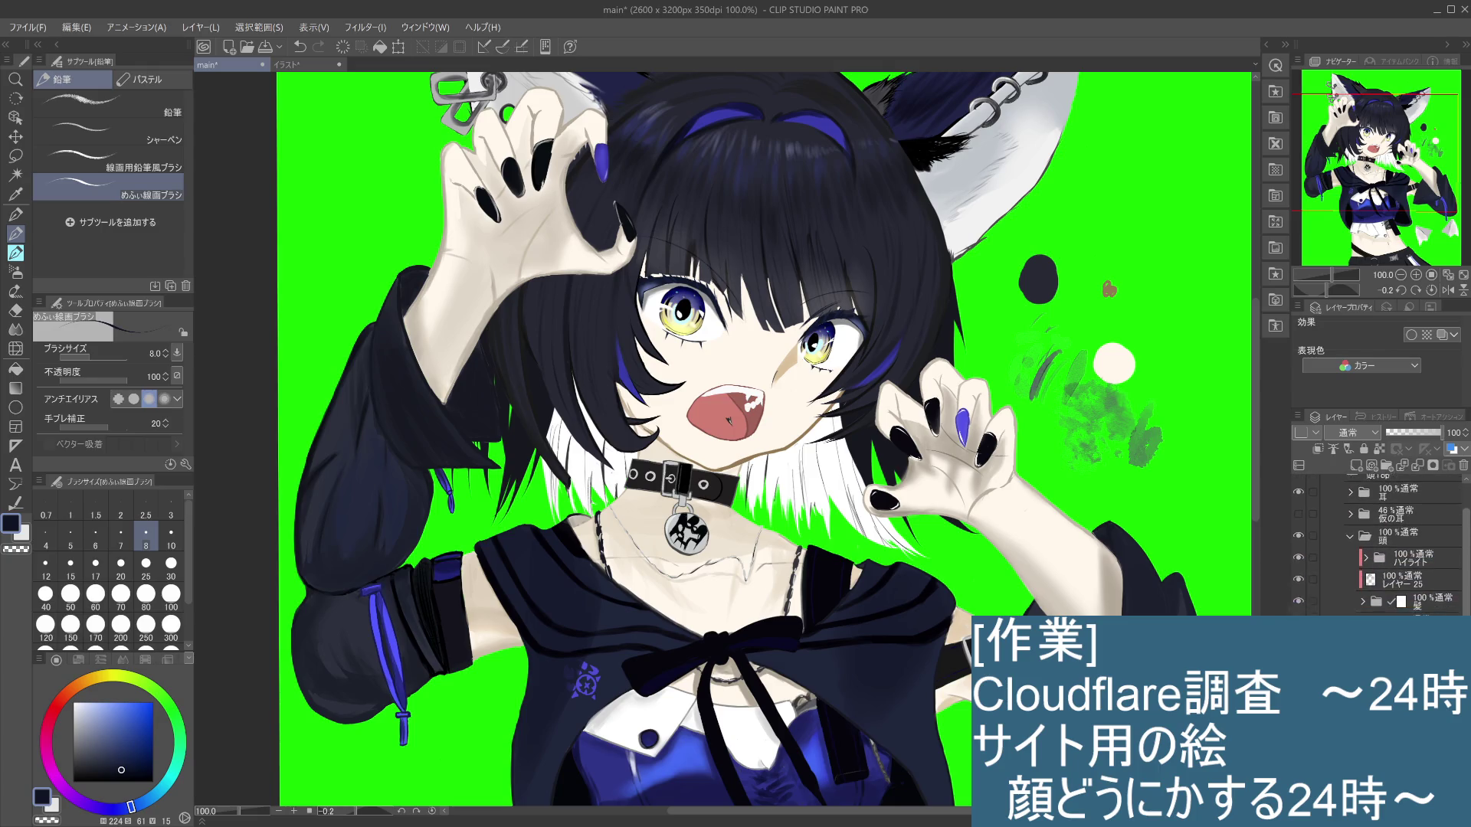
pyautogui.scroll(-1, 1379, 544)
pyautogui.click(1362, 561)
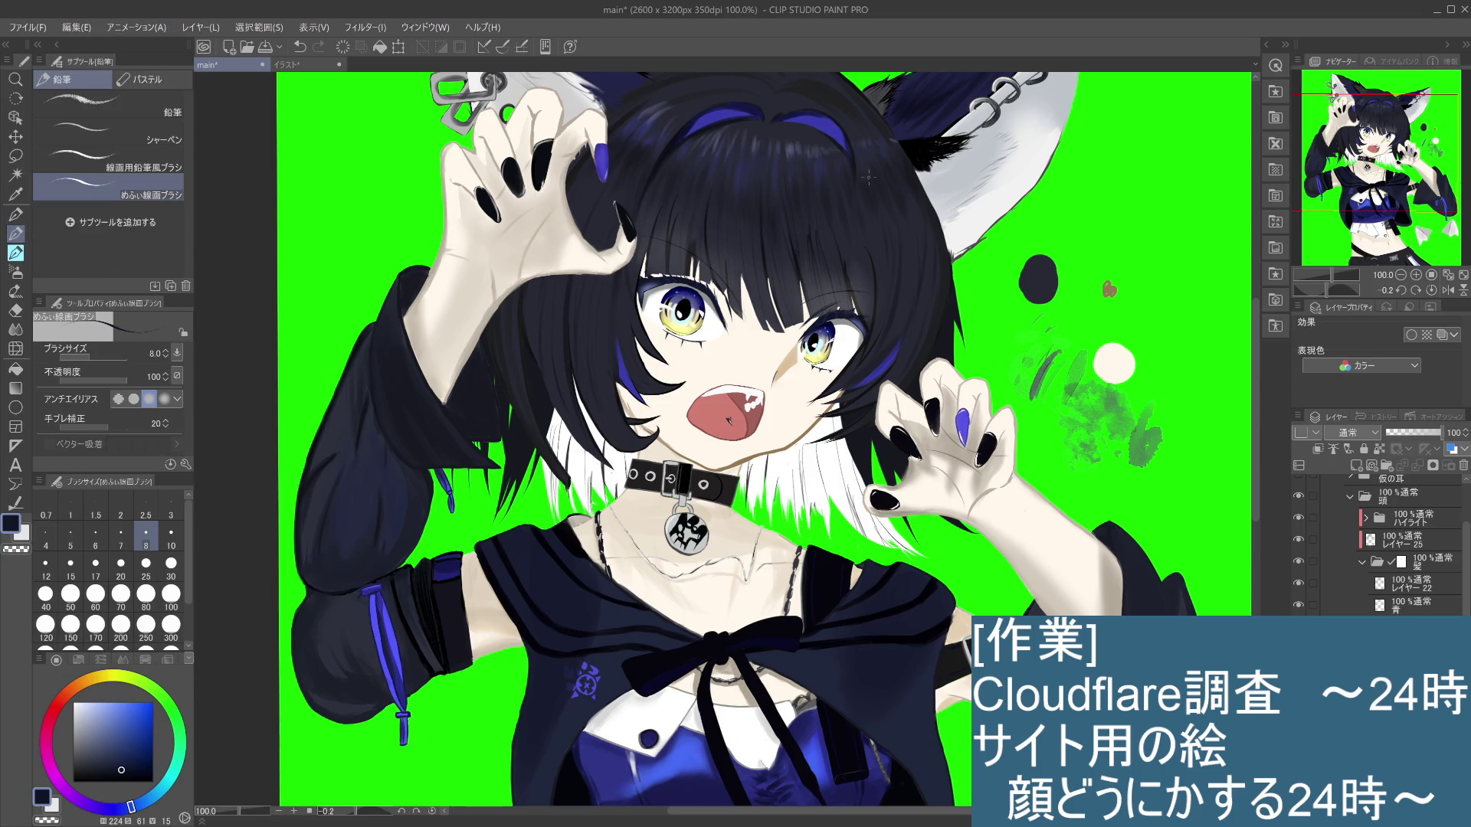
# Step: Undo the stray green stroke and sample the near-black navy from the hair
pyautogui.hotkey('ctrl', 'z')
pyautogui.keyDown('alt'); pyautogui.click(774, 126); pyautogui.keyUp('alt')
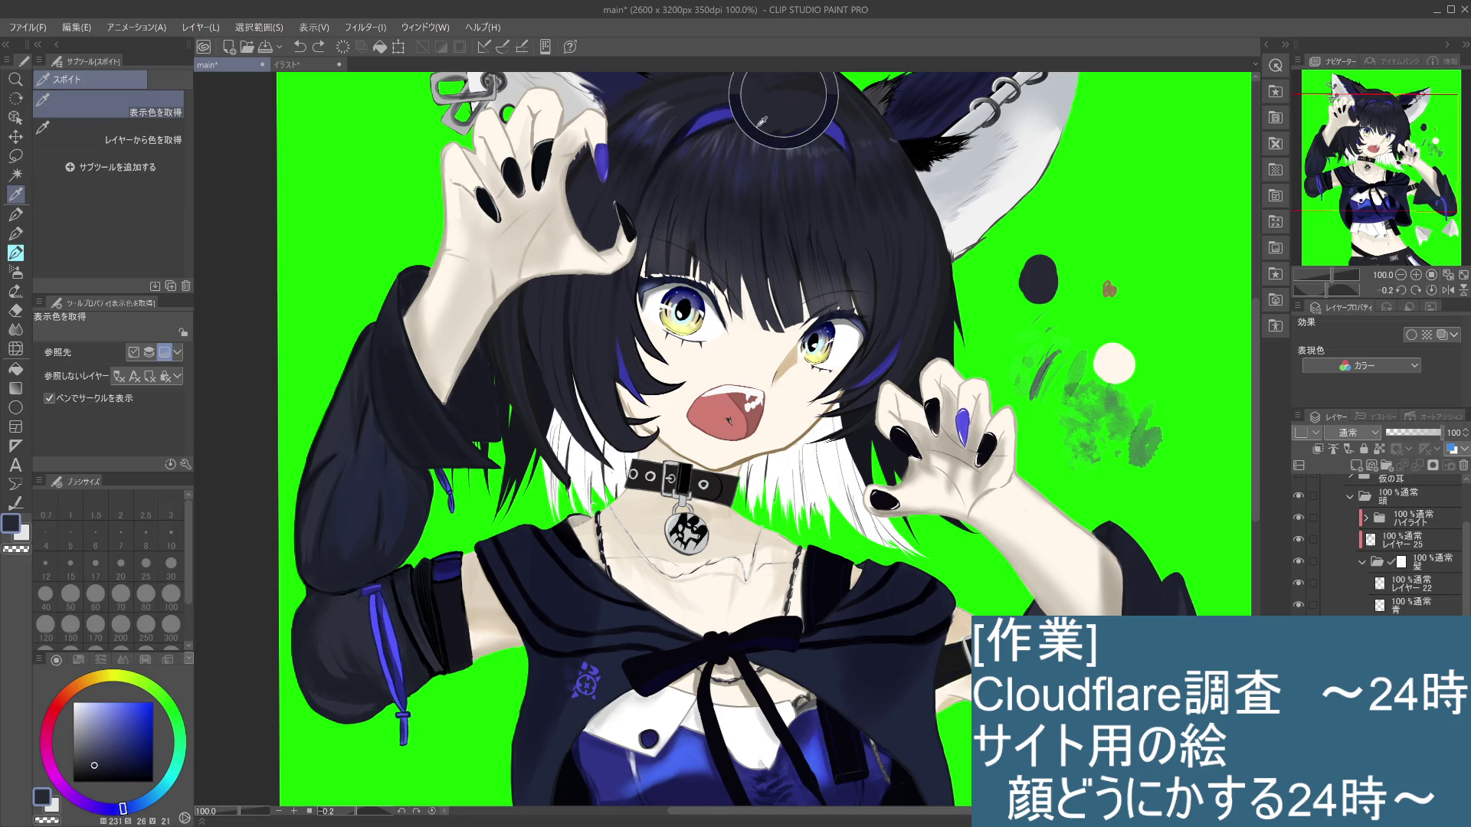
pyautogui.scroll(3, 692, 253)
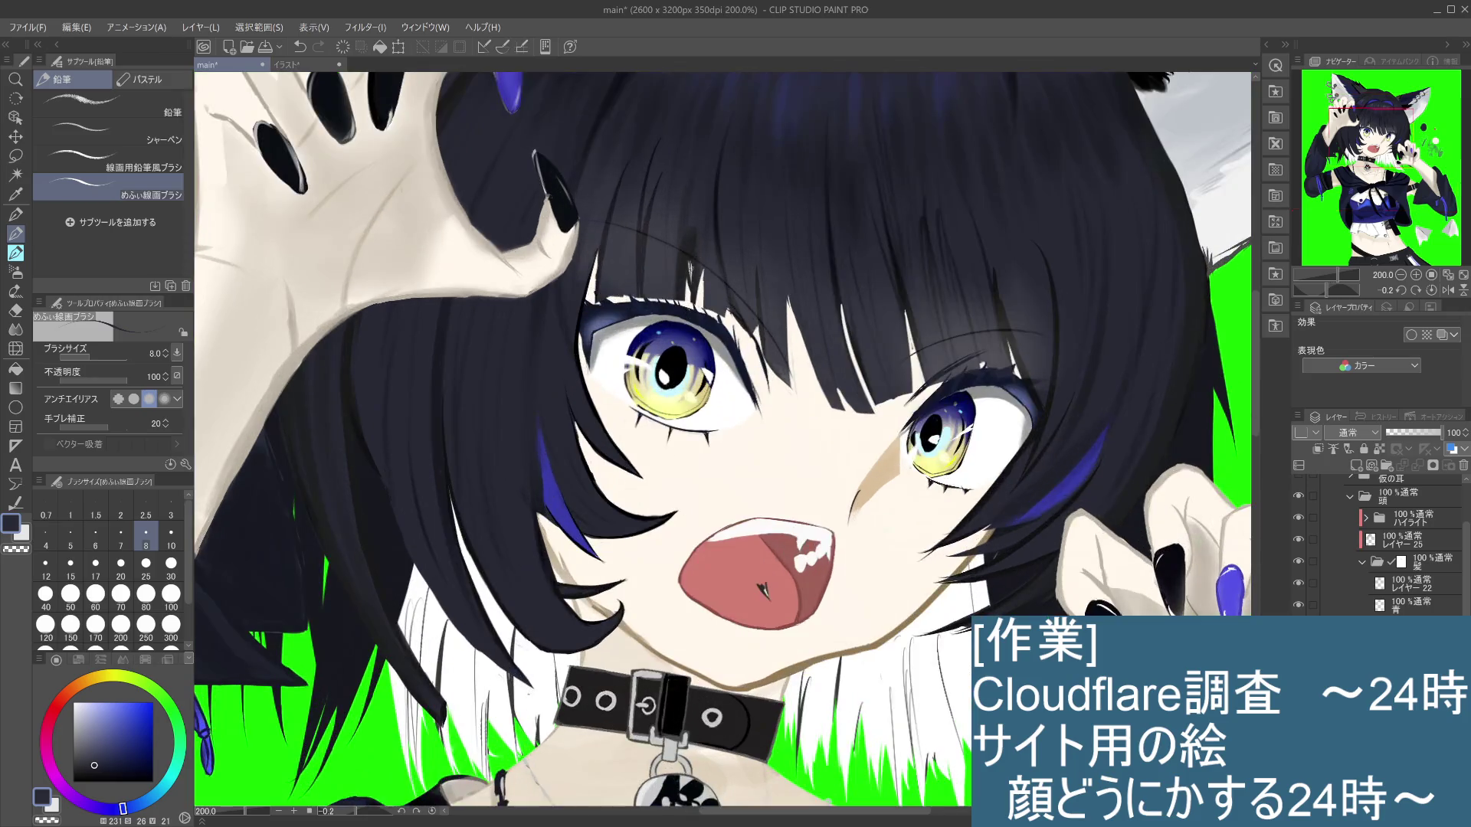
# Step: Paint dark navy strokes into two light gaps in the bangs, then select the ハイライト folder
pyautogui.moveTo(687, 294)
pyautogui.mouseDown()
pyautogui.moveTo(686, 272)
pyautogui.moveTo(688, 285)
pyautogui.mouseUp()
pyautogui.scroll(3, 743, 230)
pyautogui.scroll(-3, 743, 230)
pyautogui.scroll(-1, 682, 299)
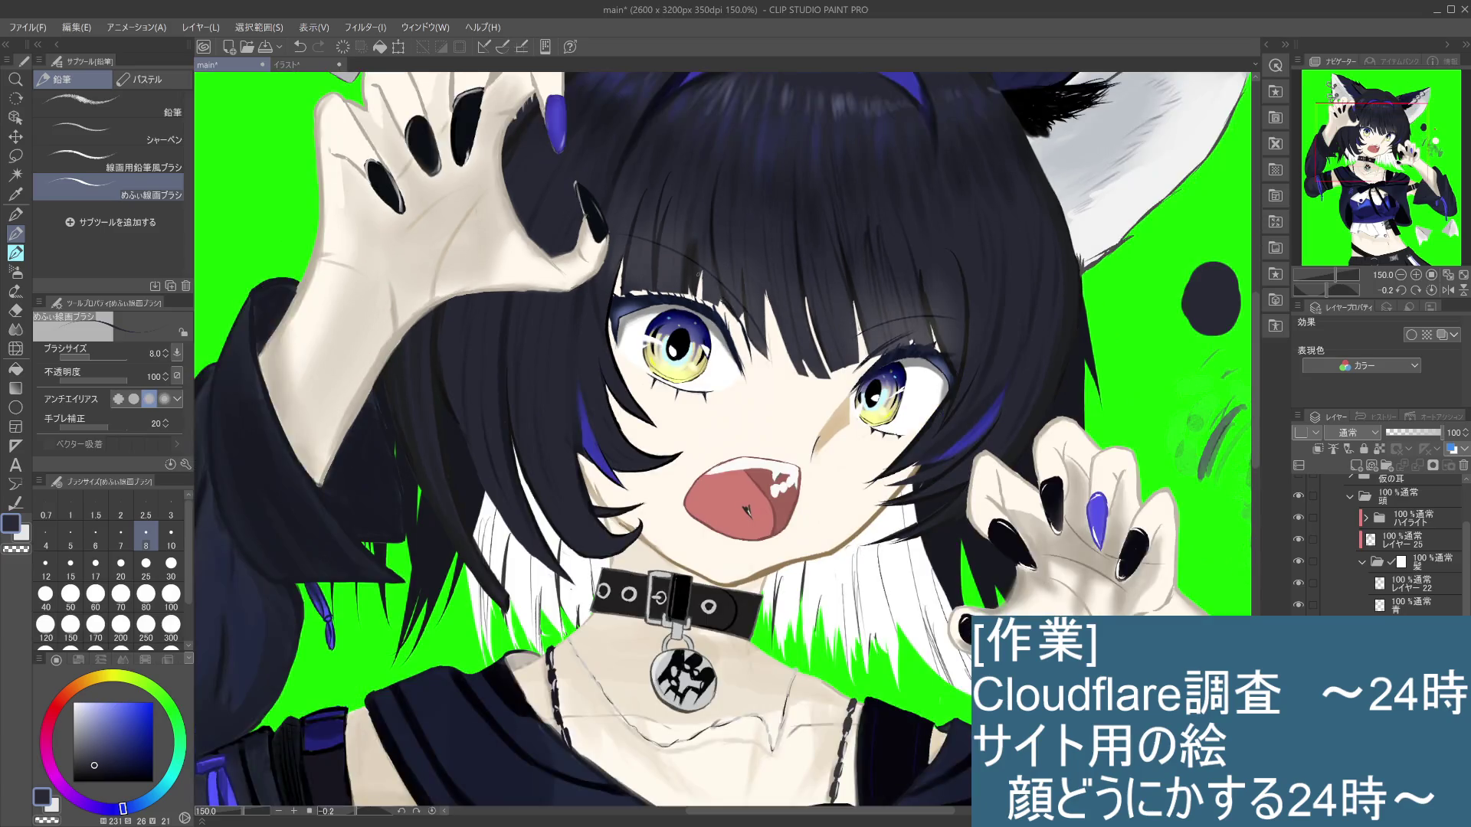
pyautogui.scroll(-1, 697, 273)
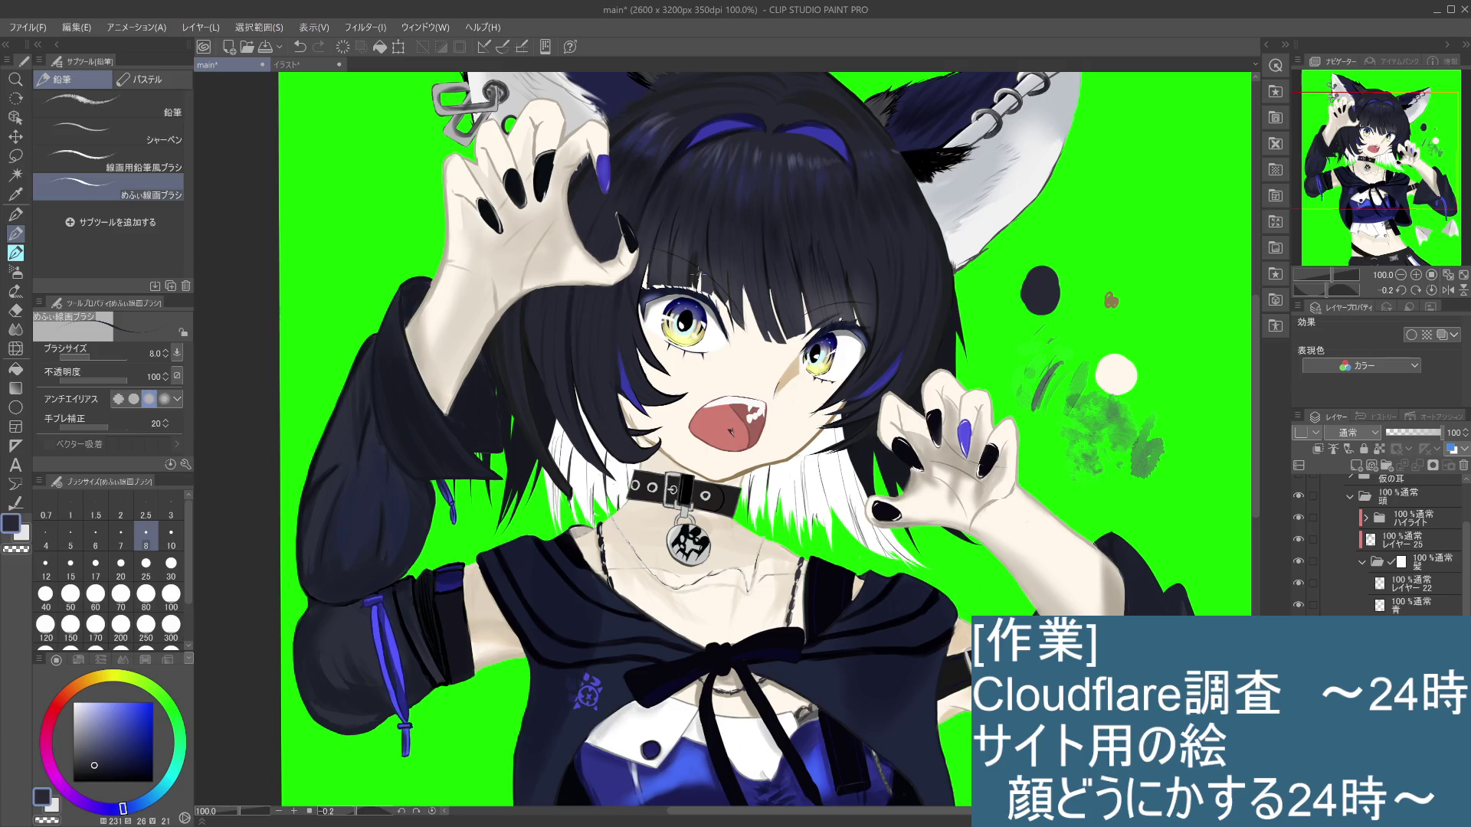
pyautogui.scroll(1, 697, 273)
pyautogui.scroll(1, 697, 273)
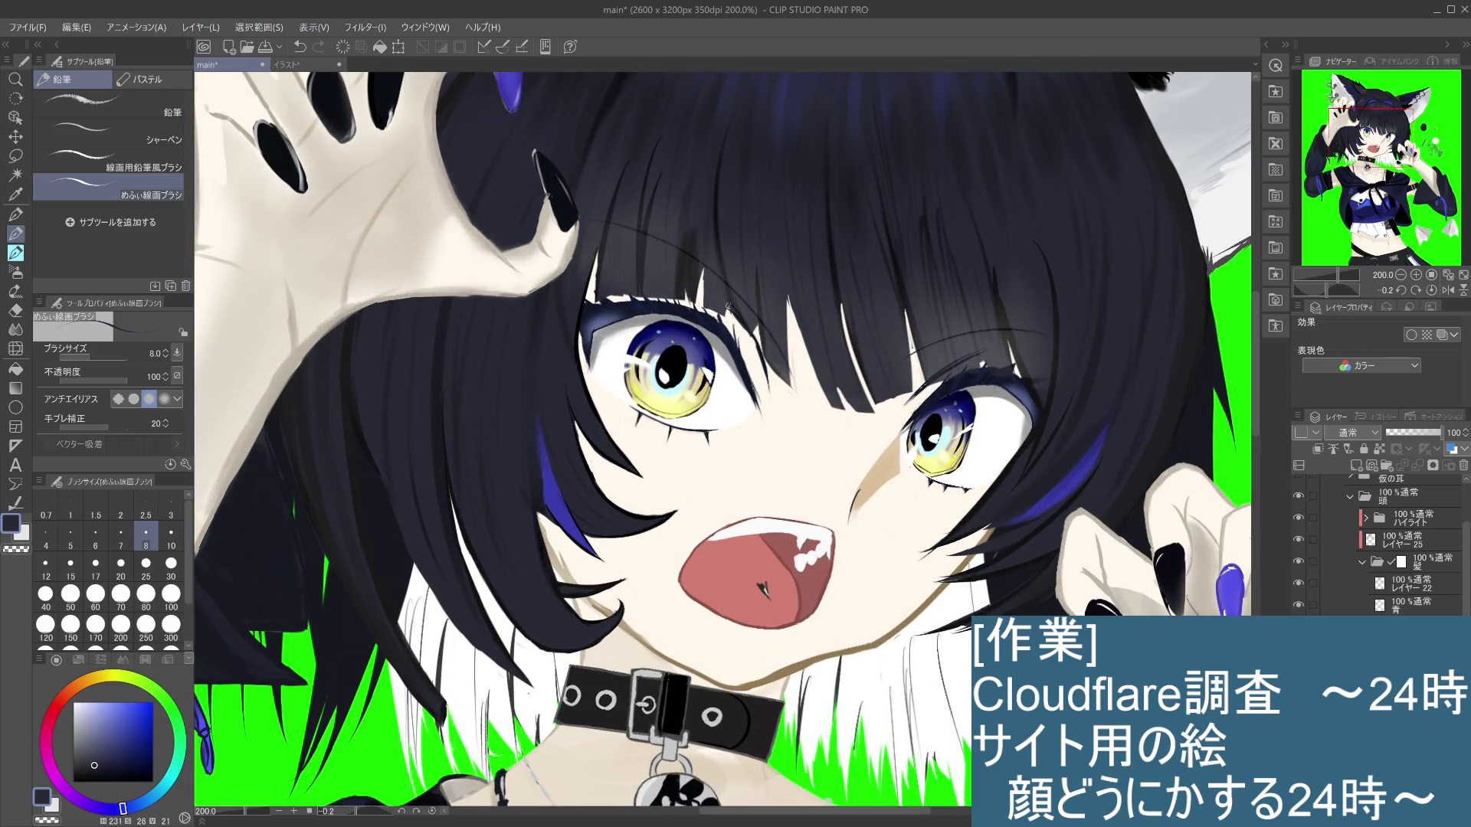
pyautogui.moveTo(733, 313); pyautogui.dragTo(740, 328)
pyautogui.scroll(-3, 795, 291)
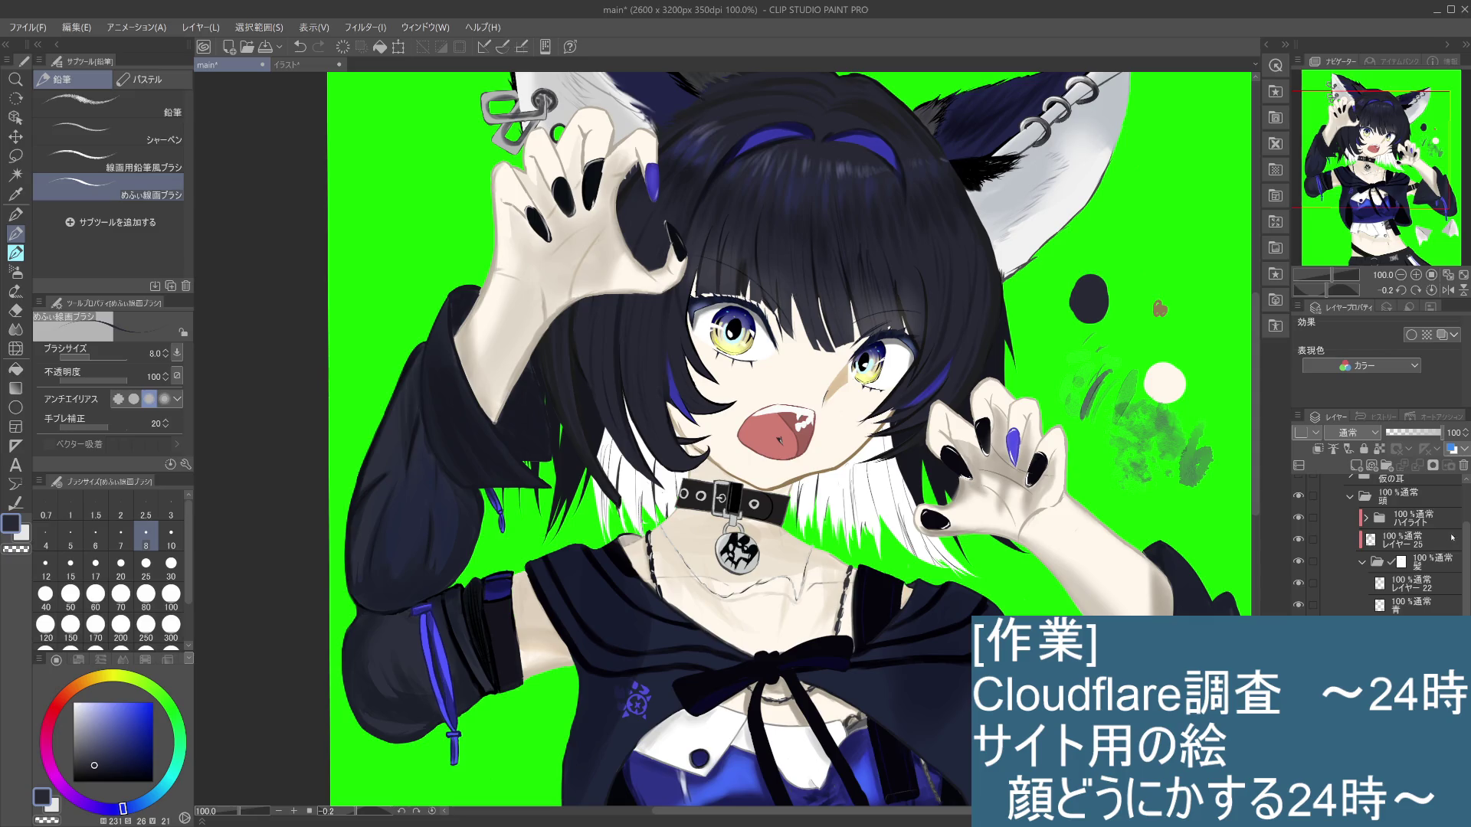
pyautogui.click(1417, 519)
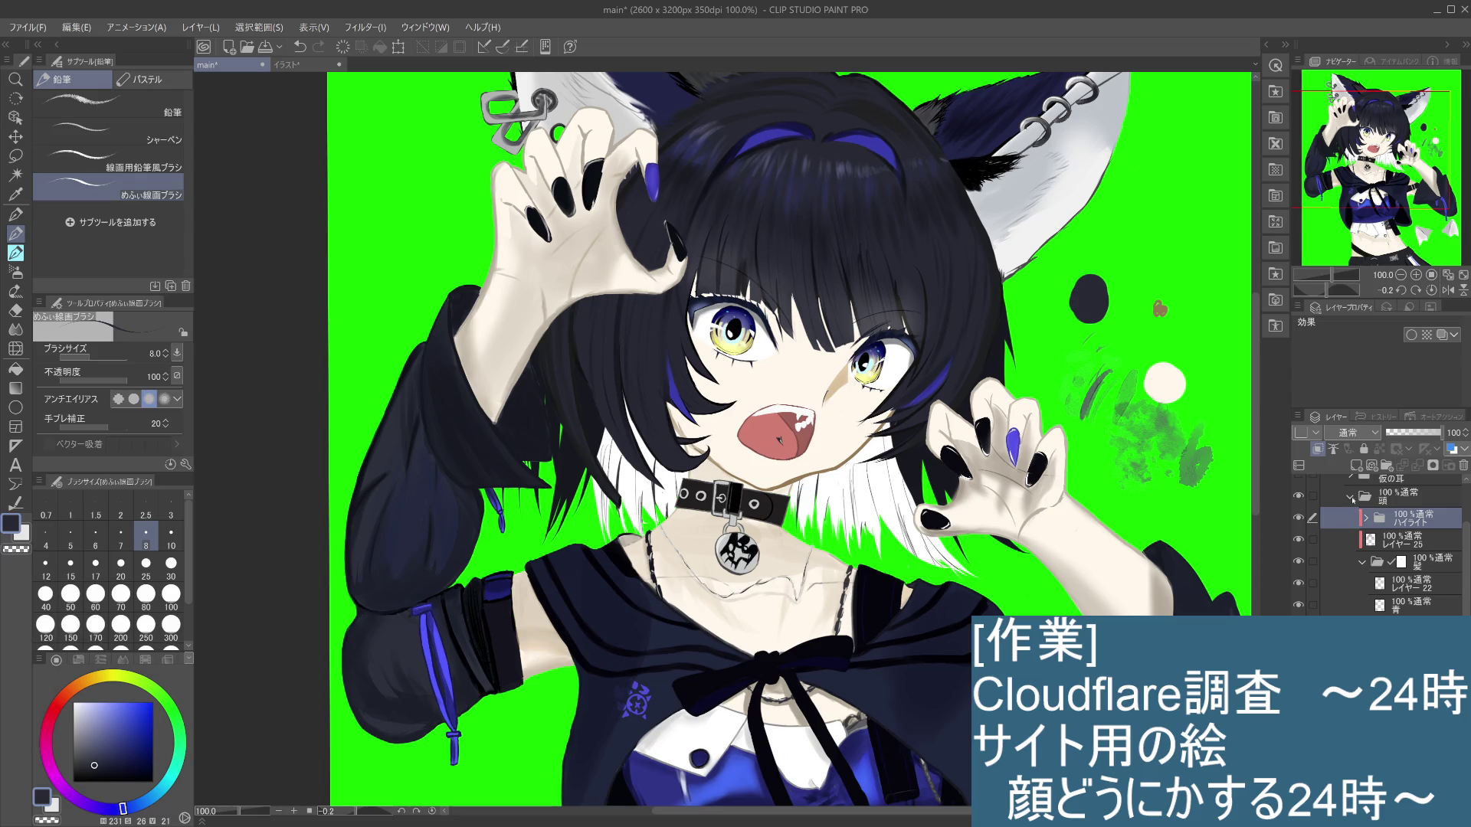
# Step: Collapse the 髪 folder and show レイヤー 33 in the 顔 folder to brighten both eye highlights
pyautogui.click(1350, 499)
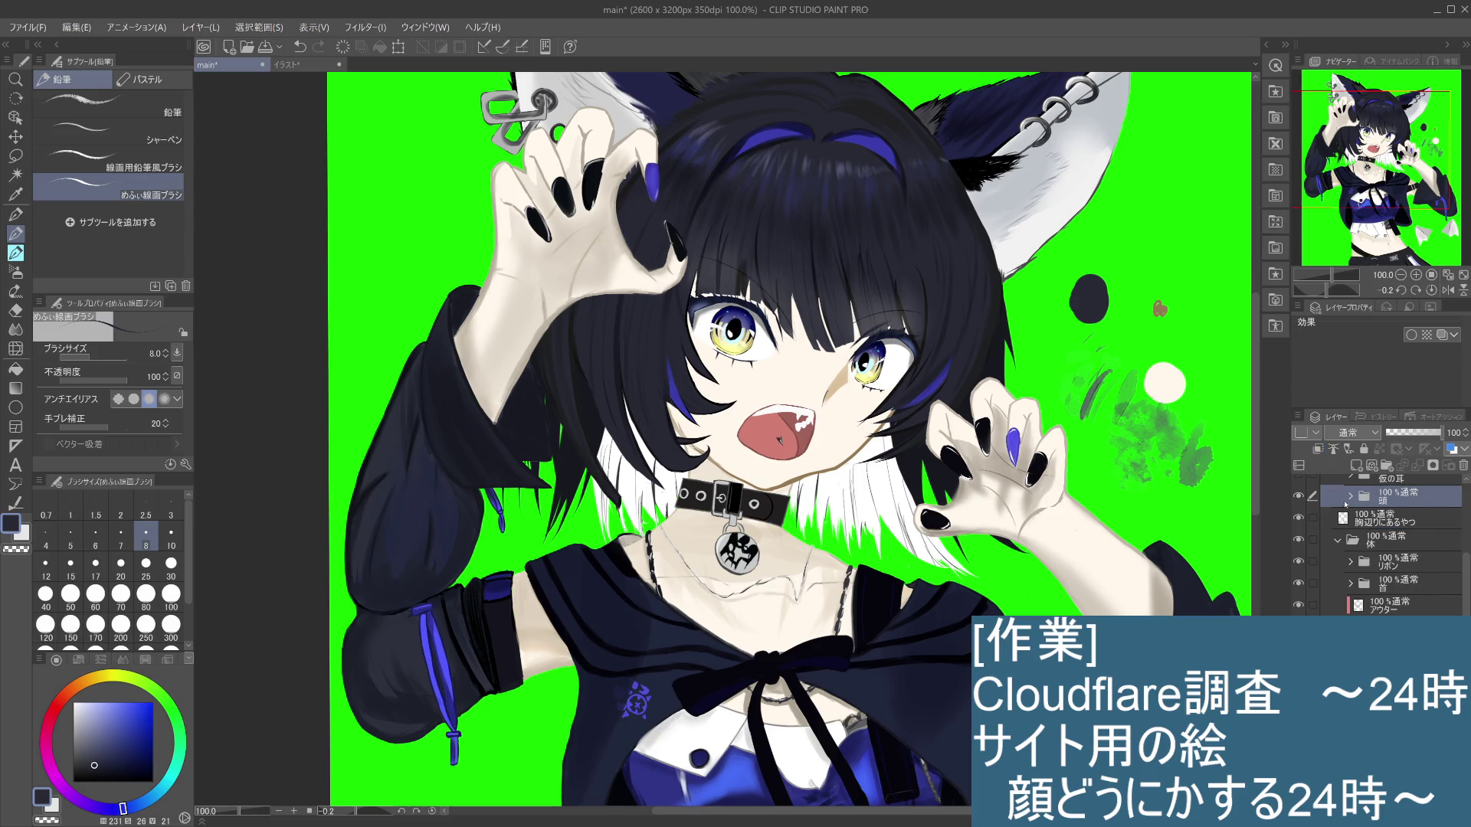
pyautogui.click(1350, 497)
pyautogui.click(1377, 563)
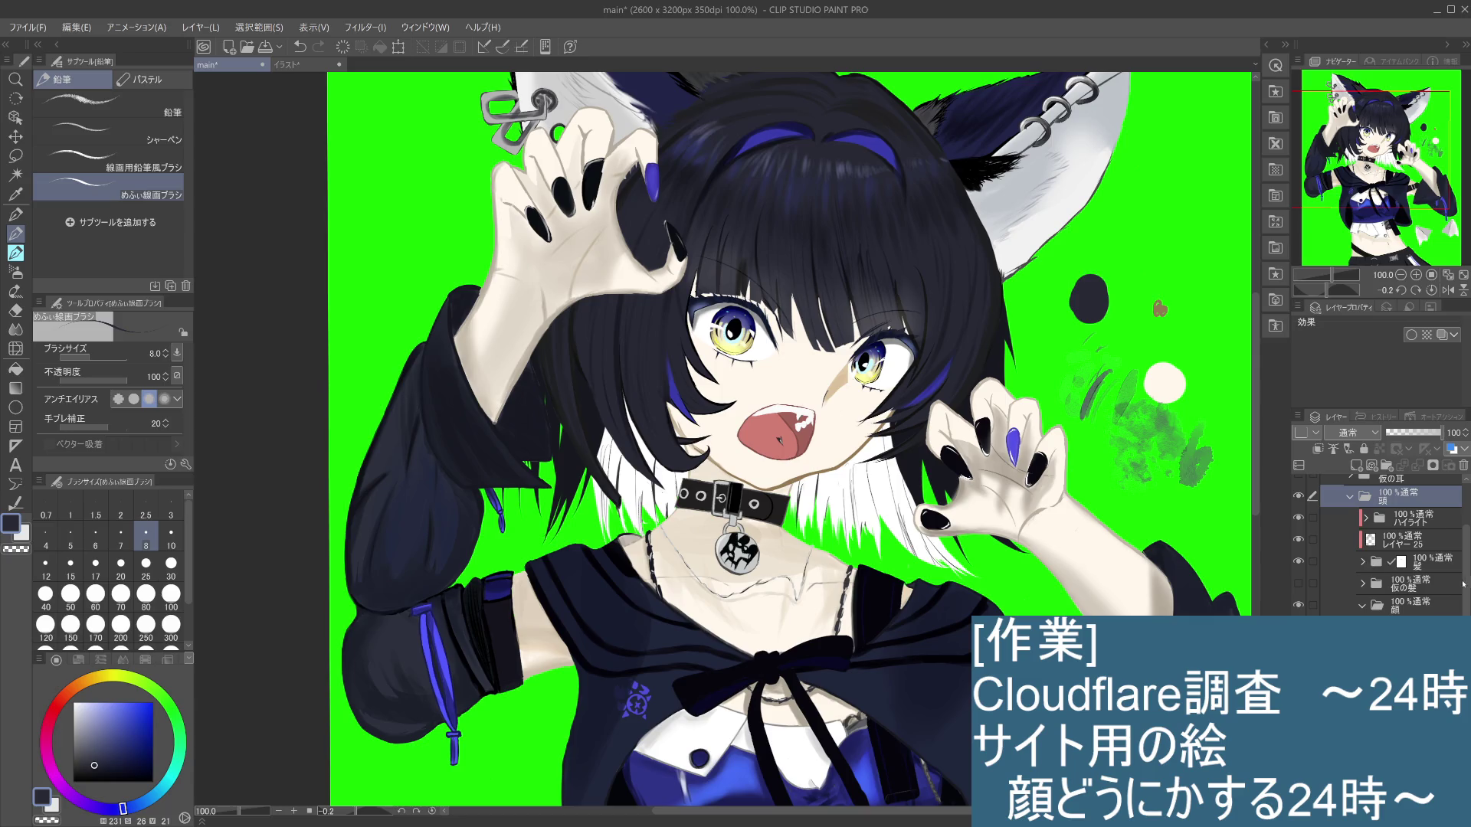
pyautogui.scroll(-3, 1462, 585)
pyautogui.moveTo(1146, 555)
pyautogui.mouseDown()
pyautogui.moveTo(1055, 436)
pyautogui.moveTo(1128, 552)
pyautogui.mouseUp()
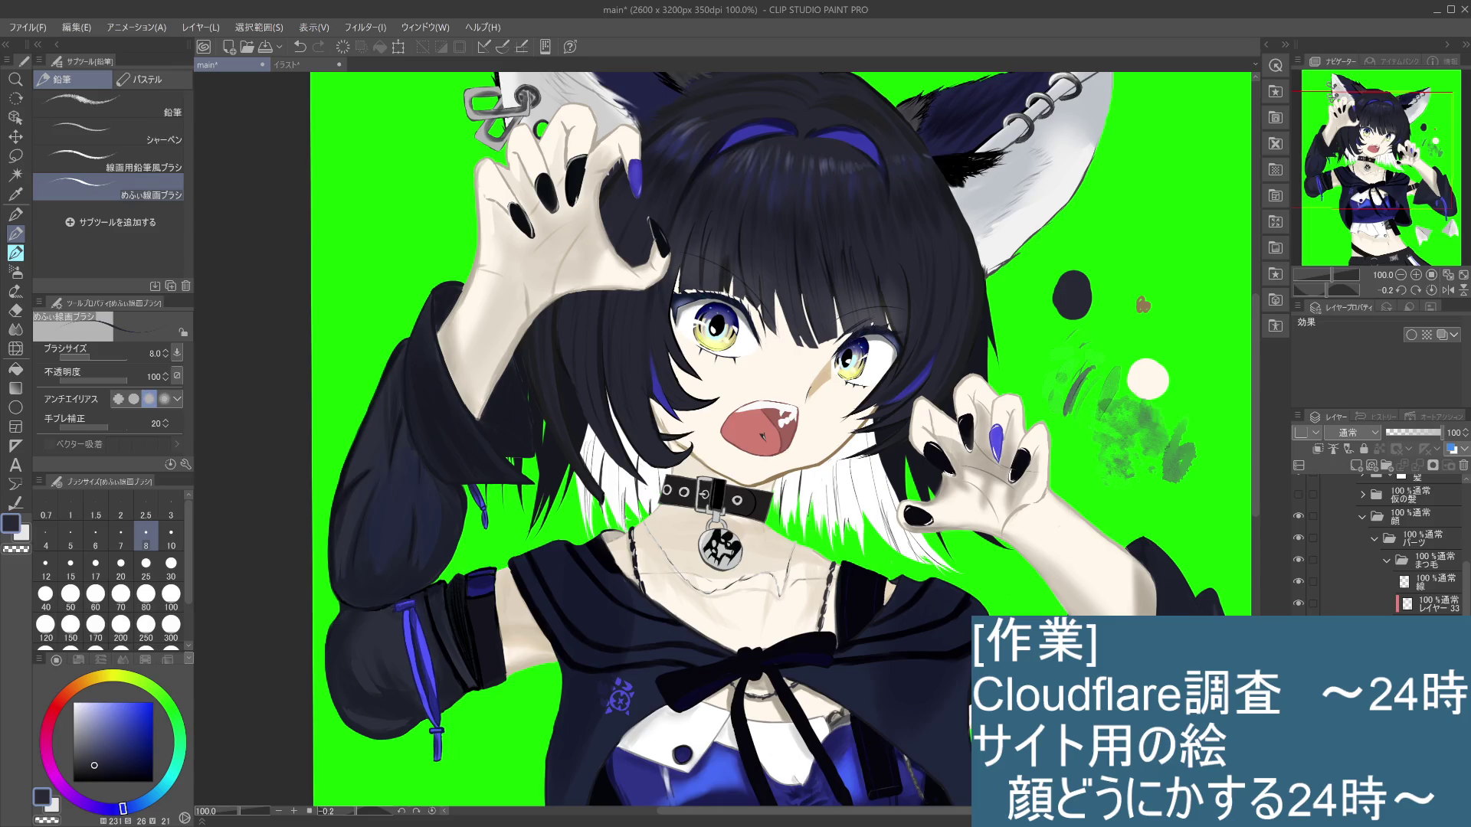
pyautogui.click(1433, 613)
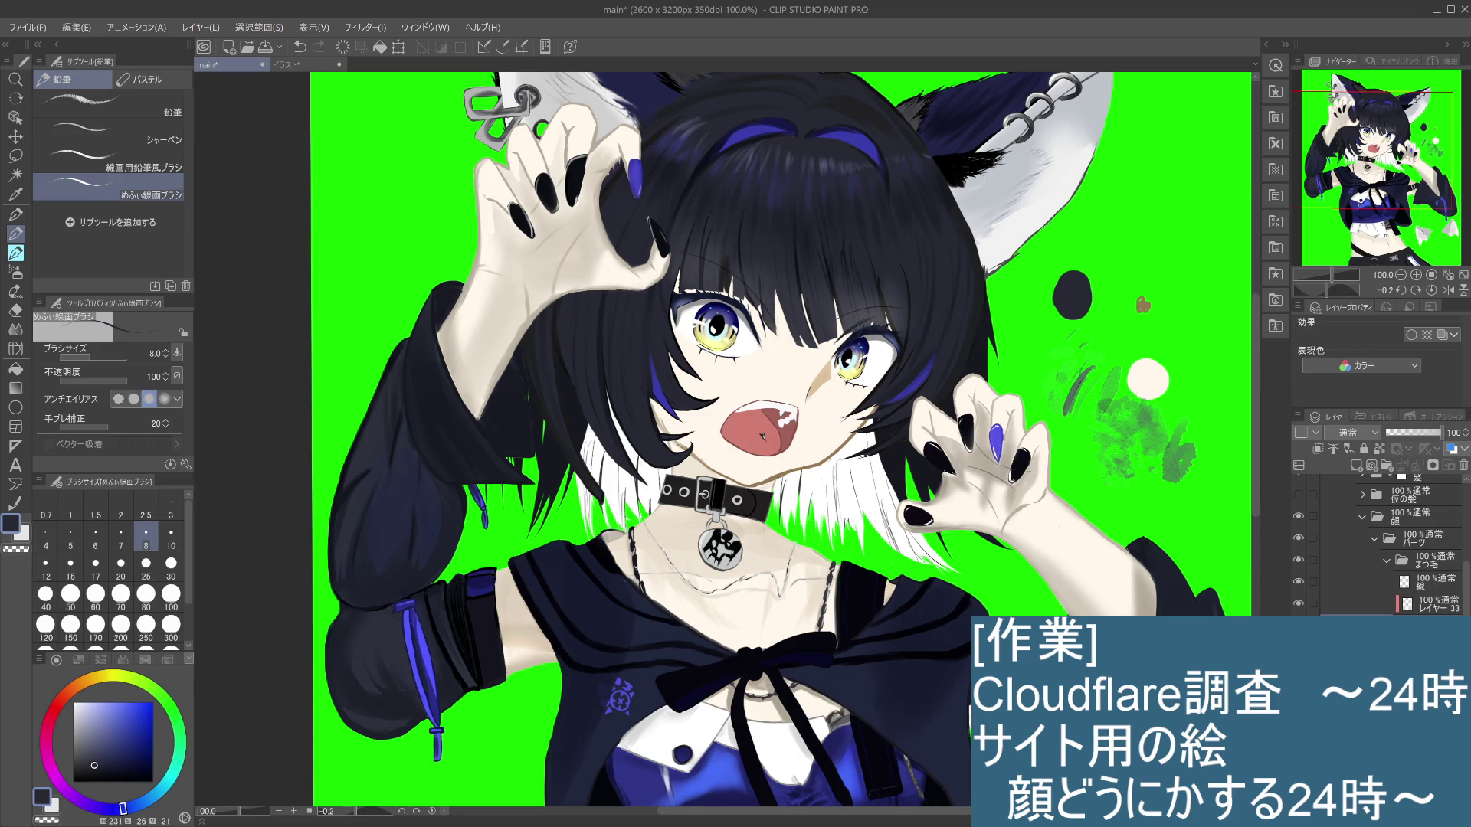
pyautogui.click(1298, 603)
# Step: Collapse the まつ毛 and 顔 folders, then re-expand 顔 and select a layer inside it
pyautogui.click(1401, 562)
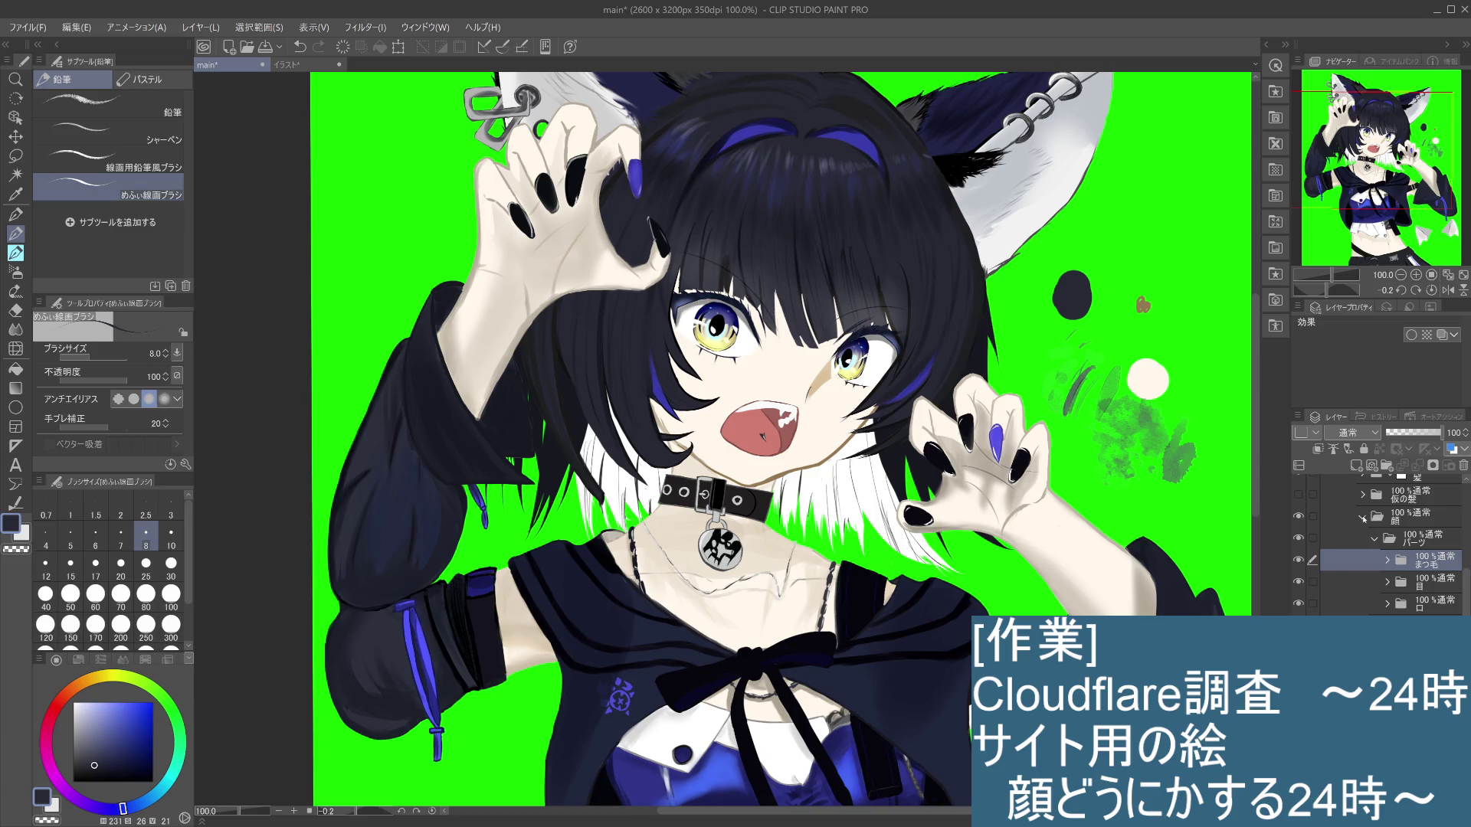
pyautogui.click(1362, 518)
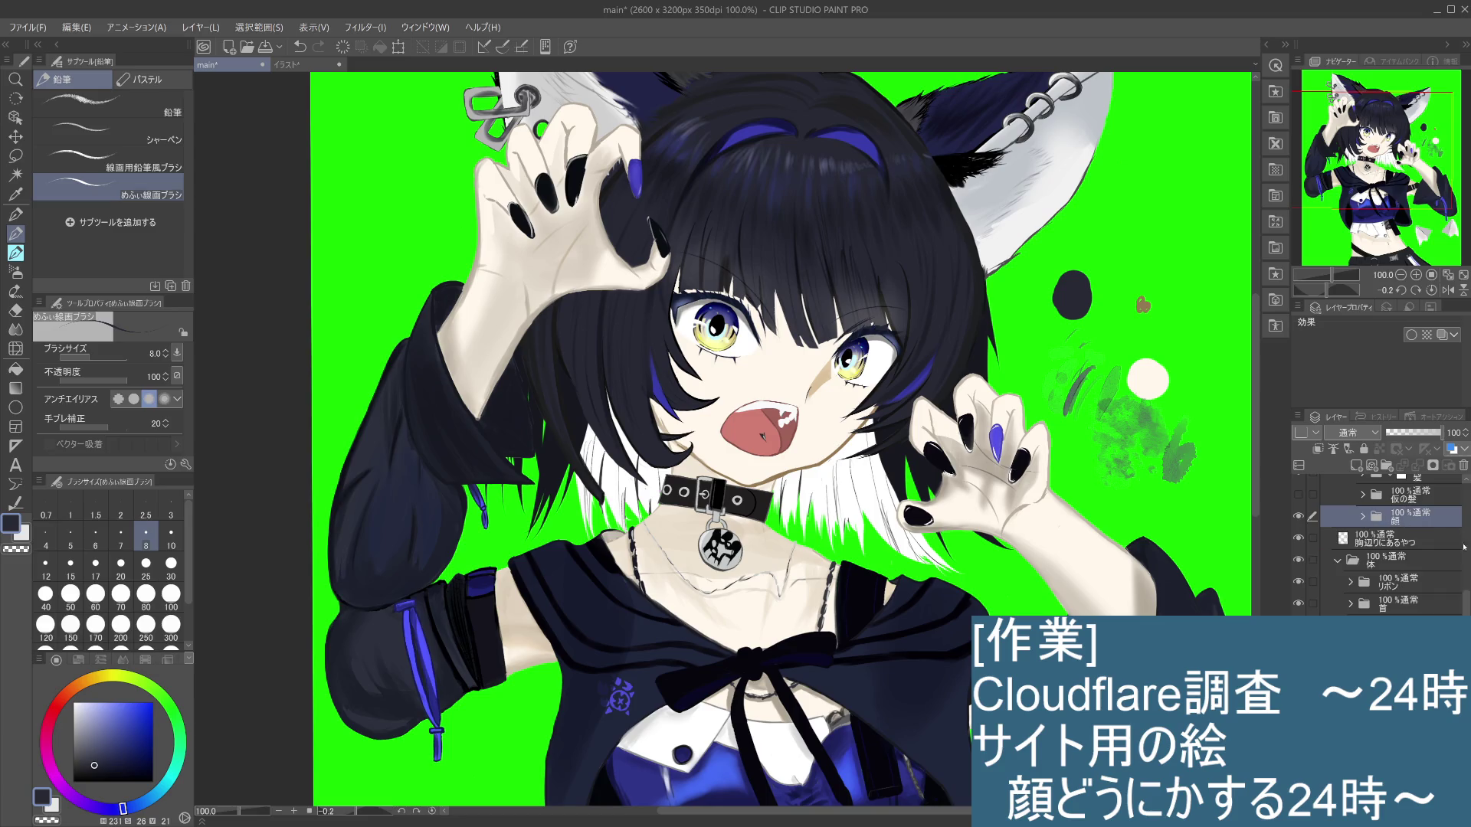
pyautogui.scroll(4, 1463, 543)
pyautogui.scroll(2, 1466, 554)
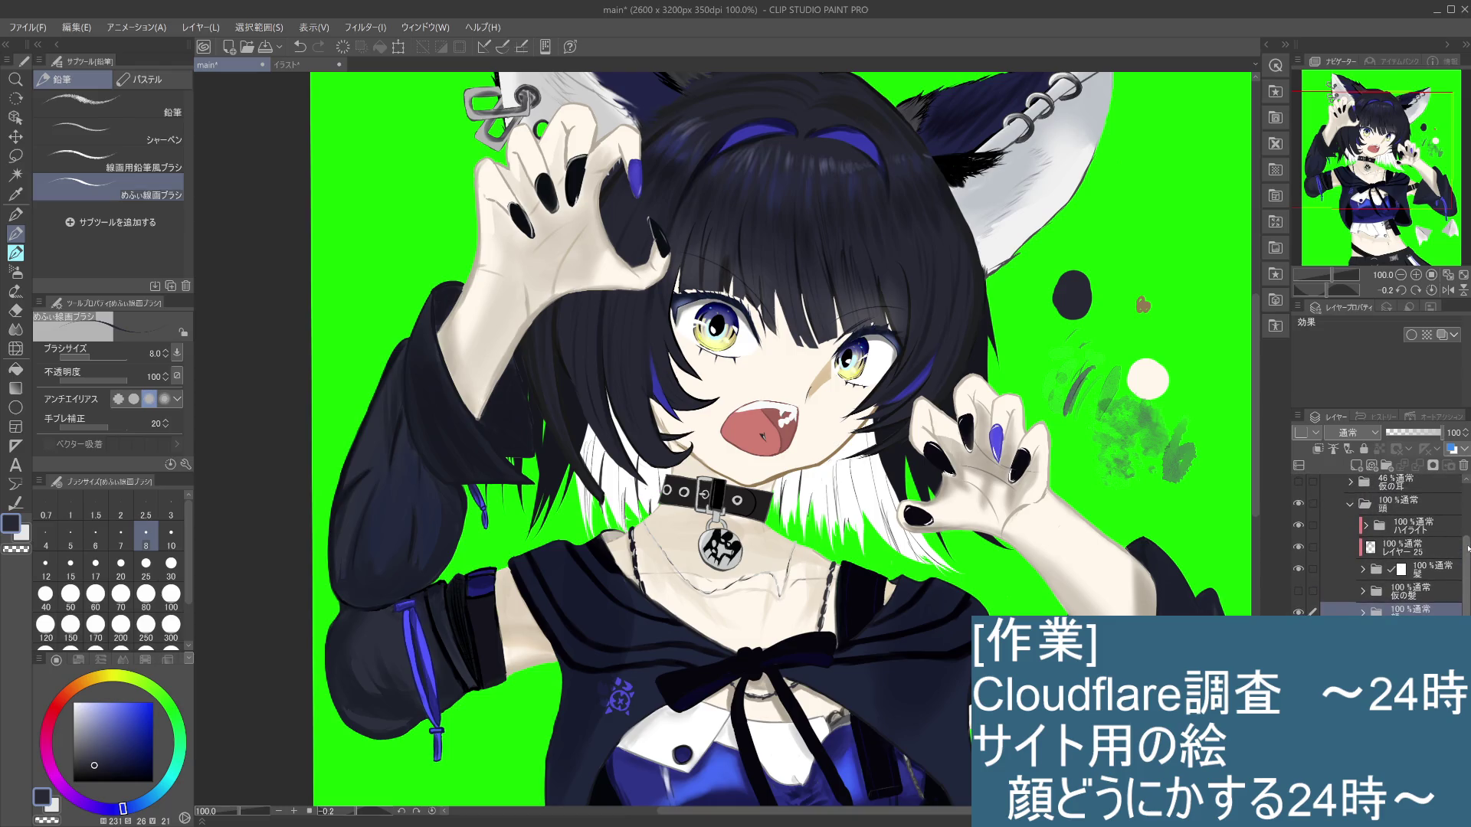
pyautogui.click(1364, 611)
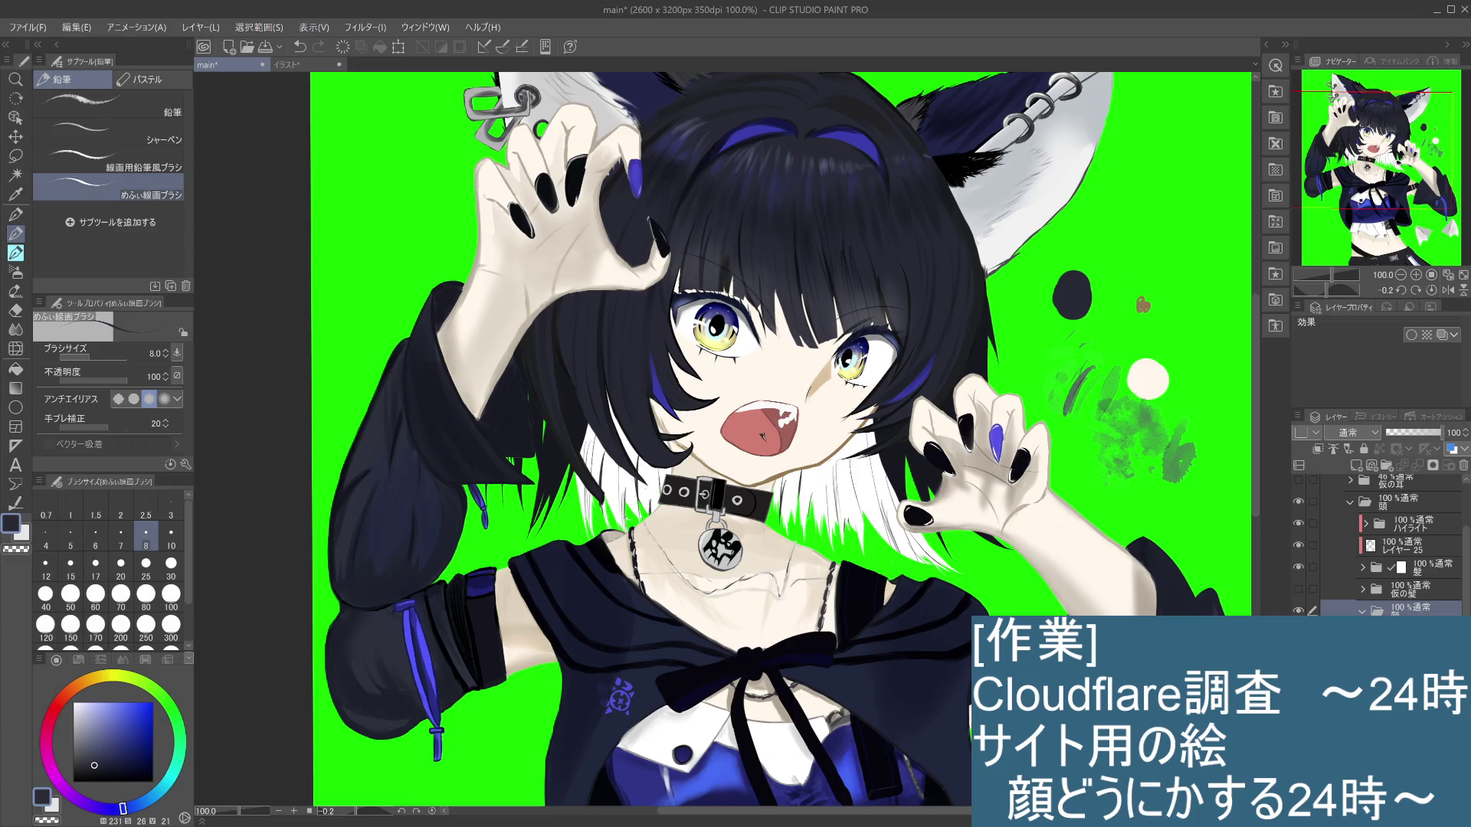
pyautogui.click(1409, 629)
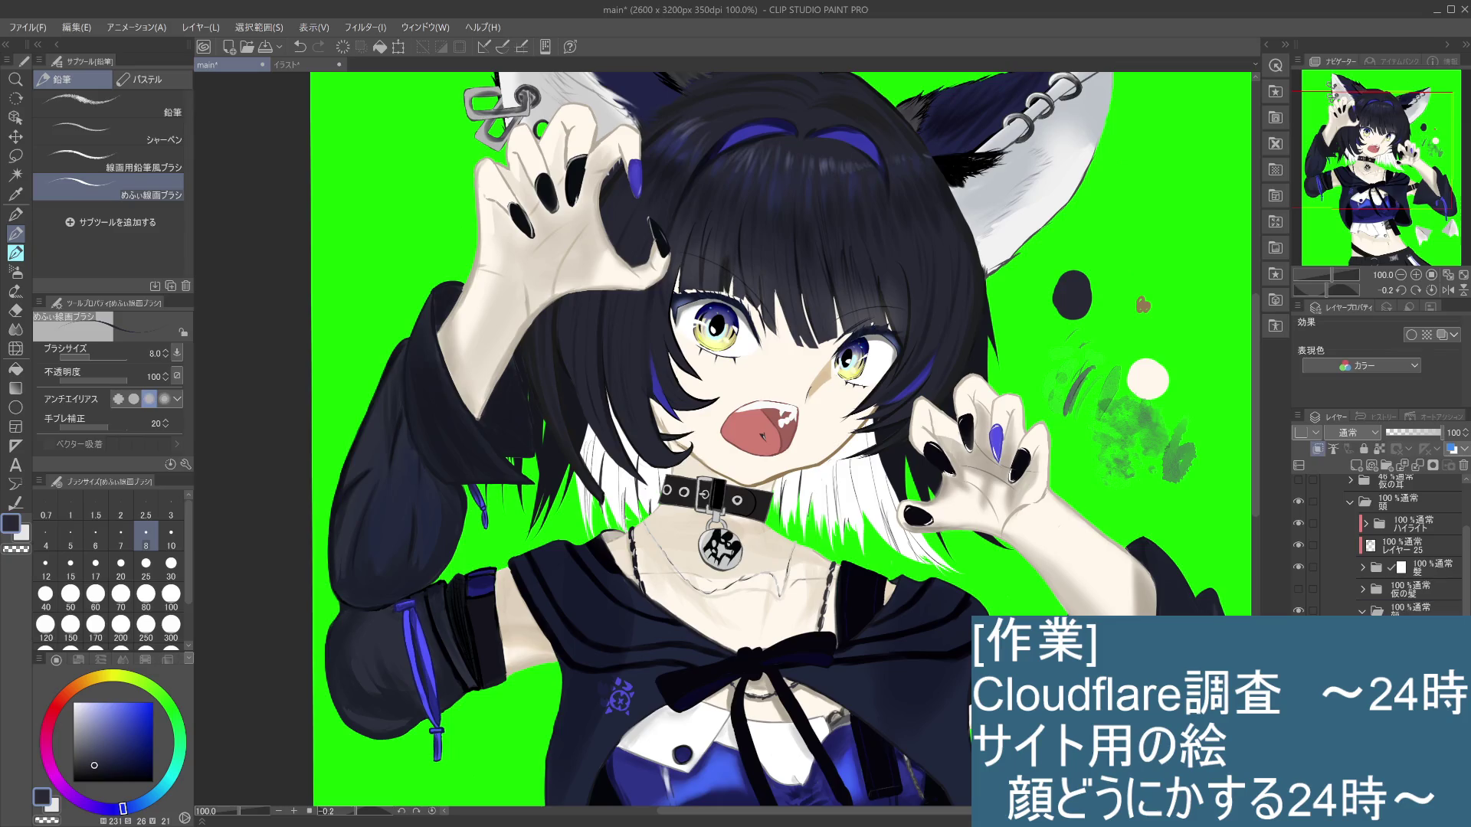
pyautogui.scroll(2, 832, 471)
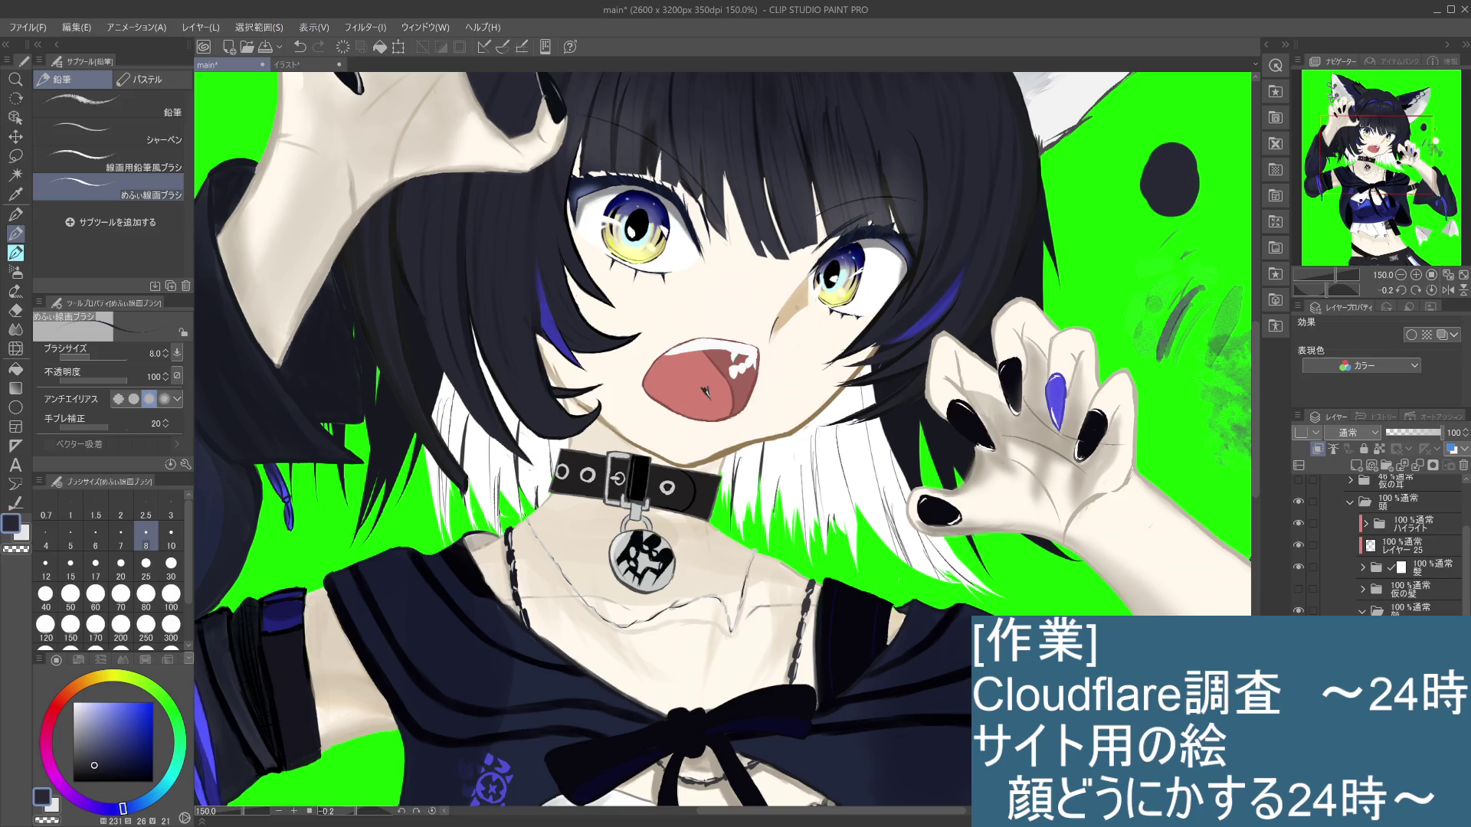
# Step: Sample the face skin tone, set brush size 30 to shade under the bangs, then view the whole figure
pyautogui.press('i')
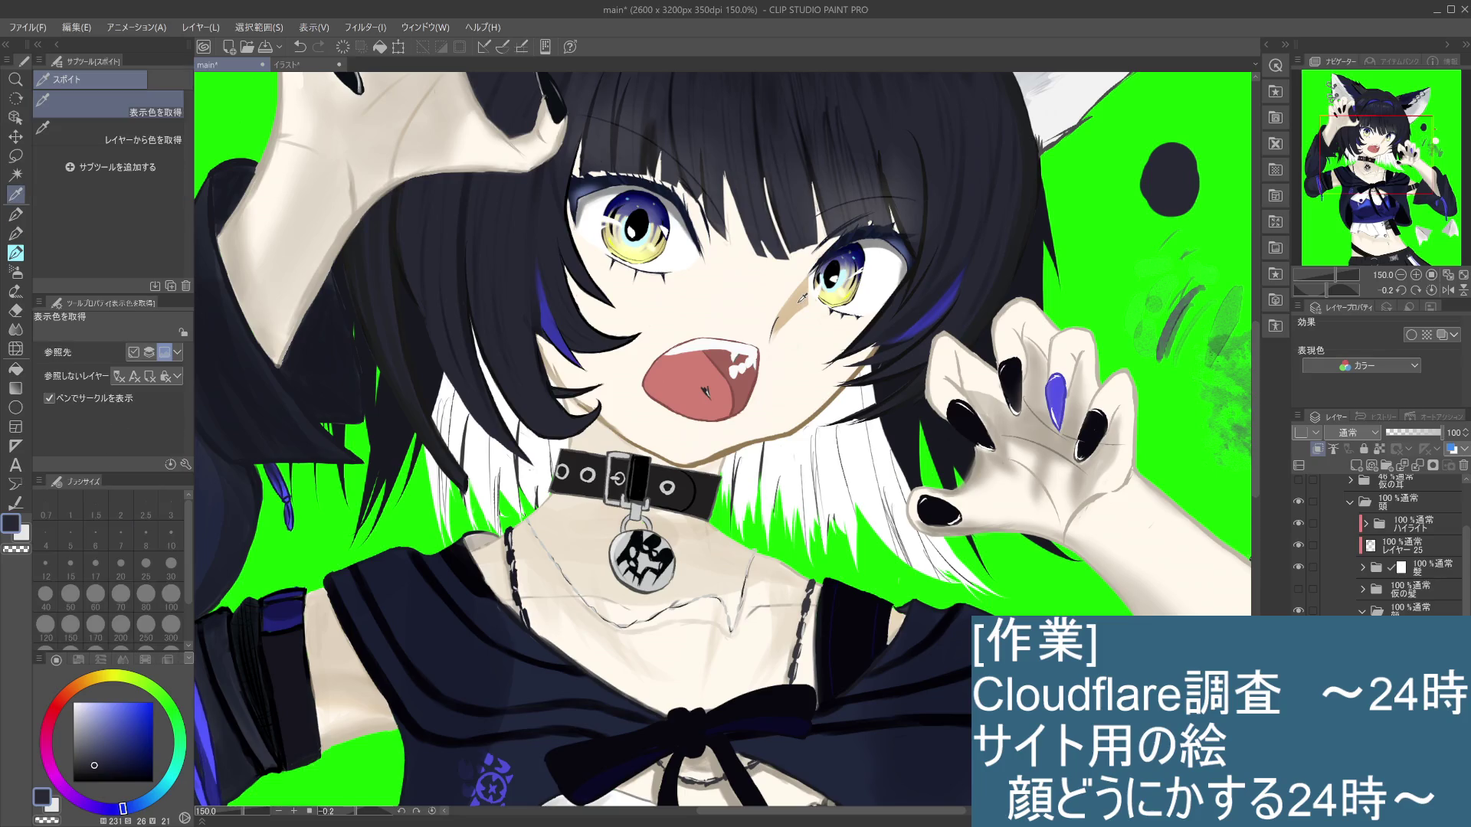
pyautogui.keyDown('alt'); pyautogui.click(802, 299); pyautogui.keyUp('alt')
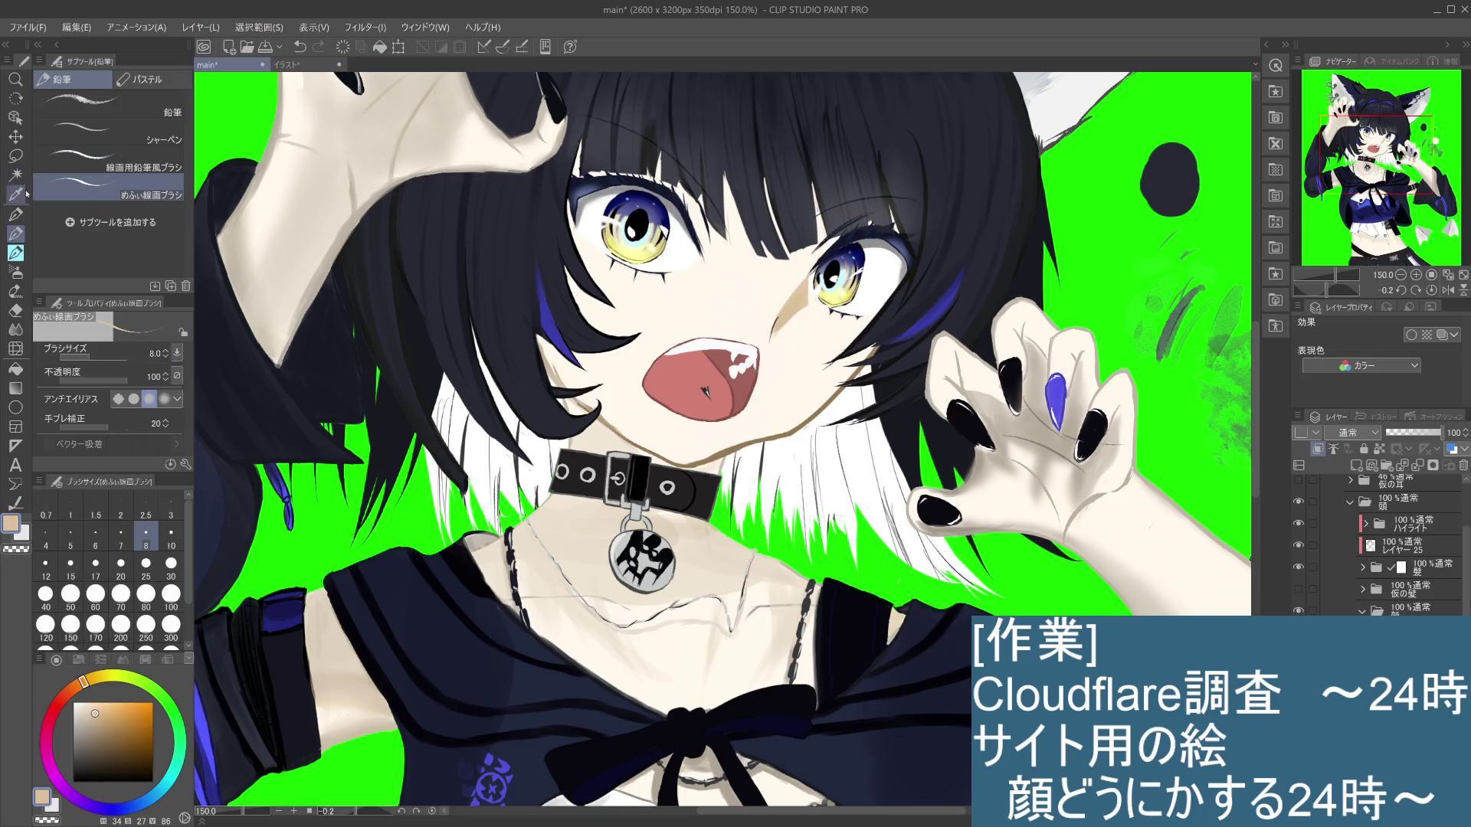
pyautogui.click(179, 529)
pyautogui.click(170, 568)
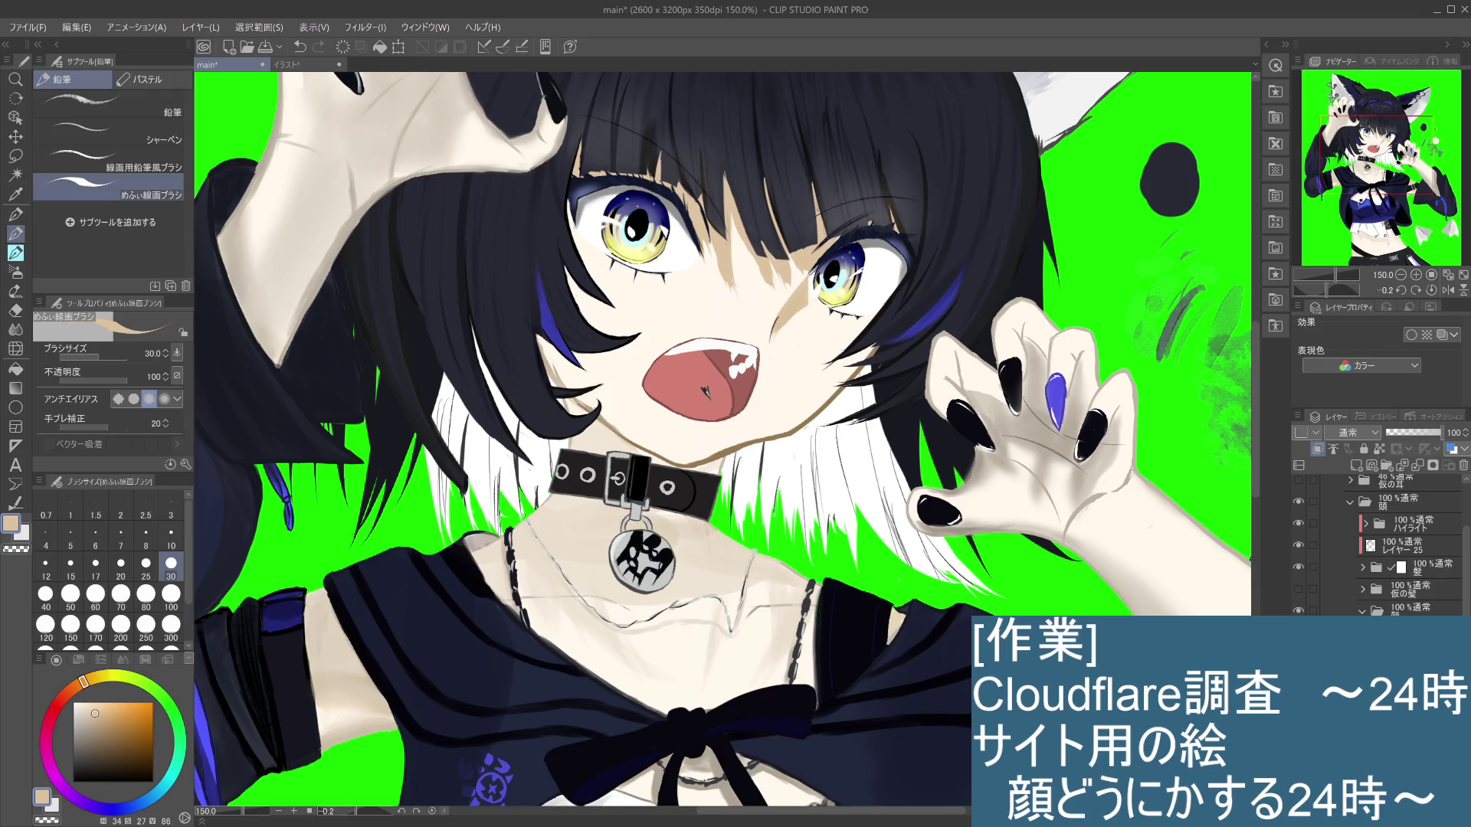
pyautogui.hotkey('ctrl', '0')
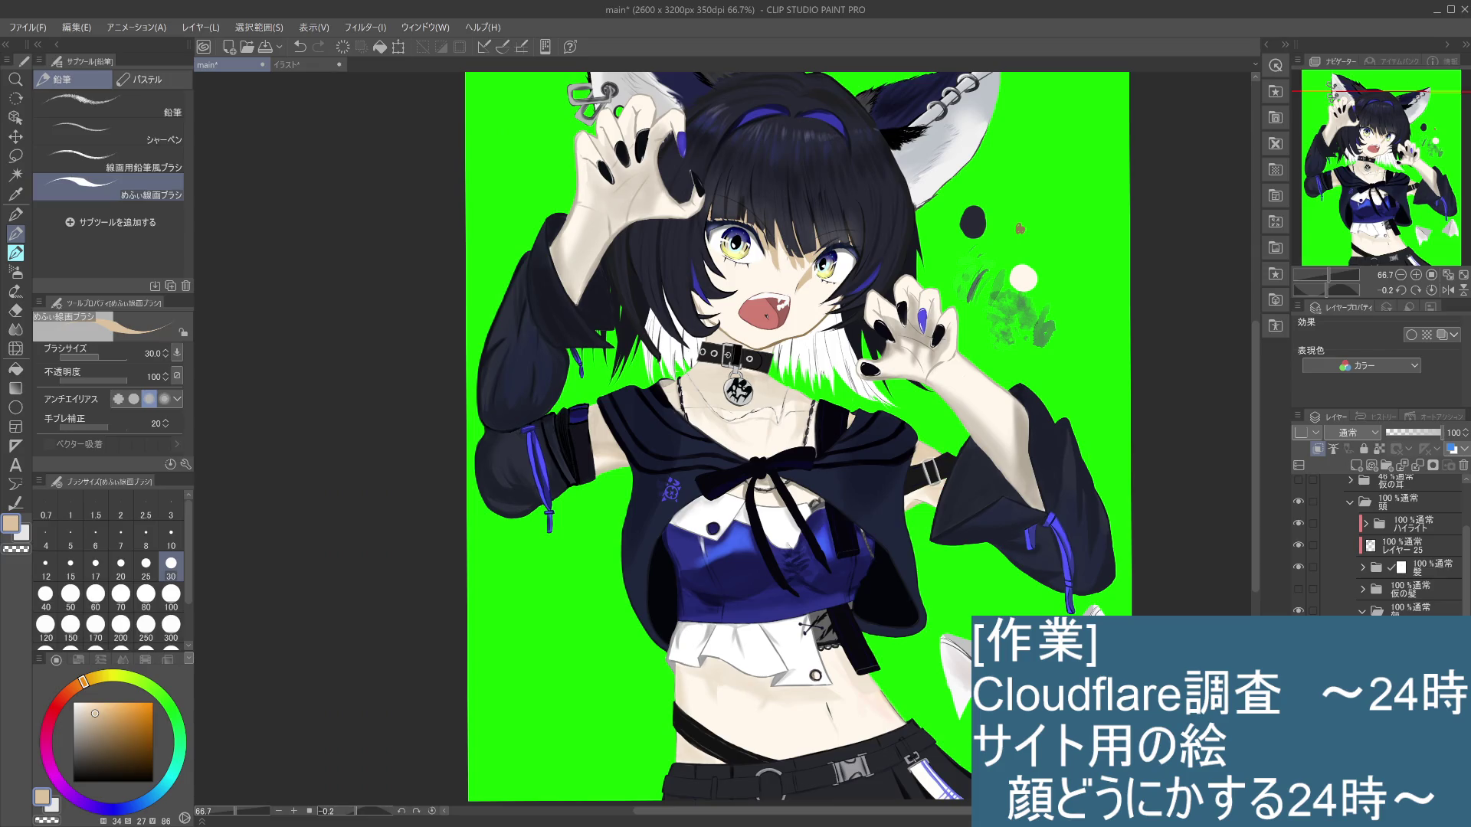
# Step: Erase the excess skin shading under the bangs with the hard 硬め eraser, zoomed in
pyautogui.scroll(2, 789, 257)
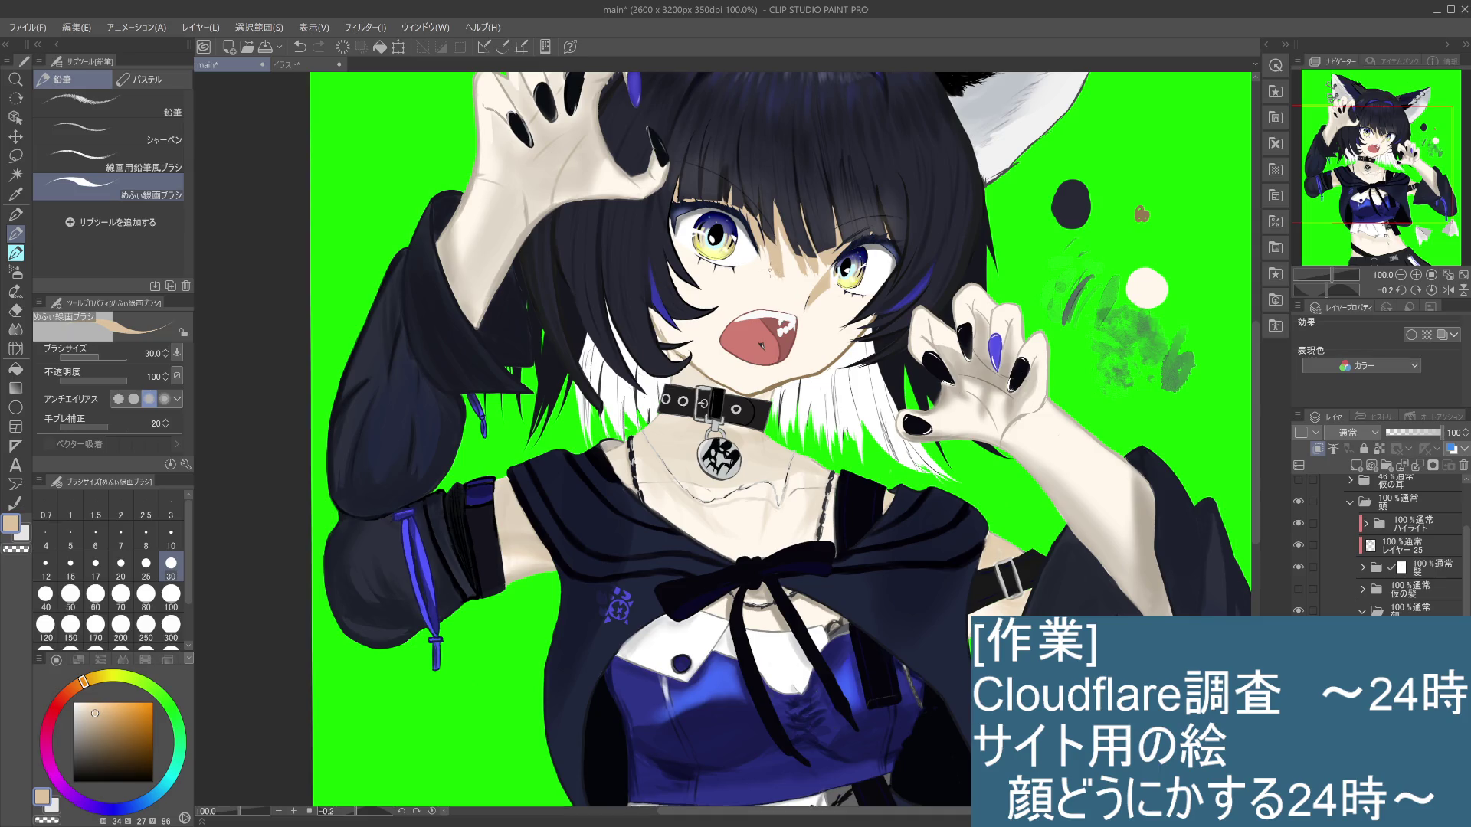
pyautogui.scroll(3, 780, 264)
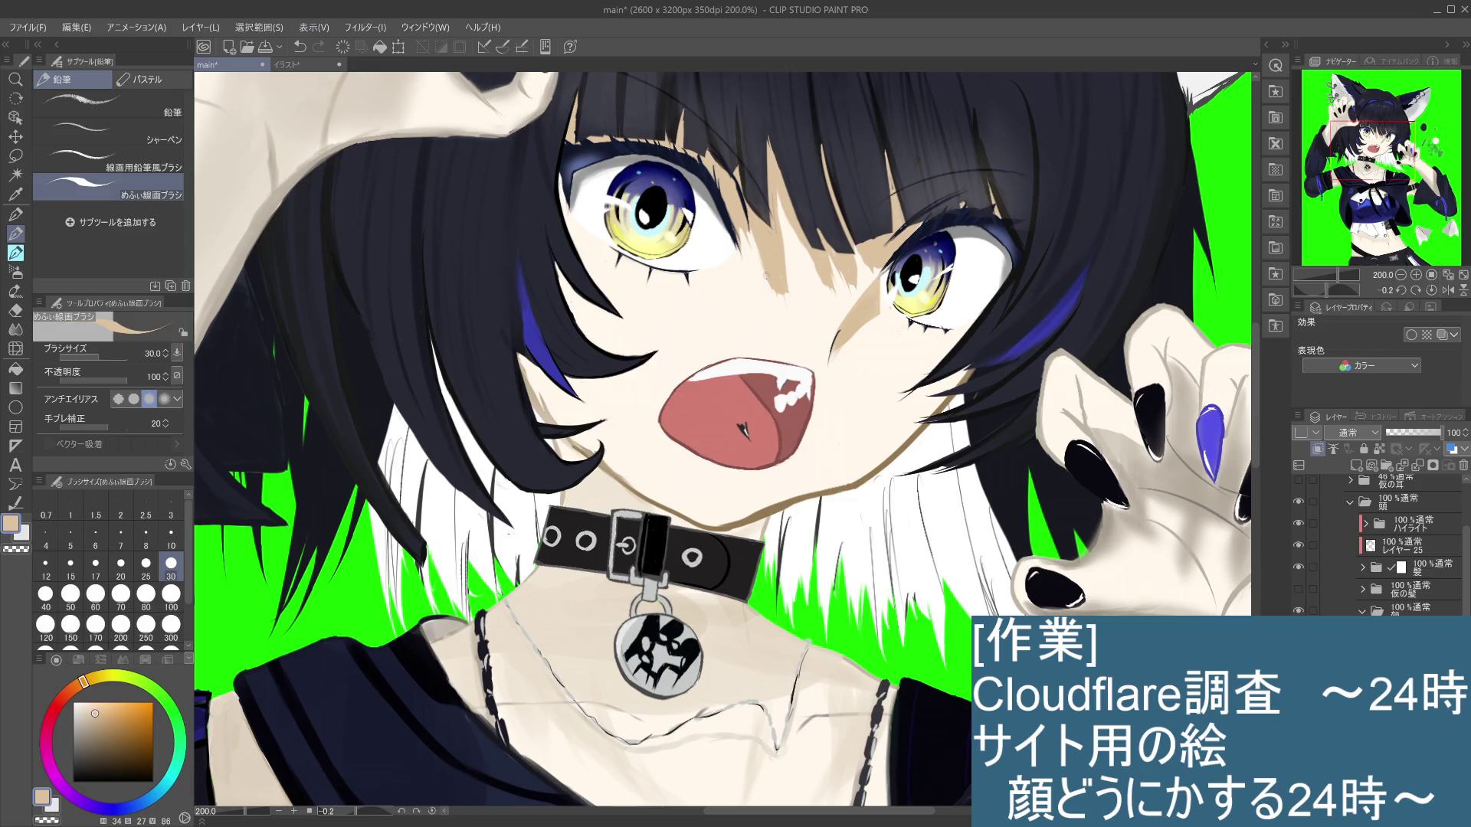
pyautogui.click(15, 233)
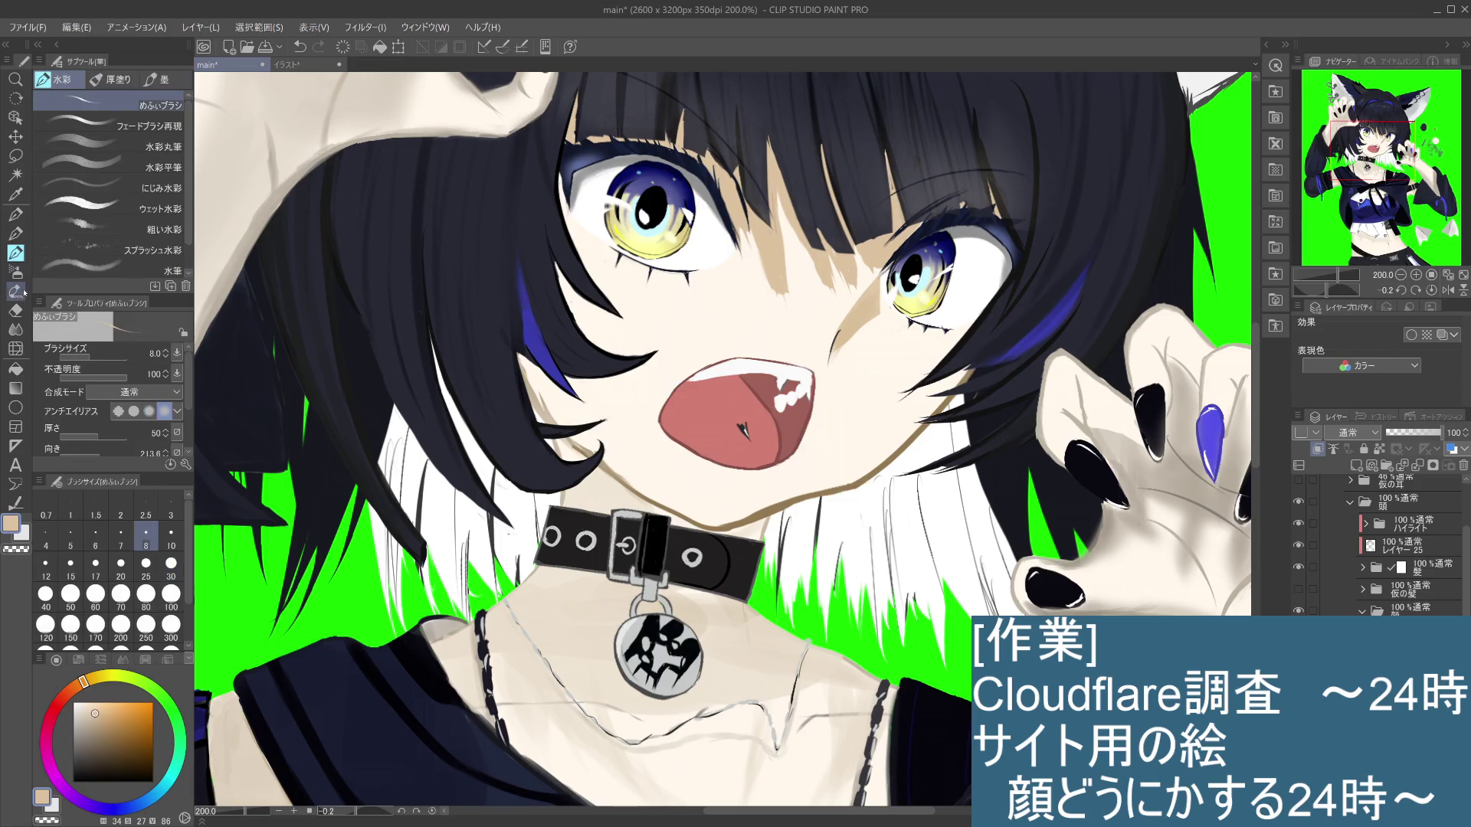
pyautogui.click(16, 311)
pyautogui.click(99, 105)
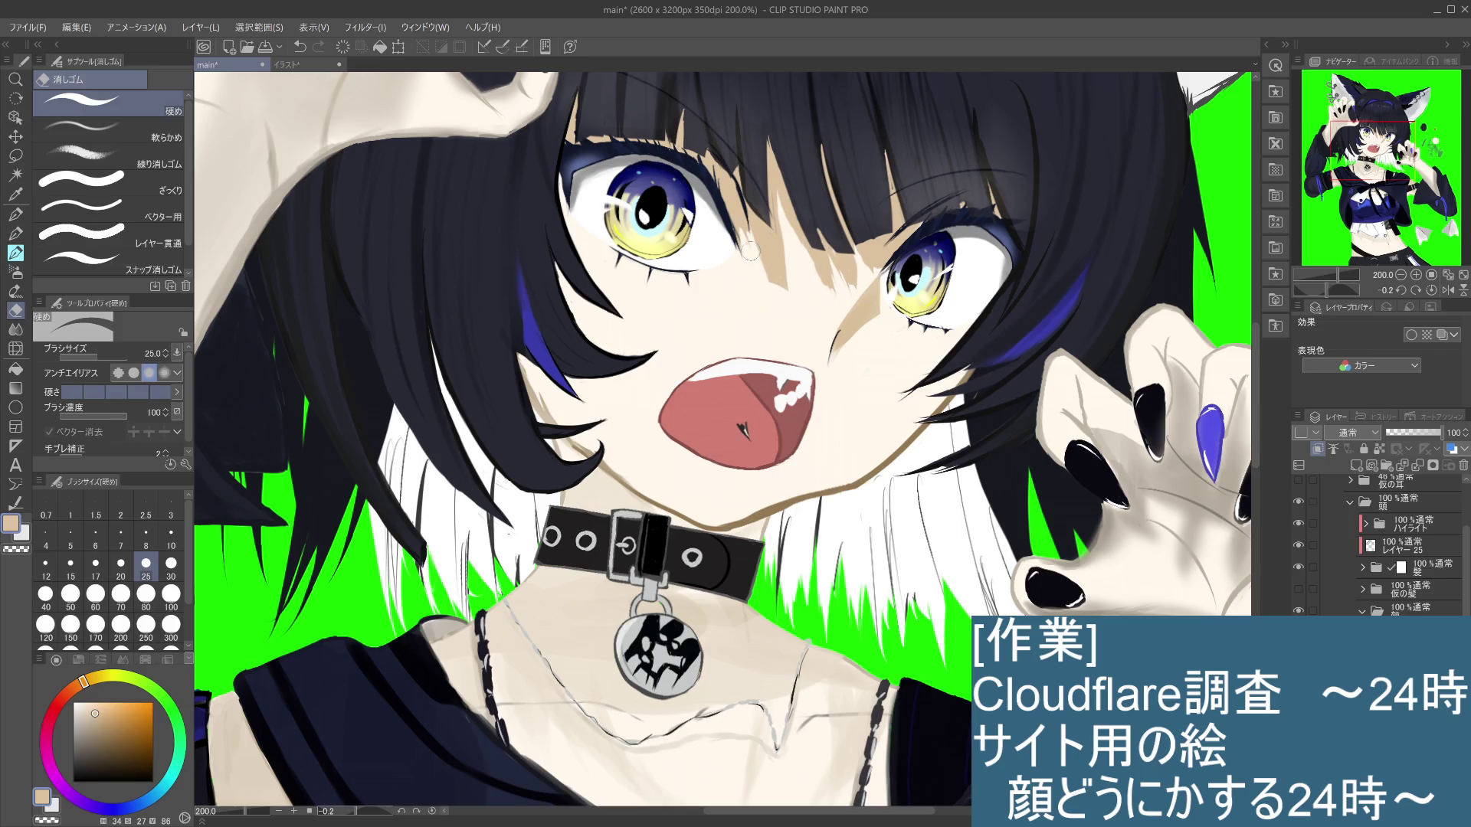
pyautogui.scroll(-3, 758, 244)
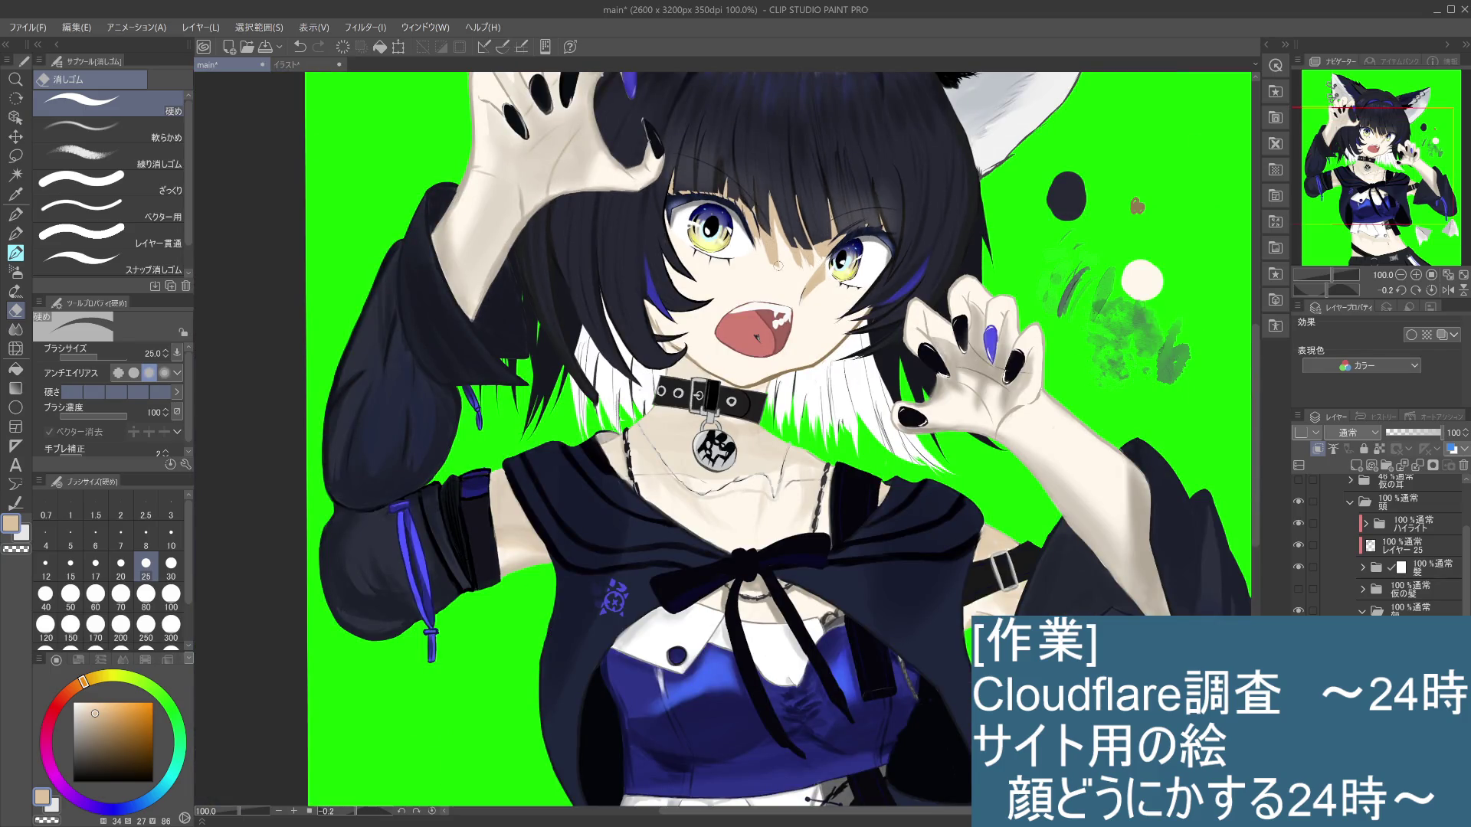
pyautogui.press('p')
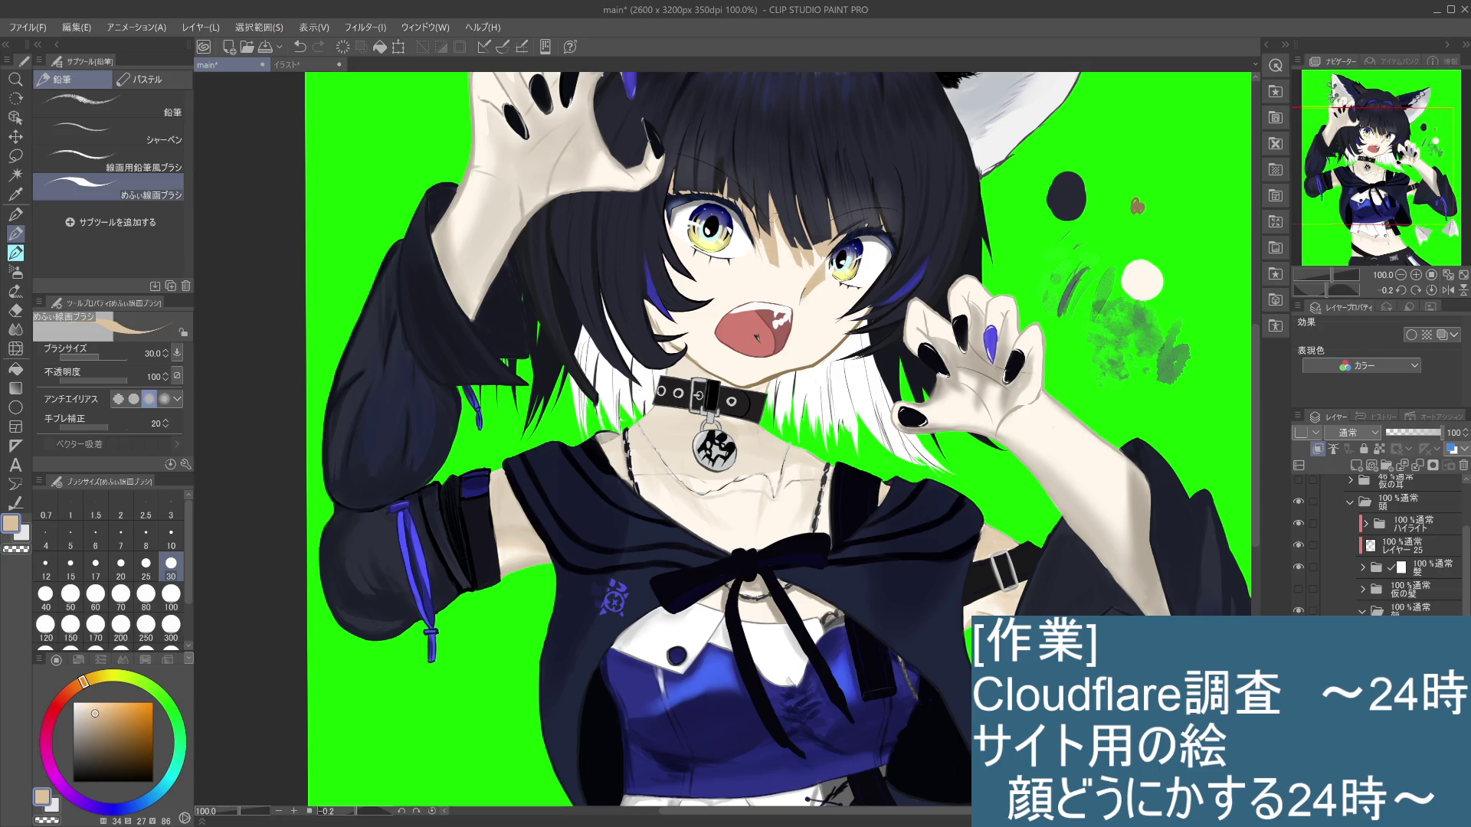
# Step: Try small shading strokes on the face near the left eye and undo them
pyautogui.hotkey('ctrl', 'z')
pyautogui.moveTo(769, 255); pyautogui.dragTo(787, 263)
pyautogui.hotkey('ctrl', 'z')
pyautogui.hotkey('ctrl', '-')
pyautogui.hotkey('ctrl', '-')
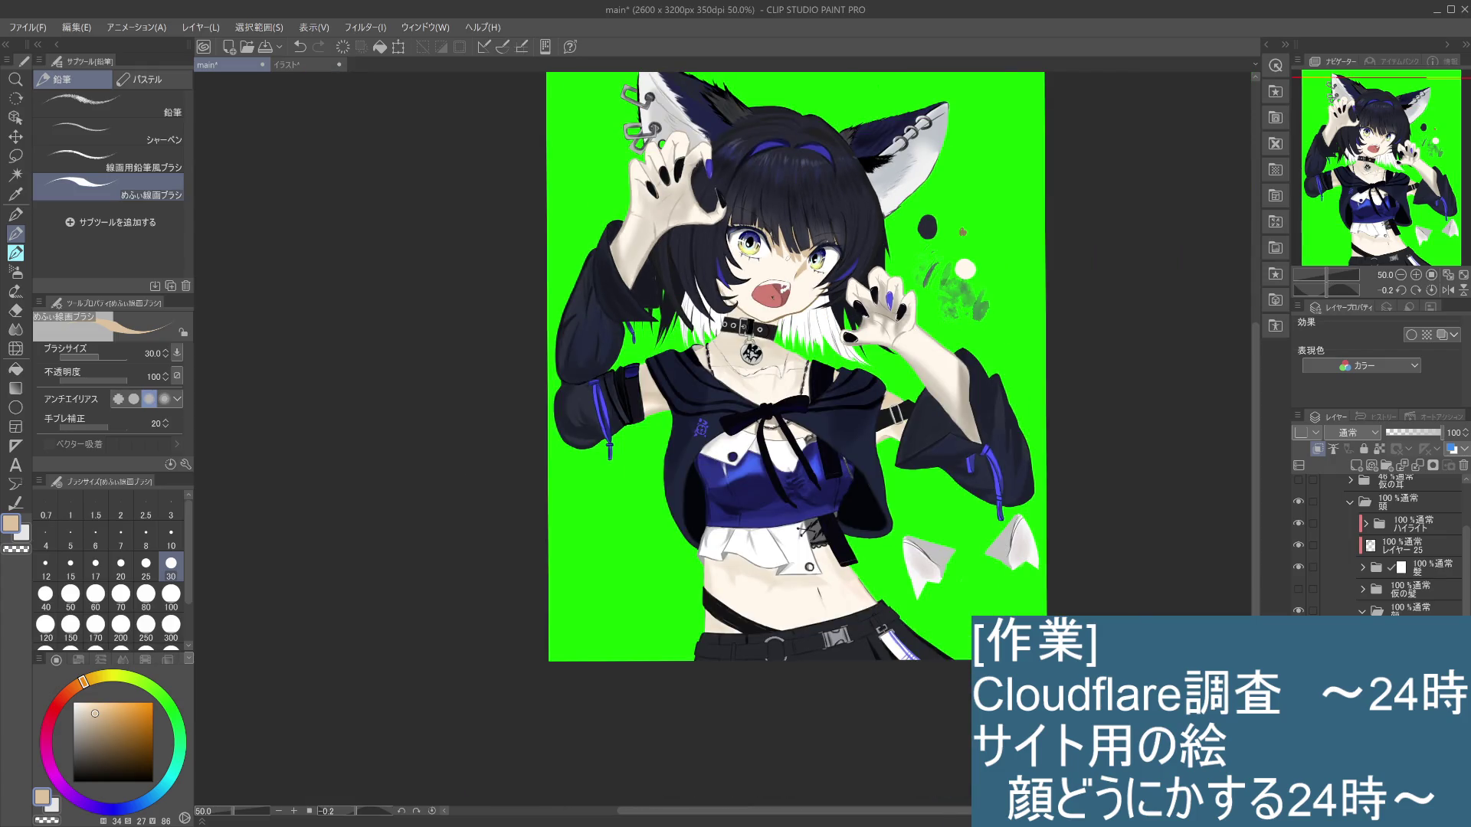
pyautogui.hotkey('ctrl', '+')
pyautogui.hotkey('ctrl', '+')
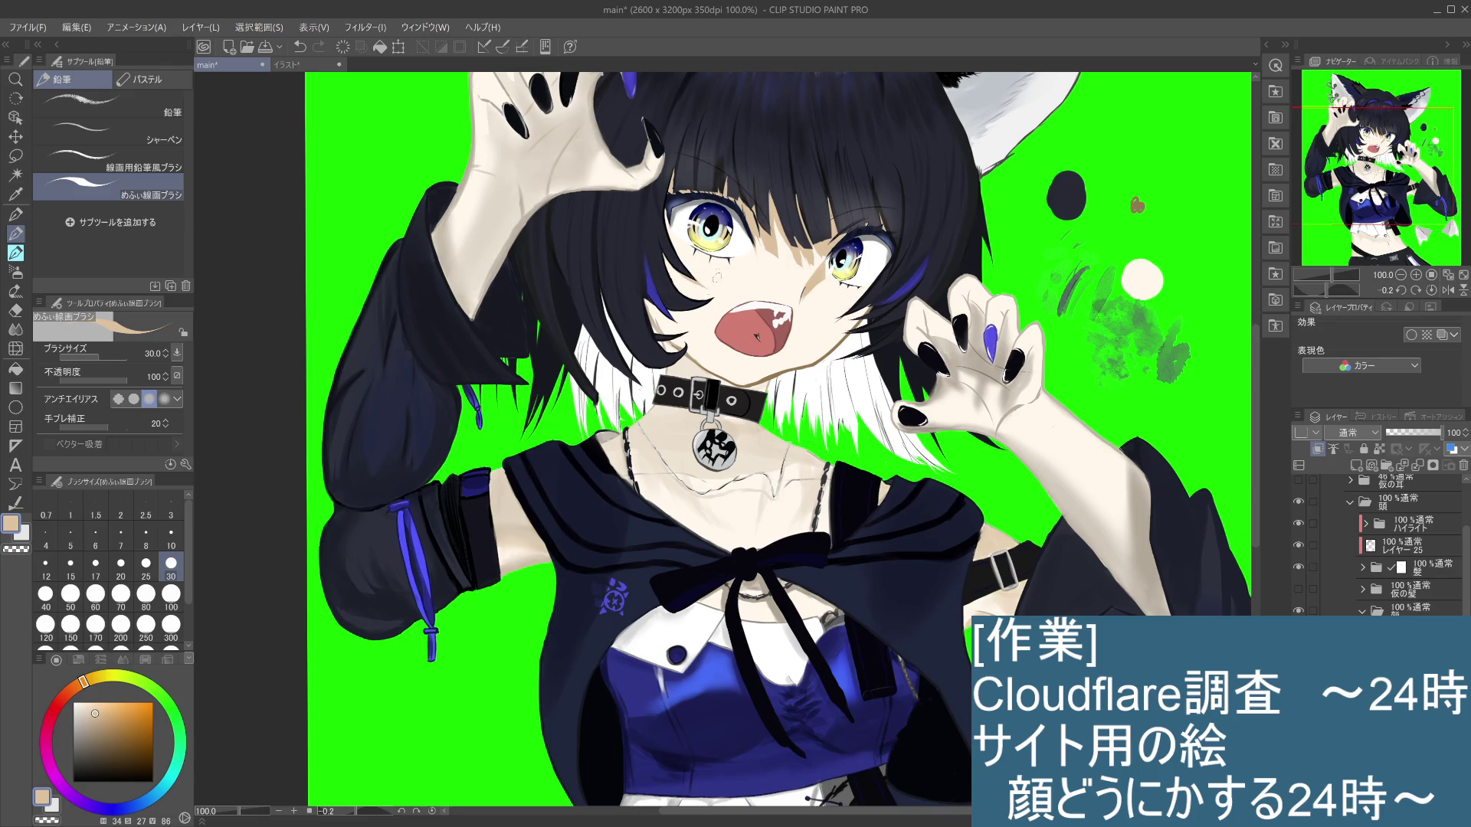
pyautogui.hotkey('ctrl', 'z')
pyautogui.moveTo(705, 282); pyautogui.dragTo(700, 289)
pyautogui.hotkey('ctrl', 'z')
# Step: Compare the face skin layer hidden and shown, then dab a near-white highlight beside the left eye
pyautogui.hotkey('ctrl', 'z')
pyautogui.hotkey('ctrl', 'y')
pyautogui.hotkey('ctrl', 'z')
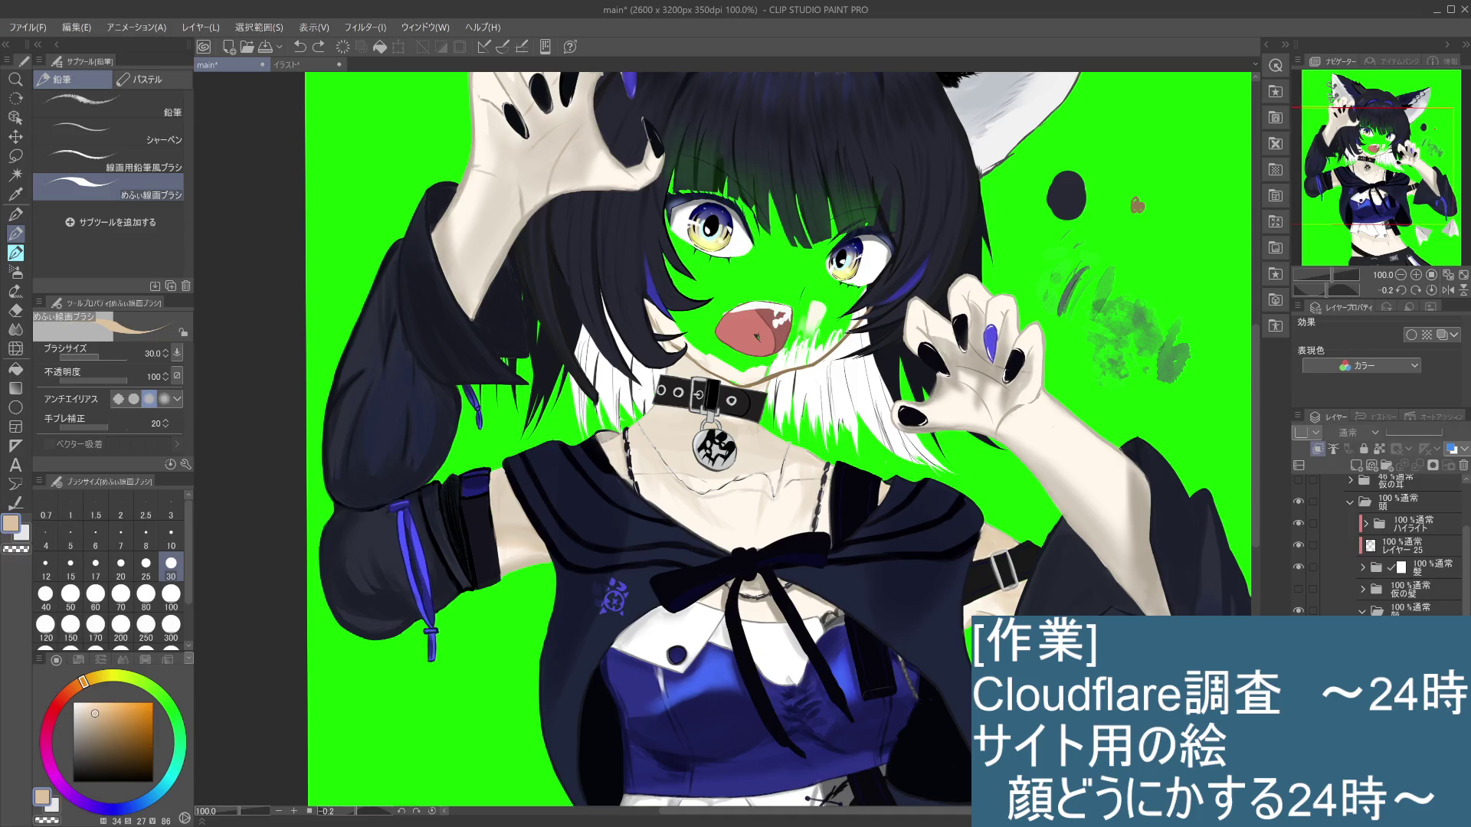
pyautogui.hotkey('ctrl', 'y')
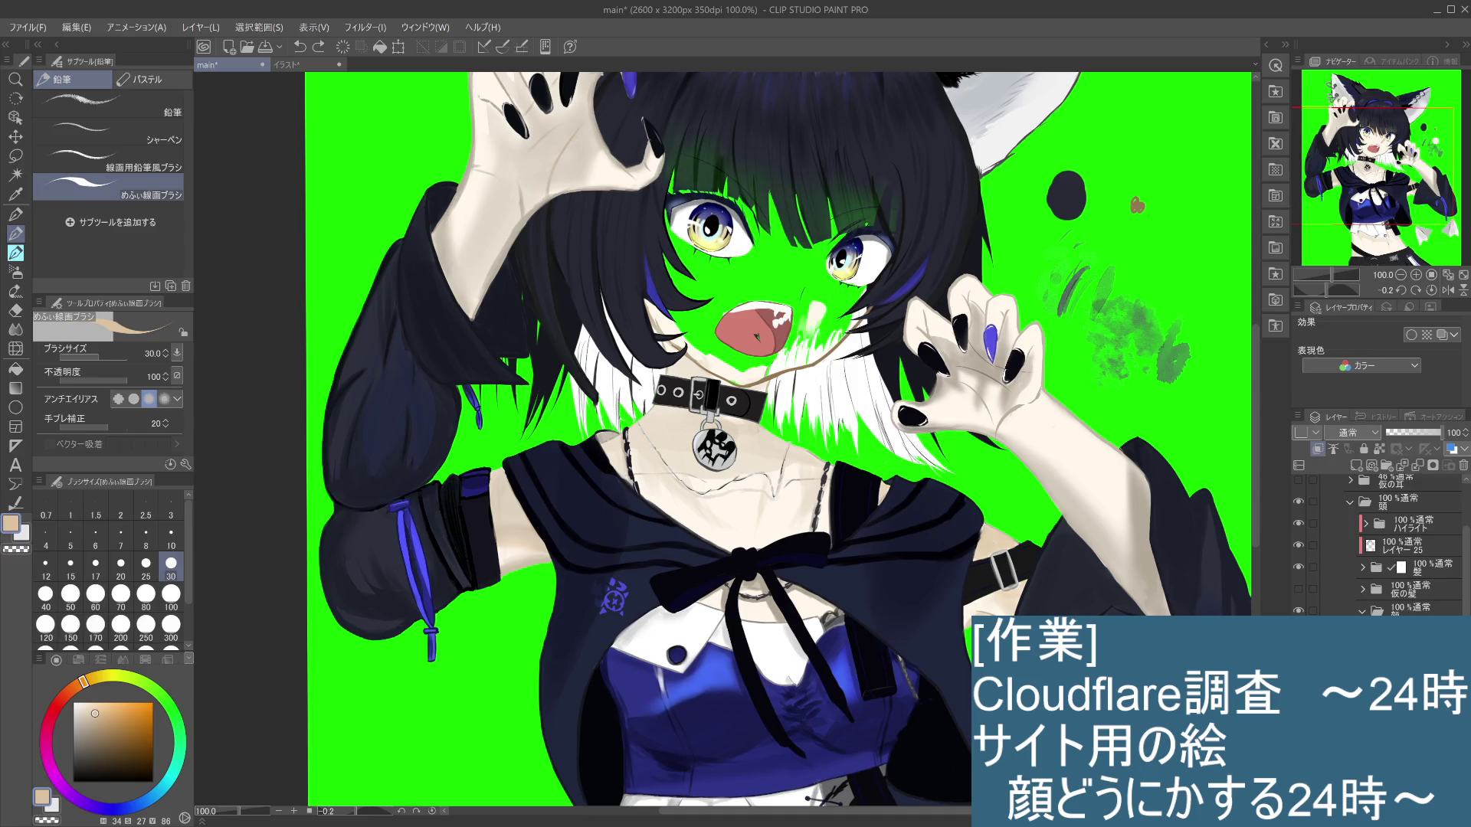
pyautogui.keyDown('alt'); pyautogui.click(814, 330); pyautogui.keyUp('alt')
pyautogui.moveTo(666, 310)
pyautogui.mouseDown()
pyautogui.moveTo(690, 356)
pyautogui.moveTo(687, 339)
pyautogui.mouseUp()
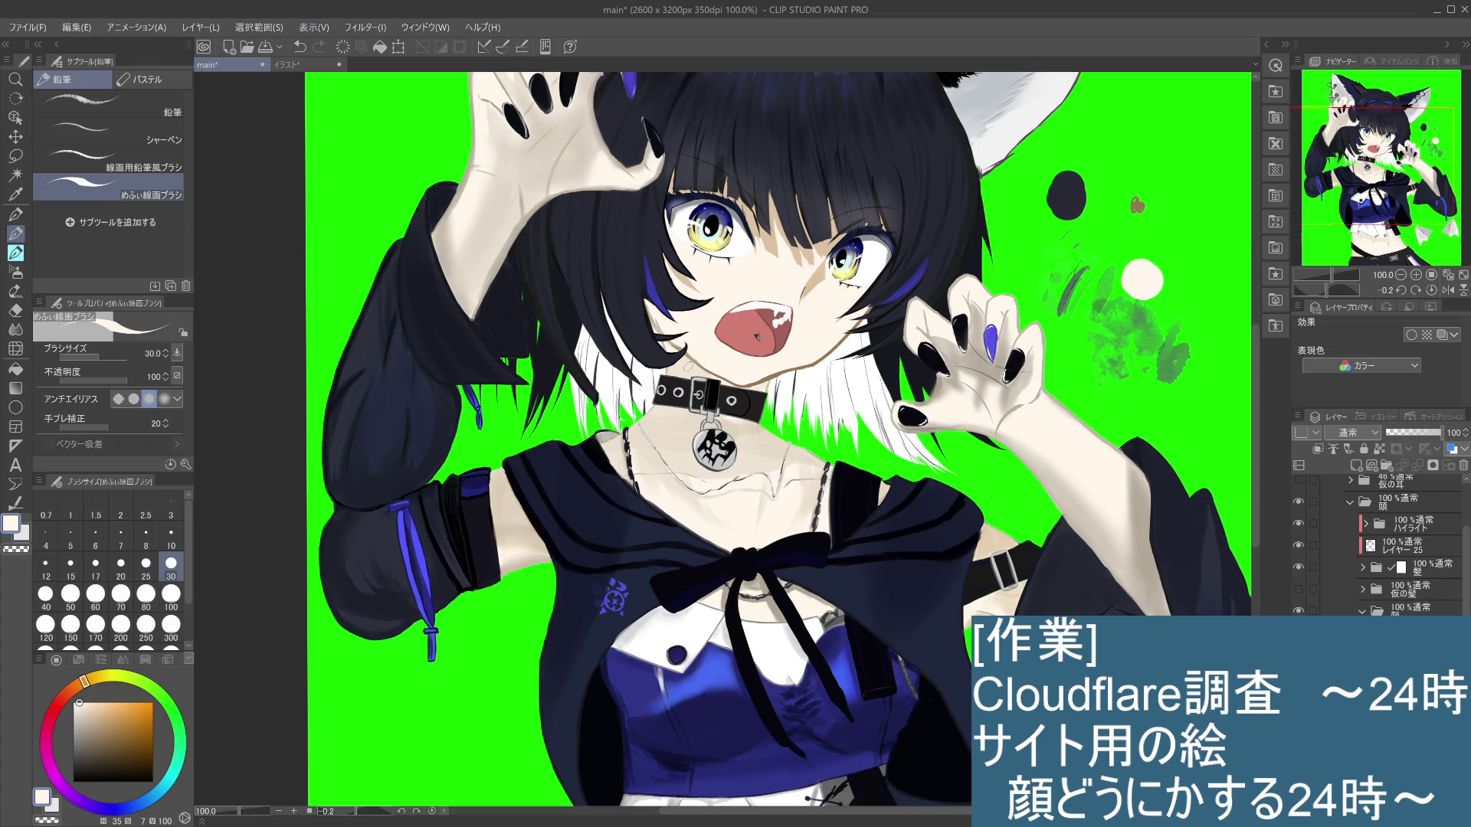
# Step: Toggle the face skin layer off and on to check the new highlight
pyautogui.press('Delete')
pyautogui.hotkey('ctrl', 'z')
pyautogui.hotkey('ctrl', 'y')
pyautogui.hotkey('ctrl', 'z')
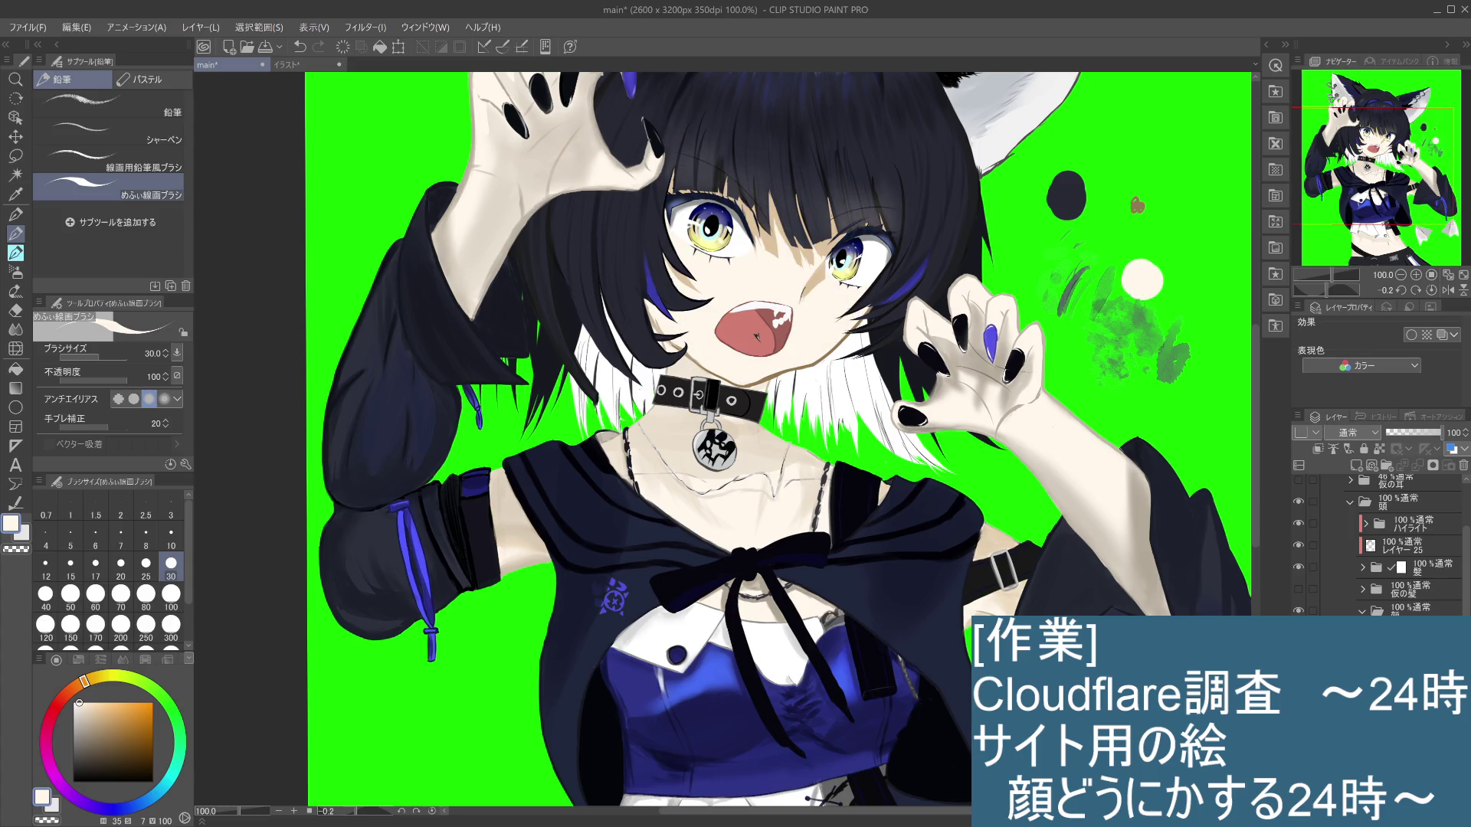
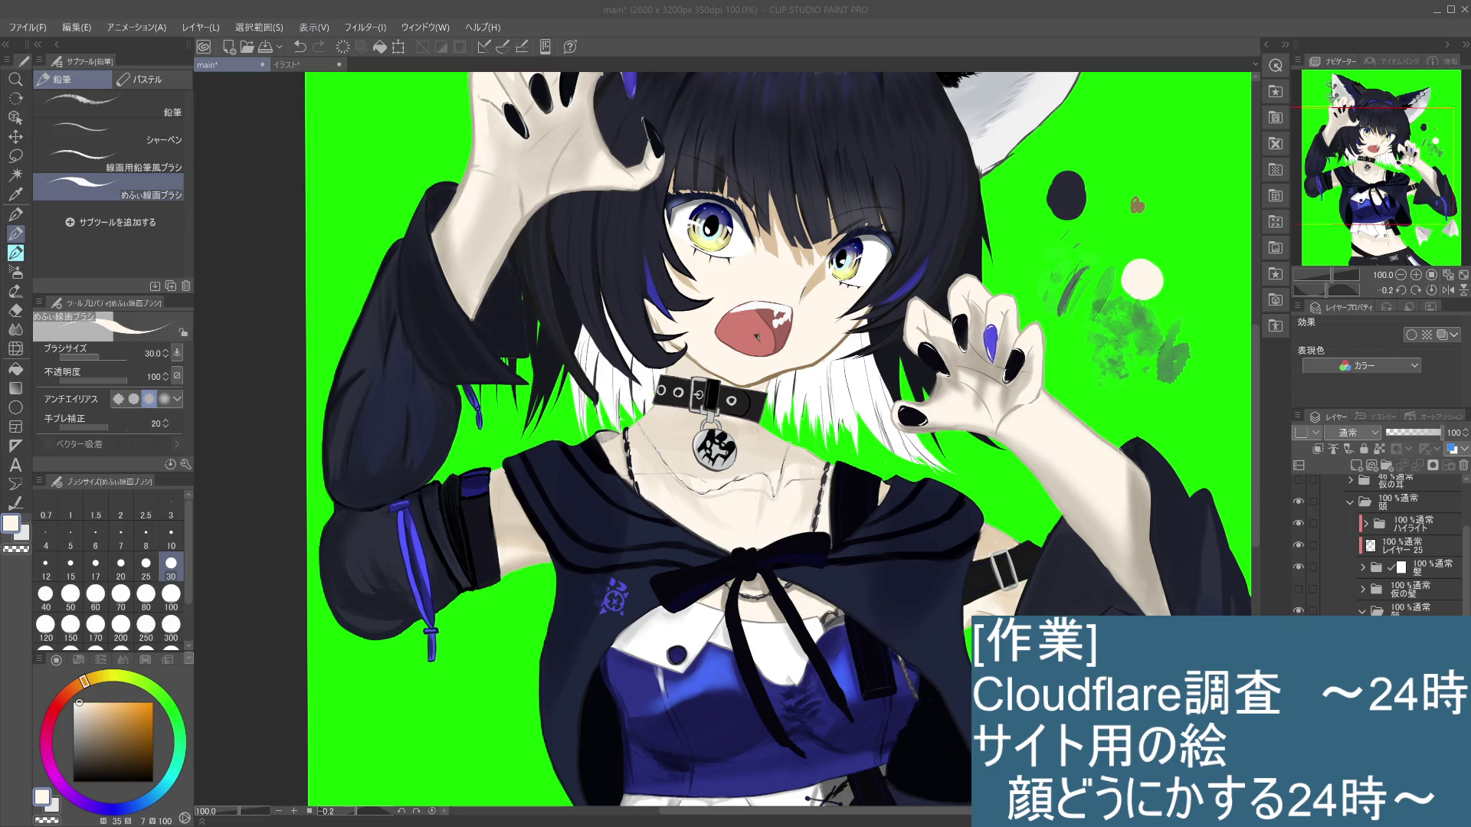
# Step: Minimize the music video browser and undo the last stroke near the mouth
pyautogui.hotkey('alt', 'Tab')
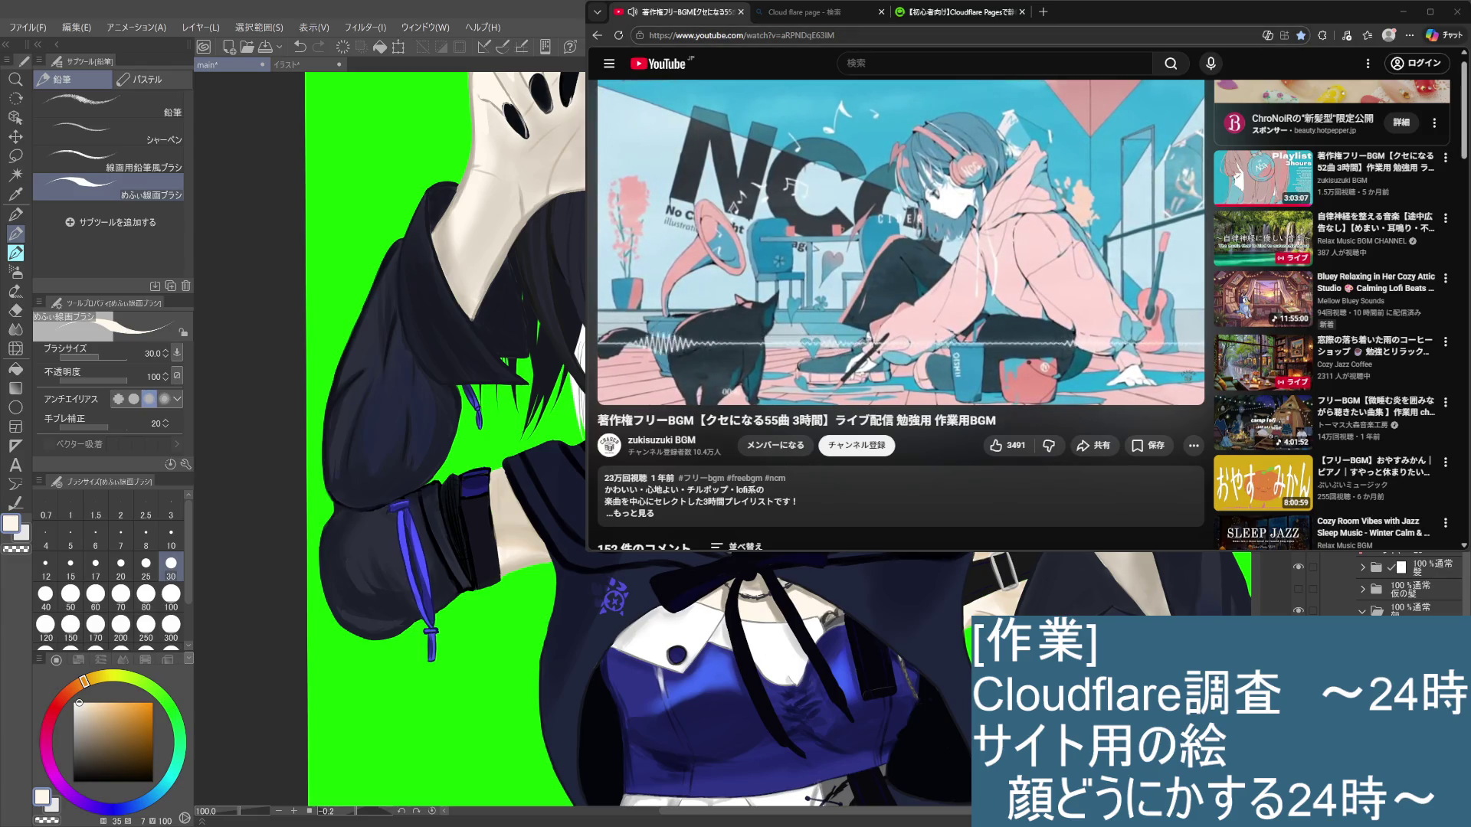
pyautogui.click(1403, 11)
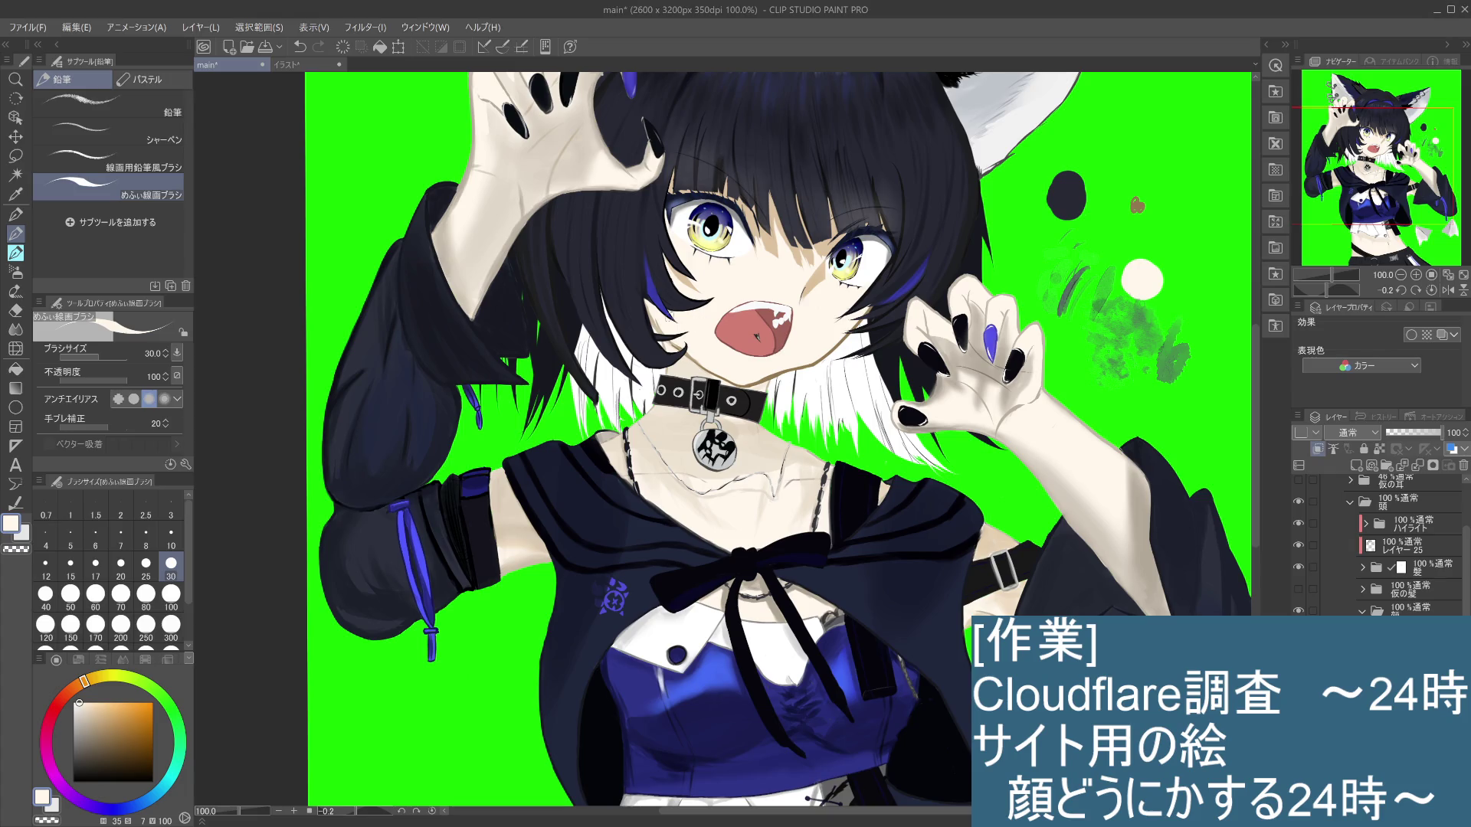
pyautogui.hotkey('ctrl', 'z')
# Step: Paint short skin-tone and near-white strokes on the left cheek, then resample the face skin
pyautogui.keyDown('alt'); pyautogui.click(820, 274); pyautogui.keyUp('alt')
pyautogui.moveTo(670, 314); pyautogui.dragTo(685, 320)
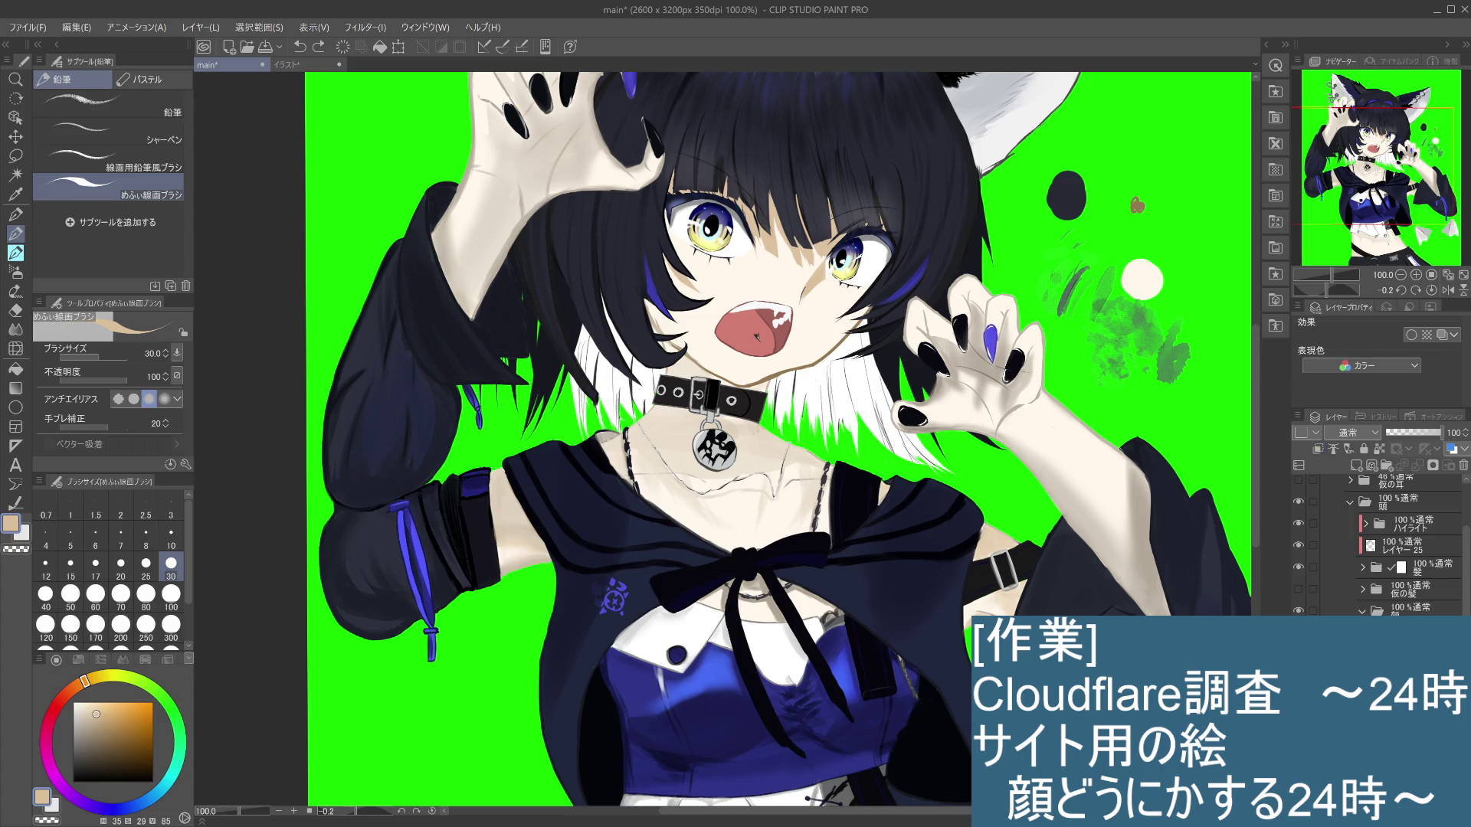
pyautogui.keyDown('alt'); pyautogui.click(809, 331); pyautogui.keyUp('alt')
pyautogui.moveTo(655, 314); pyautogui.dragTo(651, 300)
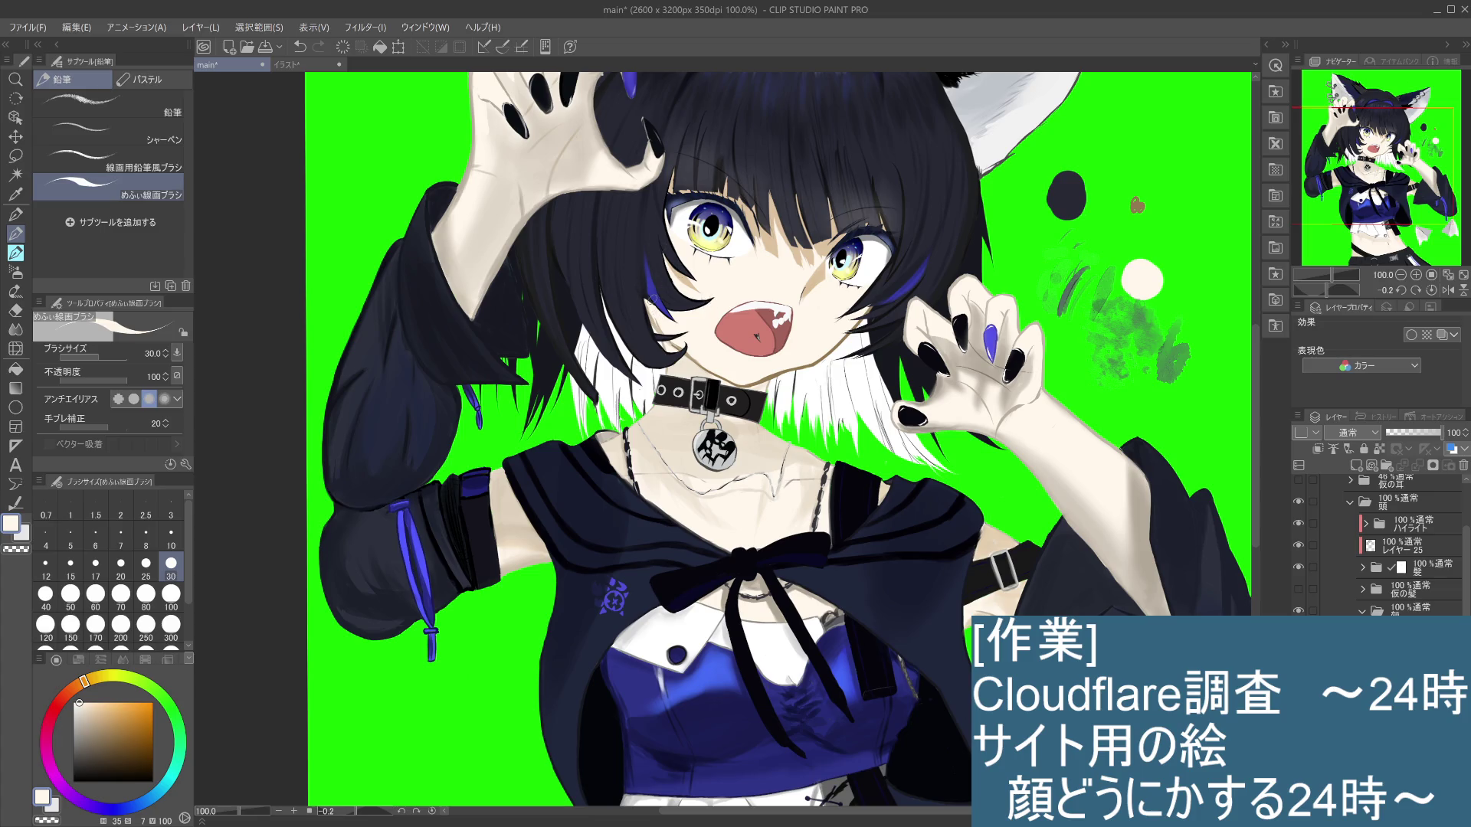
pyautogui.press('i')
pyautogui.click(821, 275)
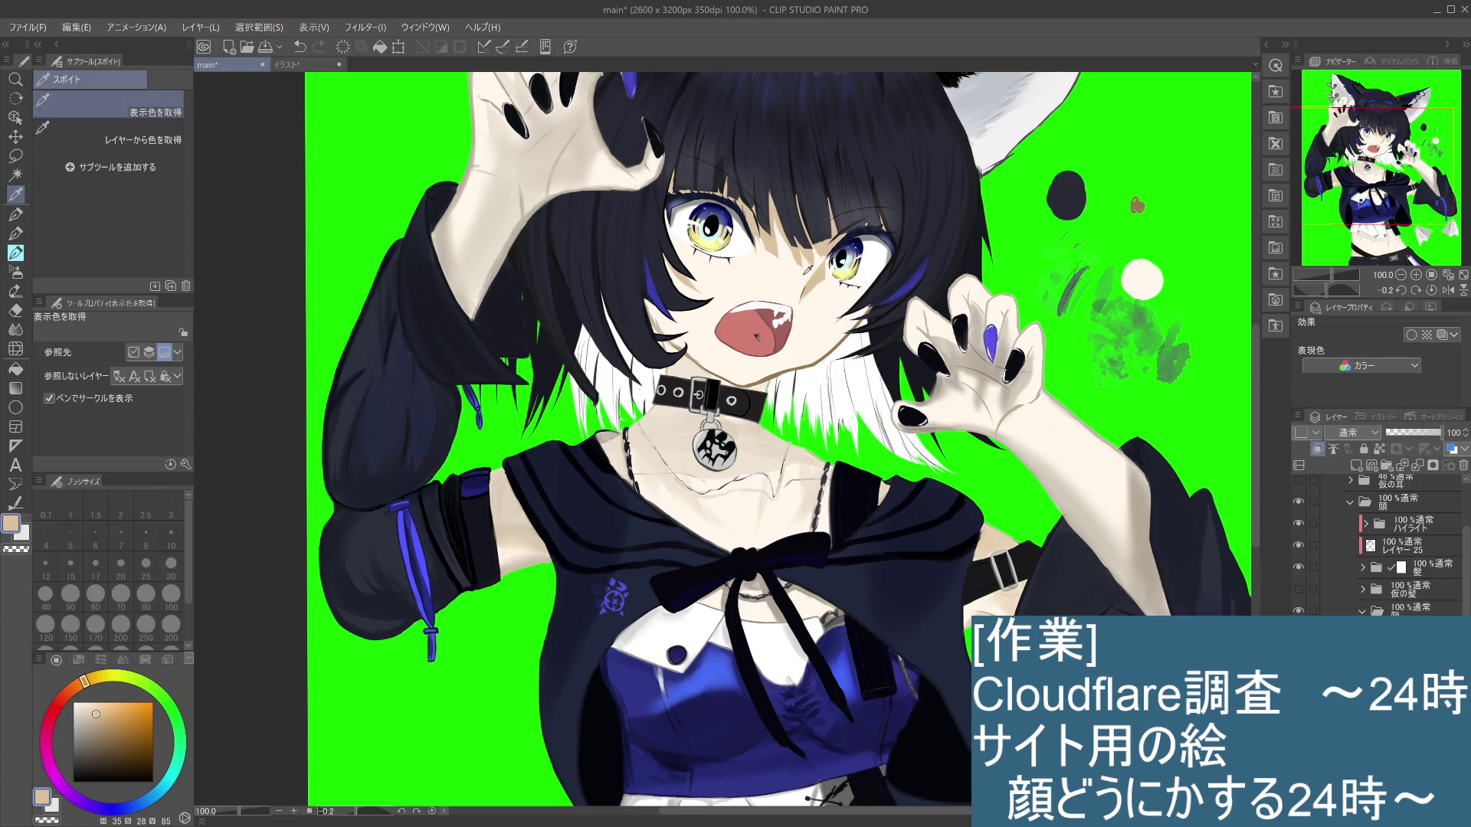
# Step: Eyedrop the skin tone across the face, then return to the めふぃ線画ブラシ pencil
pyautogui.moveTo(664, 296); pyautogui.dragTo(818, 273)
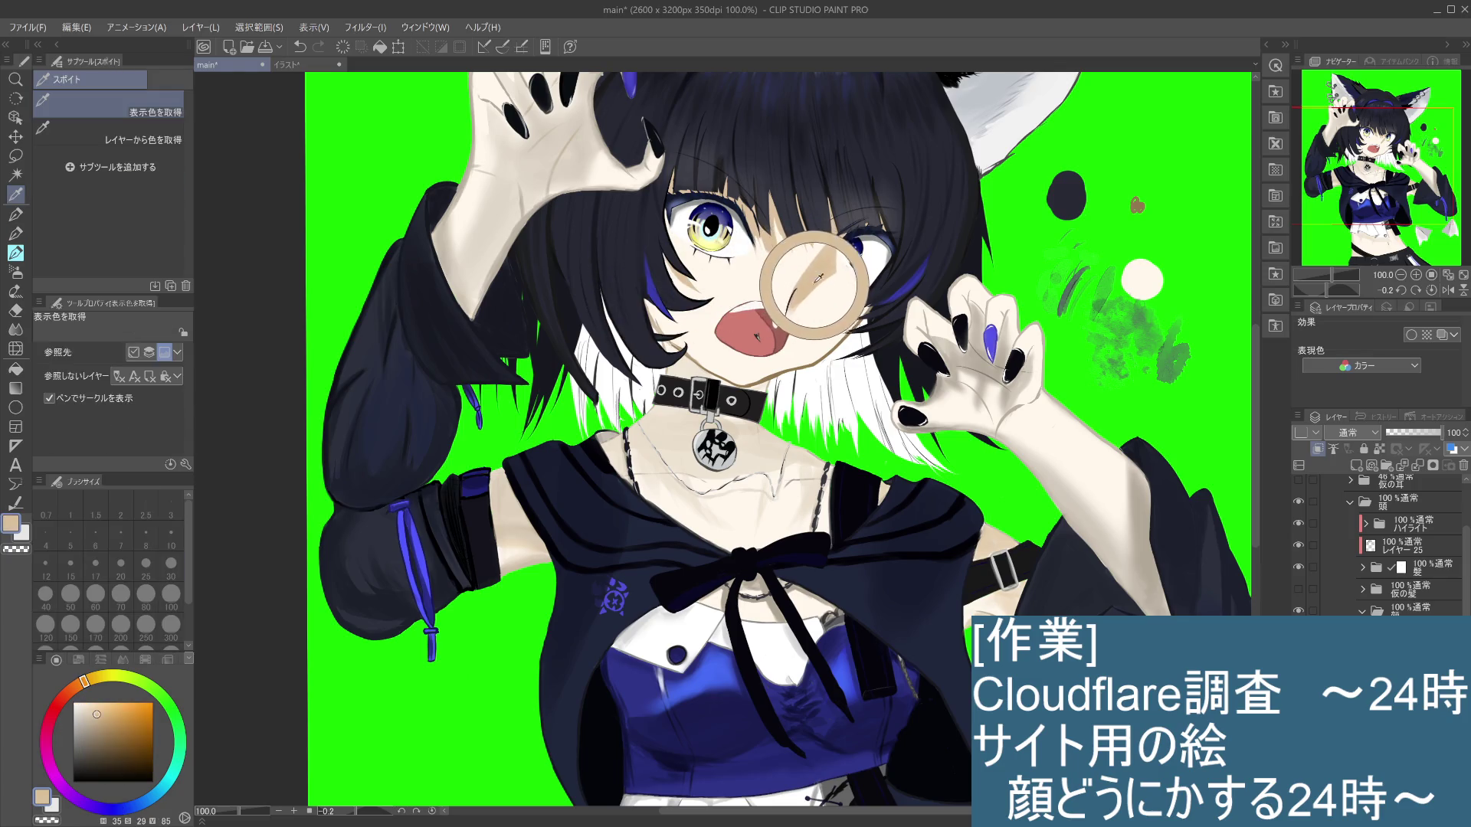
pyautogui.press('p')
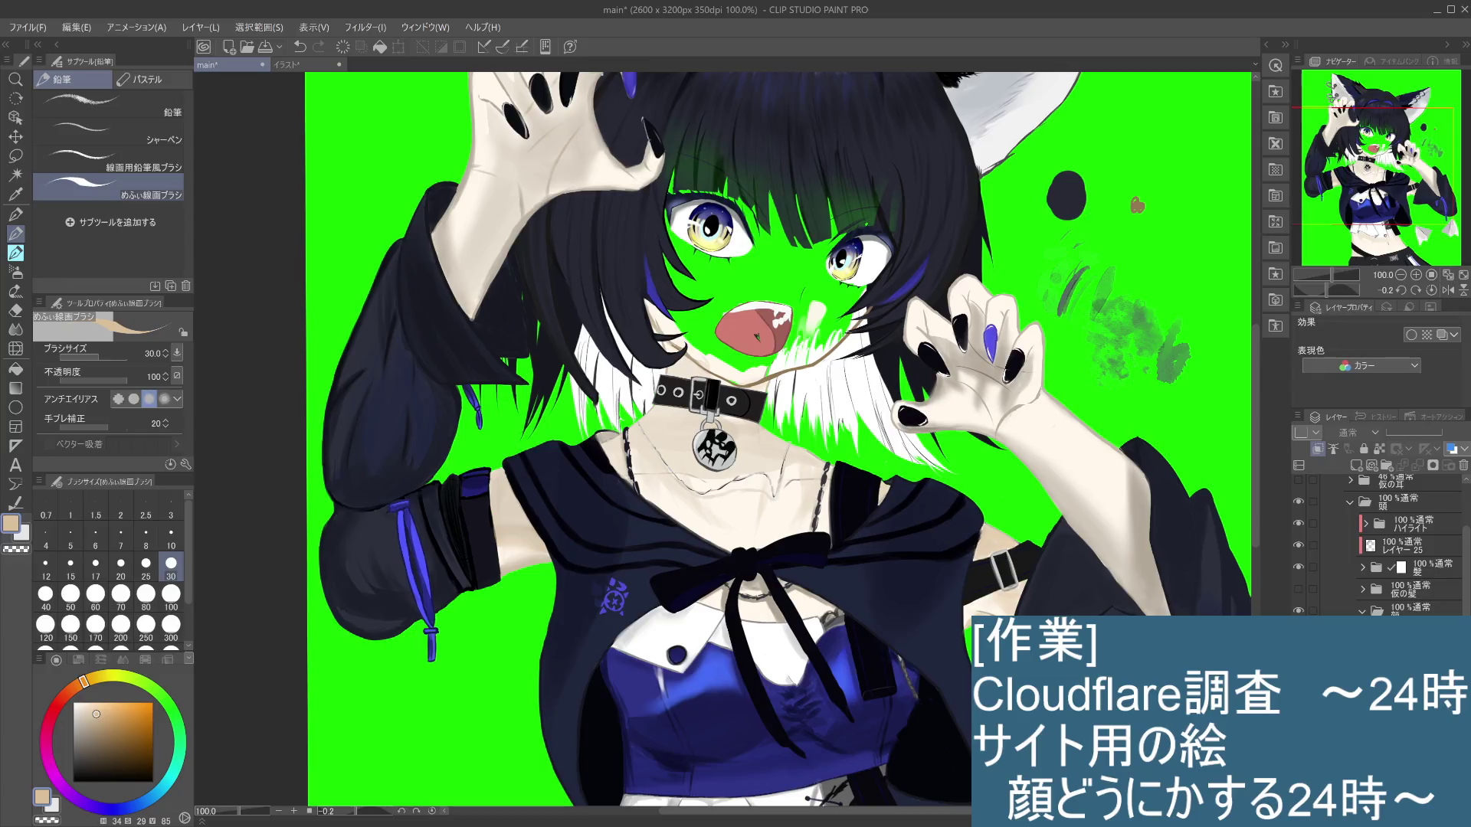
pyautogui.scroll(4, 1378, 544)
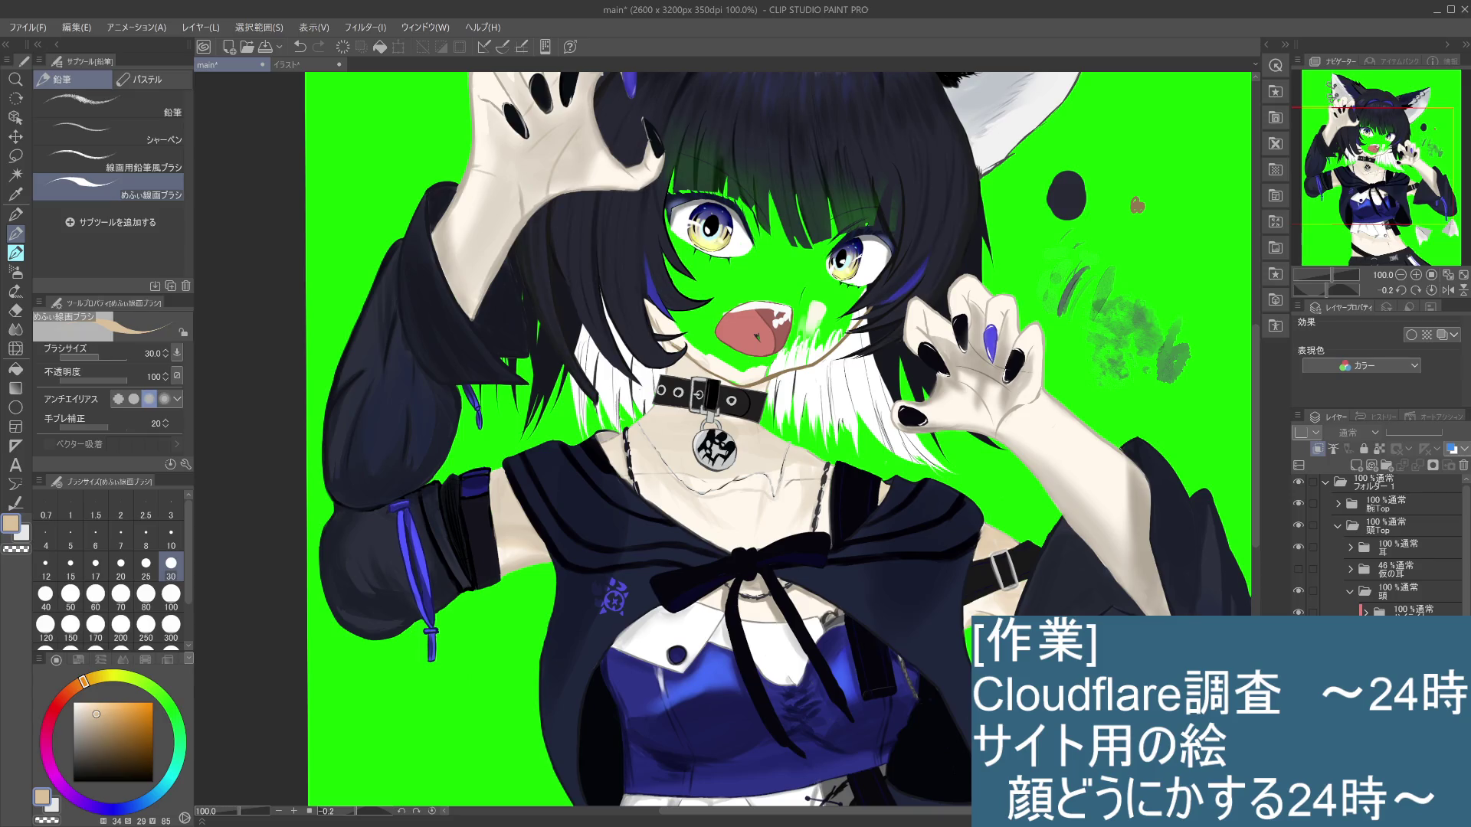
pyautogui.click(1298, 548)
pyautogui.click(1298, 548)
pyautogui.click(1298, 526)
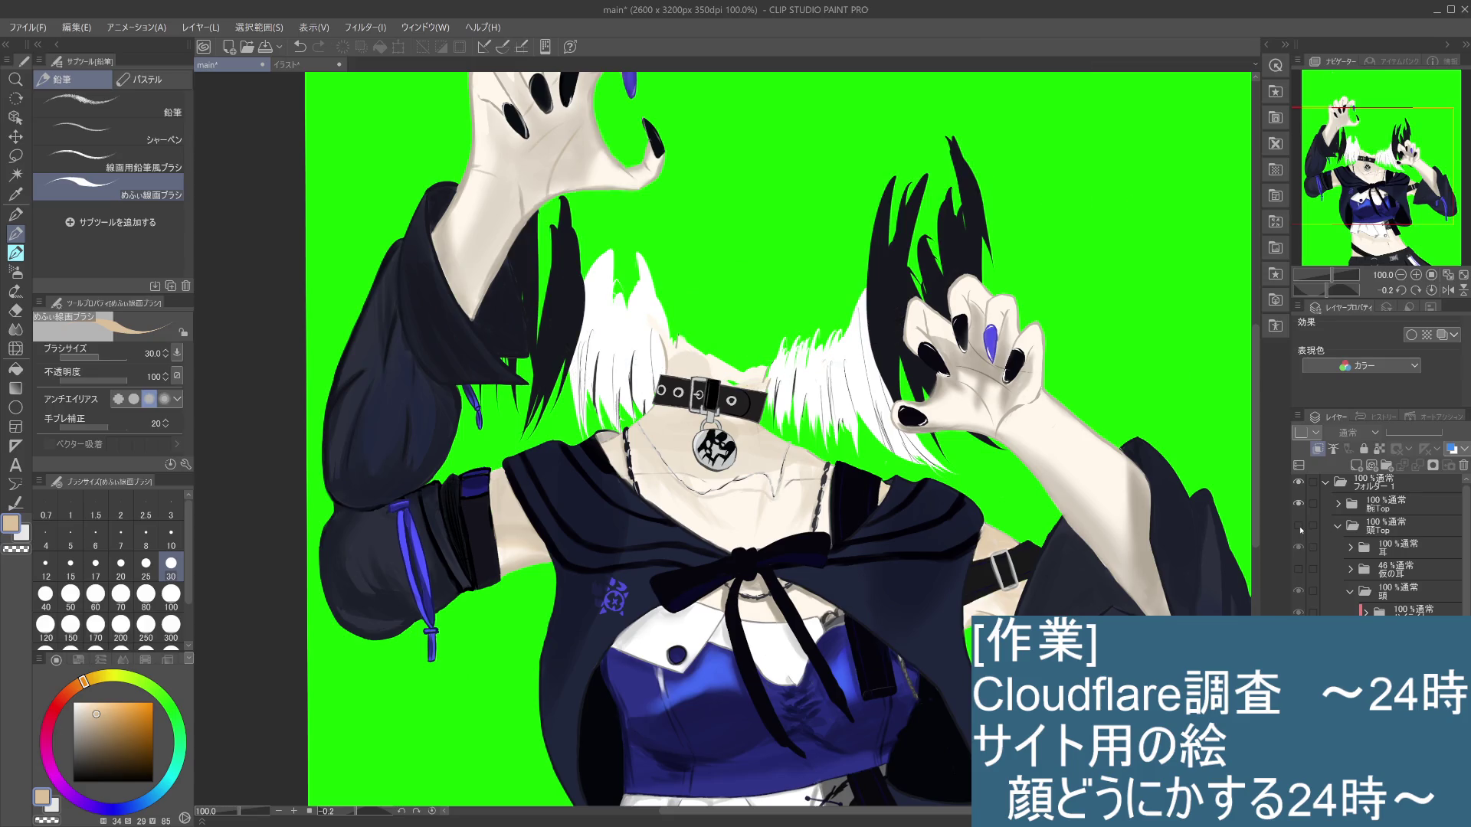
pyautogui.click(1299, 527)
pyautogui.click(1299, 527)
pyautogui.click(1299, 527)
pyautogui.click(1299, 527)
pyautogui.click(1299, 527)
pyautogui.click(1300, 530)
pyautogui.doubleClick(1300, 530)
pyautogui.doubleClick(1299, 530)
pyautogui.doubleClick(1300, 530)
pyautogui.click(1299, 529)
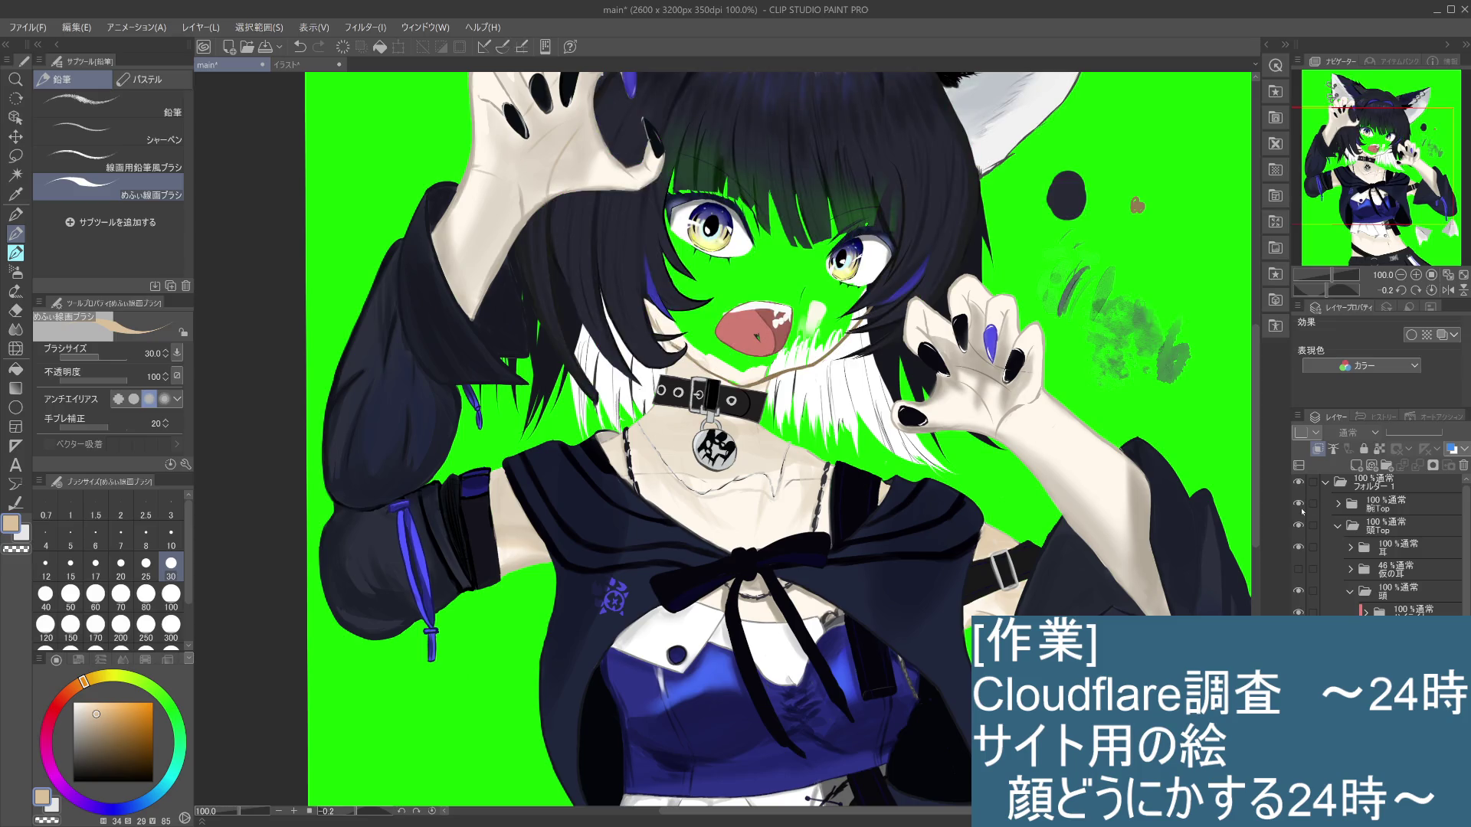
pyautogui.click(1299, 504)
pyautogui.click(1299, 504)
pyautogui.scroll(-4, 1467, 598)
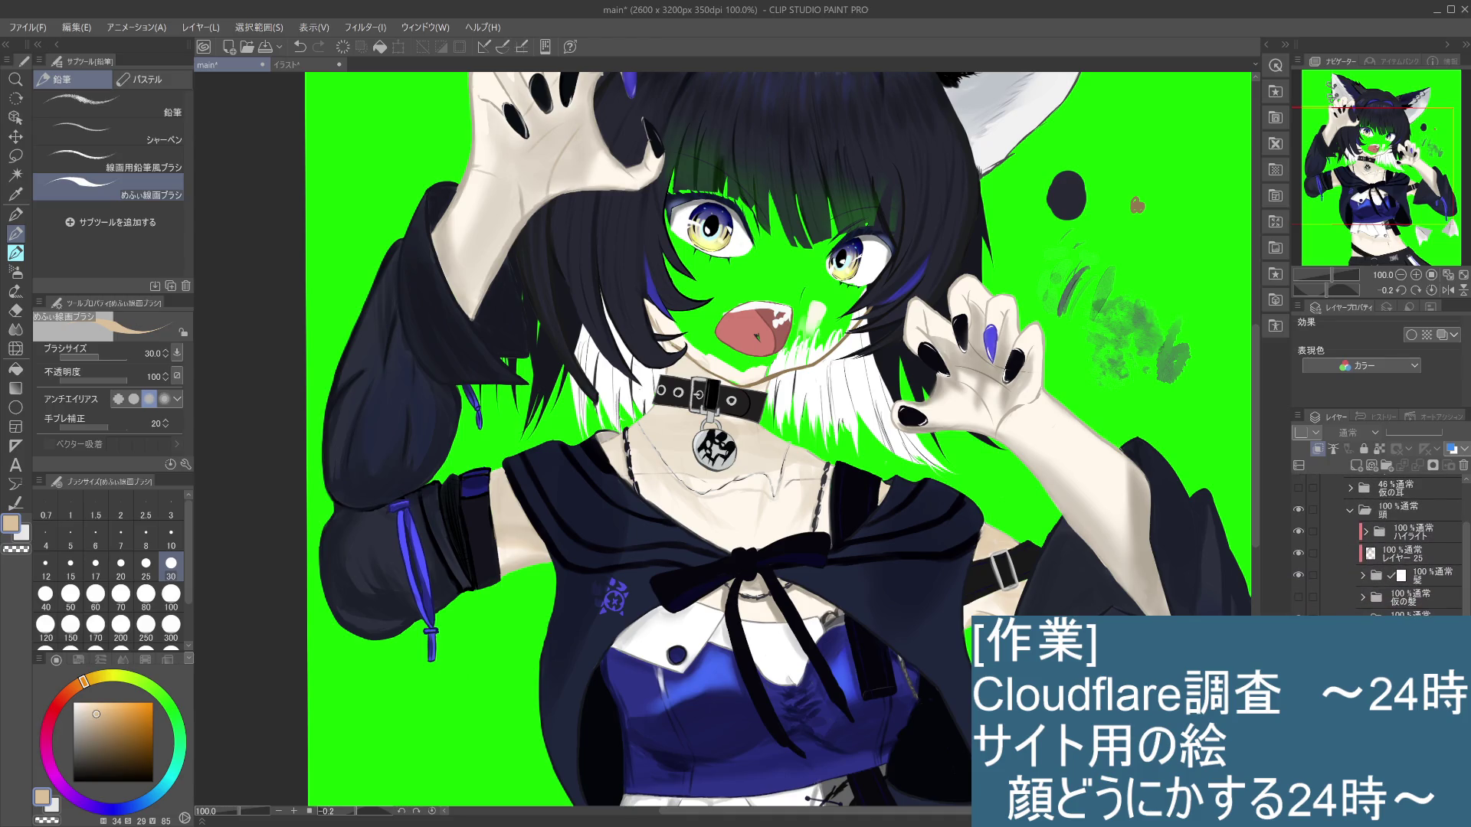
pyautogui.hotkey('ctrl', 'z')
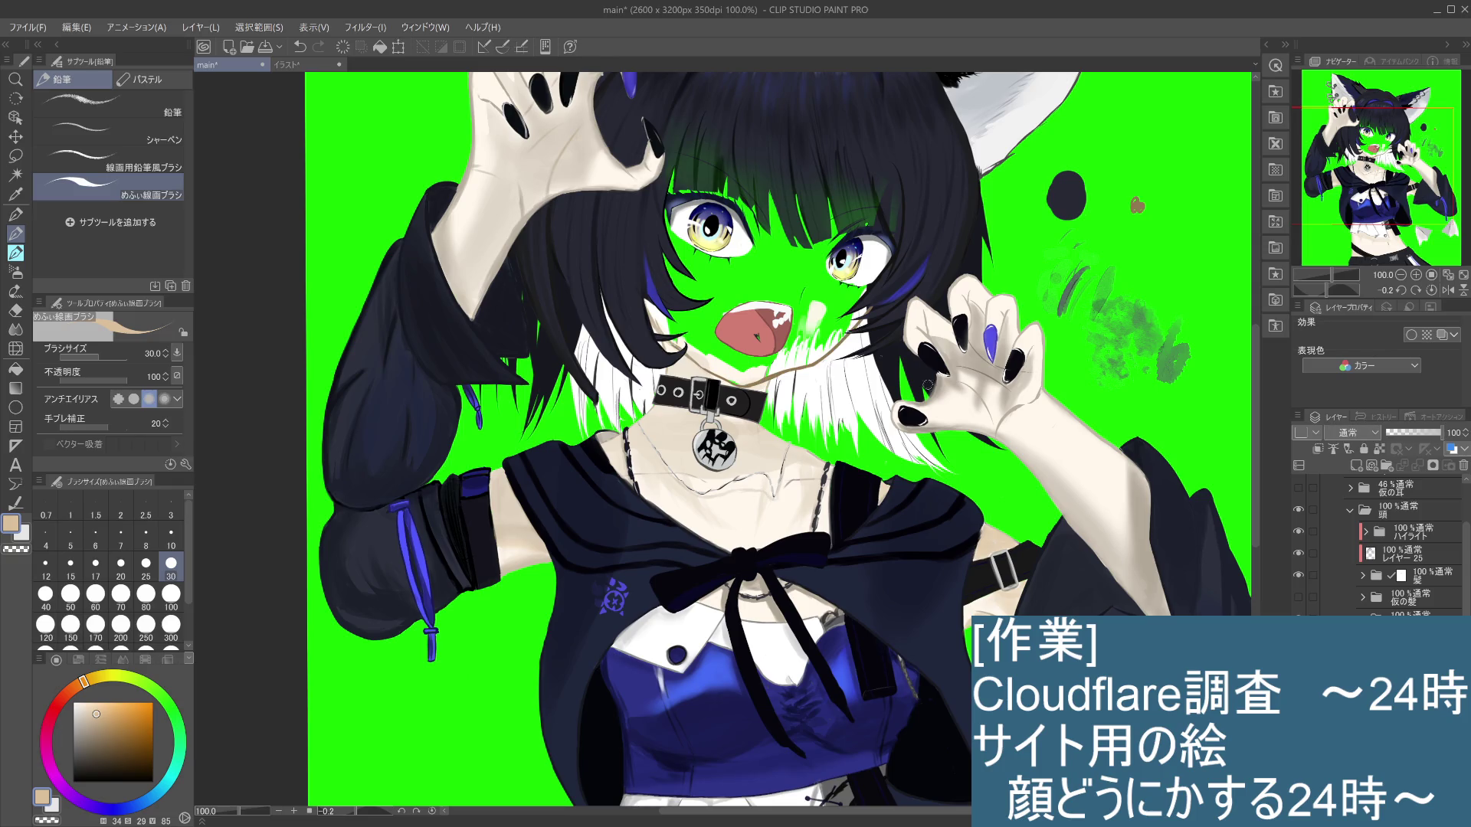
pyautogui.keyDown('alt'); pyautogui.click(848, 334); pyautogui.keyUp('alt')
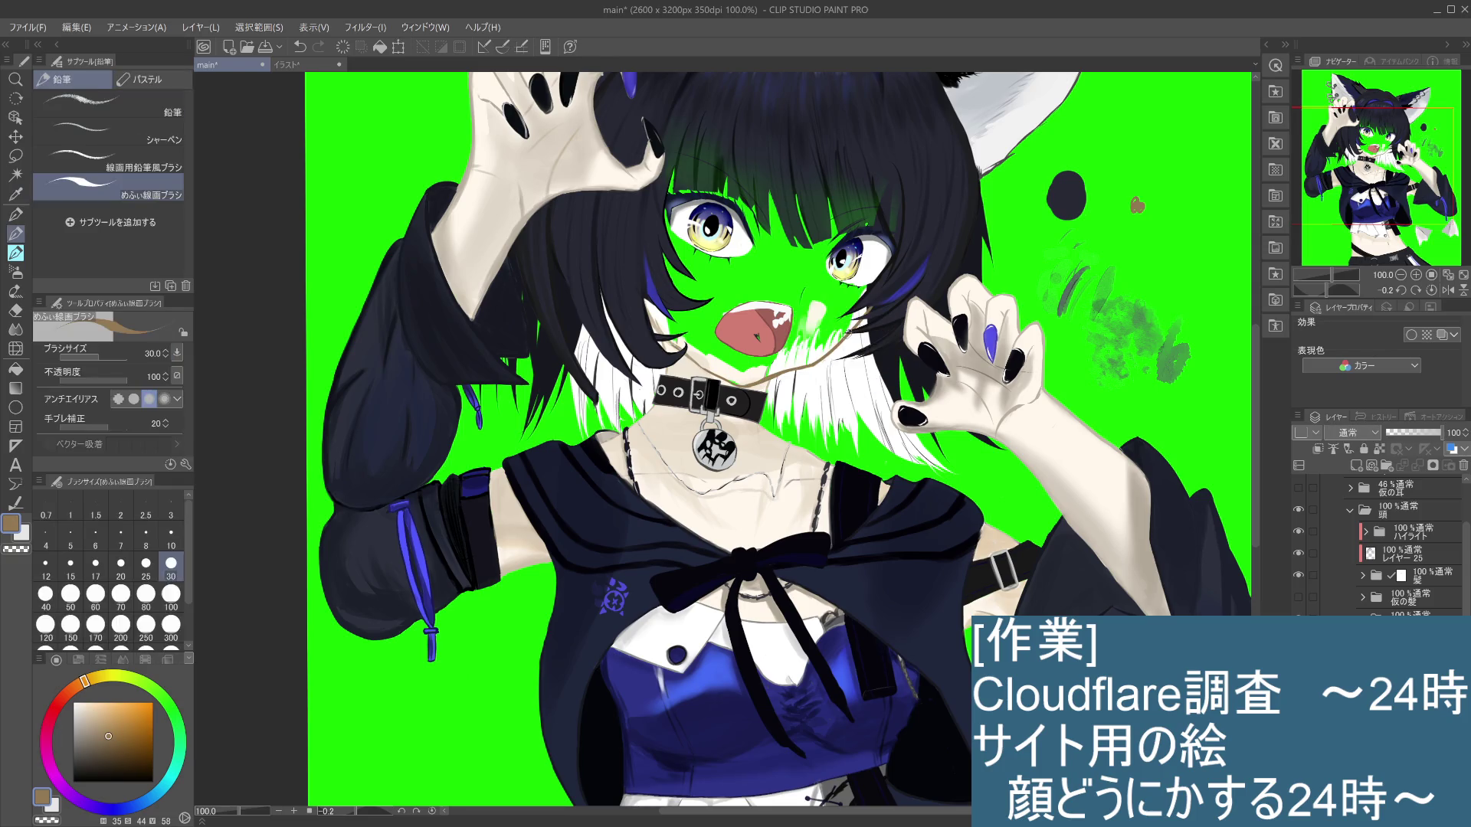
# Step: Try short brown neck lines at brush size 15, then rotate upright and undo to restore the face skin
pyautogui.click(72, 565)
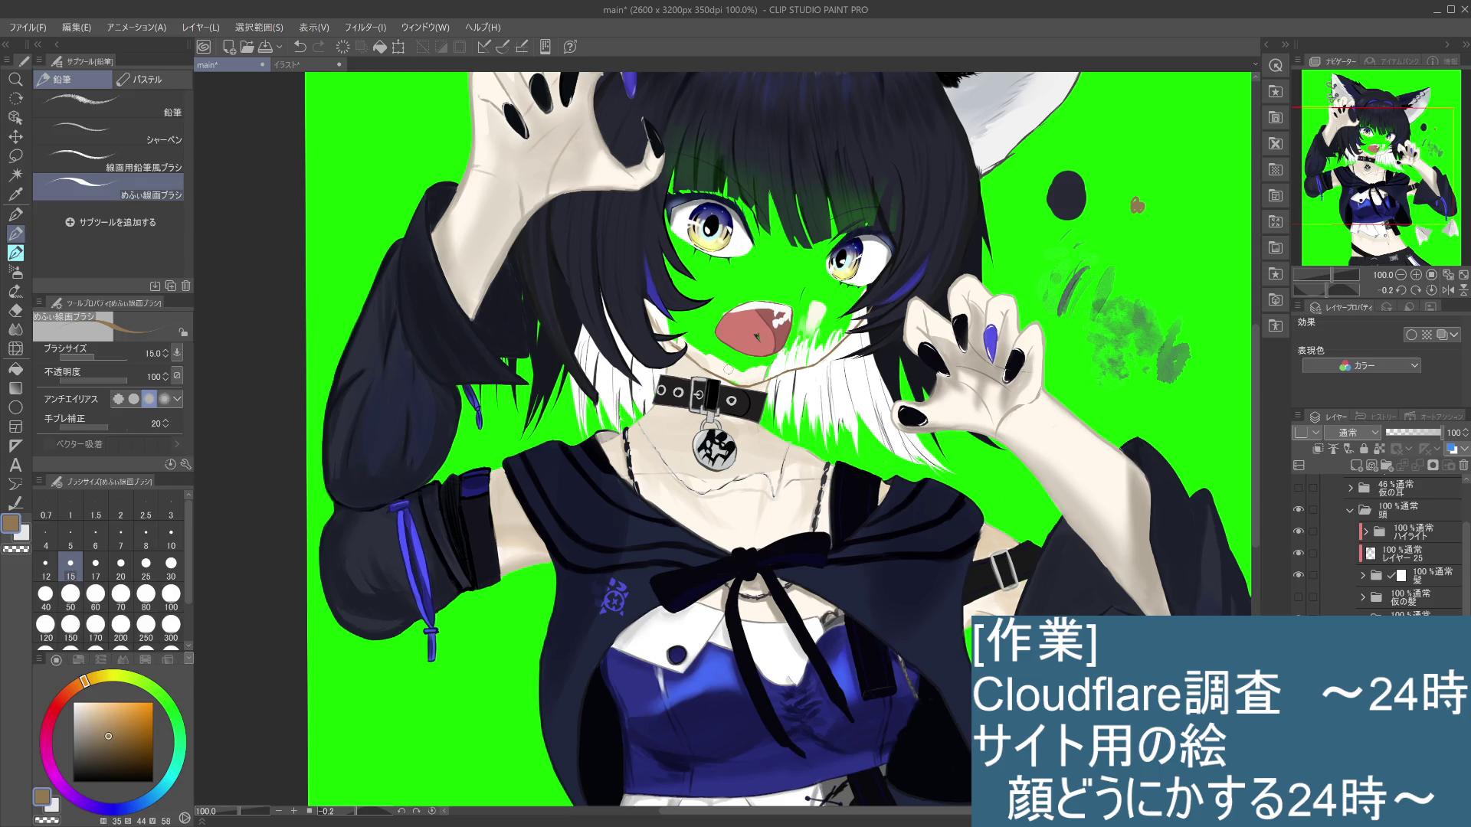
pyautogui.moveTo(772, 471); pyautogui.dragTo(955, 391)
pyautogui.moveTo(1091, 364)
pyautogui.mouseDown()
pyautogui.moveTo(1002, 557)
pyautogui.moveTo(859, 711)
pyautogui.mouseUp()
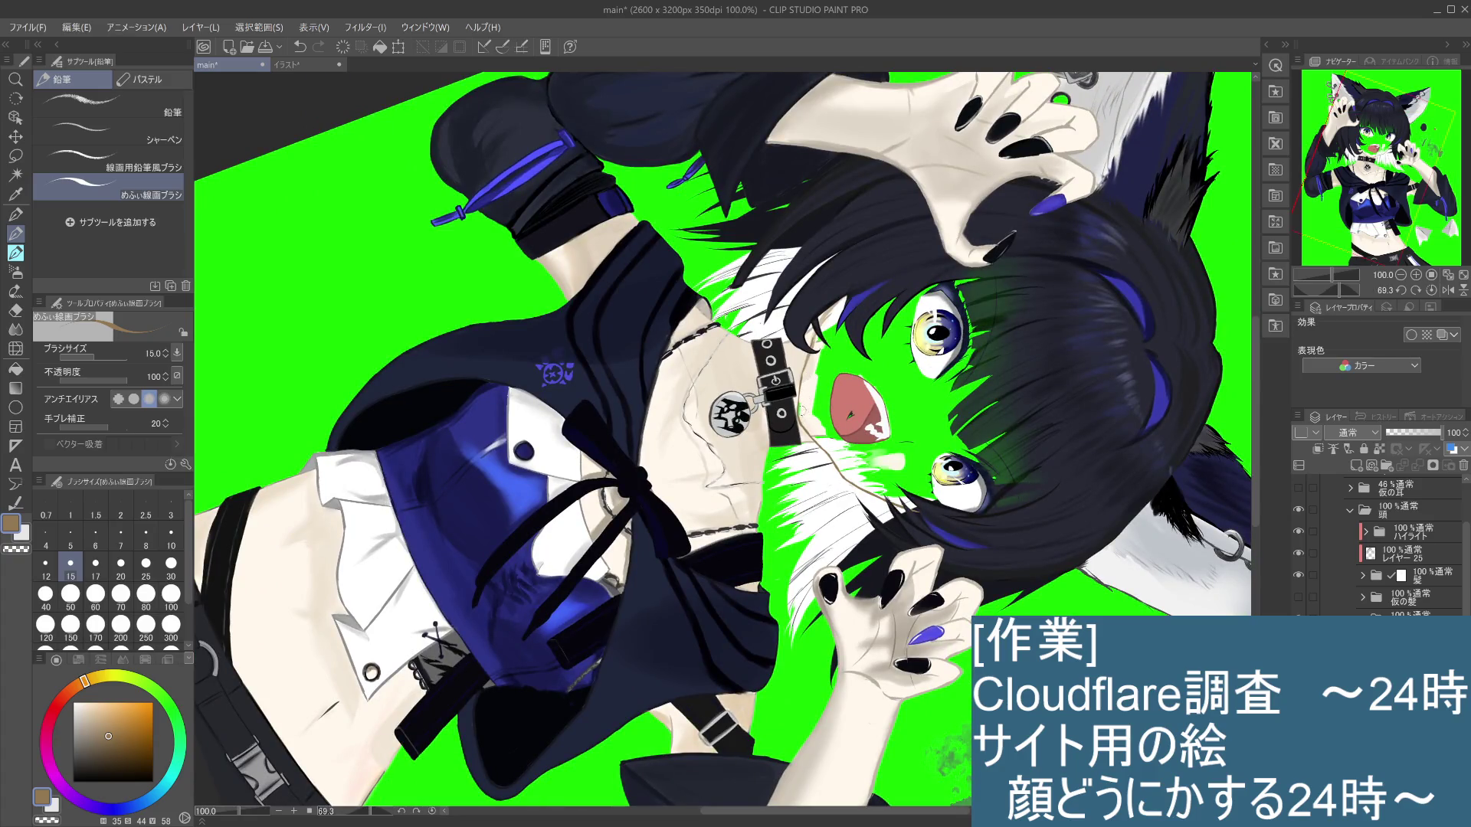
pyautogui.hotkey('ctrl', 'z')
pyautogui.moveTo(815, 361)
pyautogui.mouseDown()
pyautogui.moveTo(816, 343)
pyautogui.moveTo(800, 416)
pyautogui.mouseUp()
pyautogui.hotkey('ctrl', 'z')
pyautogui.hotkey('ctrl', 'z')
pyautogui.hotkey('ctrl', 'z')
pyautogui.hotkey('ctrl', 'z')
pyautogui.hotkey('ctrl', 'z')
pyautogui.hotkey('ctrl', 'z')
pyautogui.moveTo(833, 302); pyautogui.dragTo(817, 331)
pyautogui.hotkey('ctrl', 'z')
pyautogui.moveTo(881, 230)
pyautogui.mouseDown()
pyautogui.moveTo(689, 153)
pyautogui.moveTo(644, 176)
pyautogui.mouseUp()
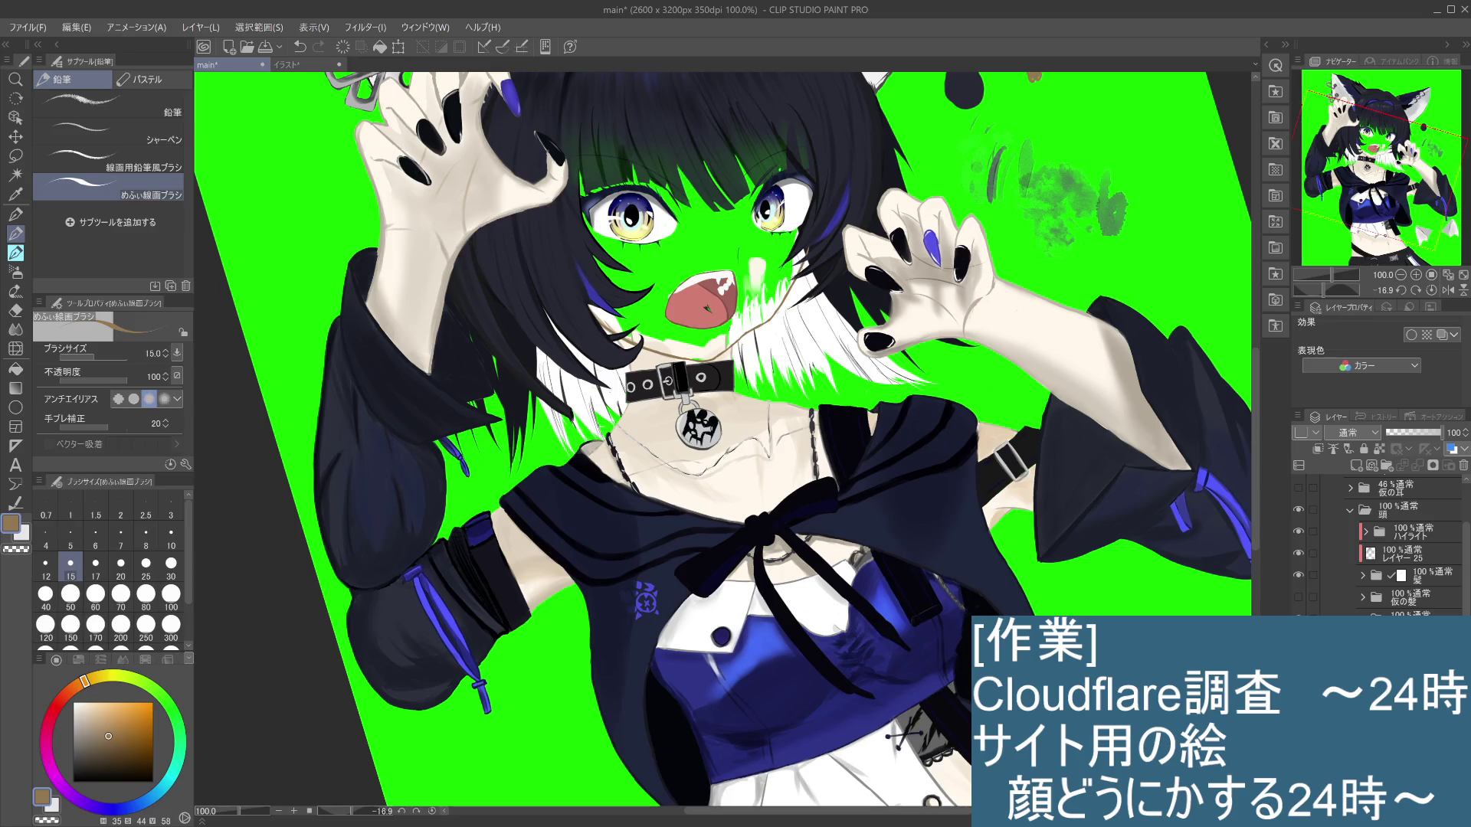
pyautogui.hotkey('ctrl', 'z')
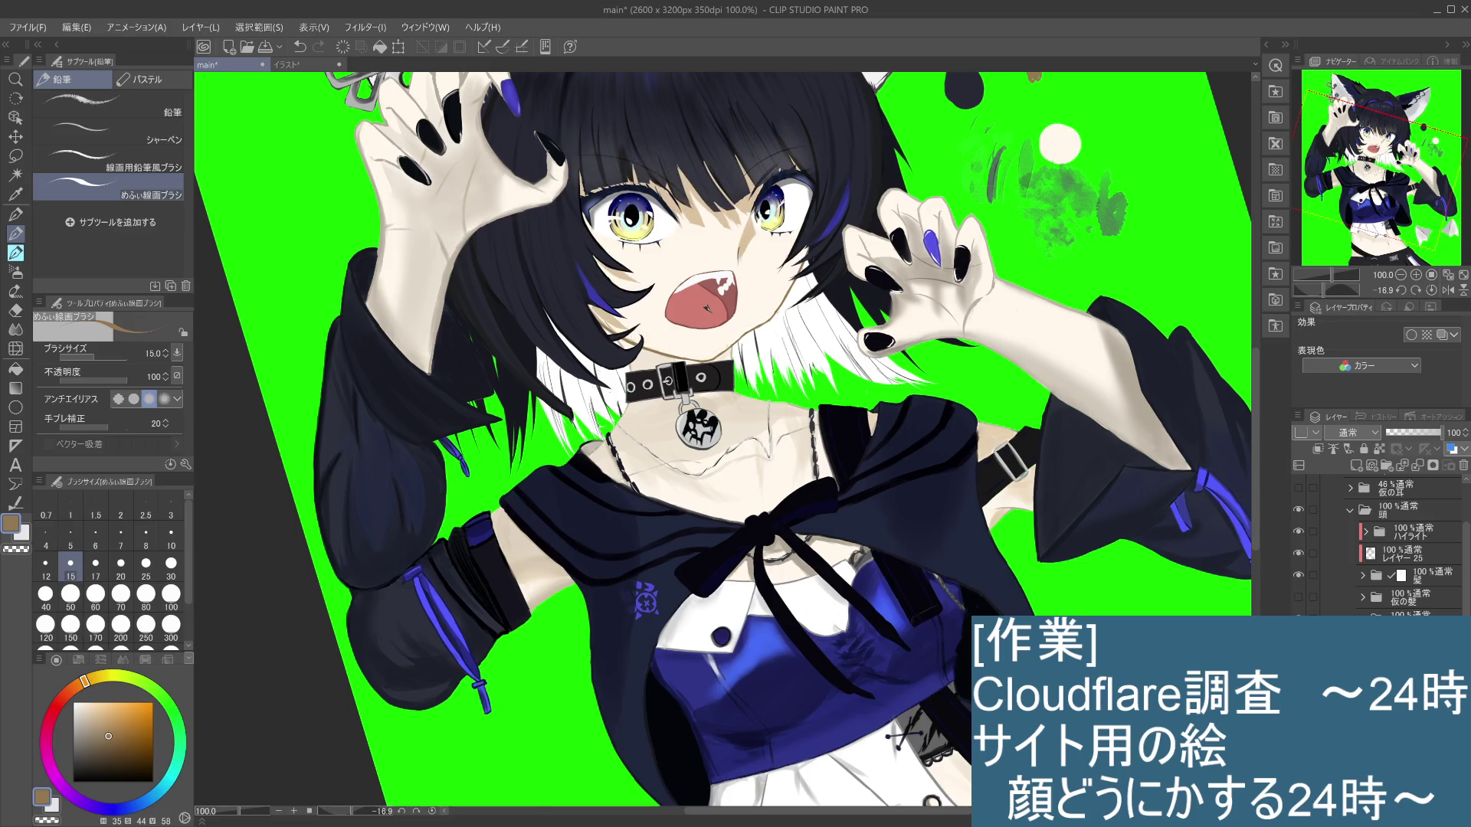
# Step: Zoom to 150% on the face and sample near-white, then the face skin tone
pyautogui.hotkey('ctrl', '-')
pyautogui.hotkey('ctrl', '+')
pyautogui.hotkey('ctrl', '+')
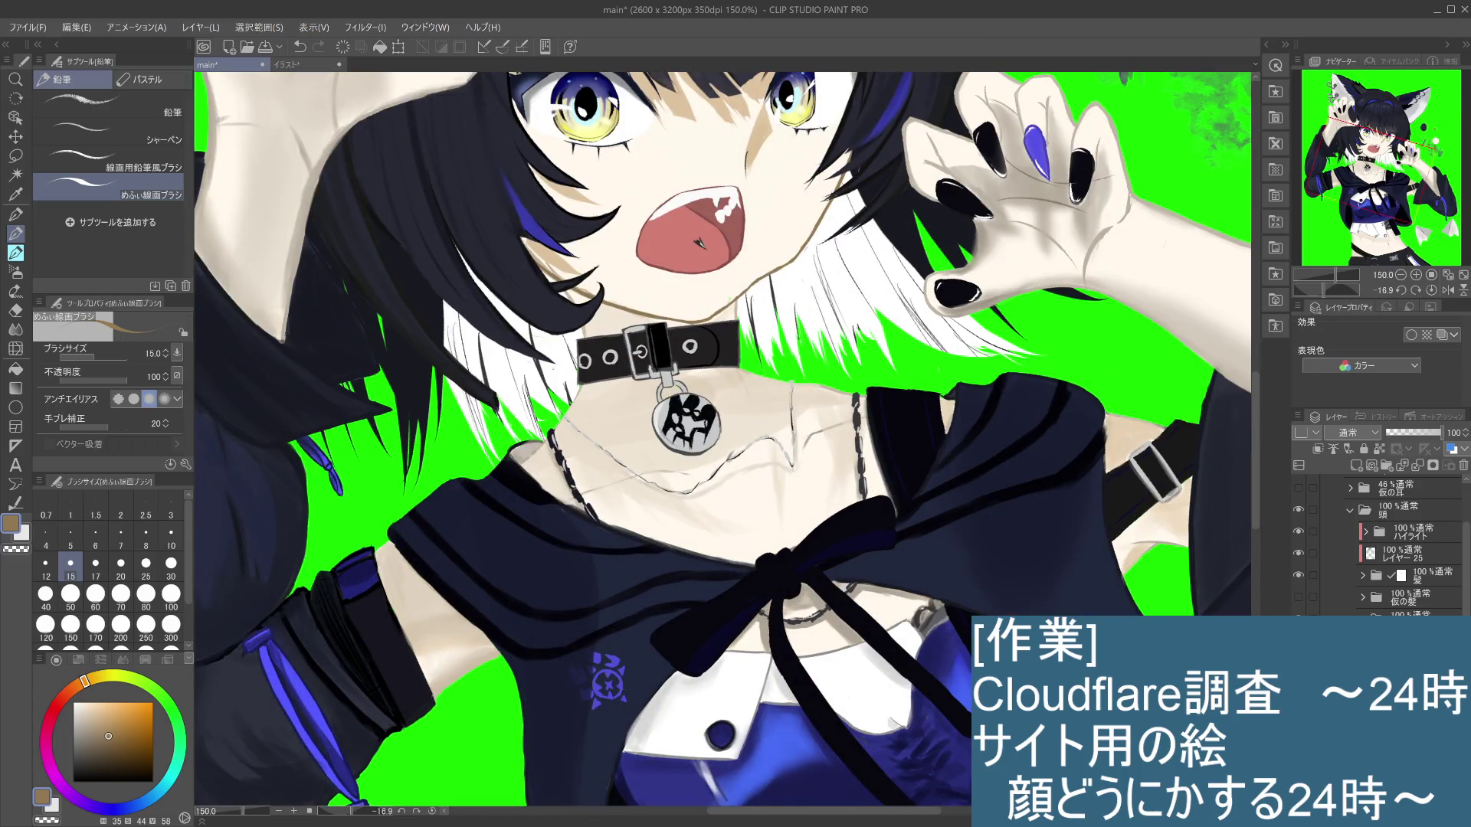
pyautogui.keyDown('alt'); pyautogui.click(751, 249); pyautogui.keyUp('alt')
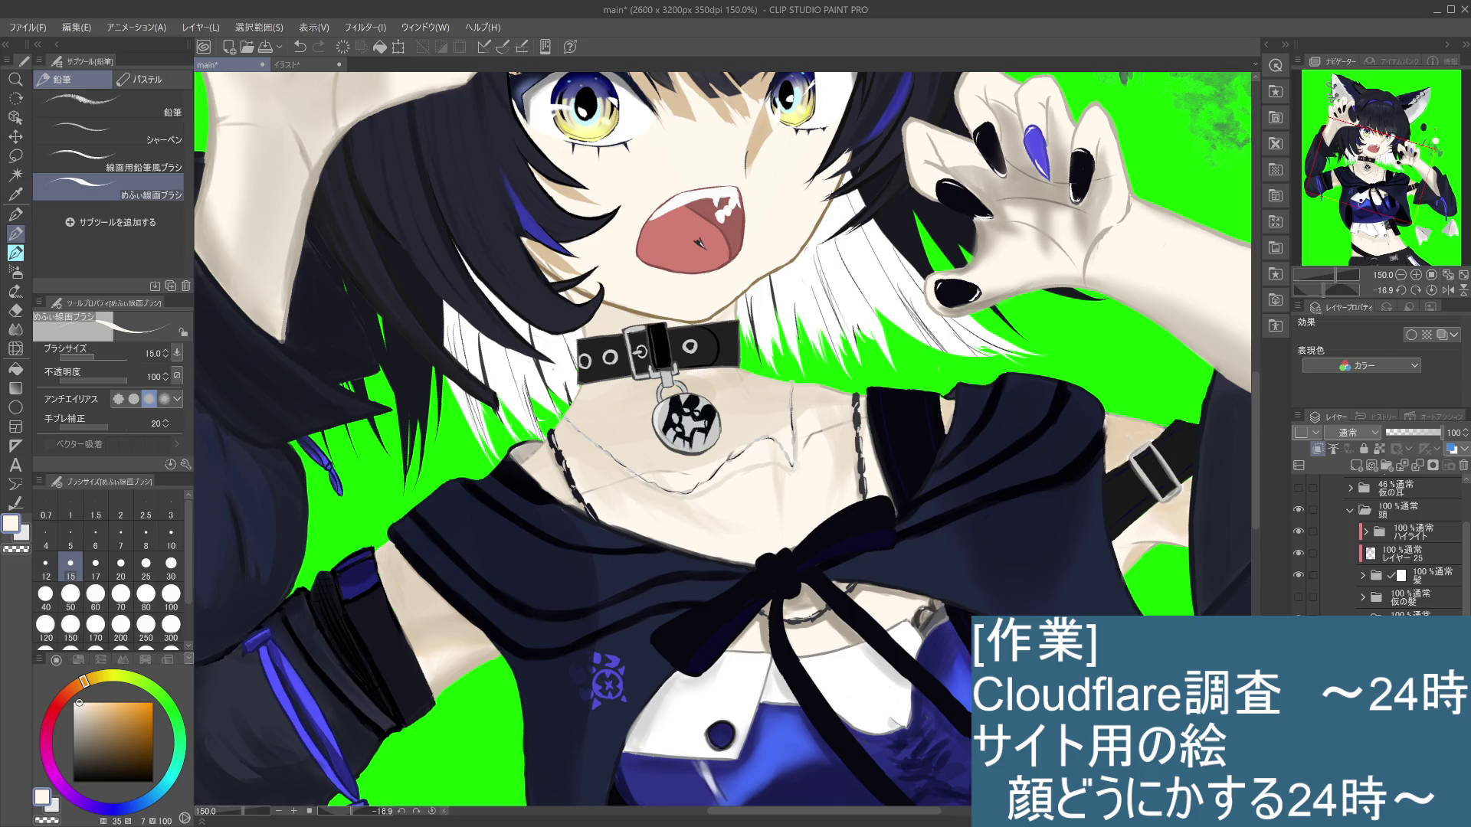
pyautogui.press('i')
pyautogui.click(766, 126)
pyautogui.press('p')
# Step: Rotate the view and paint a short light-skin stroke on the forehead
pyautogui.moveTo(658, 304); pyautogui.dragTo(863, 596)
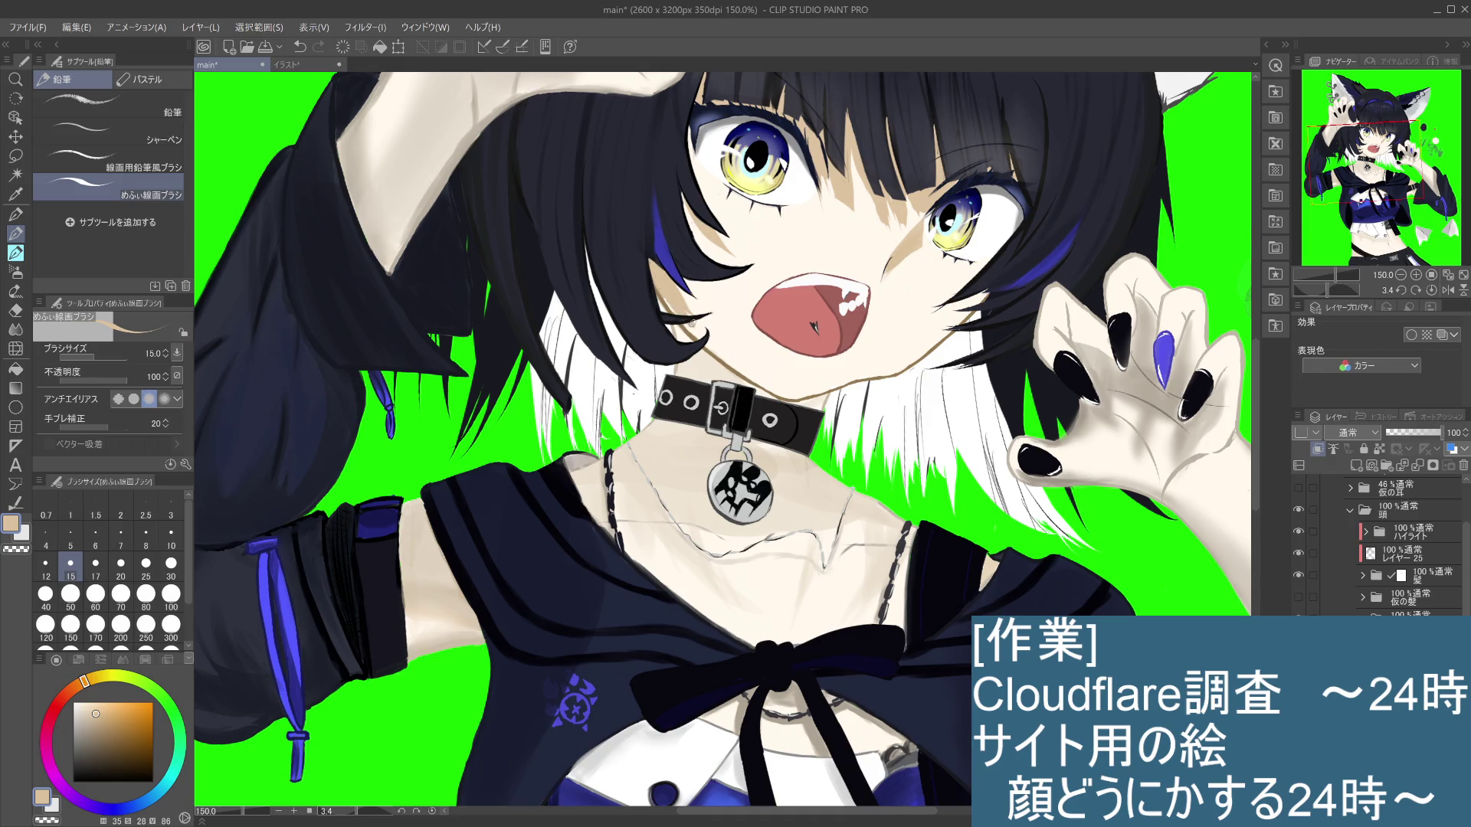
pyautogui.moveTo(958, 525)
pyautogui.mouseDown()
pyautogui.moveTo(947, 493)
pyautogui.moveTo(830, 512)
pyautogui.mouseUp()
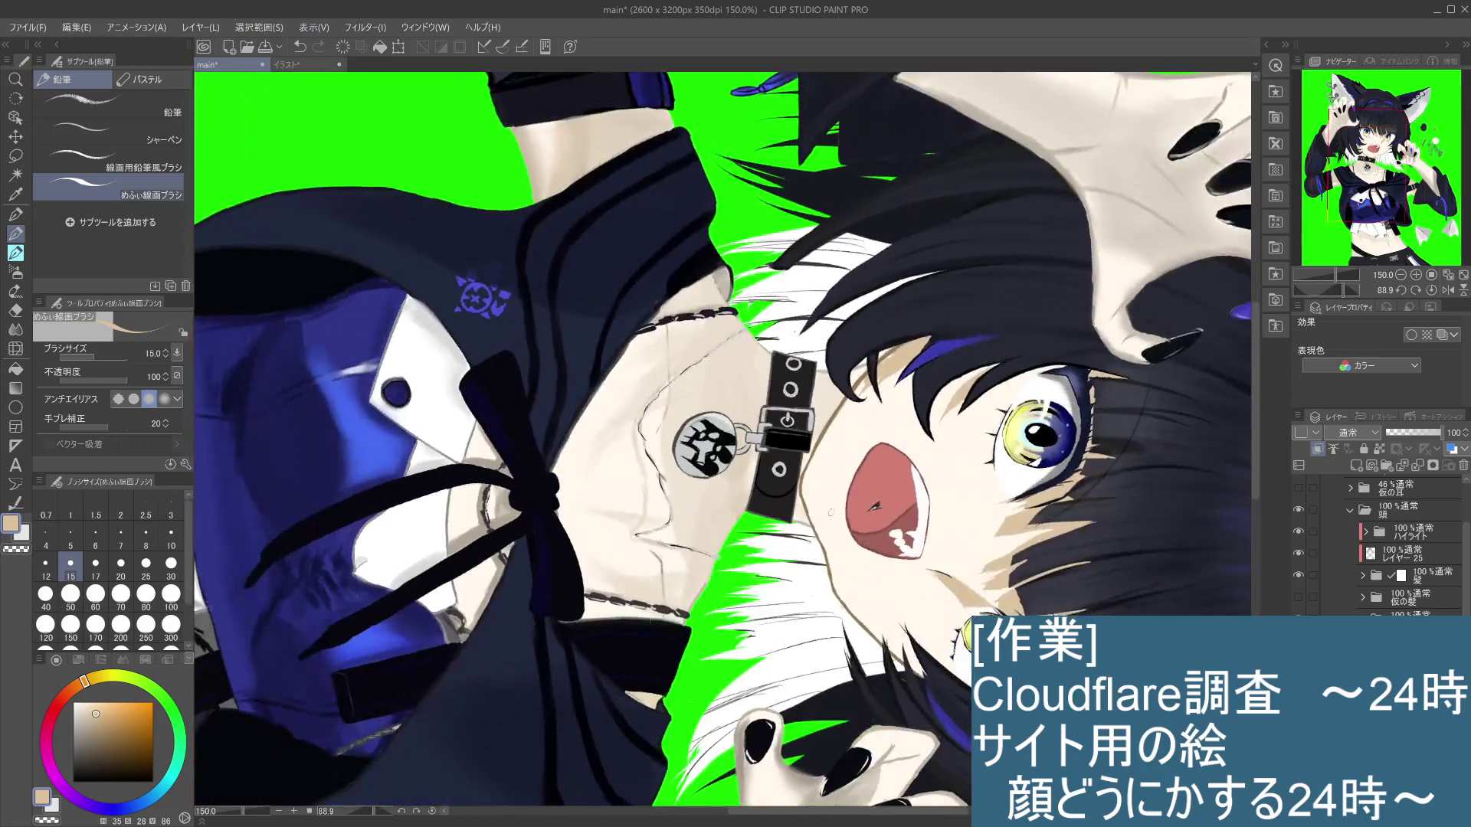
pyautogui.moveTo(912, 370); pyautogui.dragTo(907, 421)
pyautogui.hotkey('ctrl', 'z')
pyautogui.moveTo(900, 369)
pyautogui.mouseDown()
pyautogui.moveTo(873, 429)
pyautogui.moveTo(882, 397)
pyautogui.mouseUp()
pyautogui.hotkey('ctrl', 'z')
pyautogui.moveTo(1049, 294)
pyautogui.mouseDown()
pyautogui.moveTo(1195, 544)
pyautogui.moveTo(919, 230)
pyautogui.mouseUp()
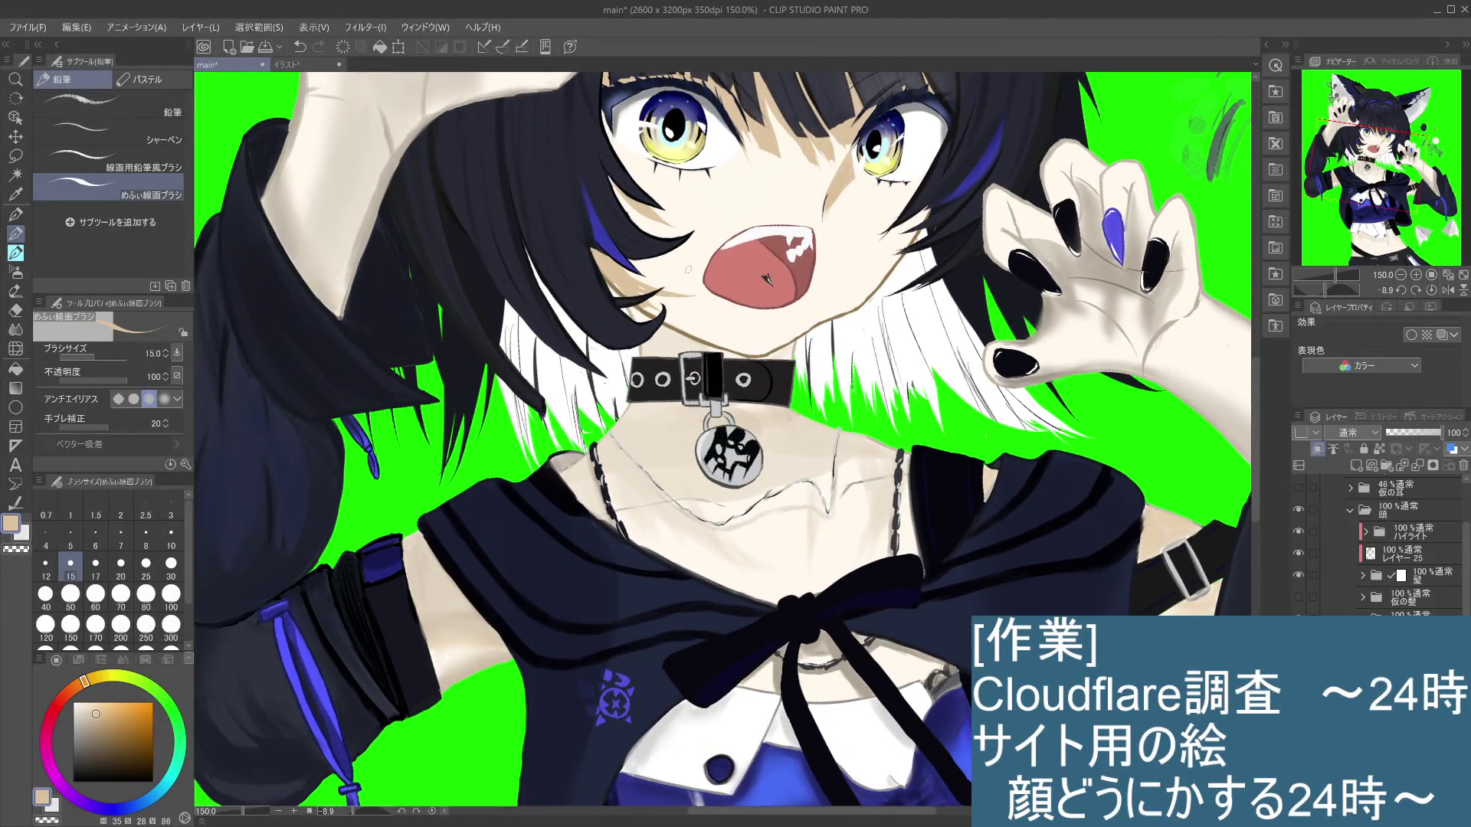
pyautogui.hotkey('ctrl', 'z')
pyautogui.hotkey('ctrl', 'y')
# Step: Redraw the girl's upper-lip line
pyautogui.hotkey('ctrl', 'z')
pyautogui.moveTo(629, 282); pyautogui.dragTo(698, 277)
pyautogui.scroll(-1, 769, 191)
pyautogui.scroll(-2, 769, 191)
pyautogui.scroll(1, 769, 191)
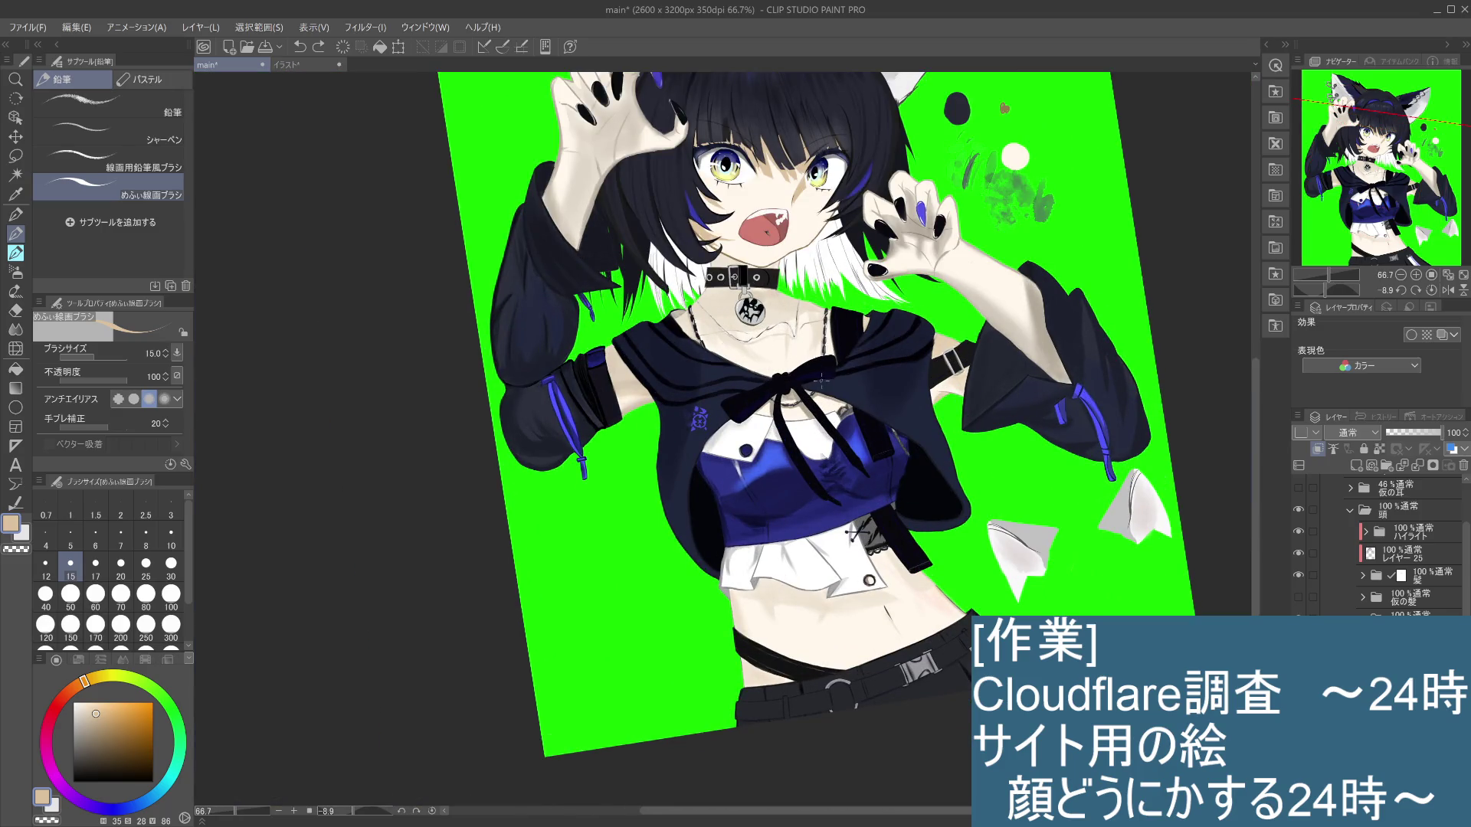
pyautogui.scroll(2, 762, 264)
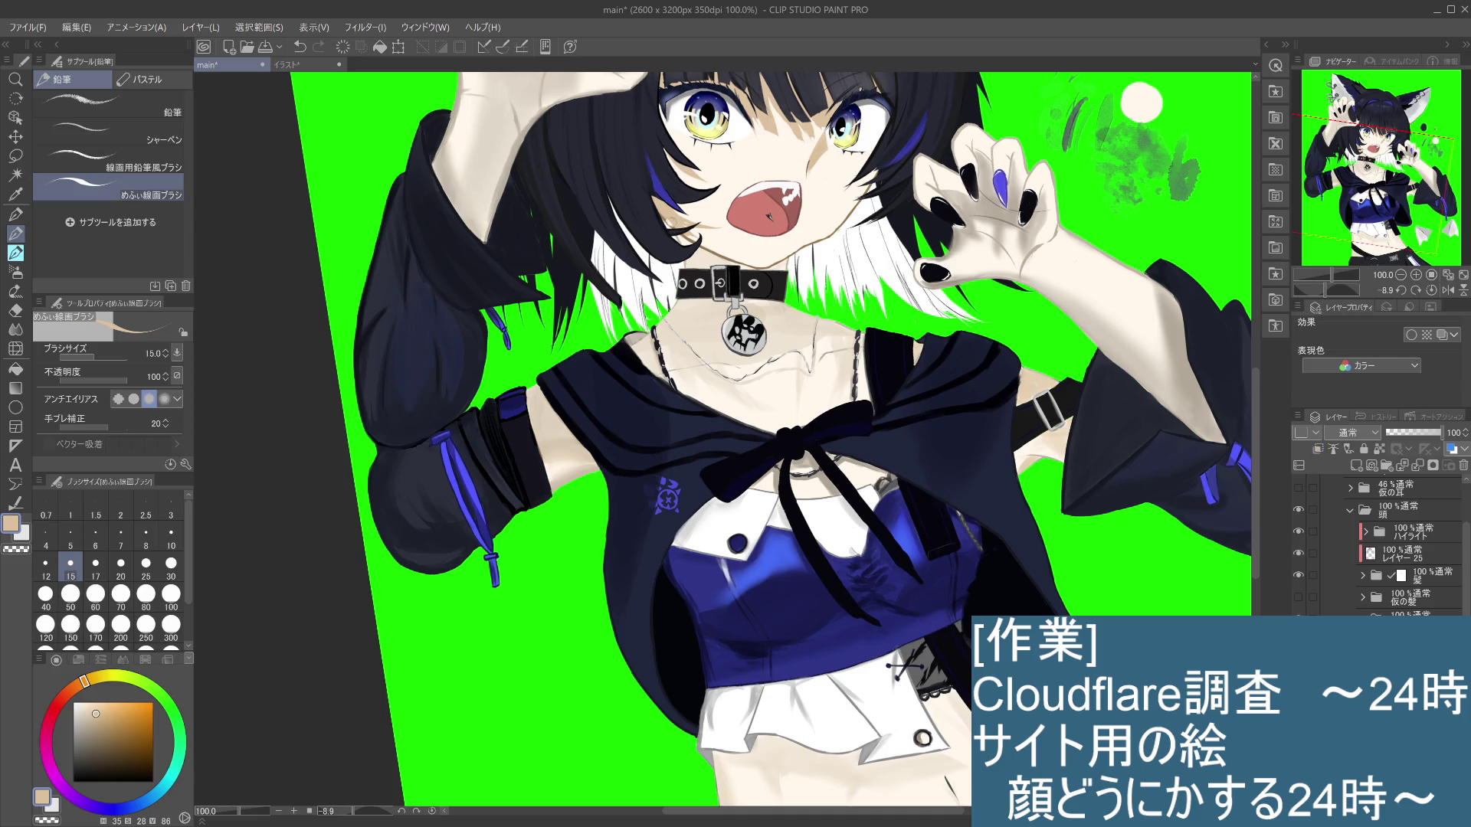
# Step: Add small cream and skin-beige touches on the cheek, clipped to the layer below
pyautogui.hotkey('ctrl', 'z')
pyautogui.keyDown('alt'); pyautogui.click(730, 230); pyautogui.keyUp('alt')
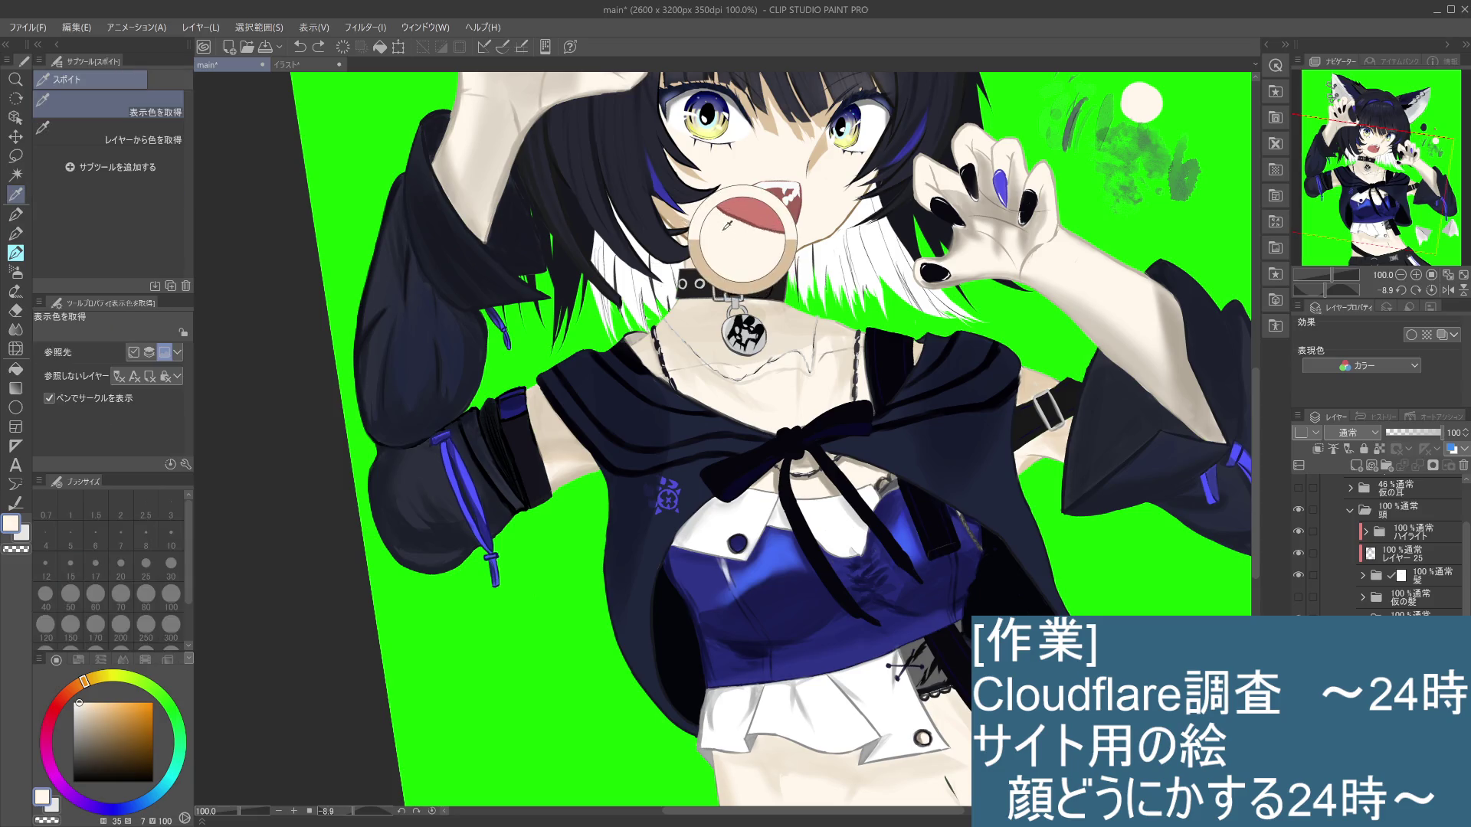
pyautogui.click(683, 205)
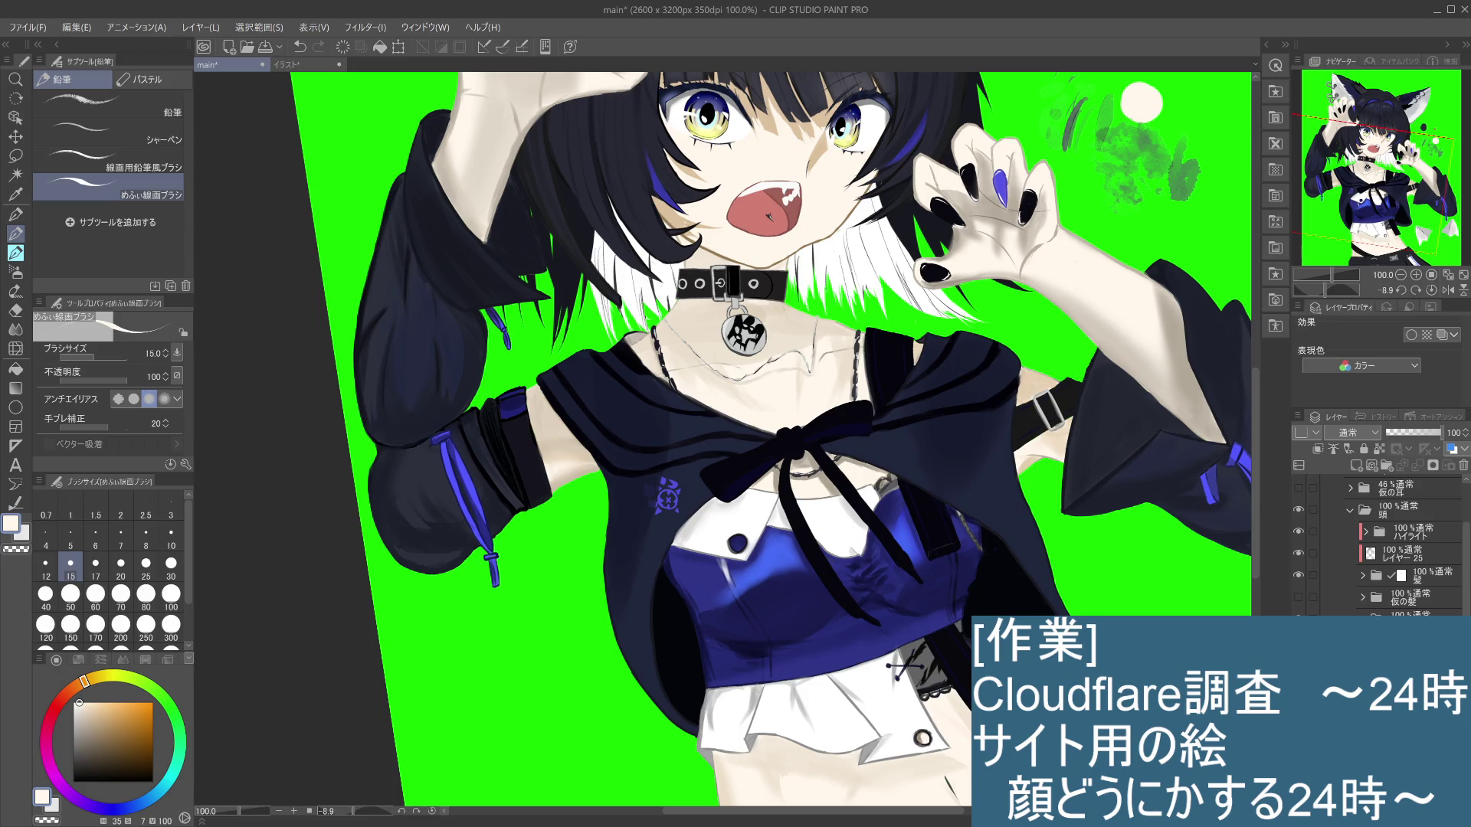
pyautogui.hotkey('ctrl', 'alt', 'g')
pyautogui.keyDown('alt'); pyautogui.click(674, 216); pyautogui.keyUp('alt')
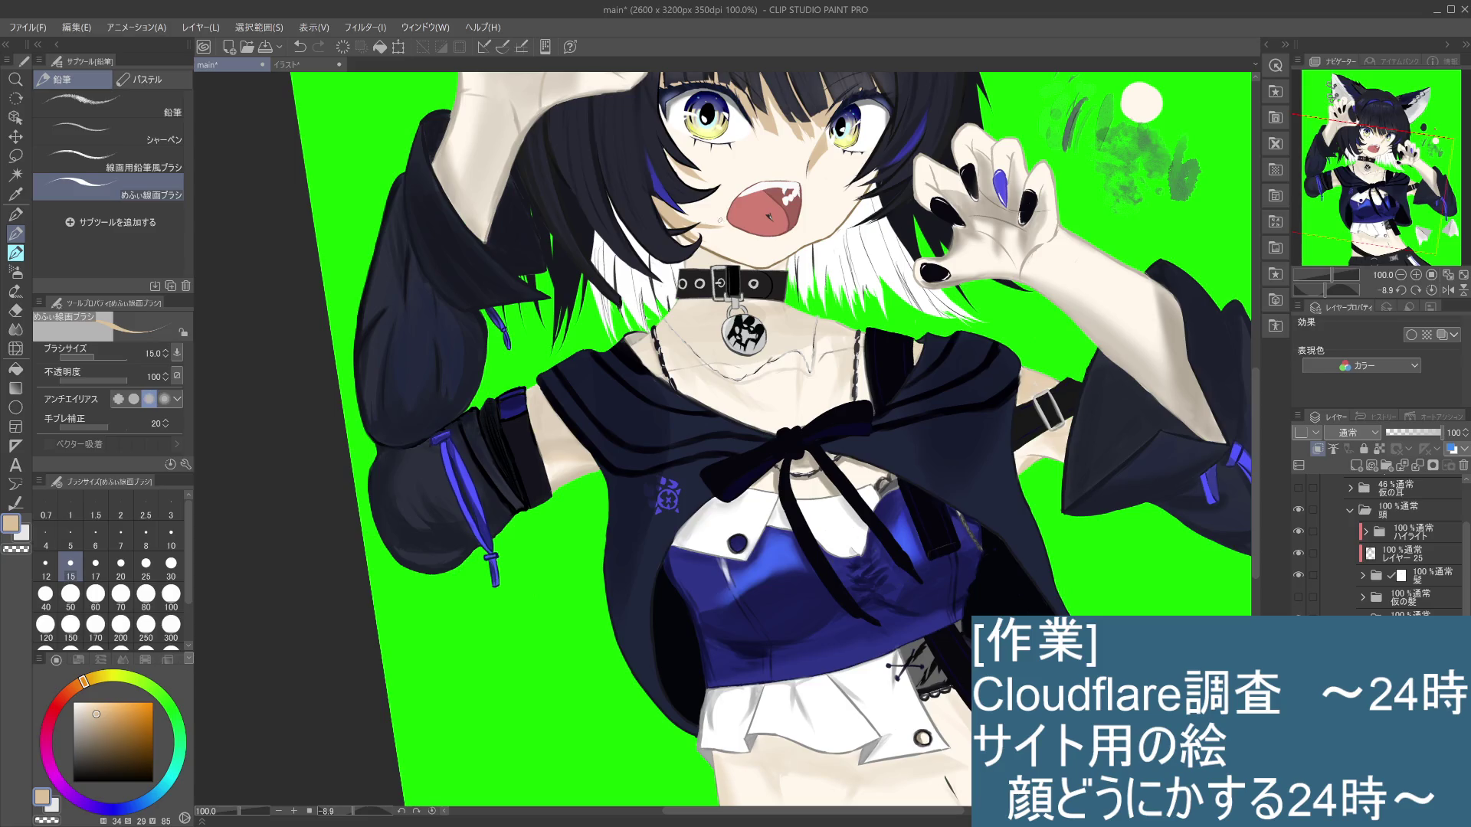
pyautogui.moveTo(716, 220); pyautogui.dragTo(714, 217)
pyautogui.hotkey('ctrl', '-')
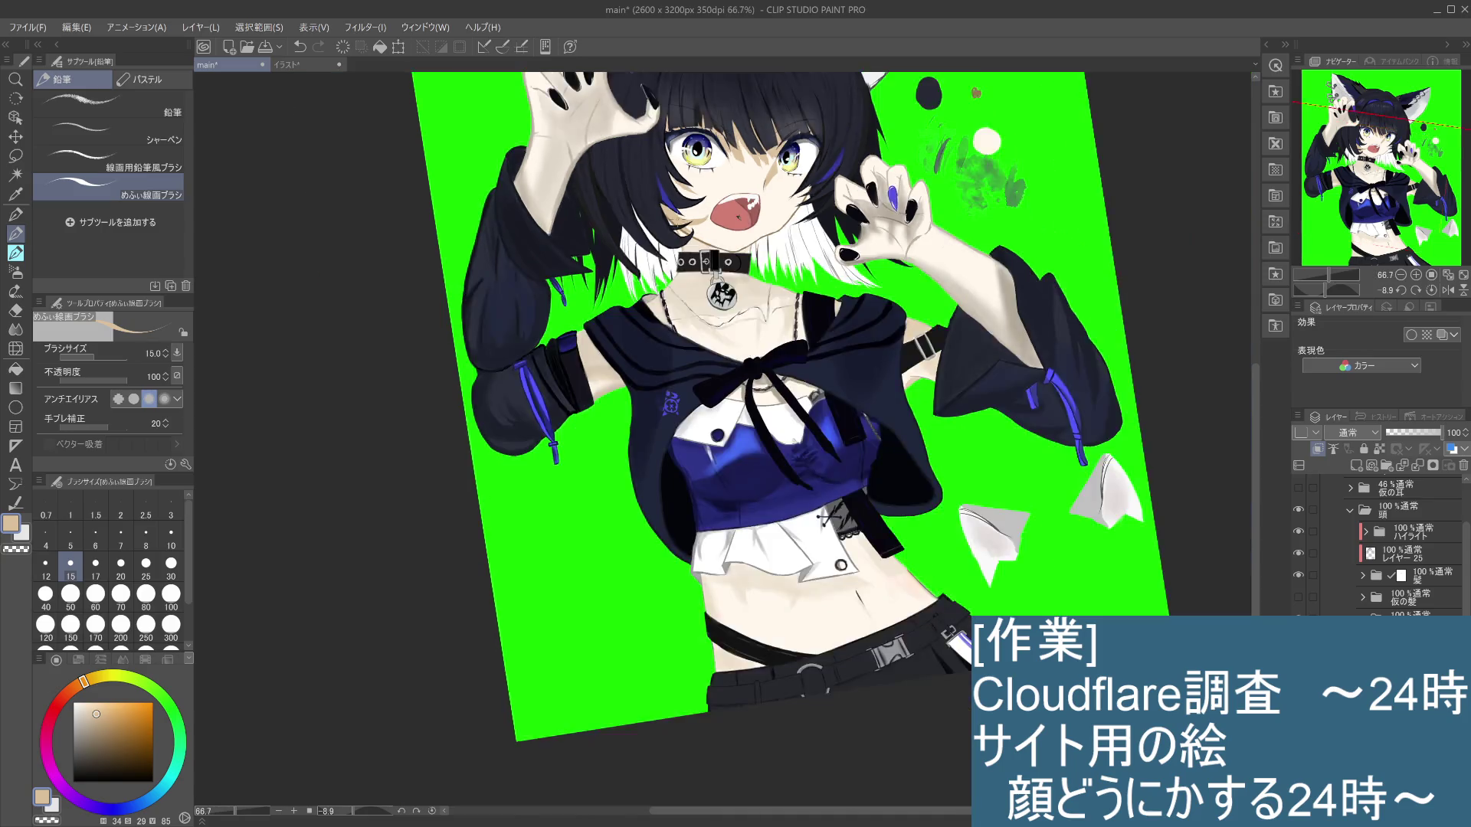
# Step: Paint a small dark shading mark on the left cheek, retrying until it looks right
pyautogui.scroll(1, 782, 351)
pyautogui.scroll(1, 782, 351)
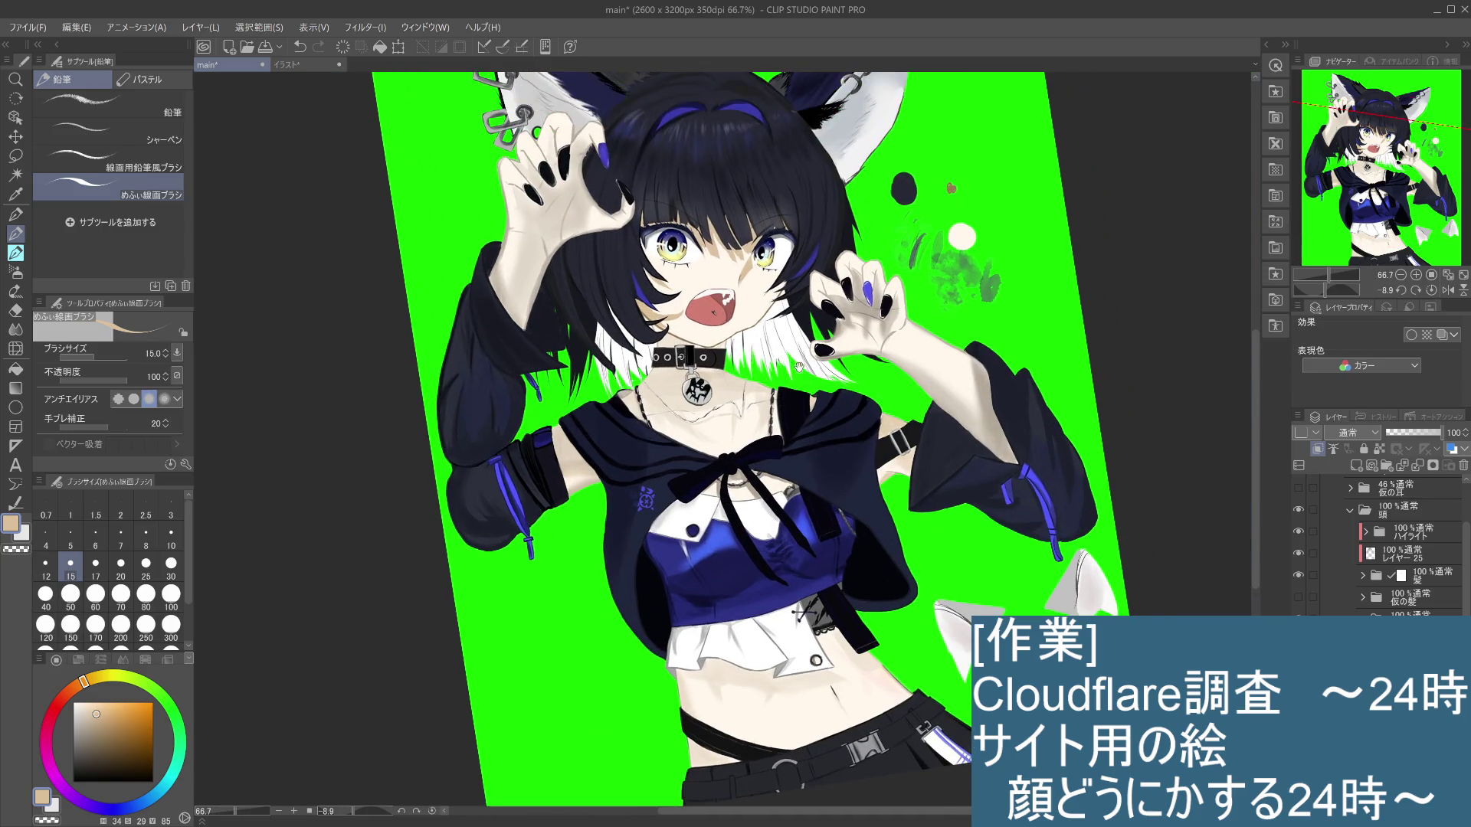
pyautogui.moveTo(782, 351); pyautogui.dragTo(773, 399)
pyautogui.hotkey('ctrl', 'z')
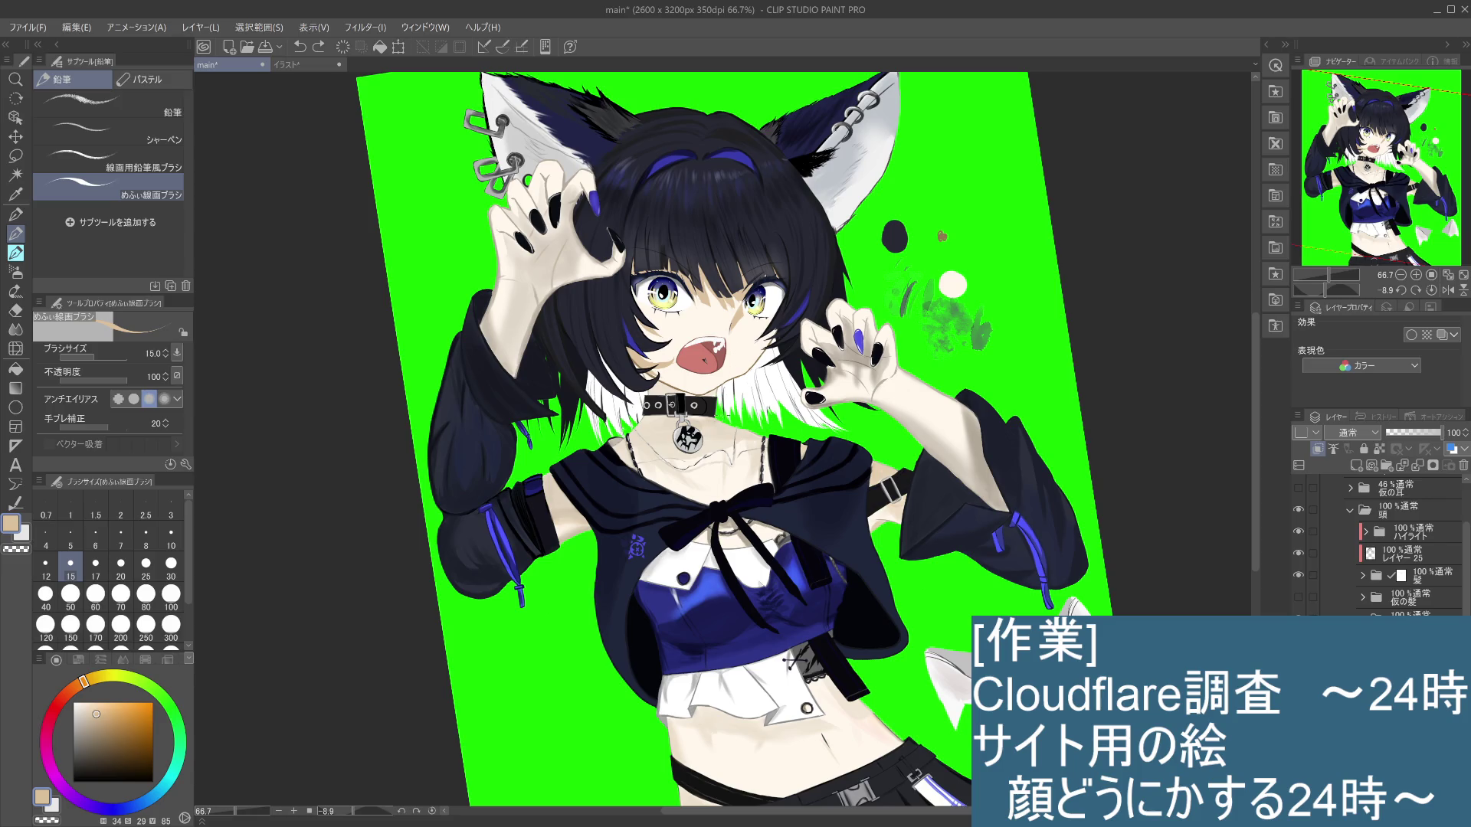
pyautogui.click(644, 349)
pyautogui.hotkey('ctrl', 'z')
pyautogui.click(651, 332)
pyautogui.moveTo(648, 343); pyautogui.dragTo(655, 331)
pyautogui.hotkey('ctrl', 'z')
pyautogui.moveTo(653, 337); pyautogui.dragTo(665, 337)
pyautogui.hotkey('ctrl', 'z')
pyautogui.moveTo(659, 338); pyautogui.dragTo(651, 343)
# Step: Add a light skin-tone touch at the corner of the left eye
pyautogui.scroll(-2, 620, 334)
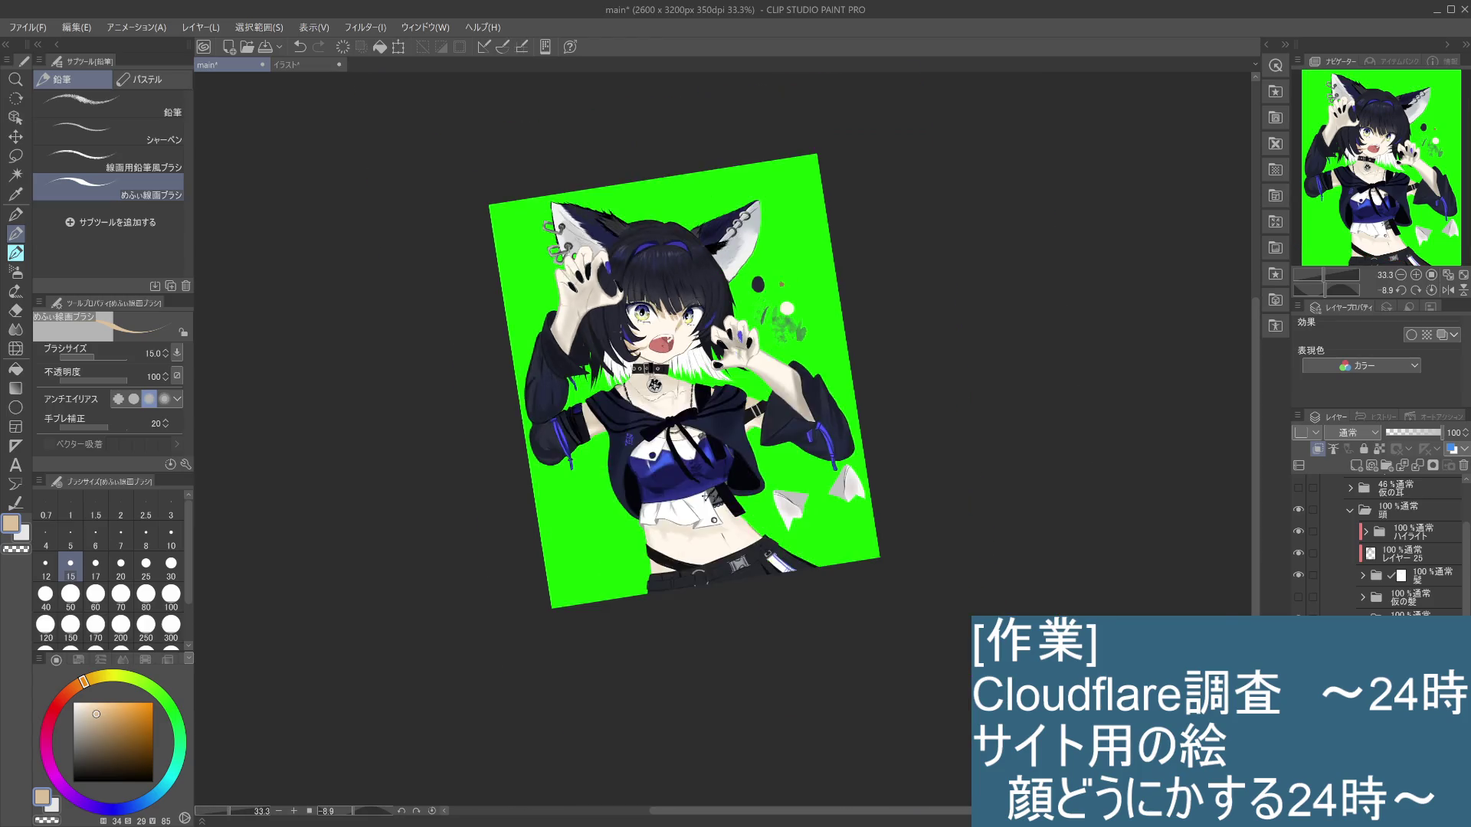
pyautogui.scroll(5, 620, 333)
pyautogui.moveTo(648, 228); pyautogui.dragTo(663, 280)
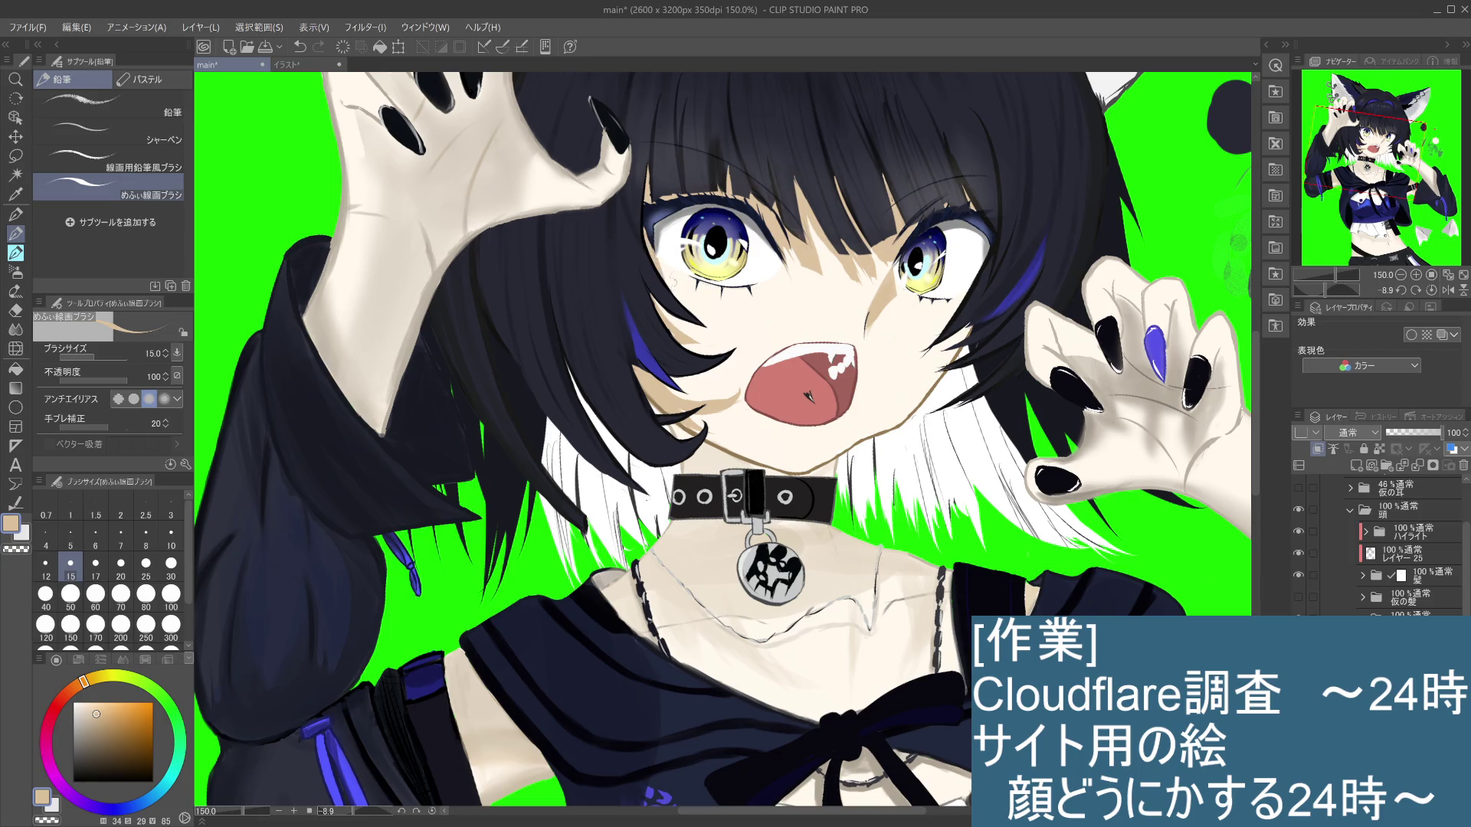
# Step: Undo the stray strokes by the left eye and add a short stroke beside the mouth's right corner
pyautogui.hotkey('ctrl', 'z')
pyautogui.hotkey('ctrl', 'z')
pyautogui.scroll(-2, 662, 251)
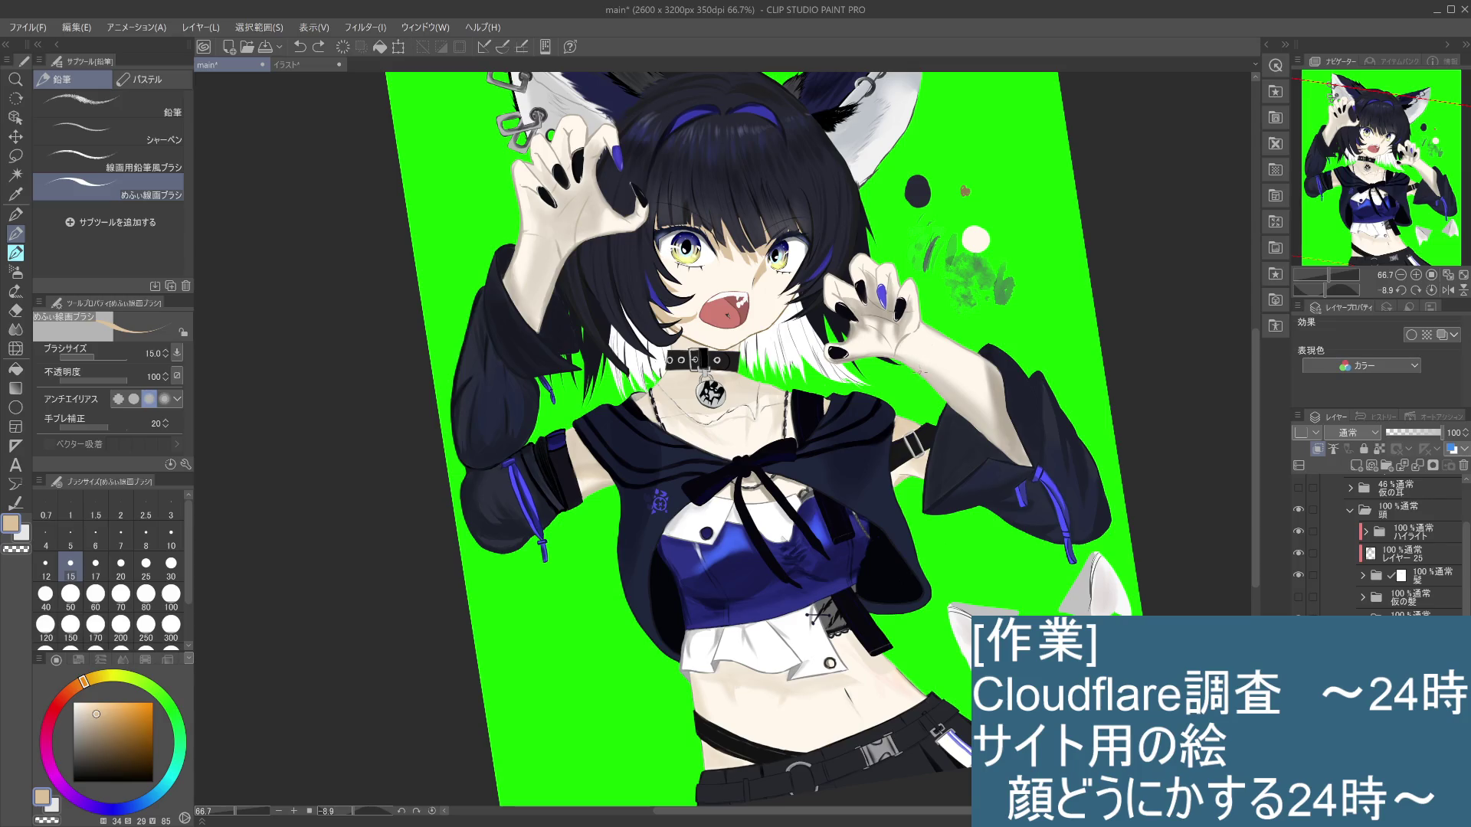
pyautogui.scroll(1, 922, 366)
pyautogui.scroll(1, 922, 367)
pyautogui.scroll(-1, 912, 371)
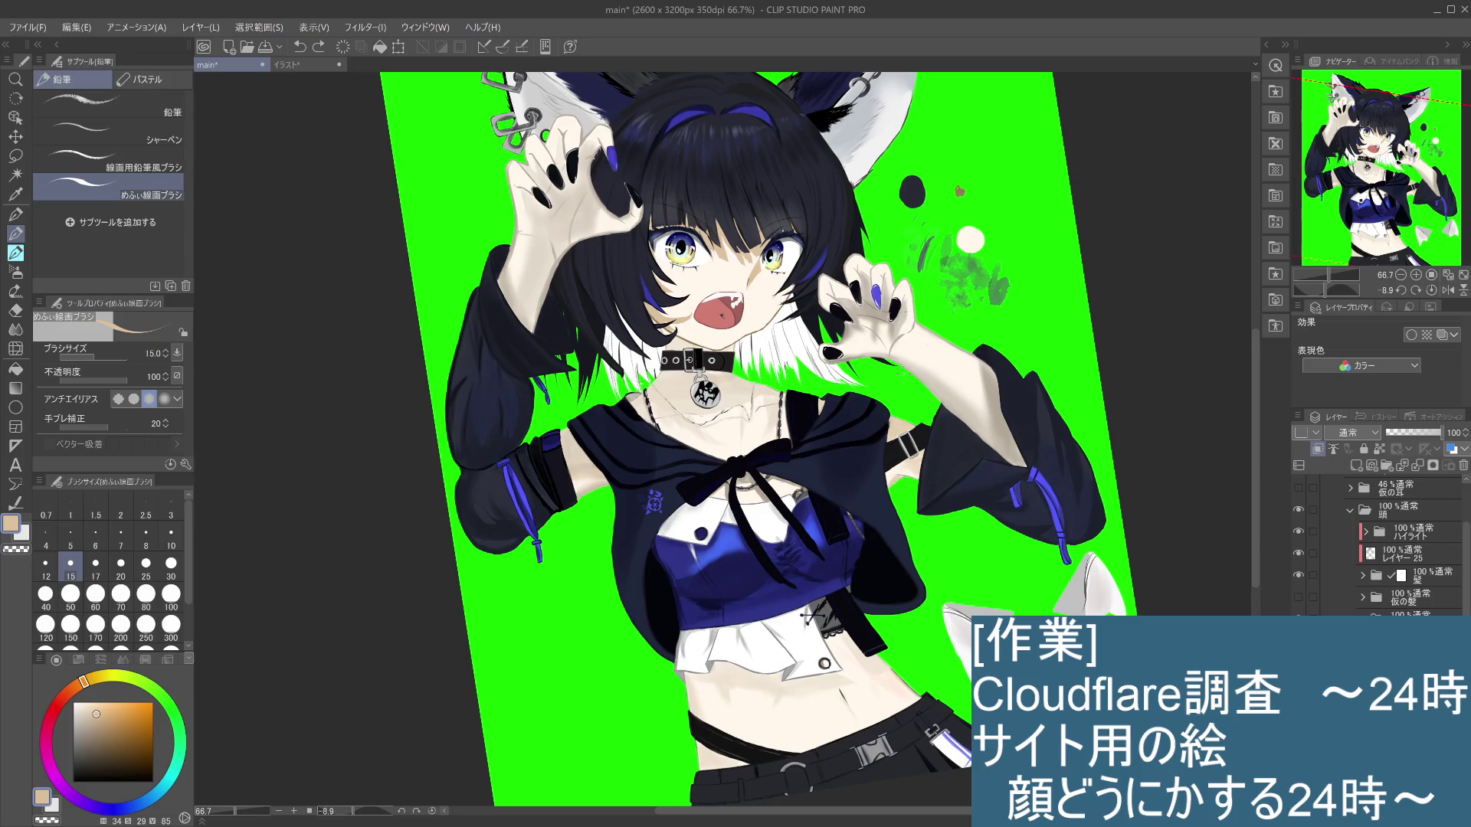
pyautogui.moveTo(748, 284); pyautogui.dragTo(748, 321)
pyautogui.hotkey('ctrl', 'z')
pyautogui.moveTo(746, 318); pyautogui.dragTo(746, 329)
# Step: At brush size 100, paint skin tone over the right cheek and nose to lighten the shading
pyautogui.click(171, 596)
pyautogui.moveTo(764, 269); pyautogui.dragTo(759, 322)
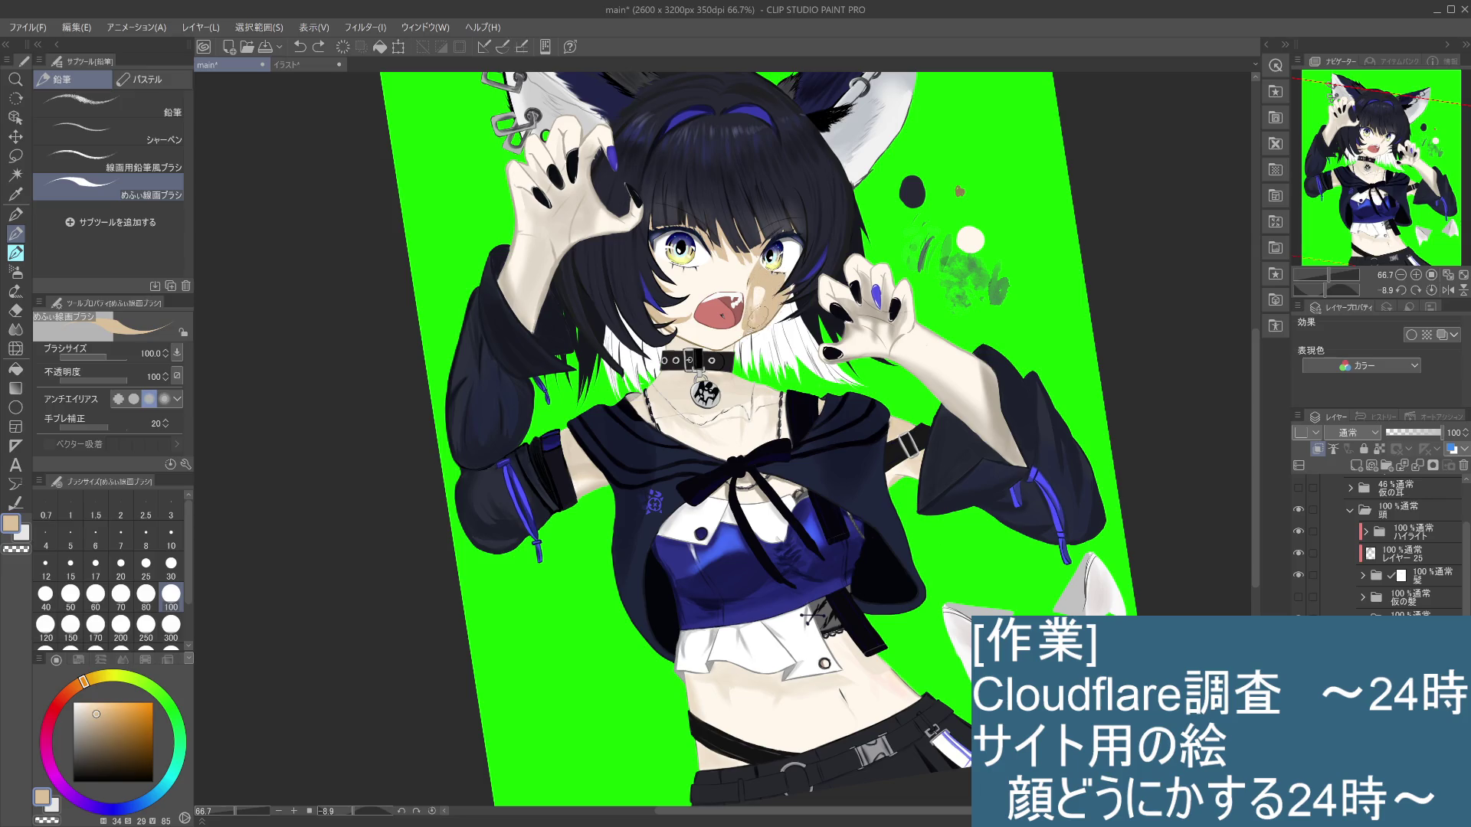
pyautogui.moveTo(762, 269); pyautogui.dragTo(755, 287)
pyautogui.moveTo(782, 268)
pyautogui.mouseDown()
pyautogui.moveTo(751, 314)
pyautogui.moveTo(746, 292)
pyautogui.moveTo(765, 298)
pyautogui.mouseUp()
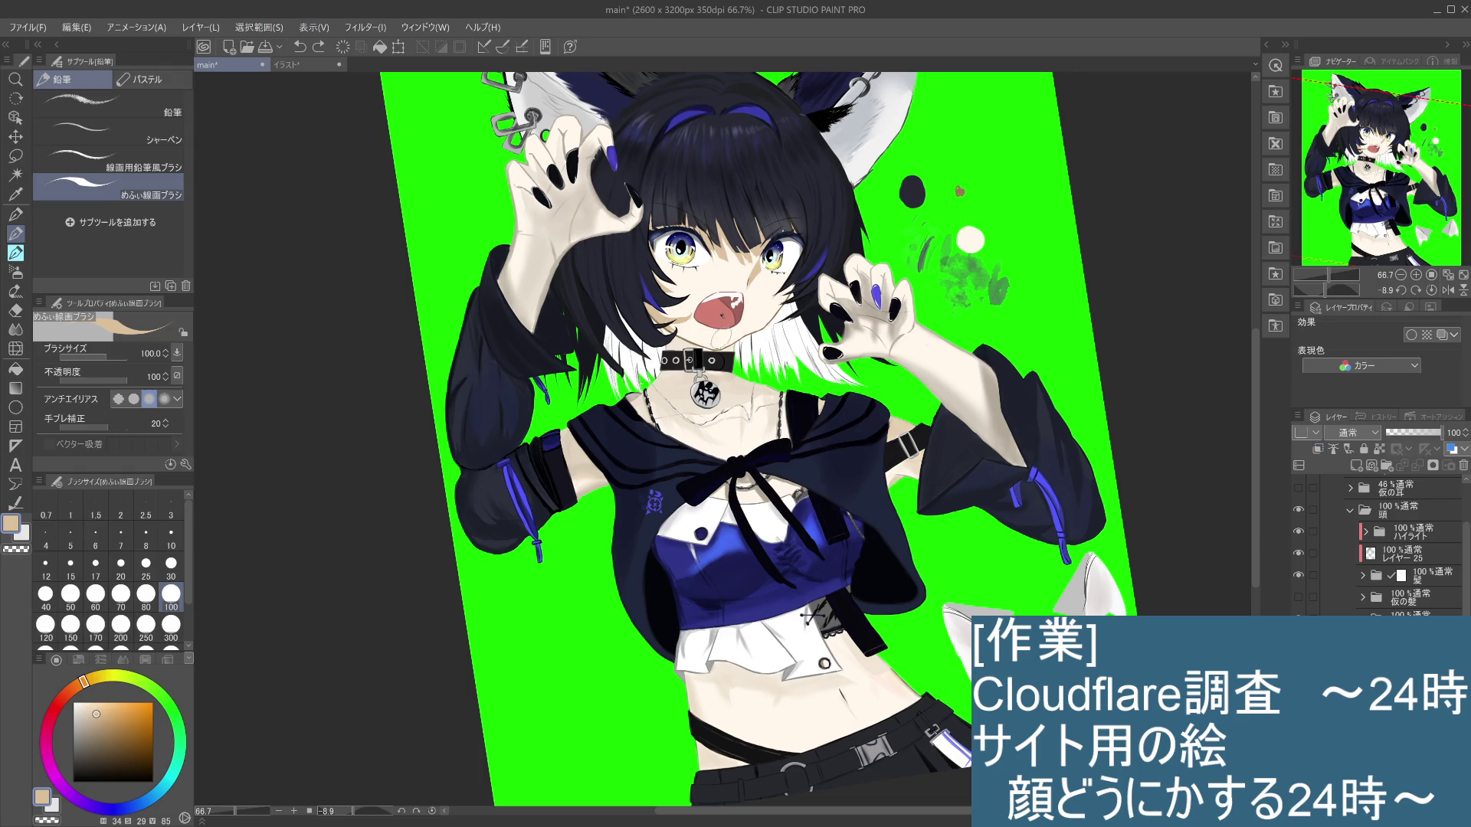
# Step: Repaint the cheek beside the nose with sampled near-white and tan skin tones
pyautogui.press('i')
pyautogui.click(710, 338)
pyautogui.click(759, 284)
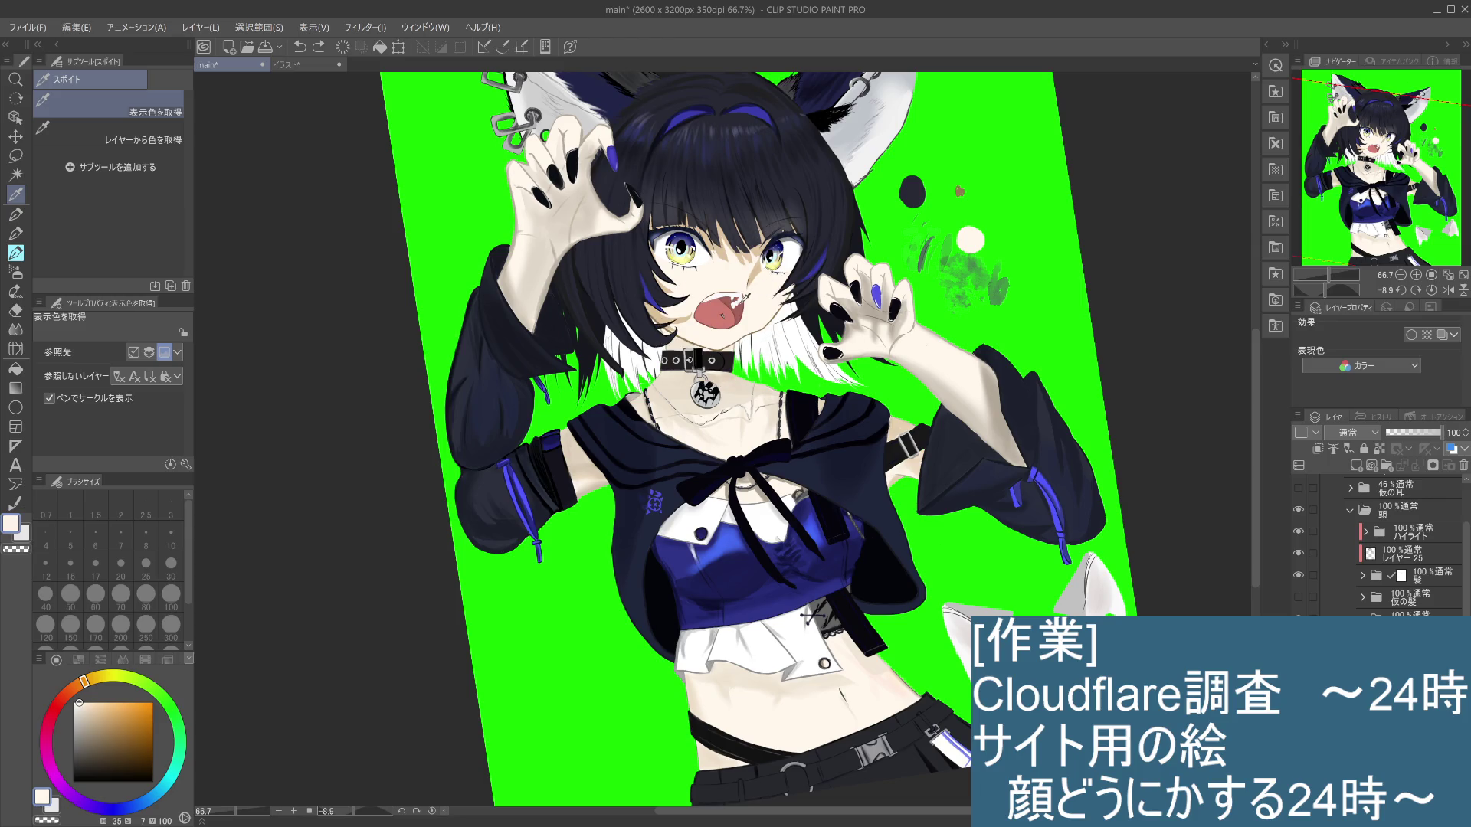
pyautogui.click(15, 234)
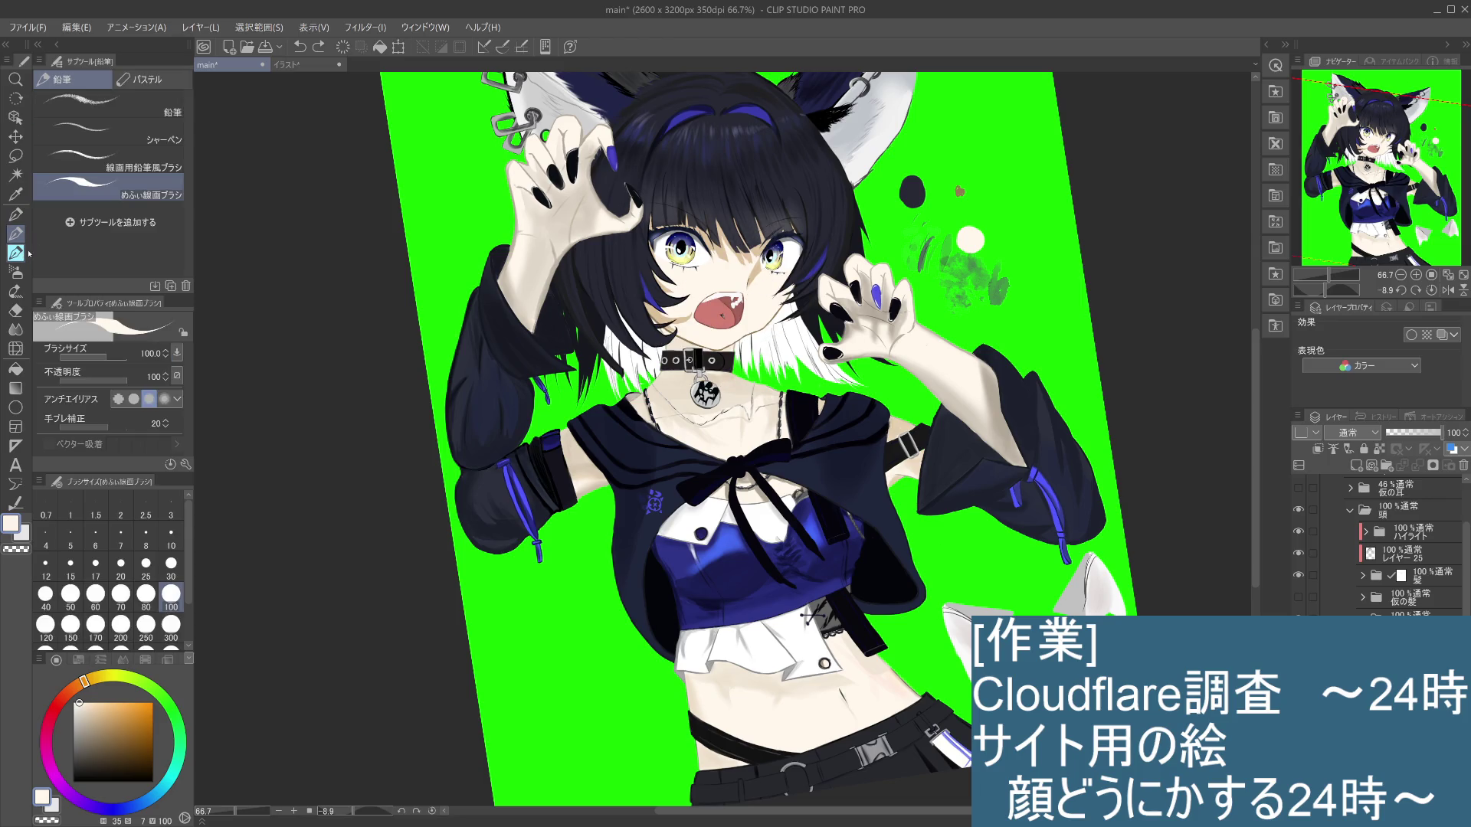
pyautogui.moveTo(764, 300)
pyautogui.mouseDown()
pyautogui.moveTo(777, 288)
pyautogui.moveTo(768, 303)
pyautogui.mouseUp()
pyautogui.keyDown('alt'); pyautogui.click(756, 271); pyautogui.keyUp('alt')
pyautogui.moveTo(762, 320)
pyautogui.mouseDown()
pyautogui.moveTo(755, 283)
pyautogui.moveTo(765, 335)
pyautogui.mouseUp()
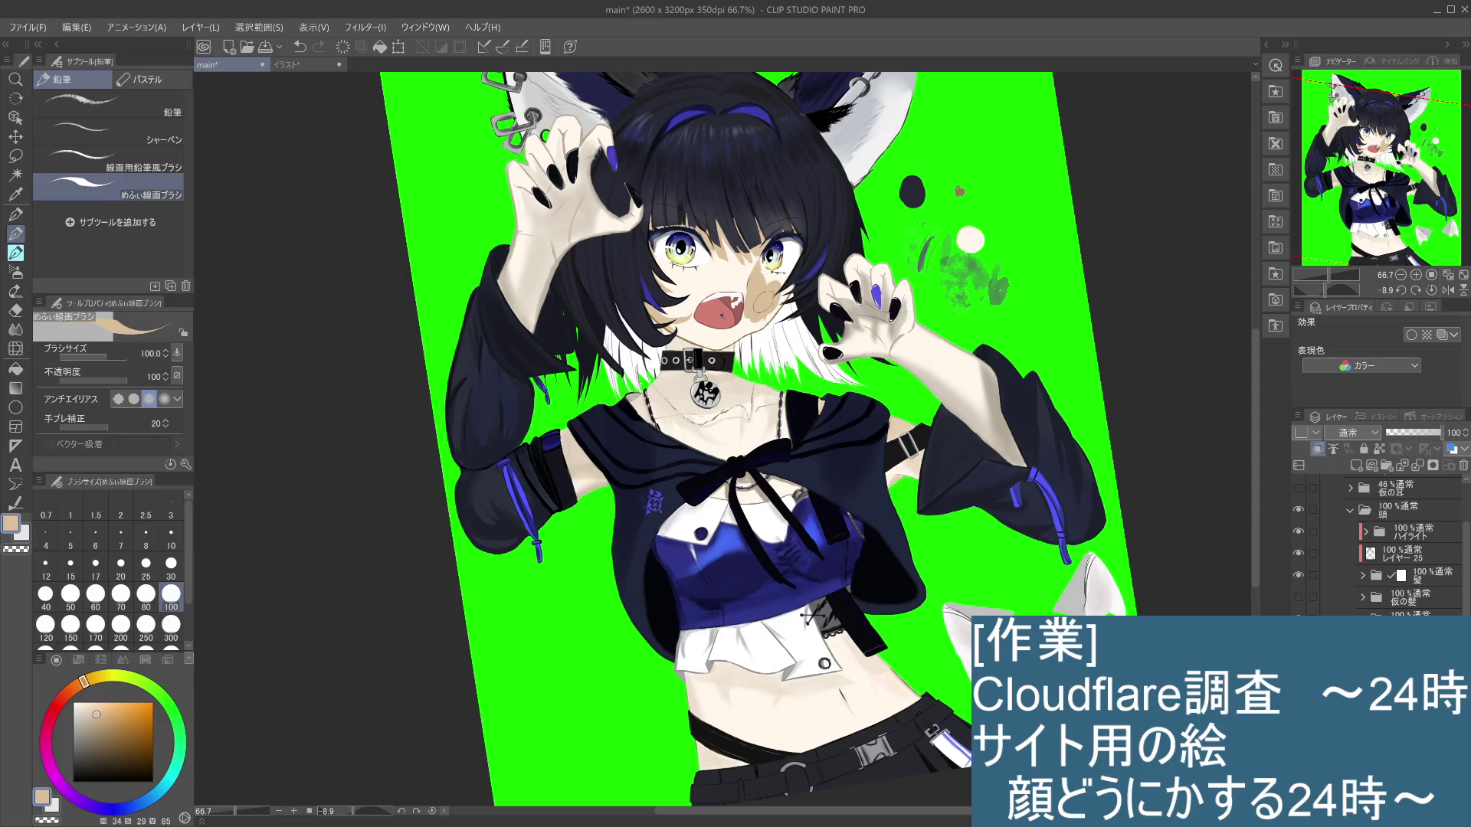
pyautogui.moveTo(764, 305)
pyautogui.mouseDown()
pyautogui.moveTo(754, 328)
pyautogui.moveTo(774, 279)
pyautogui.mouseUp()
pyautogui.moveTo(774, 278); pyautogui.dragTo(747, 322)
# Step: Compare the cheek shading with undo/redo, keep it, and set the brush size to 10
pyautogui.hotkey('ctrl', 'z')
pyautogui.hotkey('ctrl', 'y')
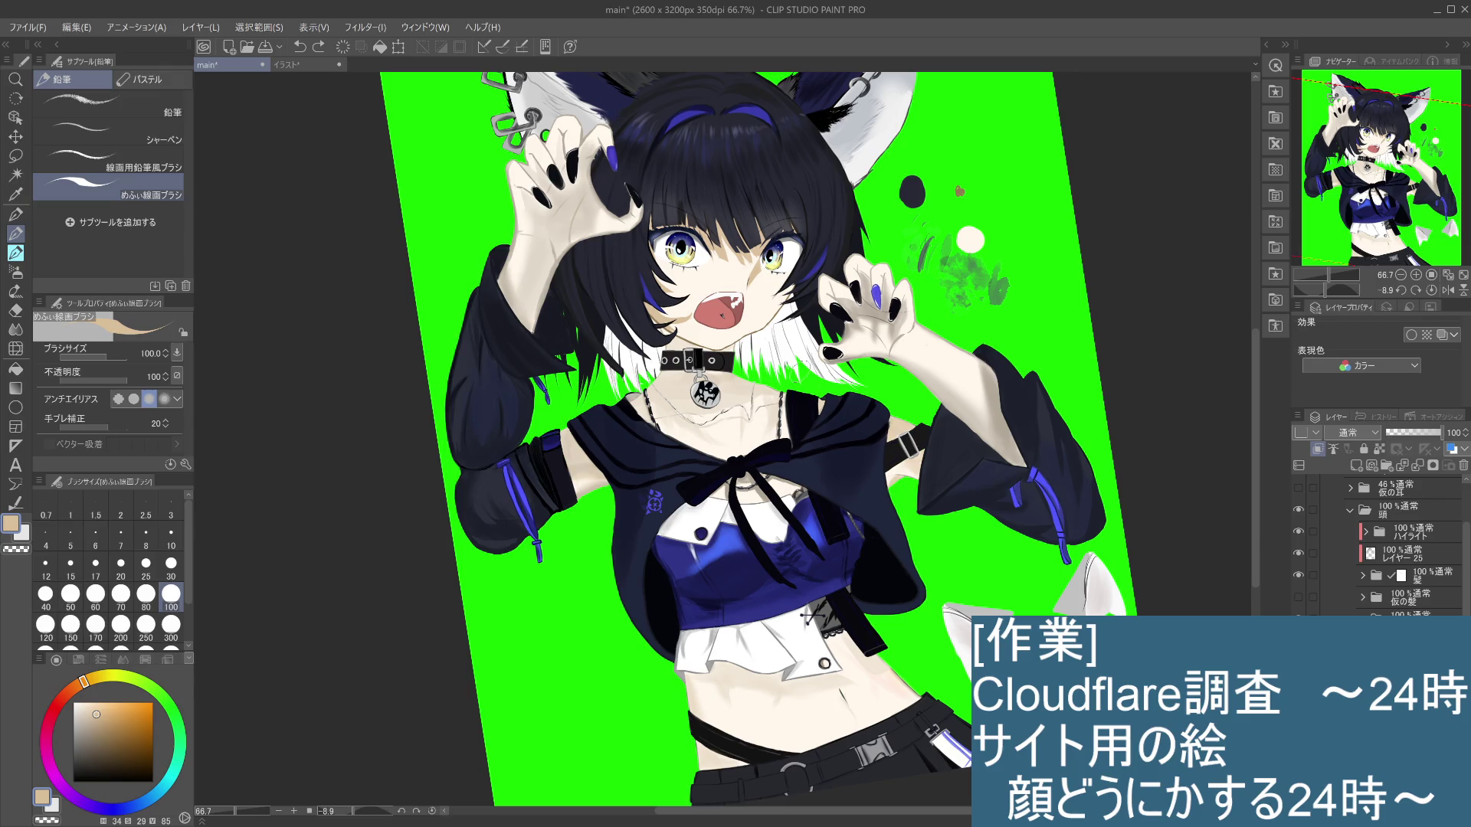
pyautogui.hotkey('ctrl', 'z')
pyautogui.hotkey('ctrl', 'y')
pyautogui.click(170, 537)
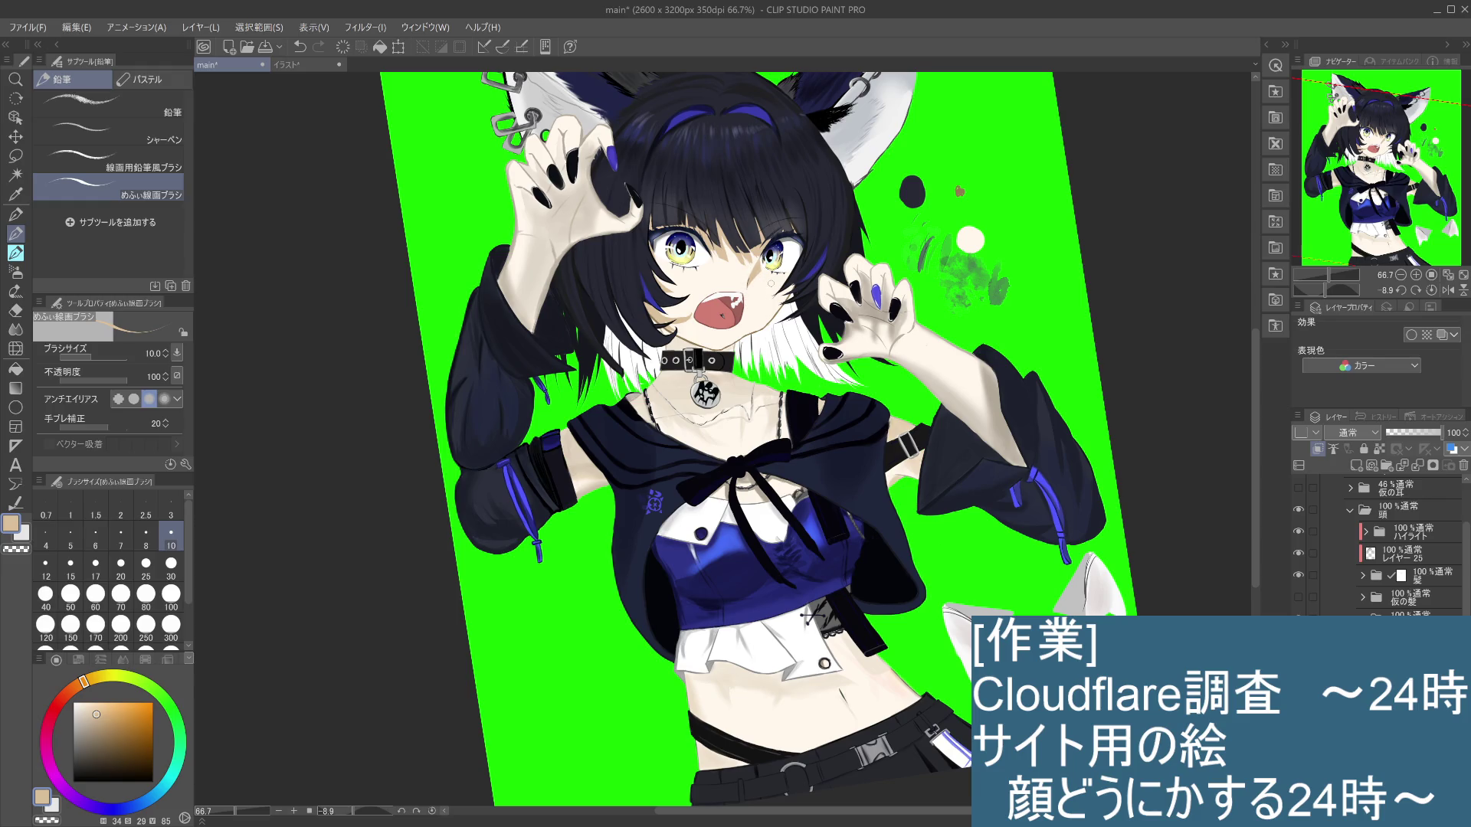
pyautogui.scroll(-2, 766, 283)
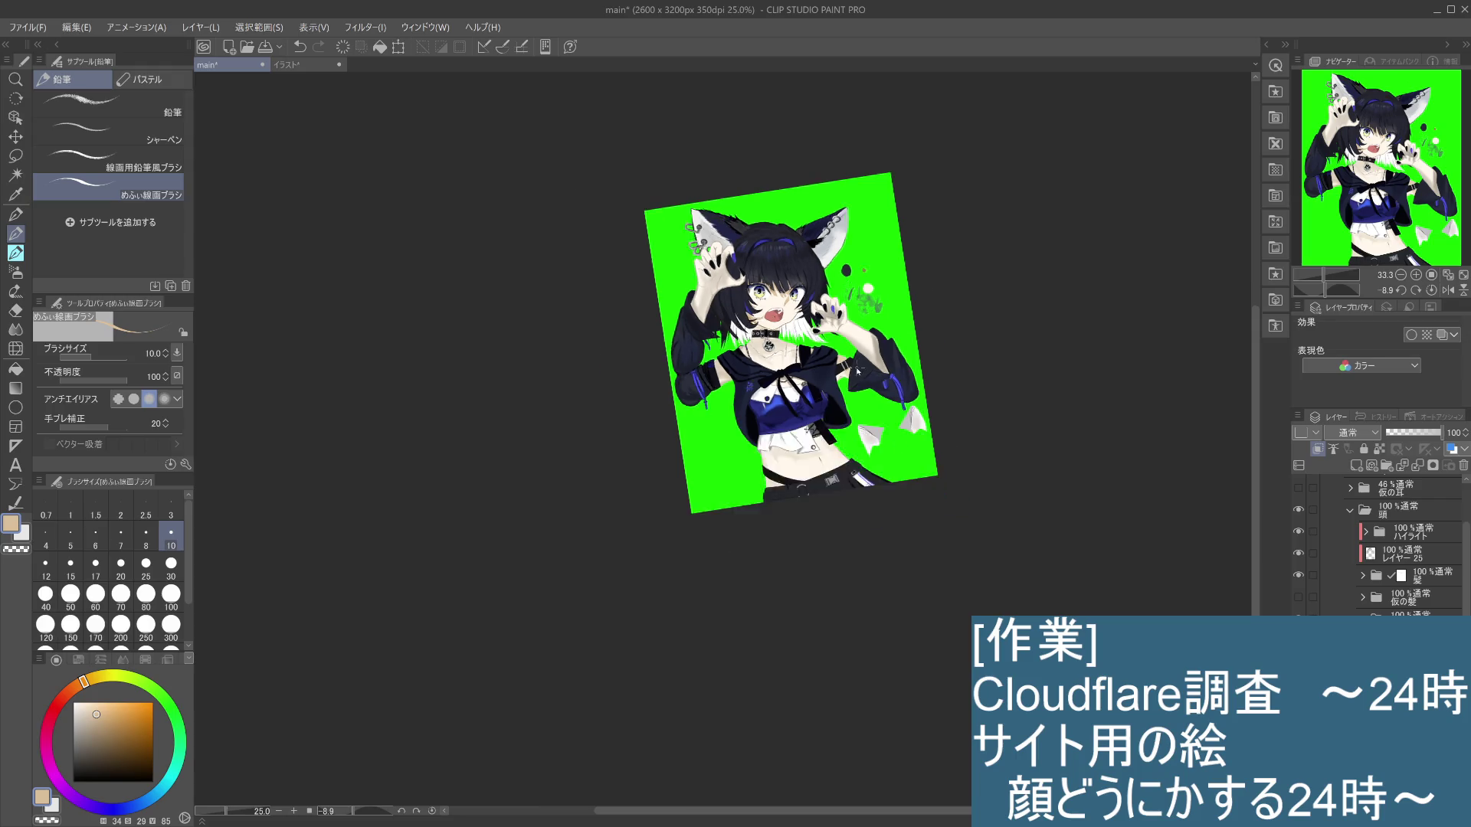
# Step: Recenter the figure and check the small stroke between the eyes with undo/redo
pyautogui.scroll(2, 840, 348)
pyautogui.moveTo(840, 349)
pyautogui.mouseDown()
pyautogui.moveTo(840, 444)
pyautogui.moveTo(875, 513)
pyautogui.mouseUp()
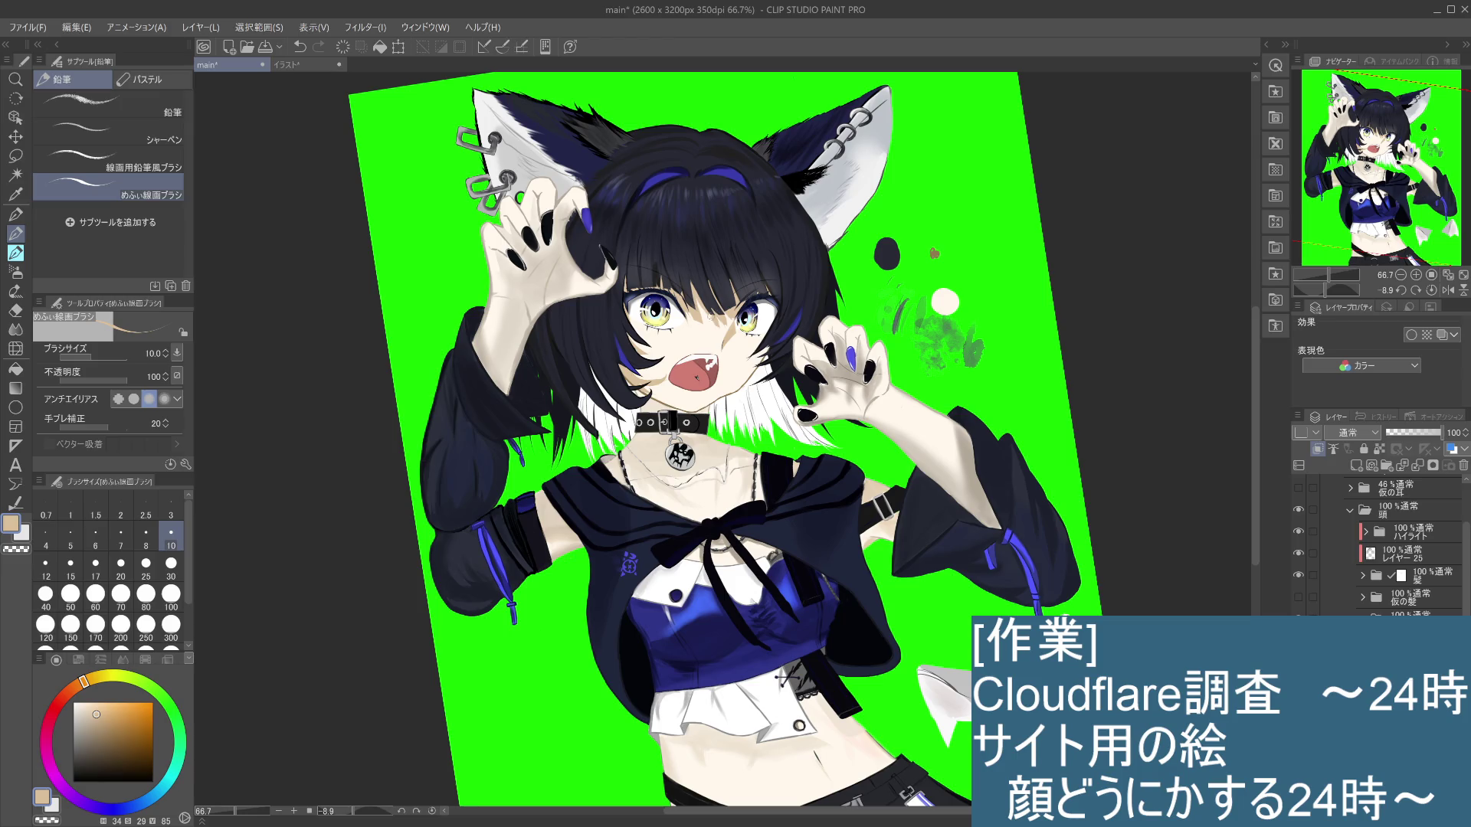
pyautogui.hotkey('ctrl', 'z')
pyautogui.hotkey('ctrl', 'y')
pyautogui.scroll(1, 712, 311)
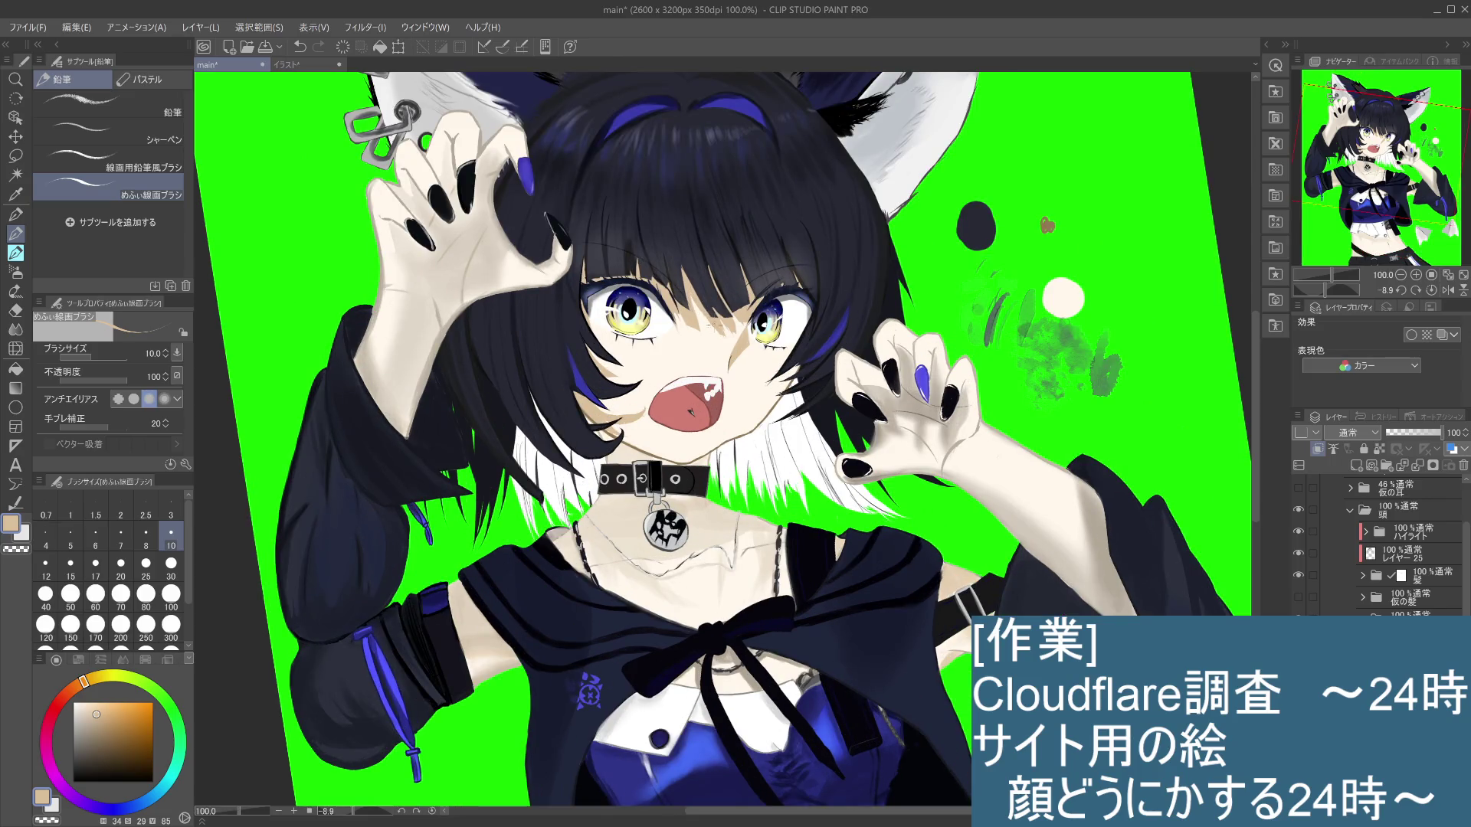
pyautogui.scroll(1, 713, 327)
pyautogui.scroll(1, 710, 326)
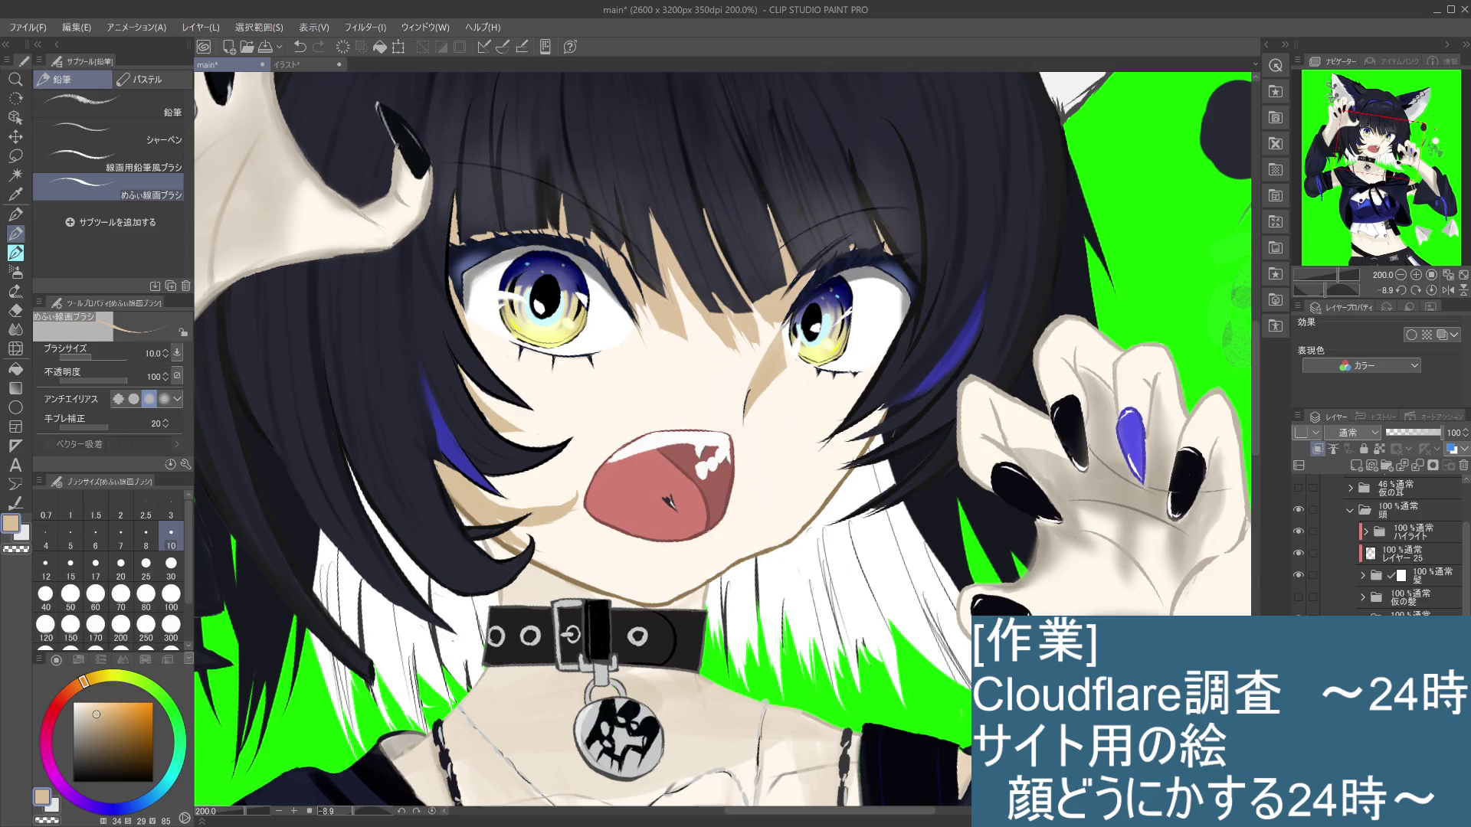
# Step: Expand the 髪 hair folder and toggle the blue strands and whole hair visibility to check them
pyautogui.hotkey('alt', ']')
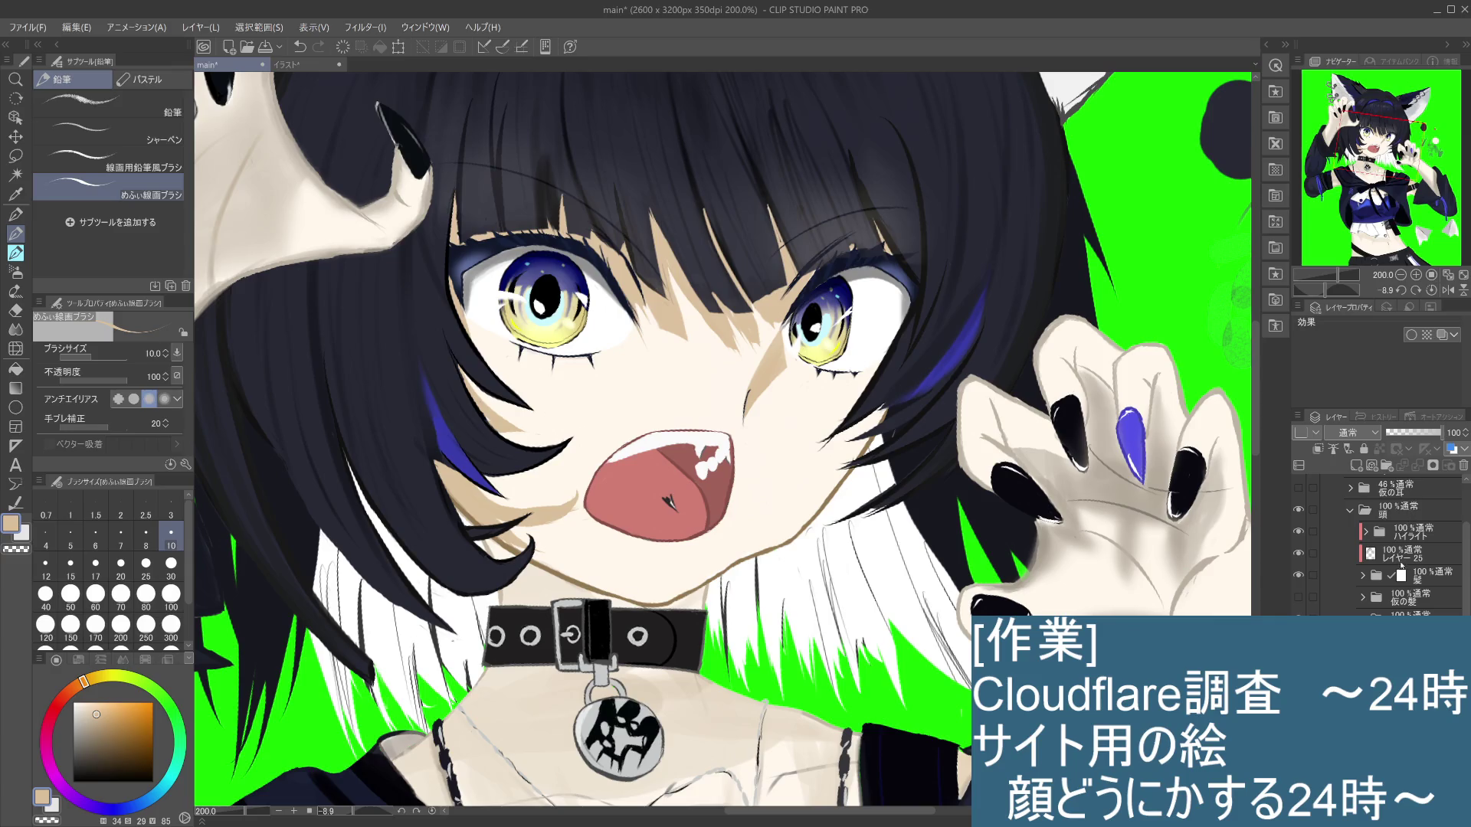
pyautogui.click(1363, 575)
pyautogui.click(1297, 597)
pyautogui.click(1297, 597)
pyautogui.click(1298, 575)
pyautogui.click(1298, 575)
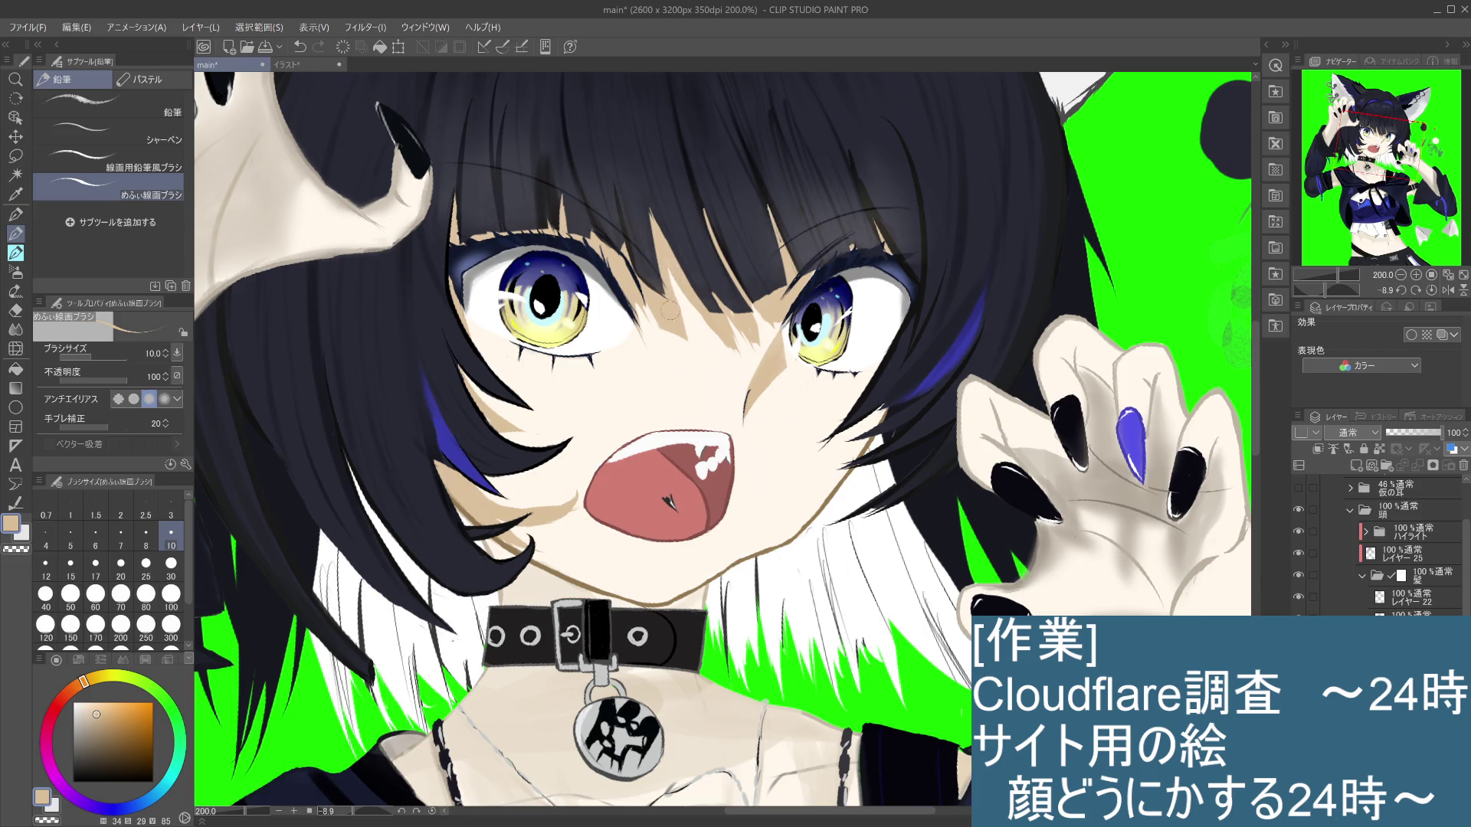
# Step: Make レイヤー 22 the working layer, then step to the adjacent layer and undo the last edit
pyautogui.hotkey('ctrl', 'z')
pyautogui.hotkey('ctrl', 'y')
pyautogui.click(1427, 601)
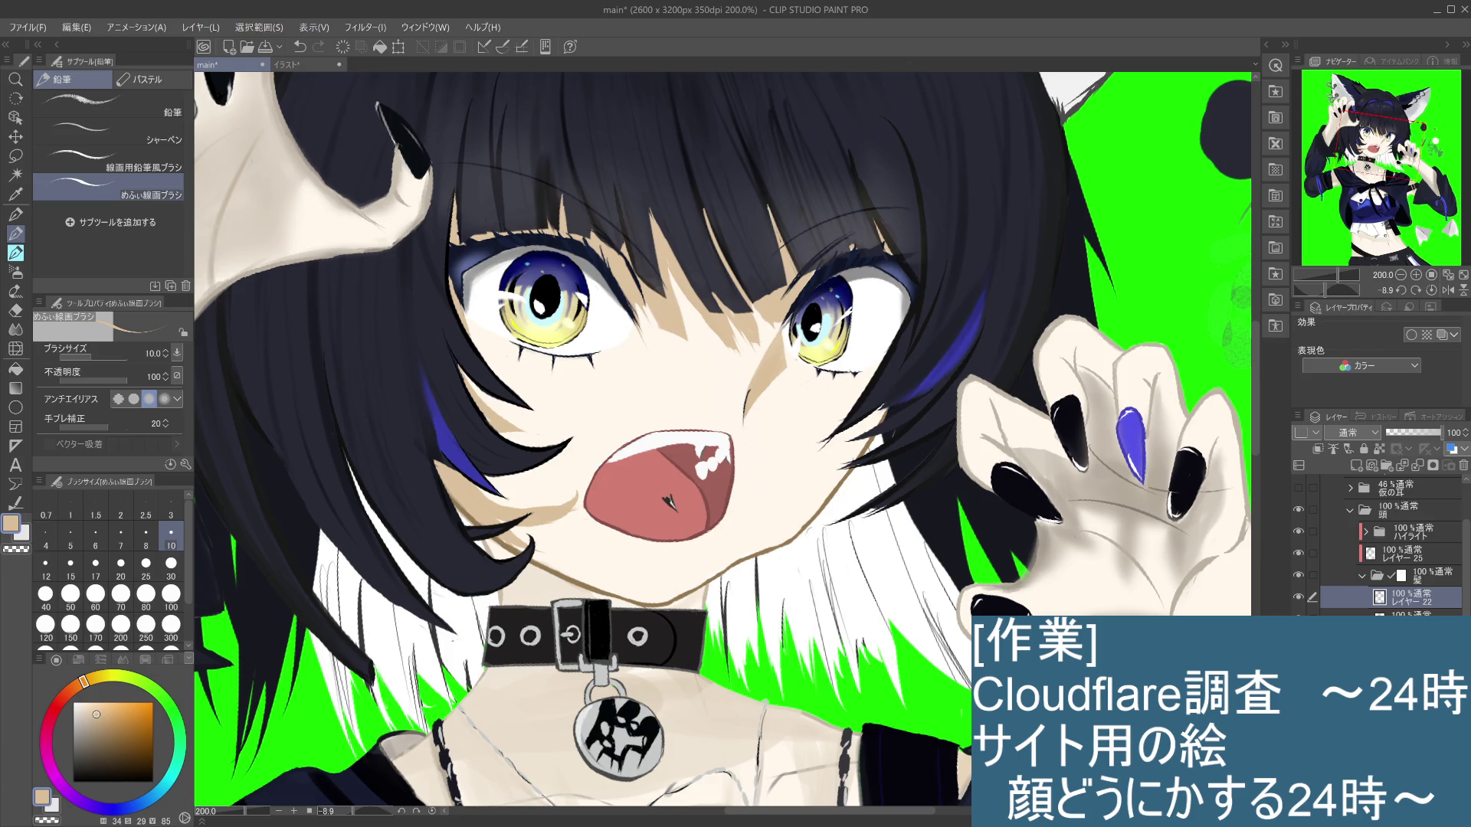
pyautogui.hotkey('alt', '[')
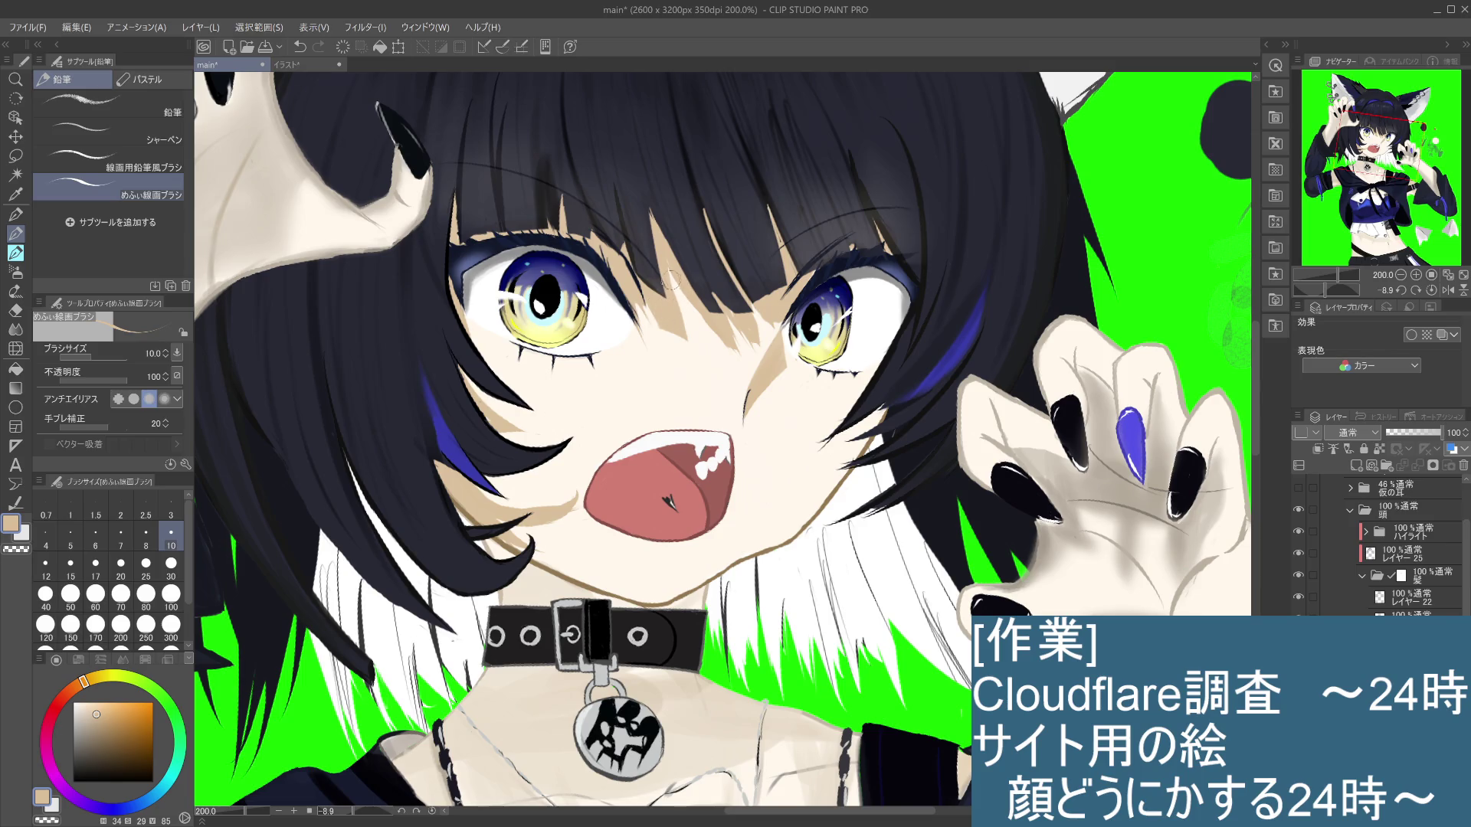
pyautogui.hotkey('ctrl', 'z')
pyautogui.scroll(-1, 678, 283)
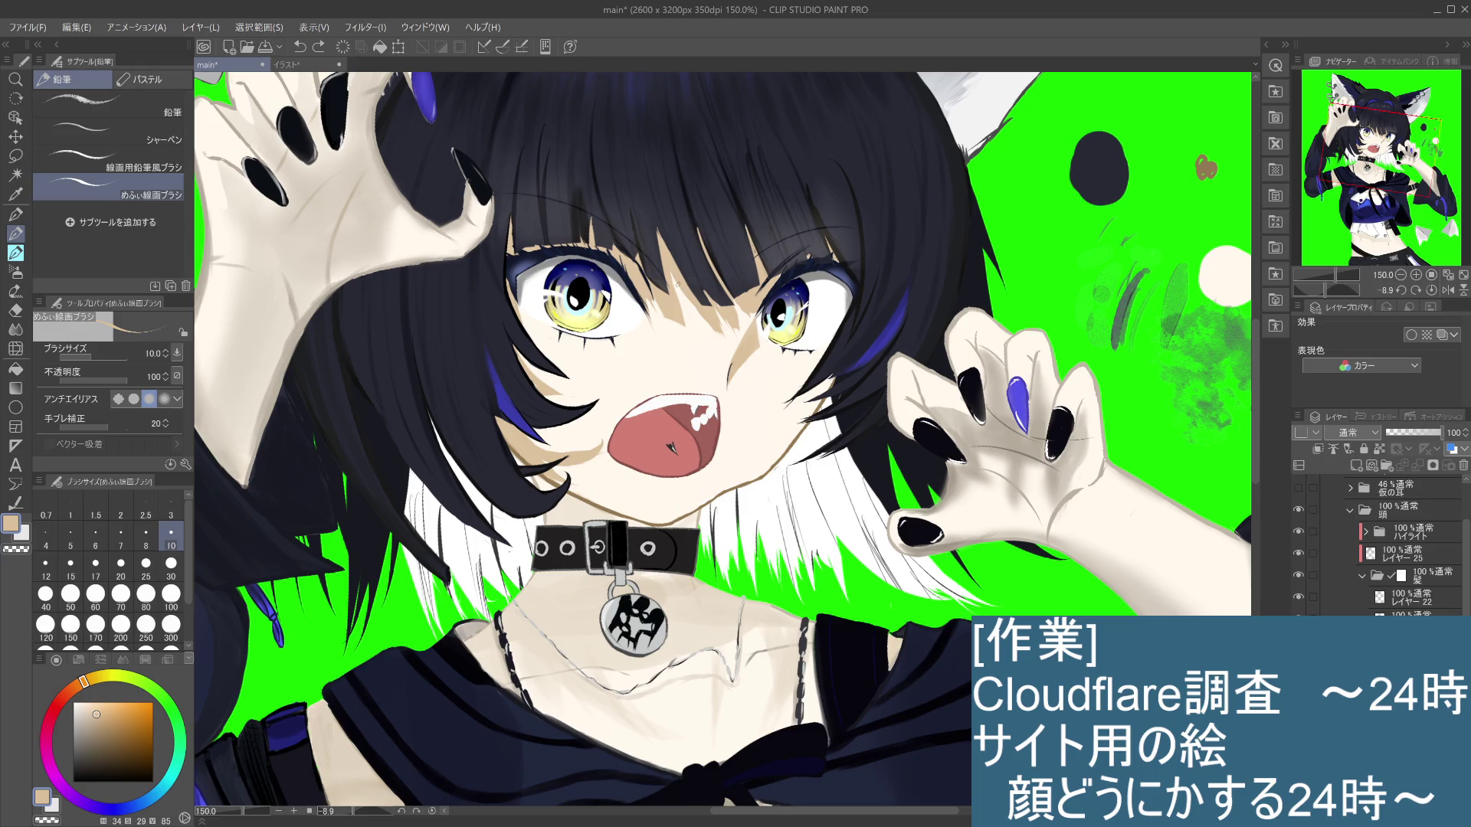
pyautogui.scroll(-2, 678, 284)
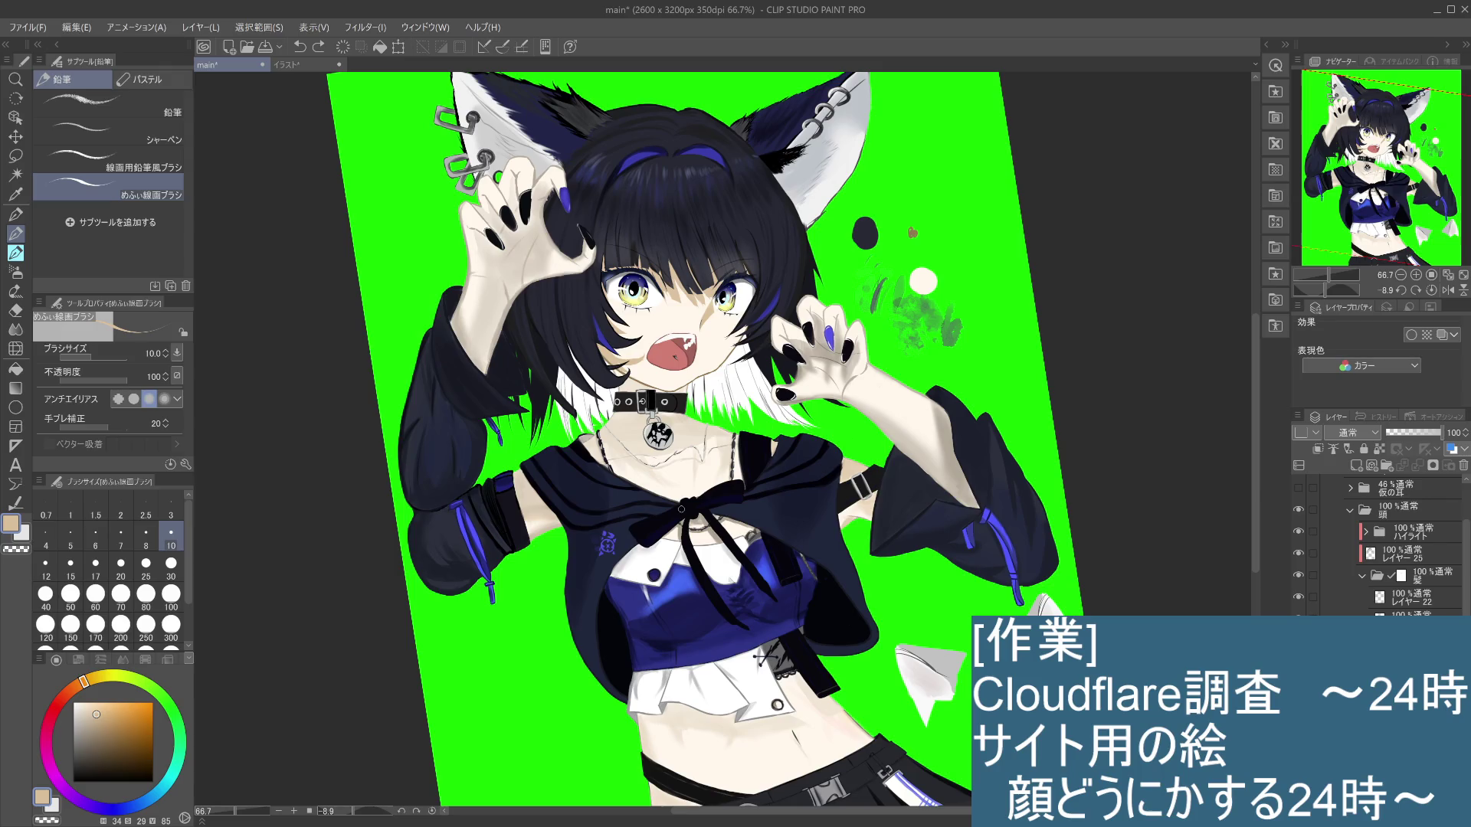
# Step: Expand the 首 layer folder and select レイヤー 4
pyautogui.scroll(-2, 683, 509)
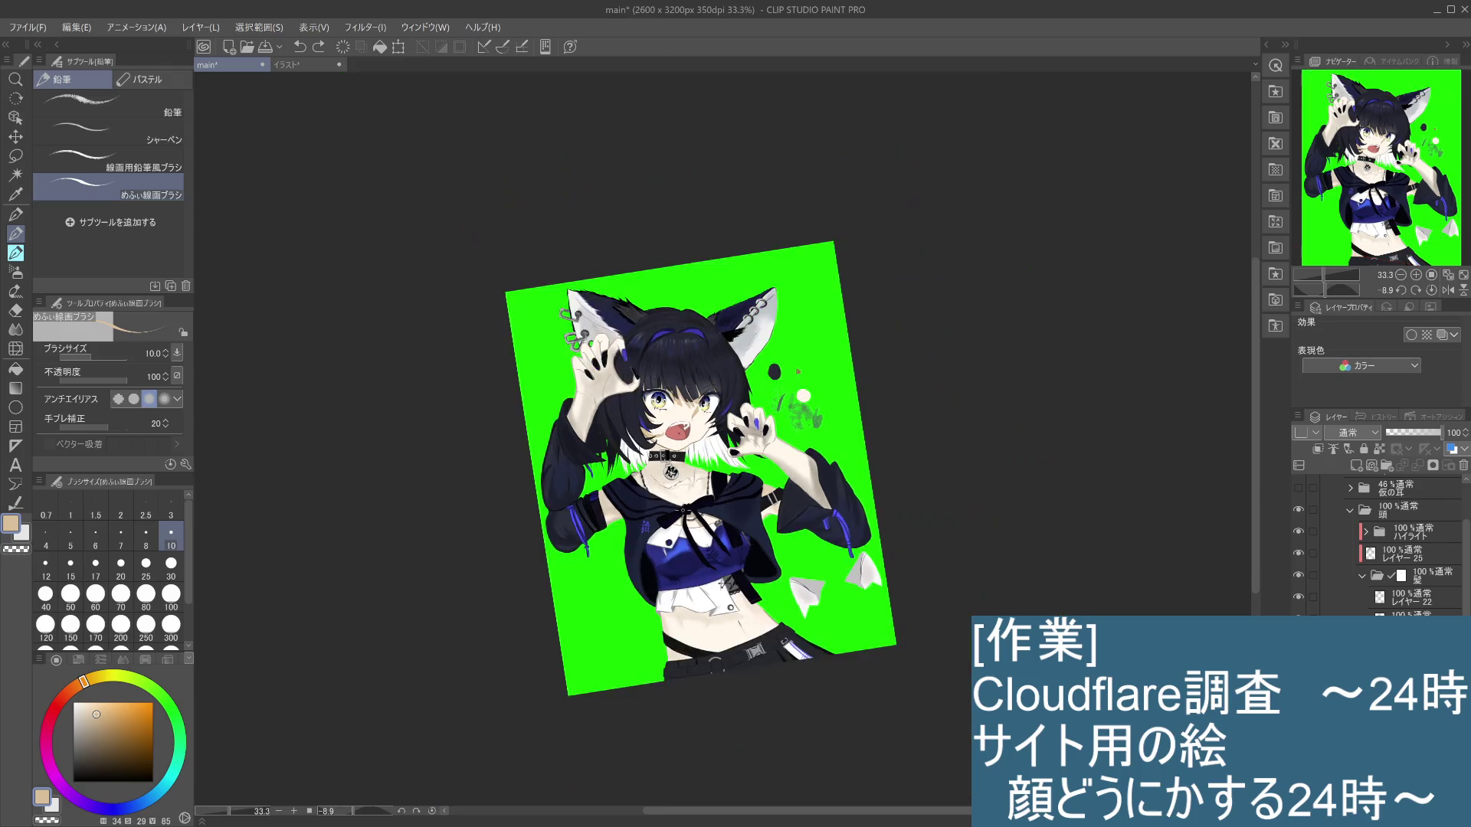
pyautogui.scroll(1, 683, 509)
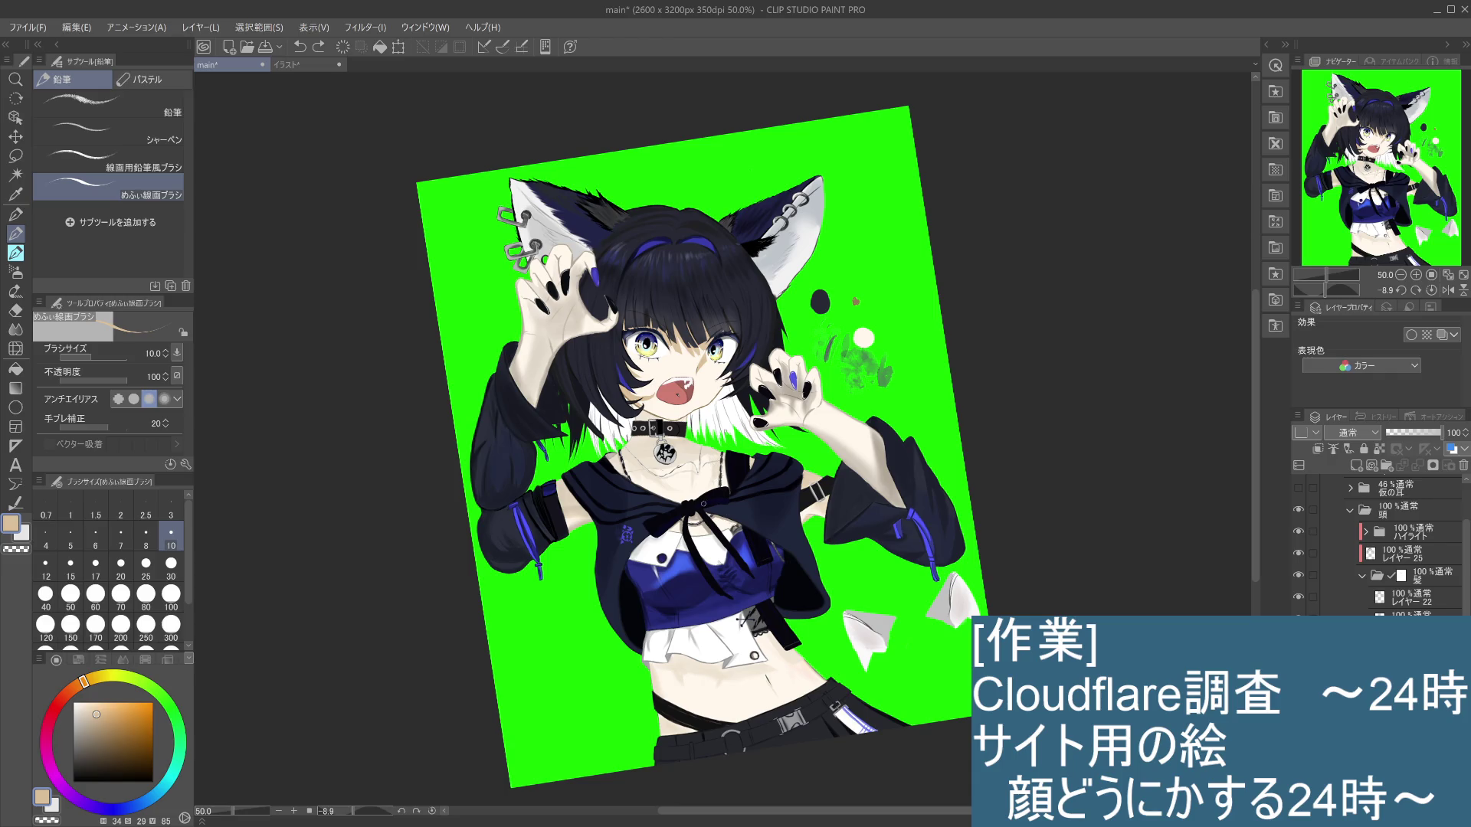
pyautogui.scroll(-10, 1378, 543)
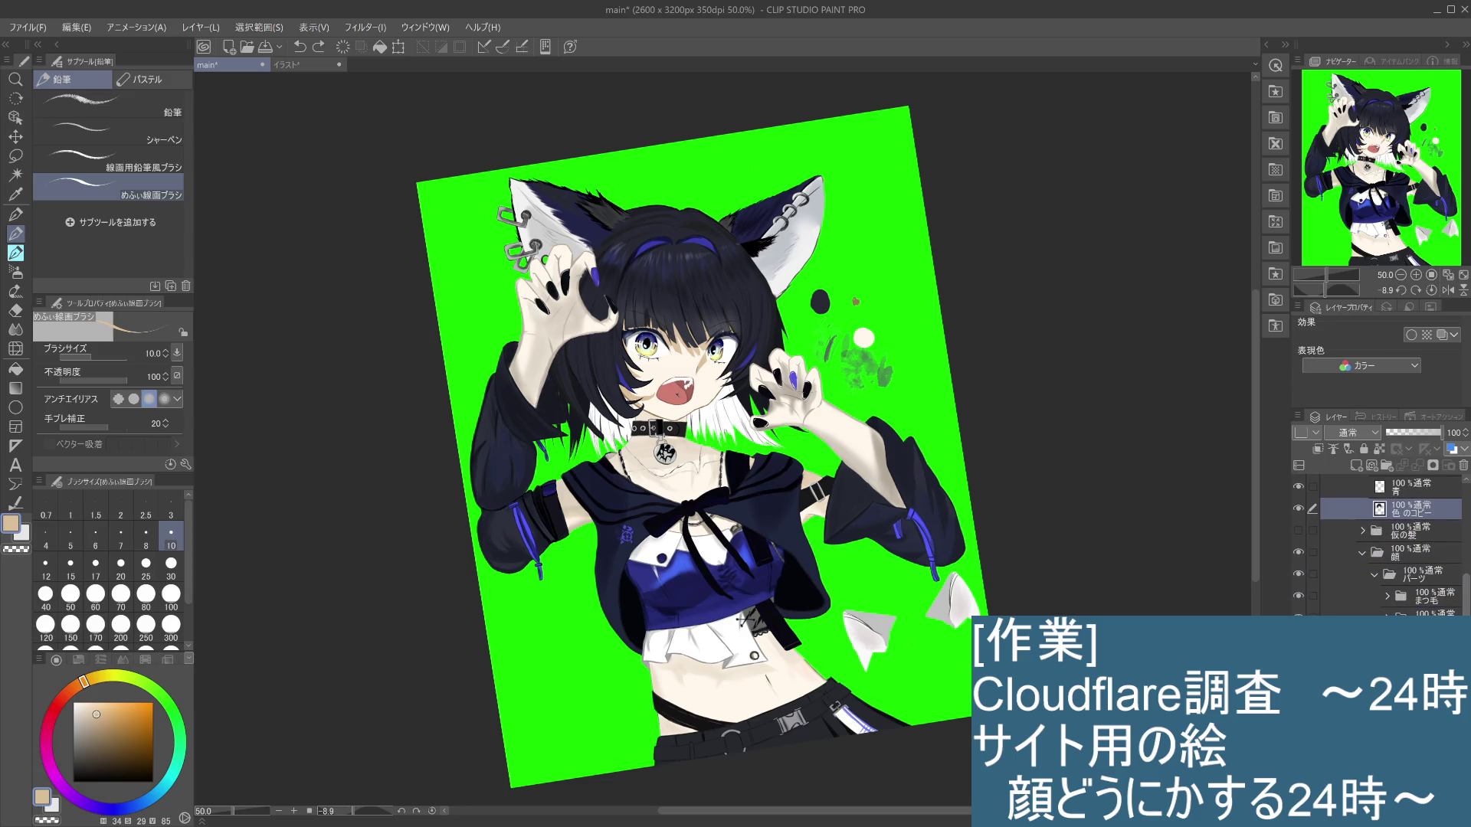
pyautogui.scroll(-5, 1379, 544)
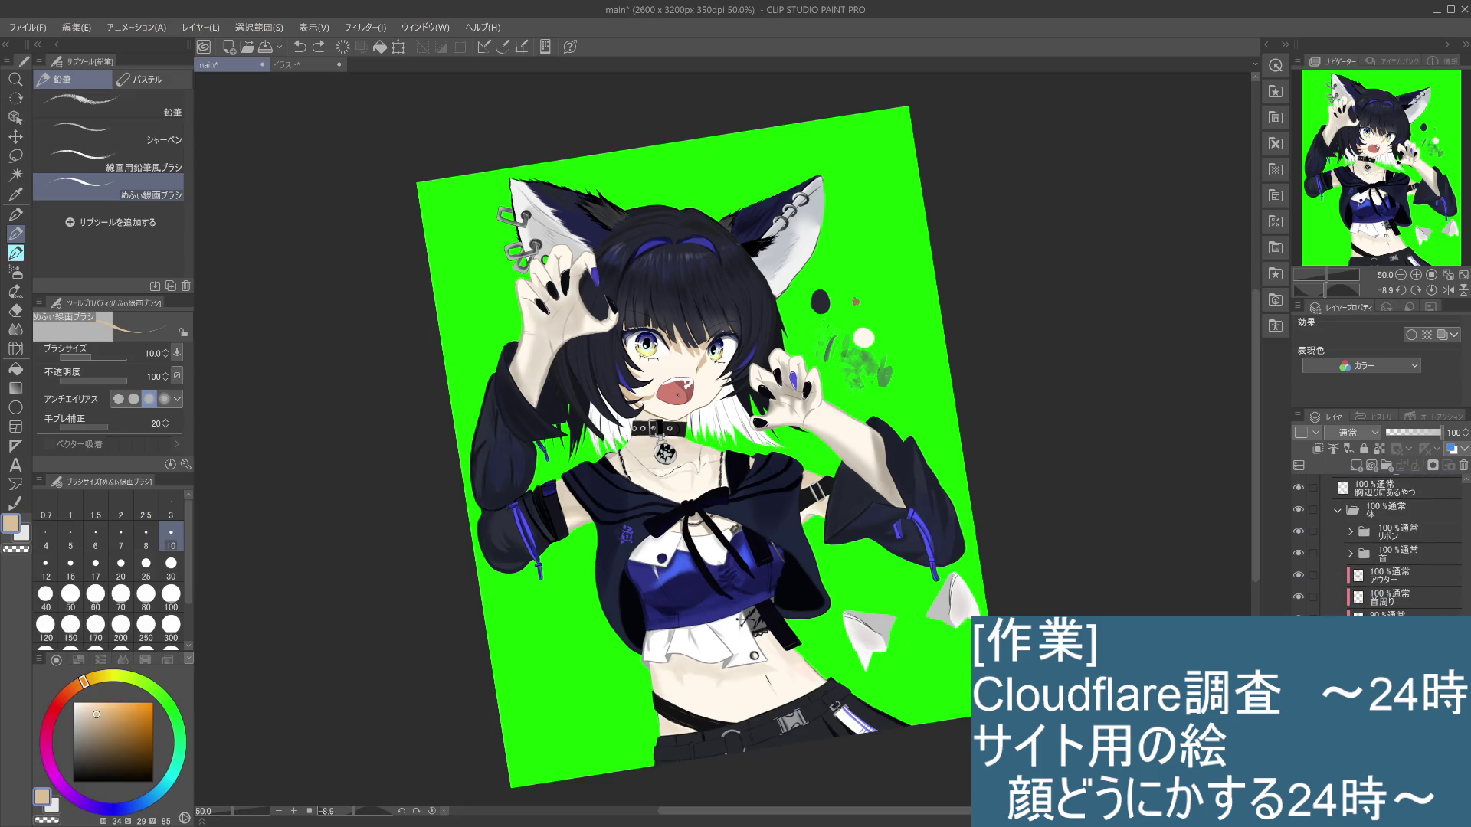
pyautogui.click(1351, 553)
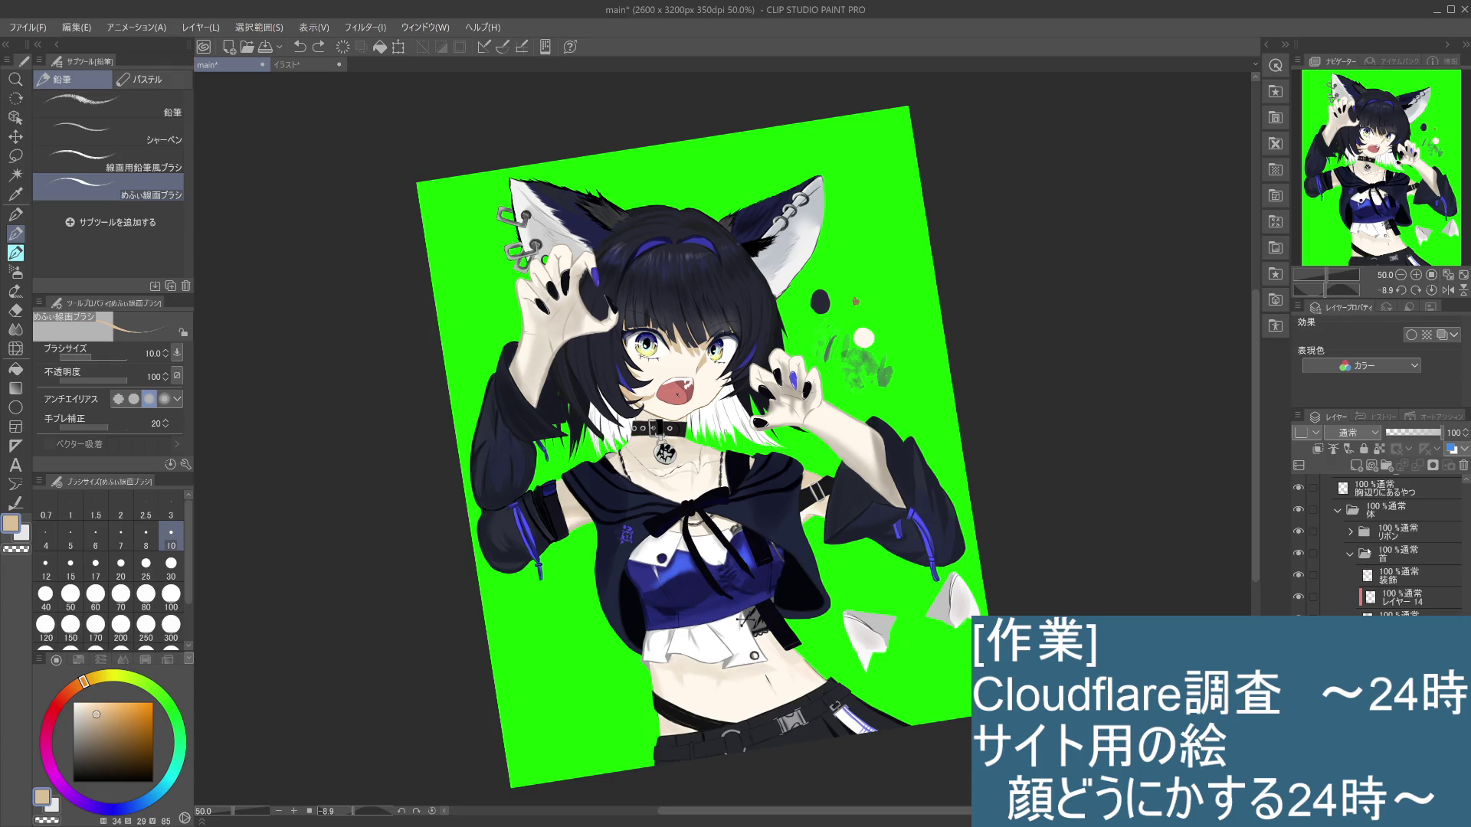
pyautogui.click(1401, 612)
# Step: Toggle the jacket and top layer's visibility to identify it
pyautogui.scroll(-3, 1379, 543)
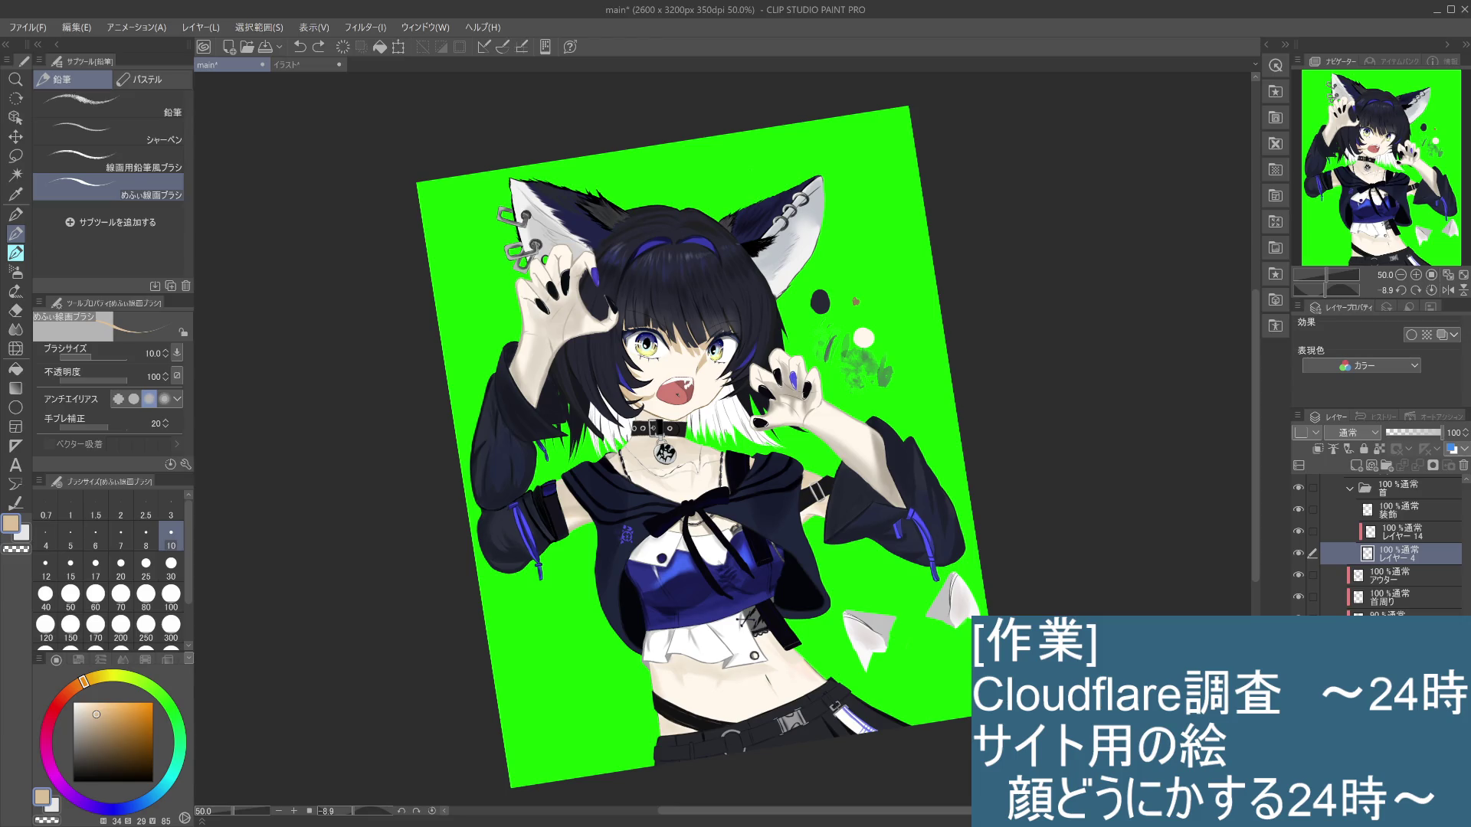
pyautogui.click(1402, 641)
pyautogui.click(1297, 641)
pyautogui.click(1297, 641)
pyautogui.click(1297, 641)
pyautogui.click(1297, 641)
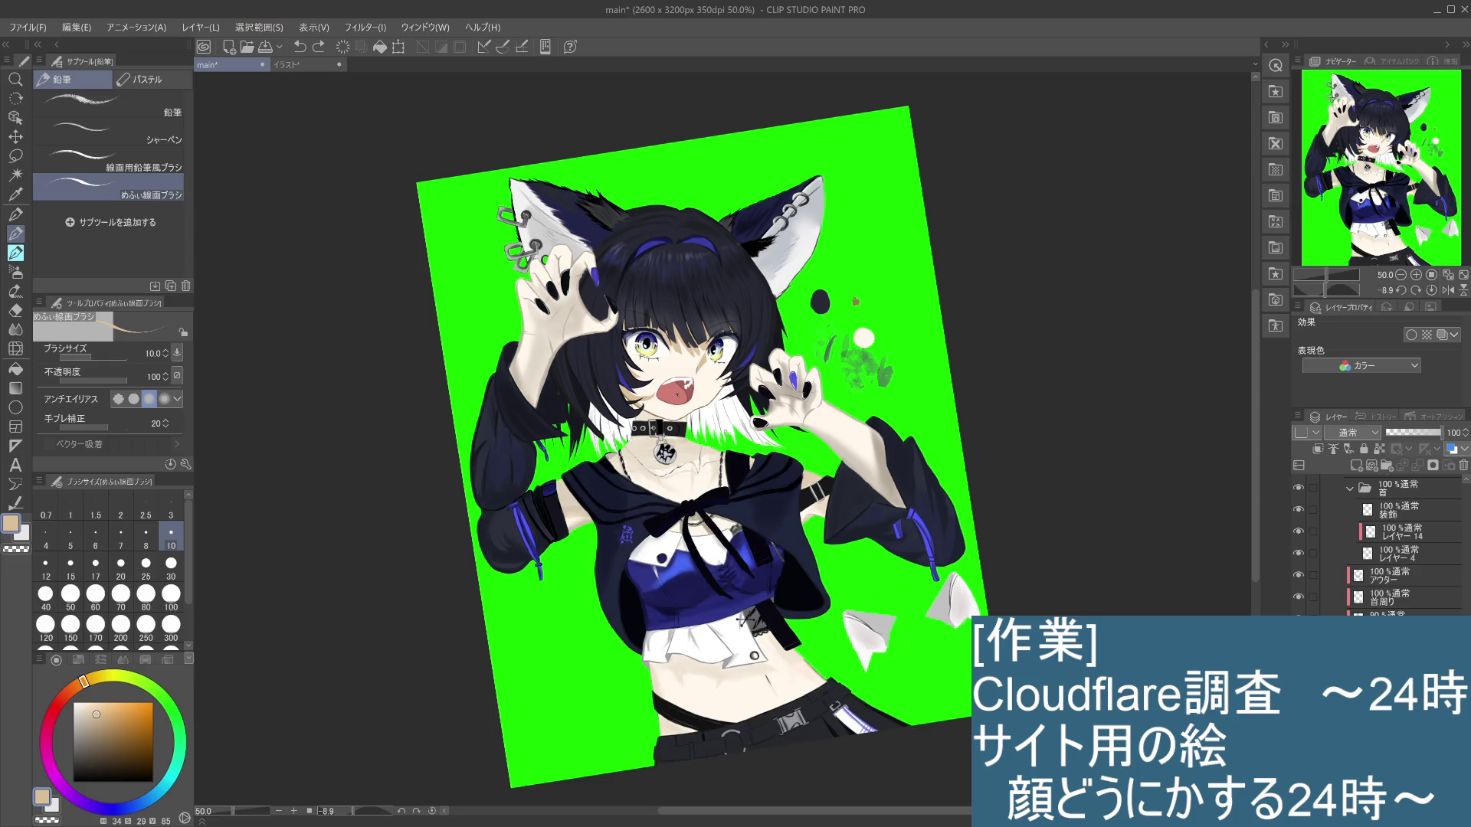
# Step: Check the 90% opacity and collar layers by toggling them, then select the 首周り neckline layer
pyautogui.click(1402, 613)
pyautogui.click(1298, 619)
pyautogui.click(1297, 619)
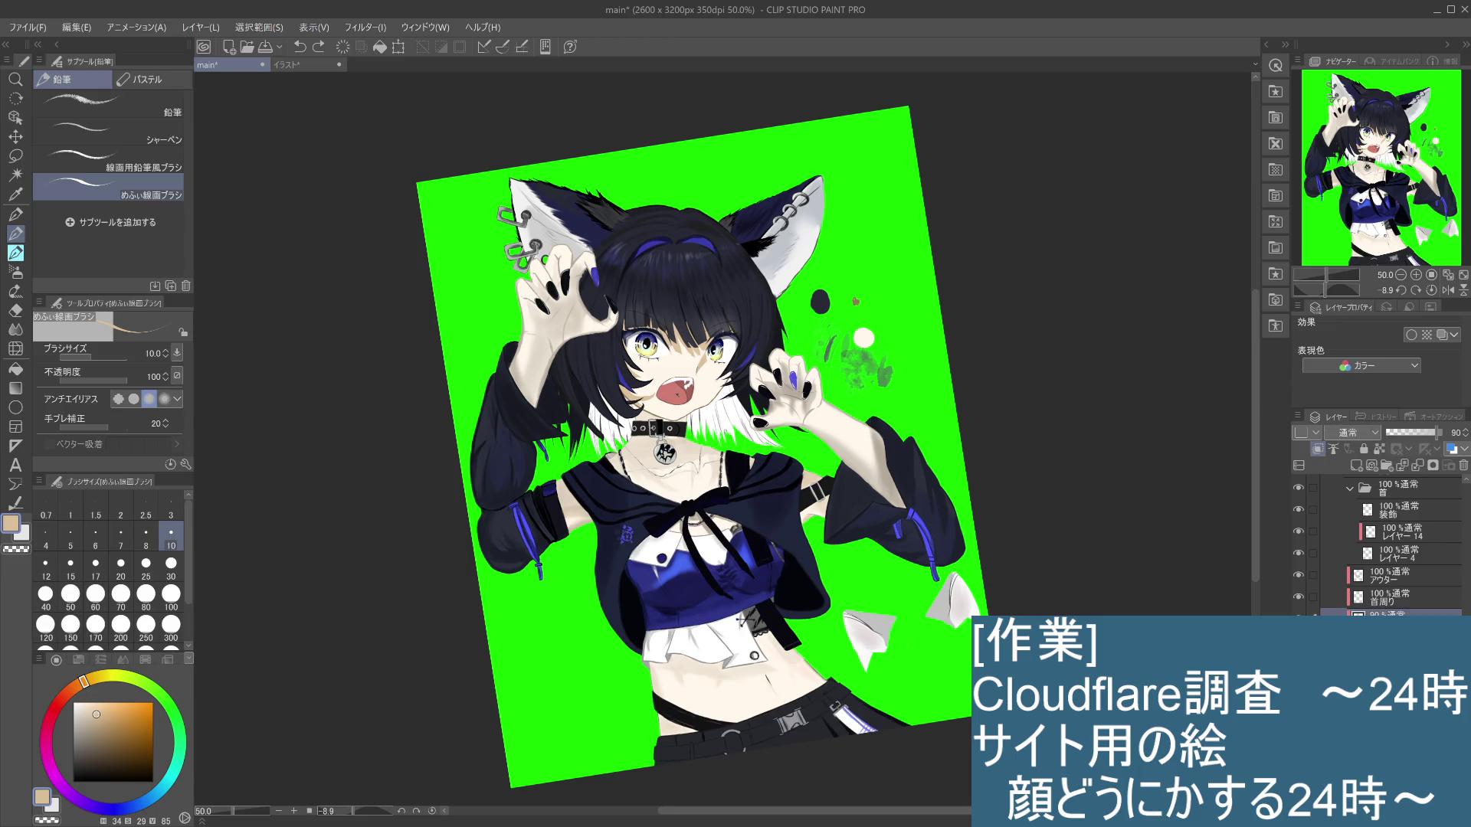
pyautogui.click(1298, 599)
pyautogui.click(1299, 599)
pyautogui.click(1298, 599)
pyautogui.click(1298, 599)
pyautogui.click(1298, 599)
pyautogui.click(1299, 599)
pyautogui.click(1325, 599)
pyautogui.scroll(1, 705, 364)
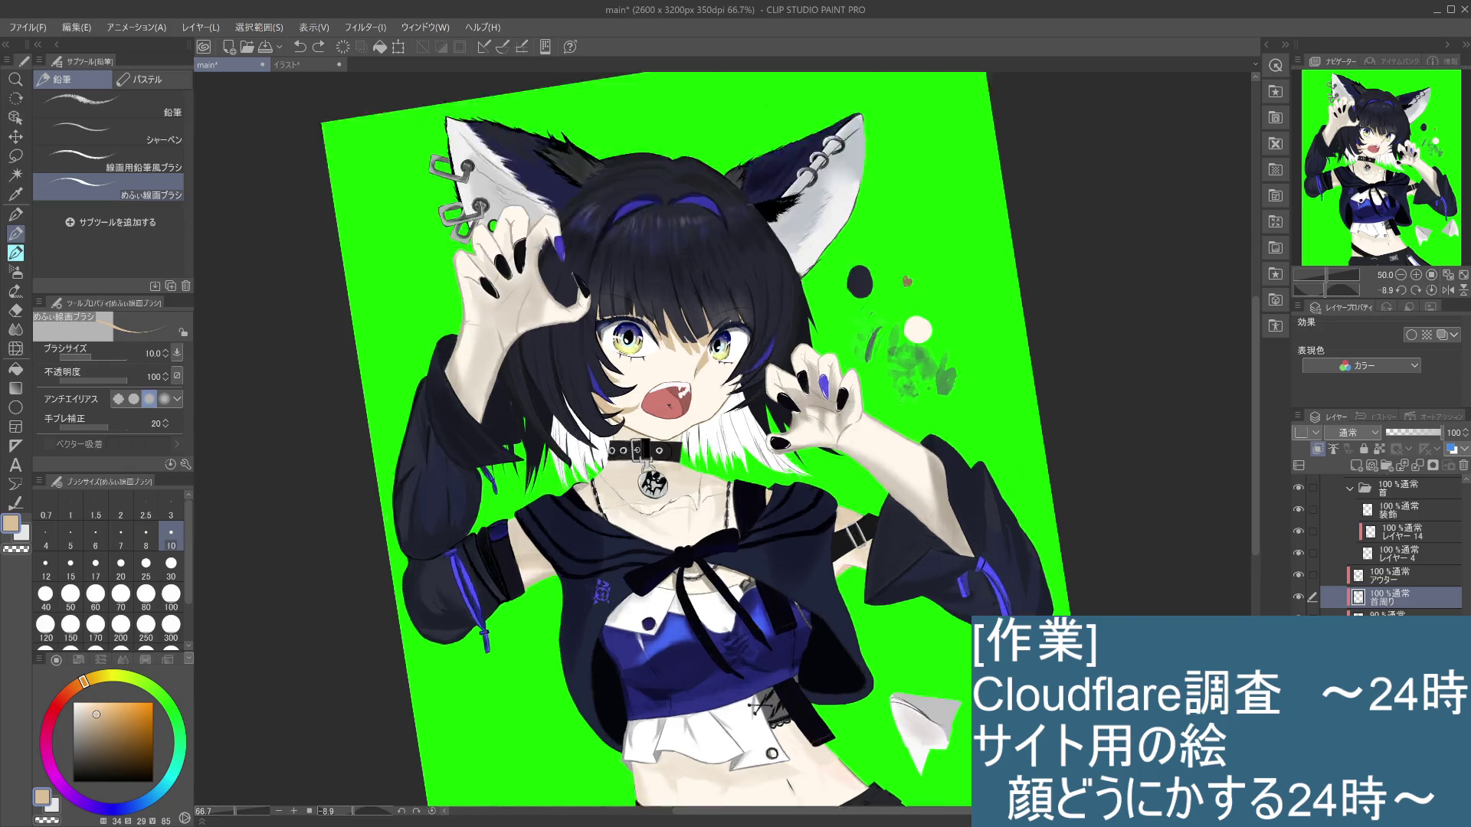
# Step: Sample a canvas colour and paint dark strokes left of the collar at brush size 30
pyautogui.scroll(1, 704, 364)
pyautogui.keyDown('alt'); pyautogui.click(704, 360); pyautogui.keyUp('alt')
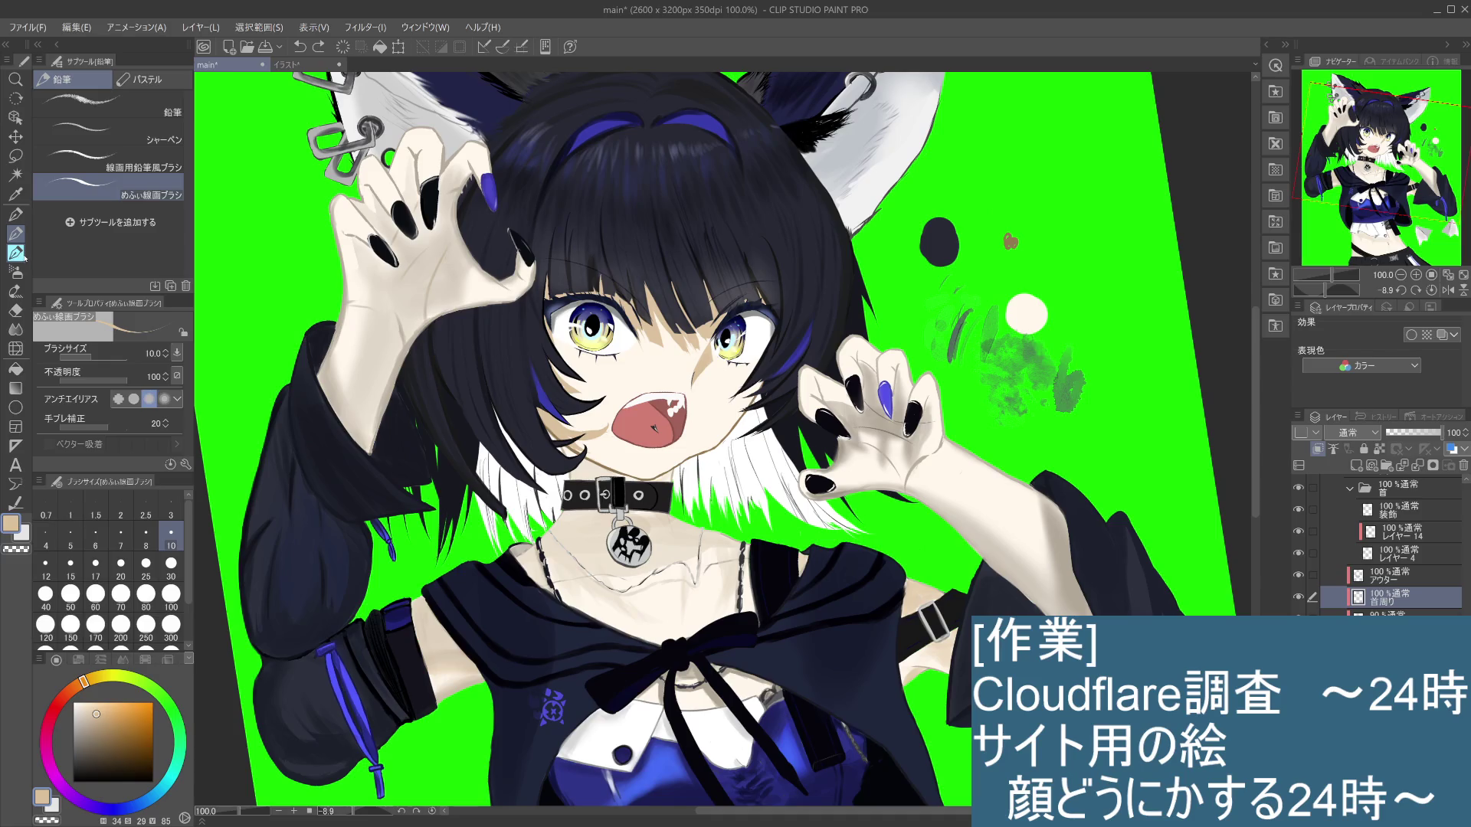
pyautogui.click(172, 571)
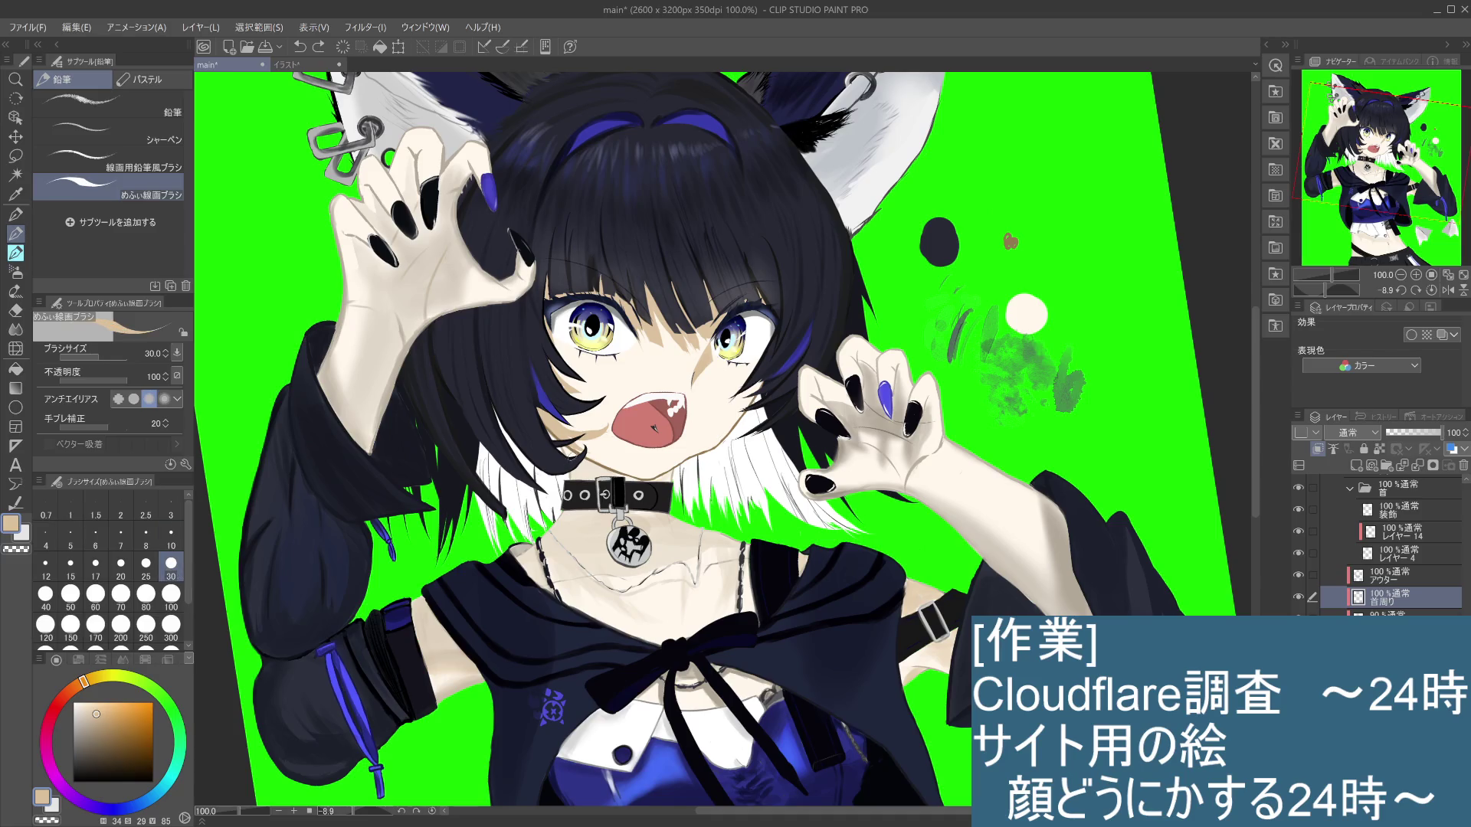
pyautogui.moveTo(563, 445); pyautogui.dragTo(626, 476)
pyautogui.scroll(-2, 629, 488)
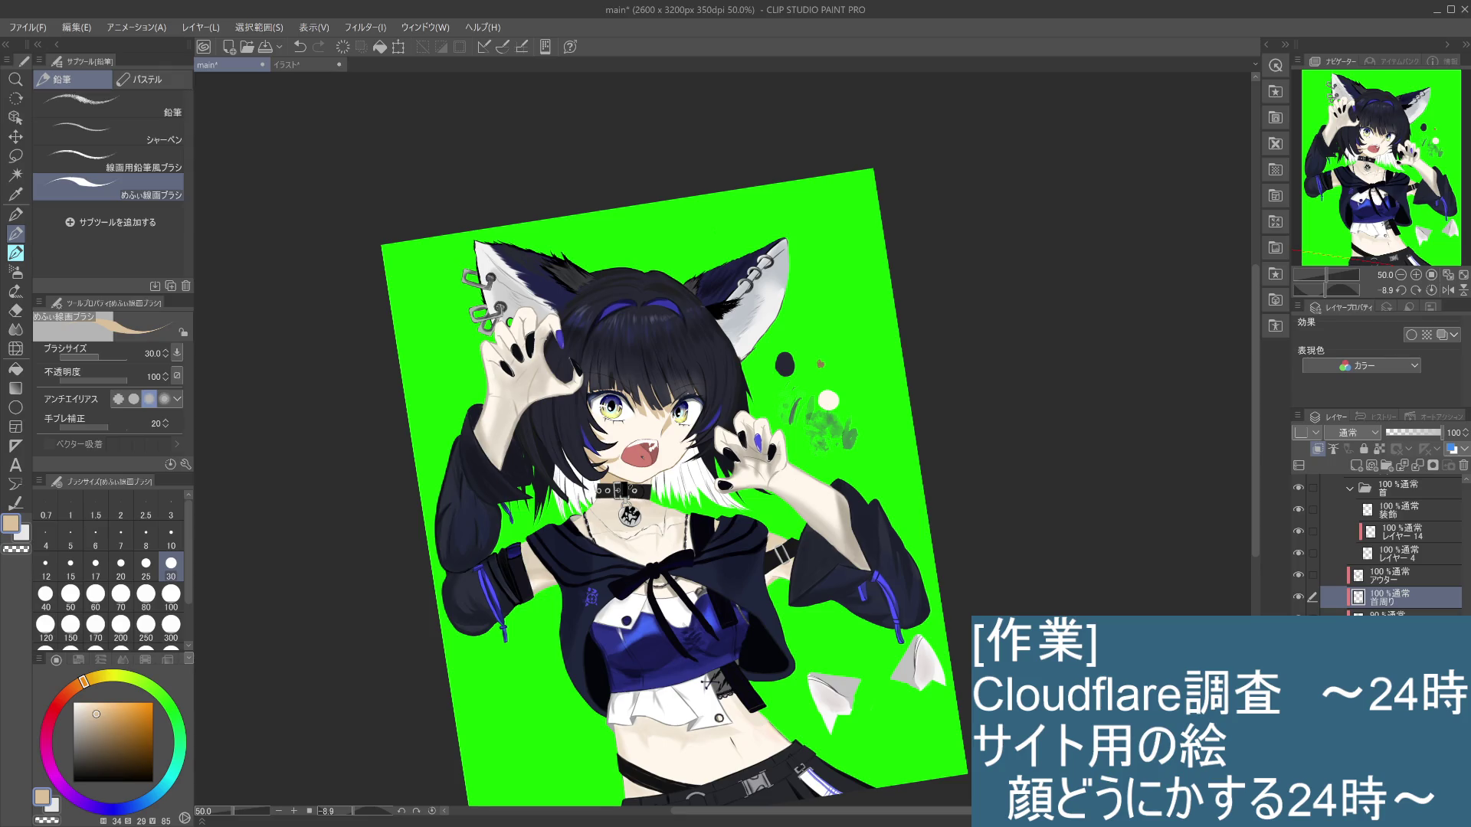
pyautogui.scroll(1, 640, 491)
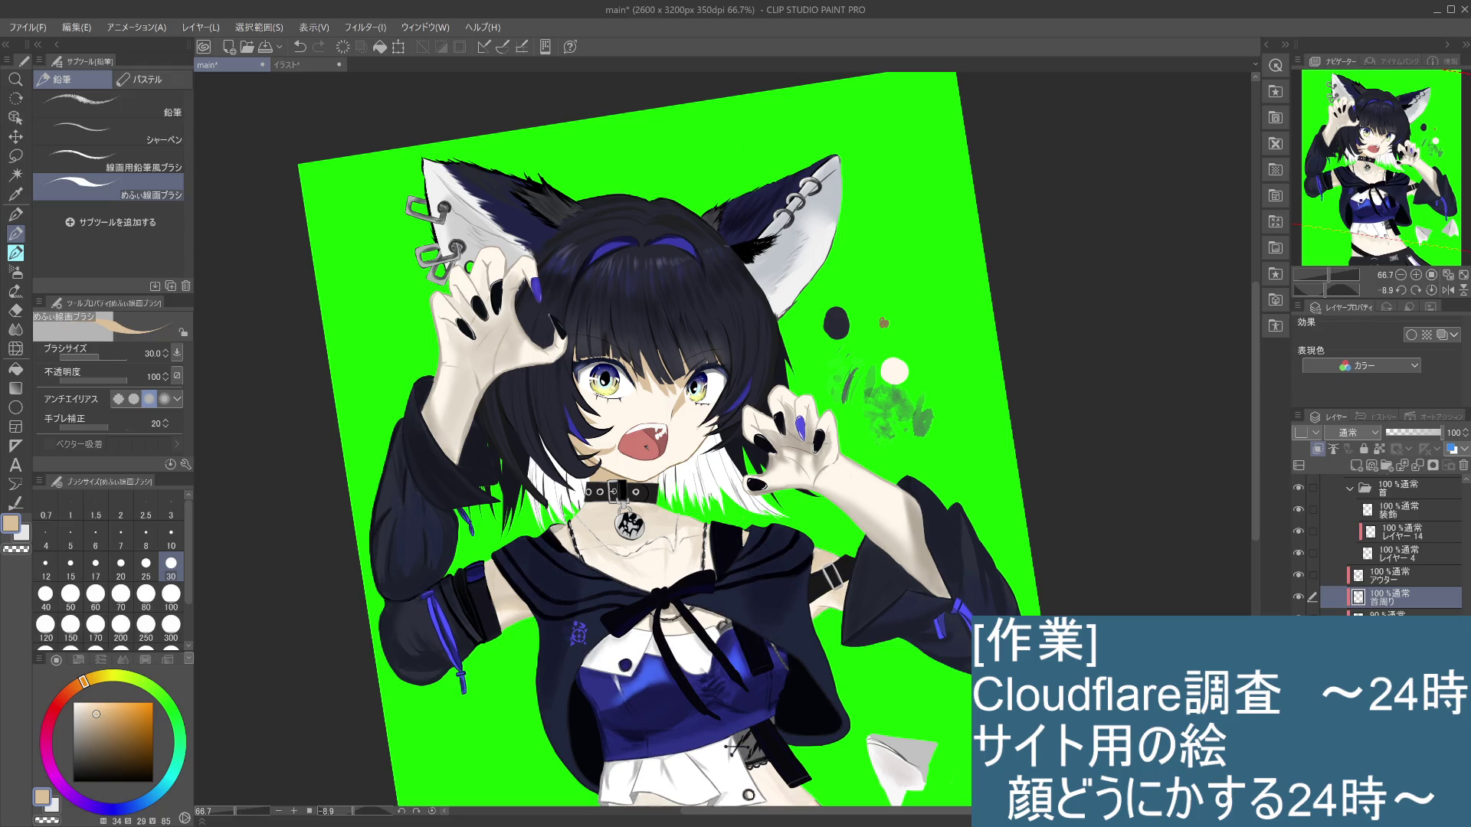
# Step: Compare the neck layer hidden and shown, restore the neck shading, and undo a trial stroke below the collar
pyautogui.click(1299, 597)
pyautogui.click(1298, 597)
pyautogui.click(1298, 598)
pyautogui.click(1298, 597)
pyautogui.click(1299, 601)
pyautogui.click(1299, 601)
pyautogui.hotkey('ctrl', 'z')
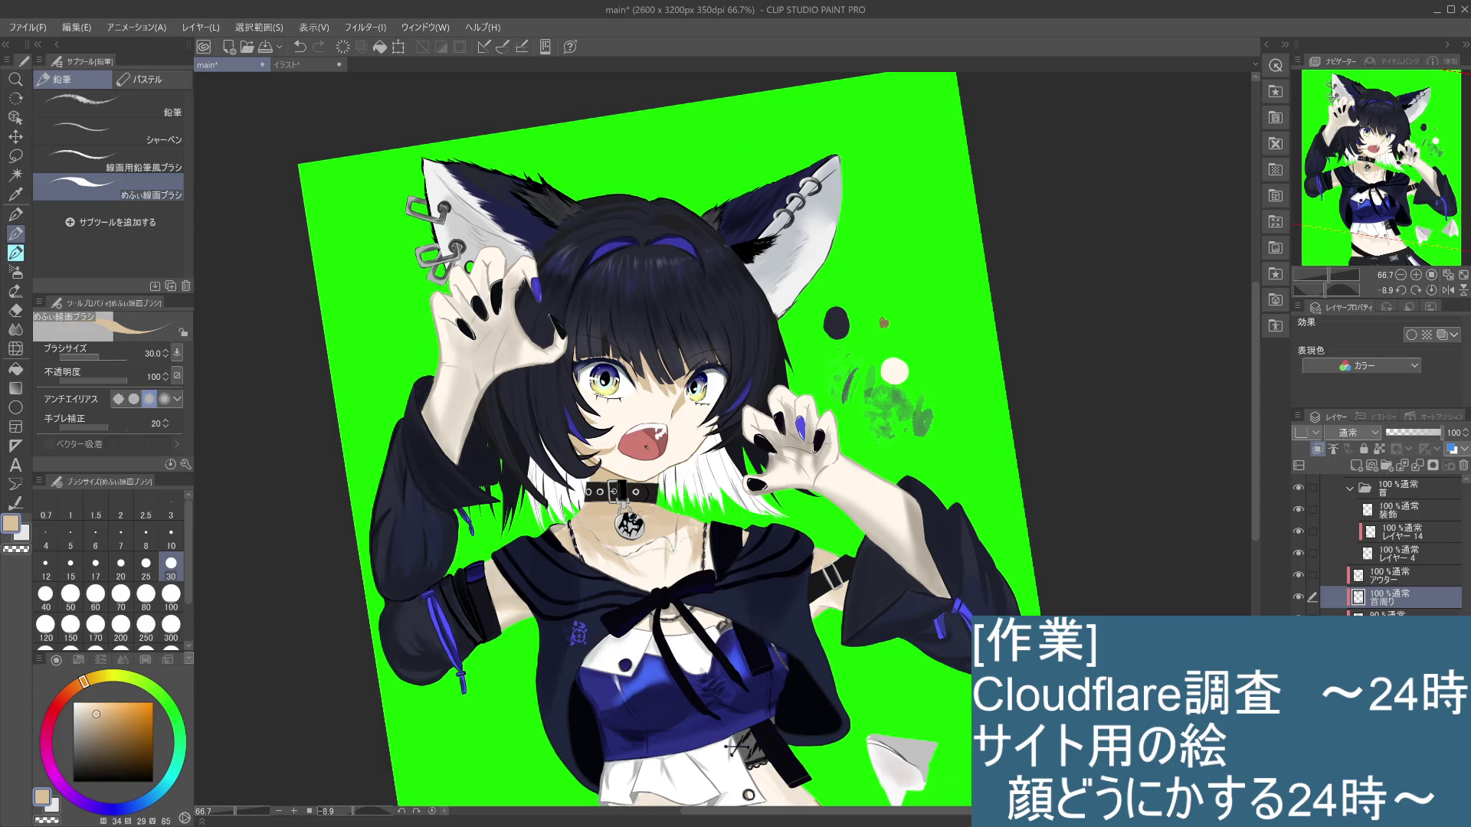
pyautogui.moveTo(600, 513); pyautogui.dragTo(613, 519)
pyautogui.hotkey('ctrl', 'z')
pyautogui.hotkey('ctrl', 'z')
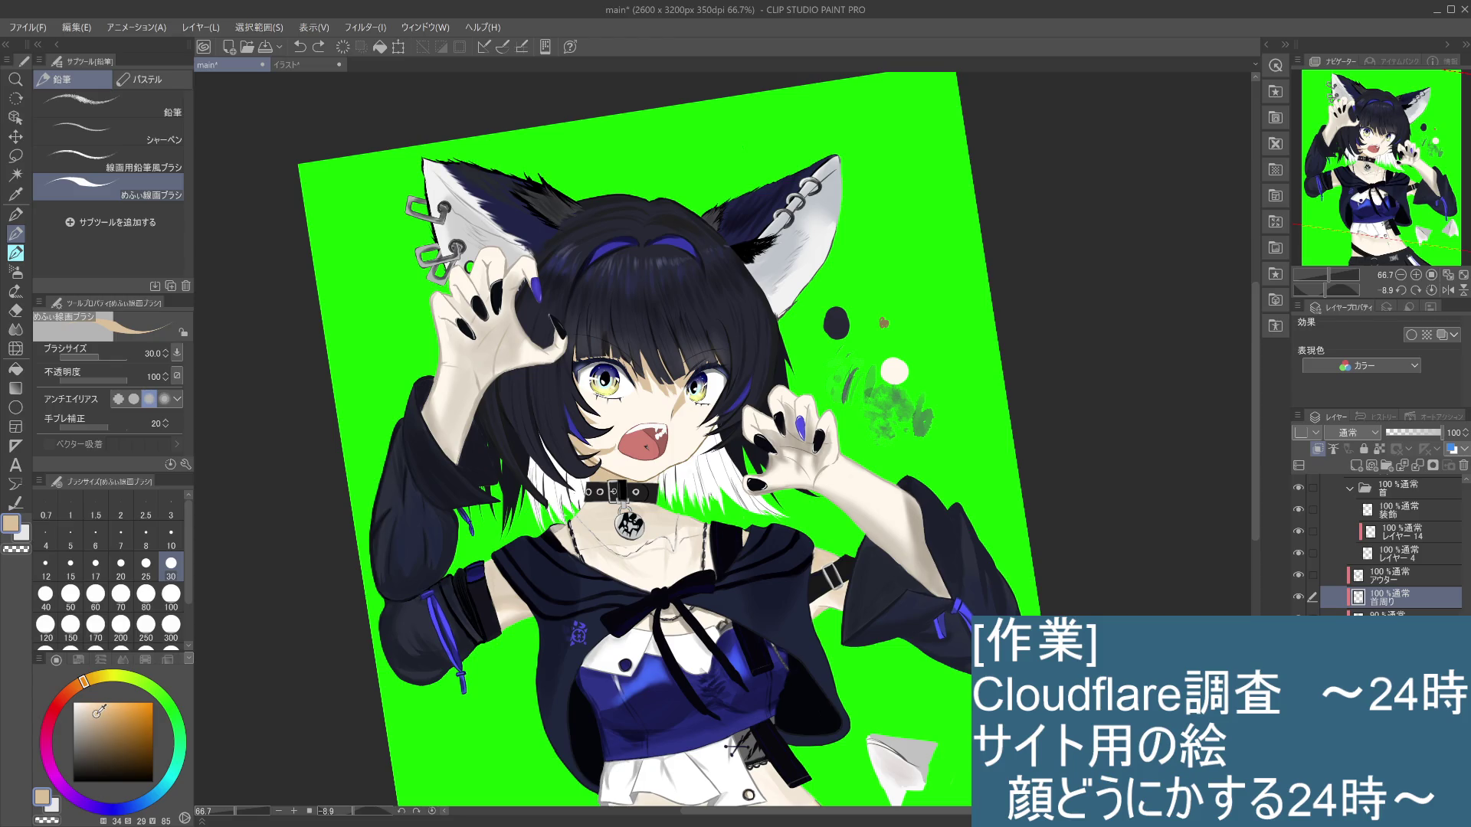
# Step: Eyedrop the collar skin, brighten it, and ready the watercolour brush at size 30
pyautogui.moveTo(97, 712); pyautogui.dragTo(89, 715)
pyautogui.moveTo(604, 512); pyautogui.dragTo(575, 527)
pyautogui.hotkey('ctrl', 'z')
pyautogui.press('i')
pyautogui.click(604, 475)
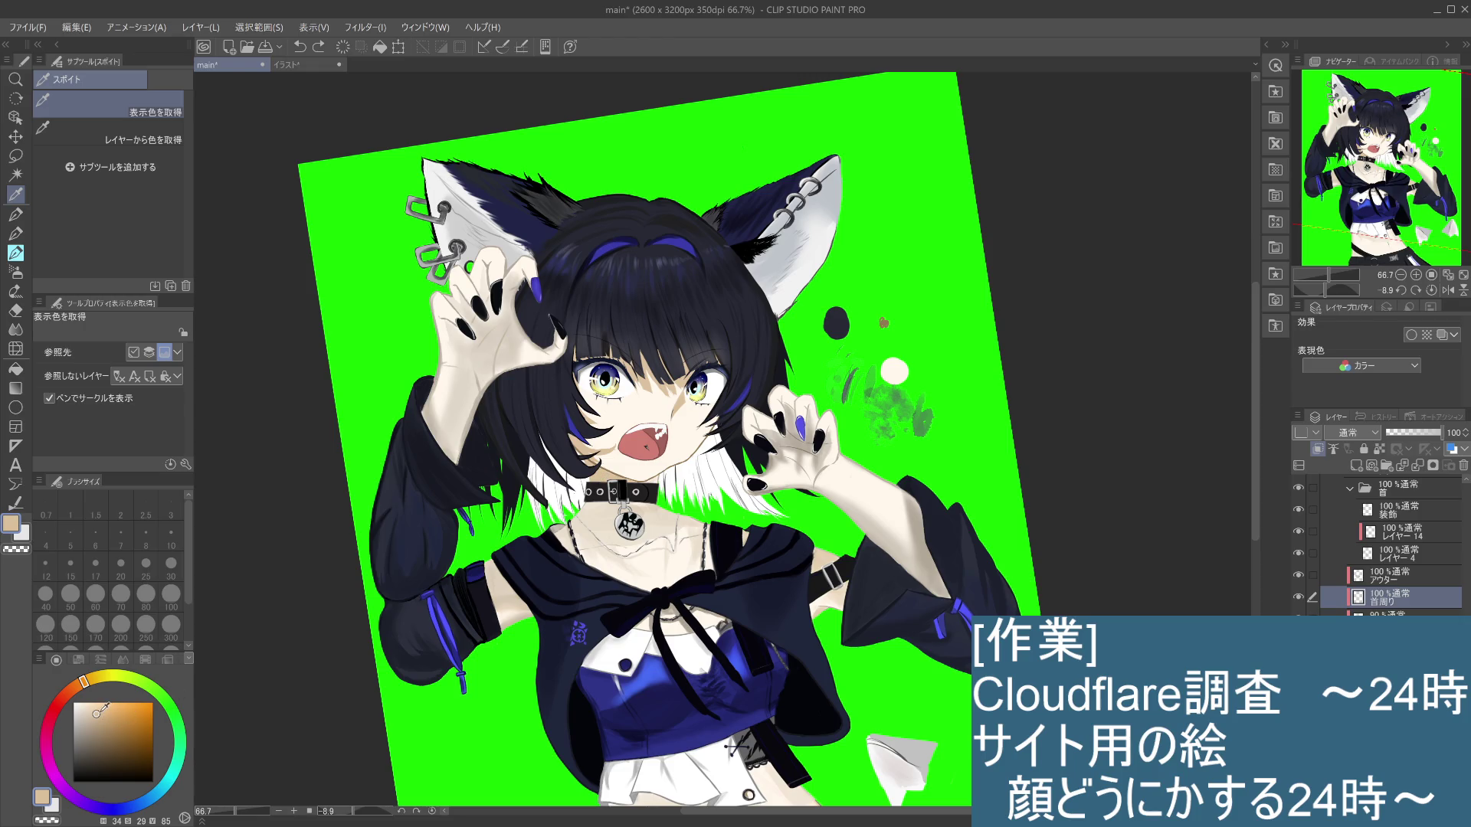
pyautogui.moveTo(97, 712); pyautogui.dragTo(99, 704)
pyautogui.click(15, 233)
pyautogui.click(23, 254)
pyautogui.click(170, 563)
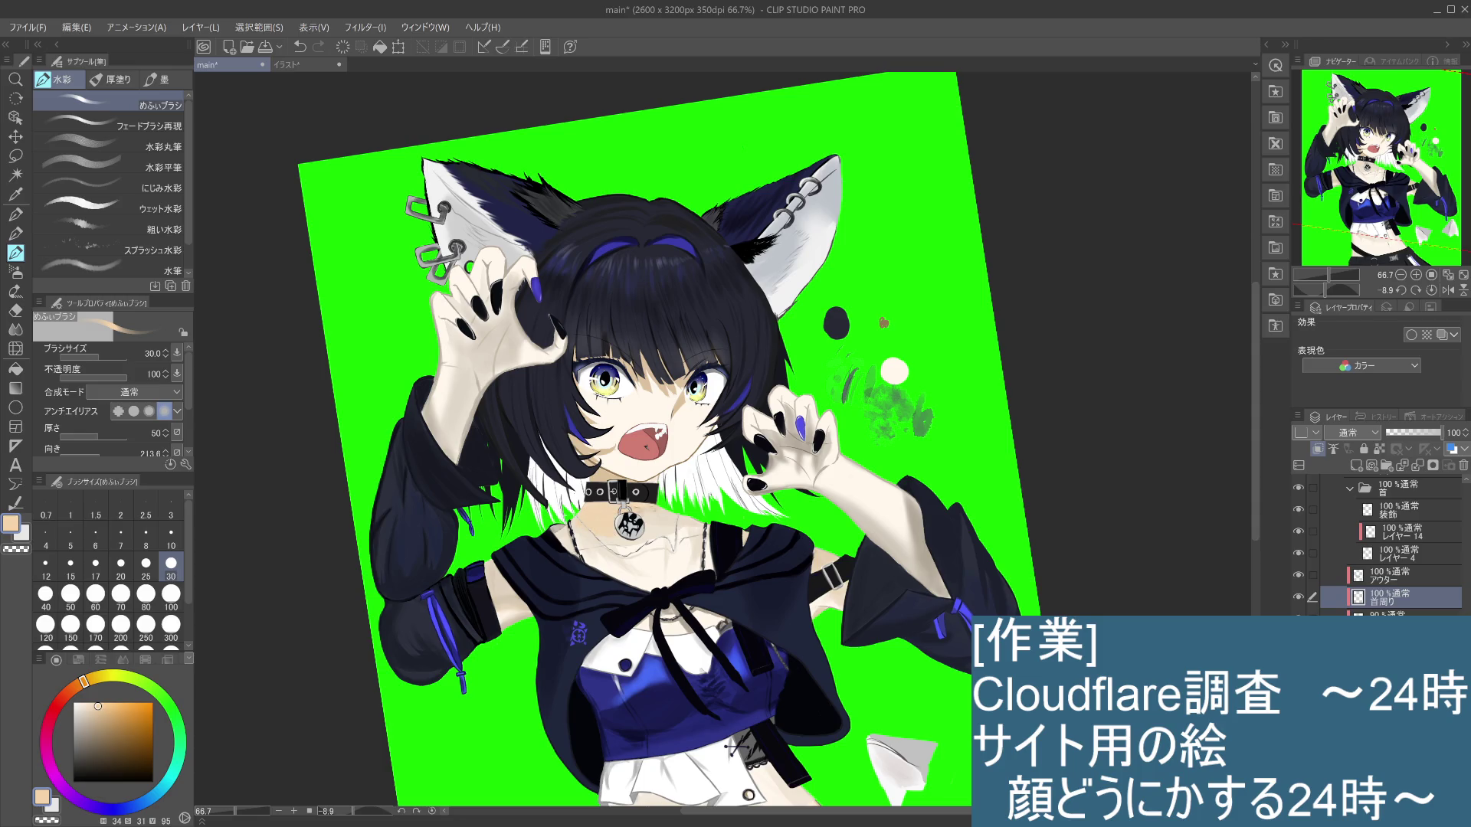
# Step: Undo the small neck stroke and reframe the canvas by zooming, rotating and panning
pyautogui.hotkey('ctrl', 'z')
pyautogui.scroll(-2, 735, 747)
pyautogui.moveTo(893, 450); pyautogui.dragTo(873, 452)
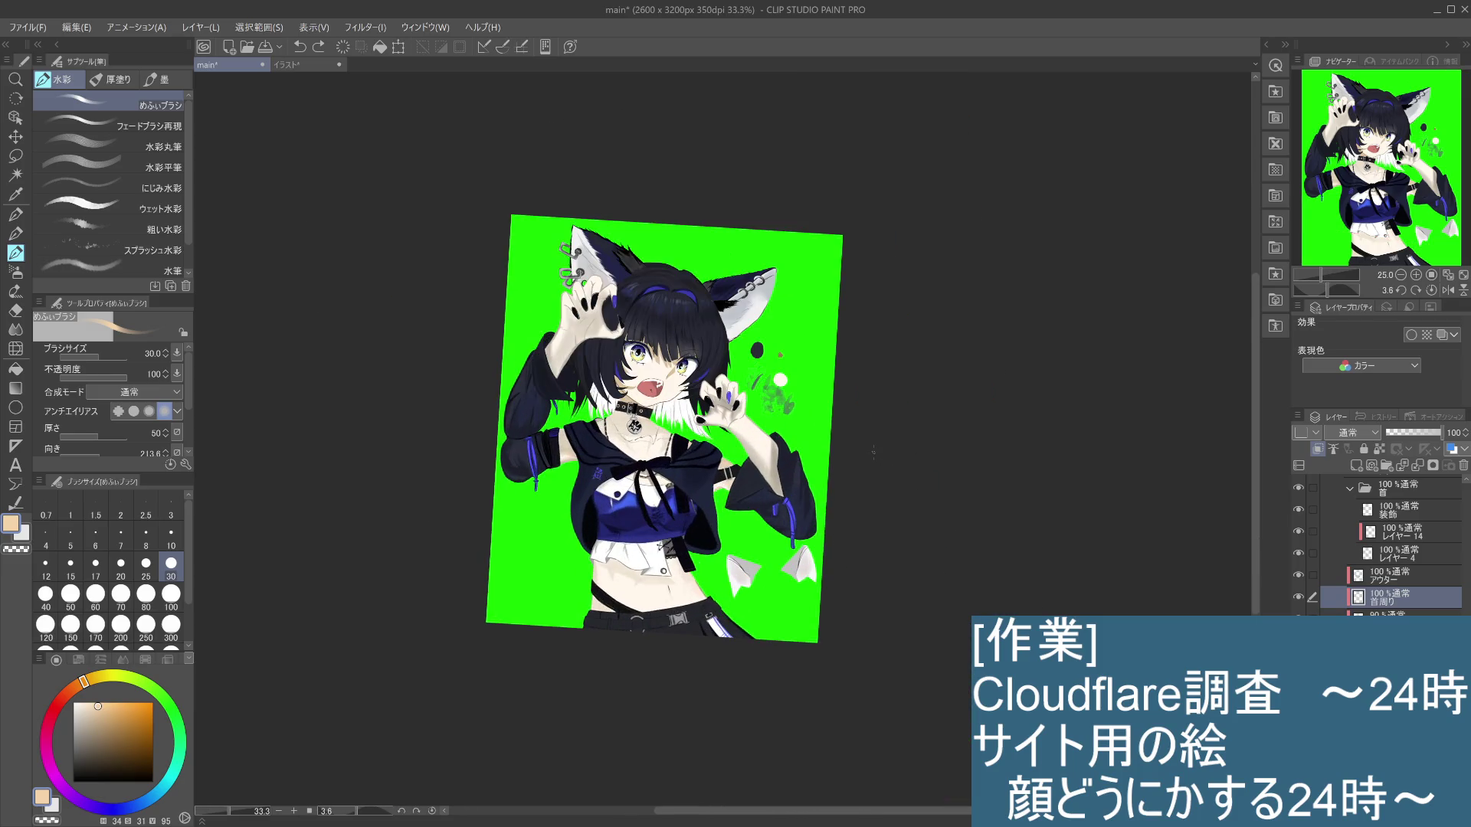
pyautogui.scroll(1, 873, 452)
pyautogui.scroll(1, 839, 418)
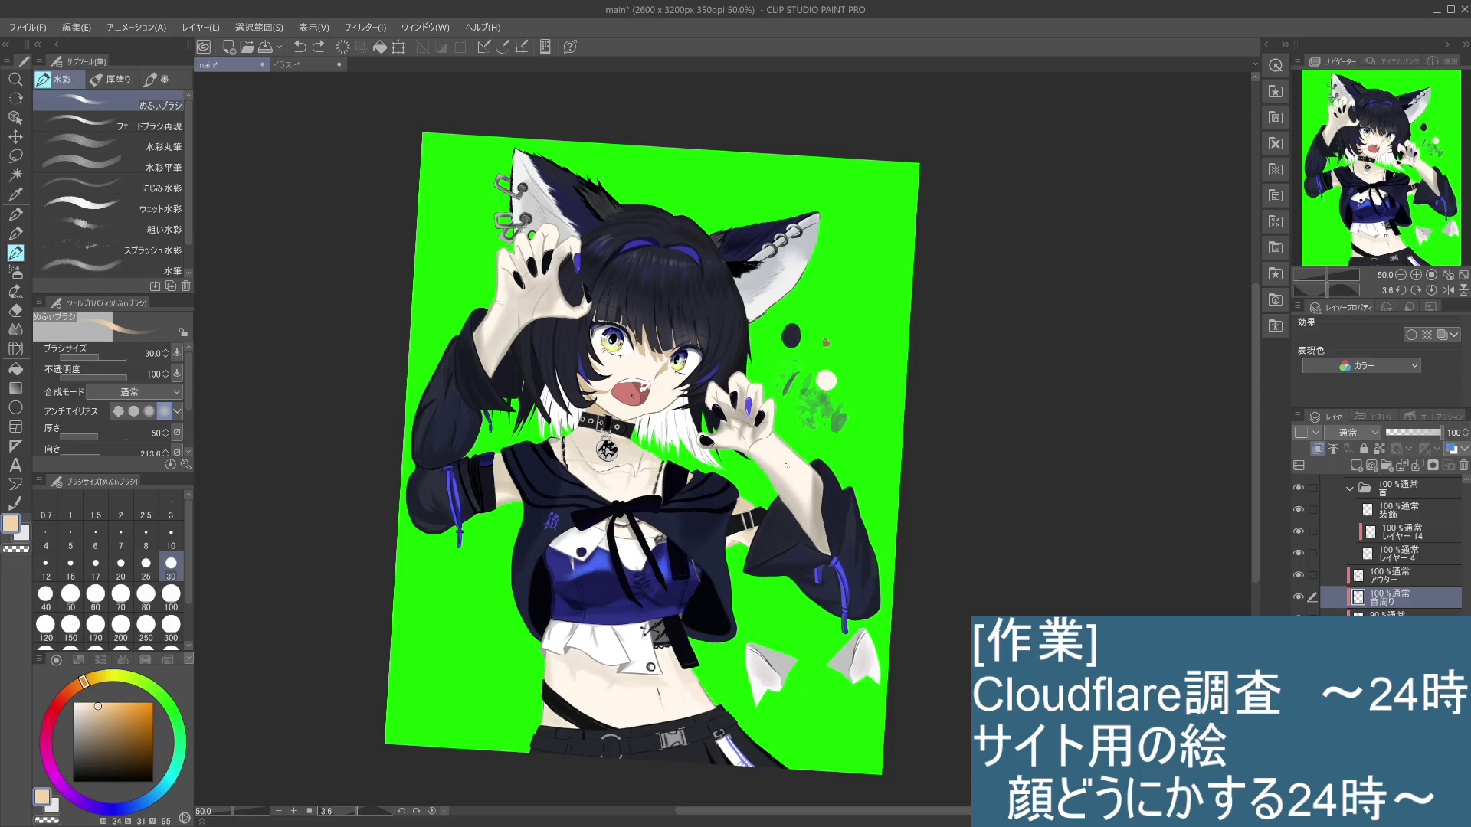
pyautogui.scroll(1, 787, 465)
pyautogui.scroll(-1, 787, 464)
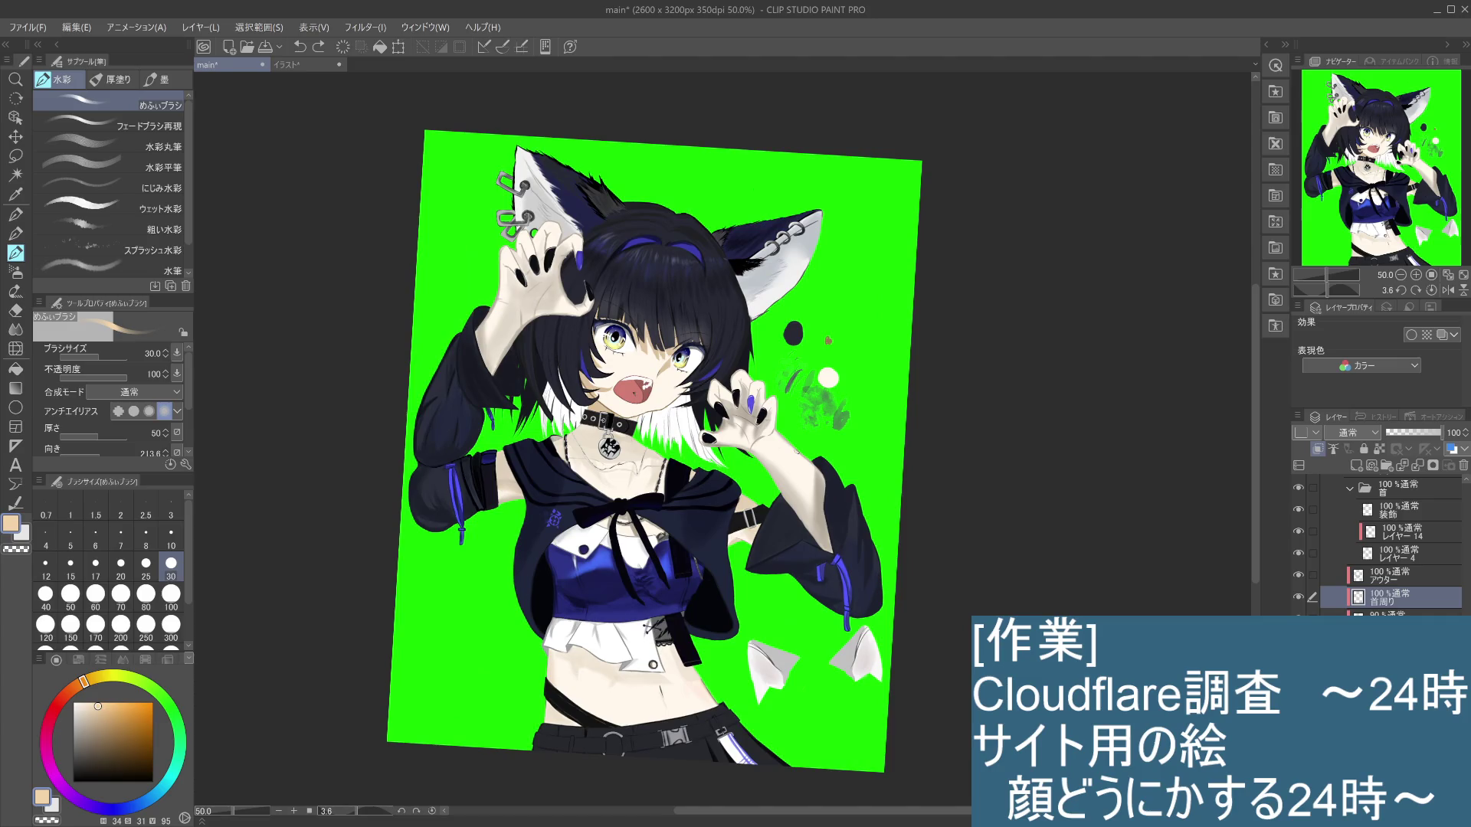
pyautogui.moveTo(638, 504); pyautogui.dragTo(698, 430)
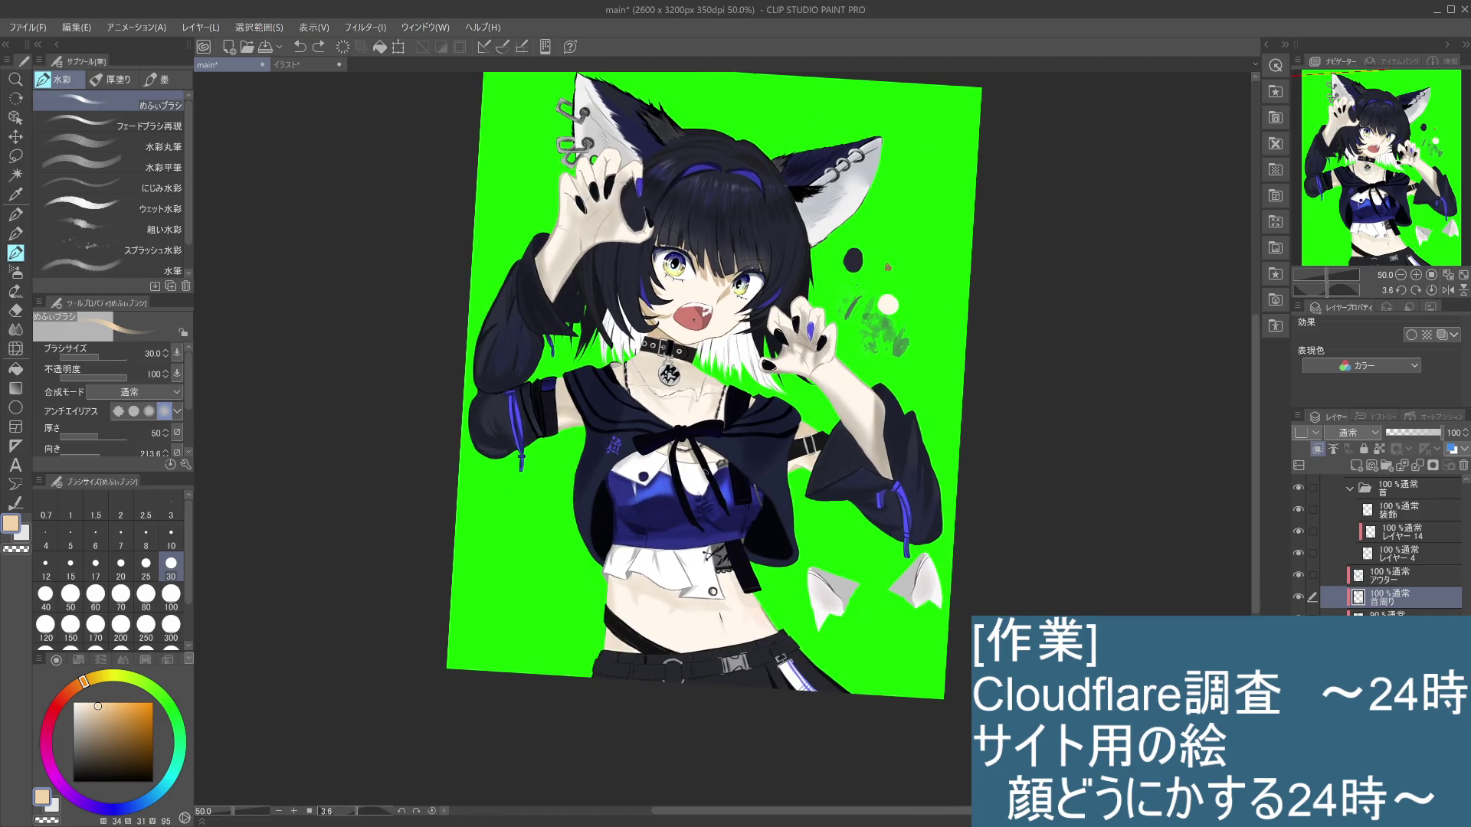
# Step: Test darker beige beside the collar, then settle on a lighter muted beige
pyautogui.click(95, 698)
pyautogui.click(93, 727)
pyautogui.moveTo(650, 356); pyautogui.dragTo(648, 385)
pyautogui.hotkey('ctrl', 'z')
pyautogui.moveTo(93, 726); pyautogui.dragTo(88, 719)
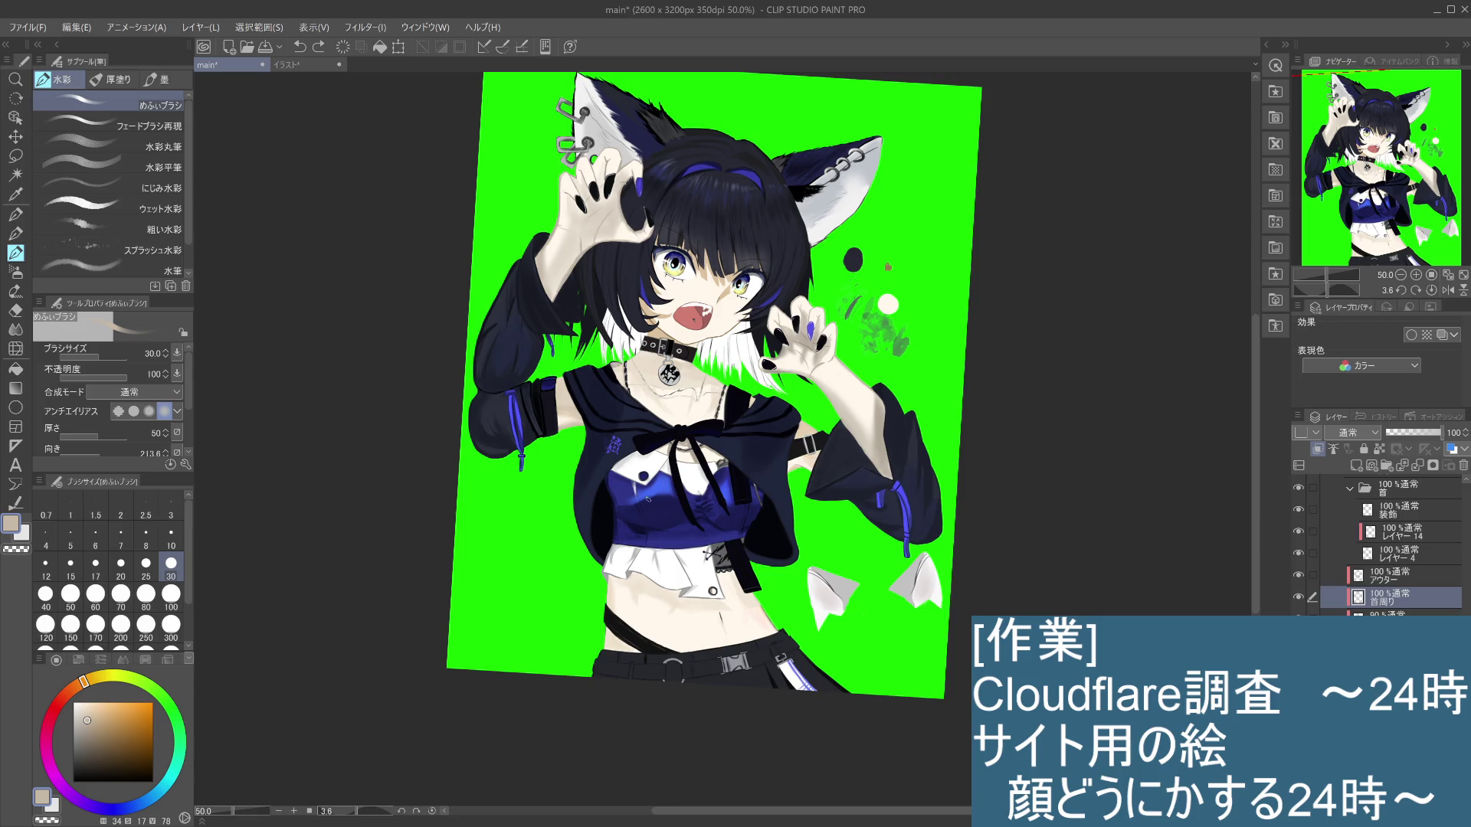
# Step: Scroll through the Layer panel and collapse the head folder
pyautogui.scroll(-1, 989, 294)
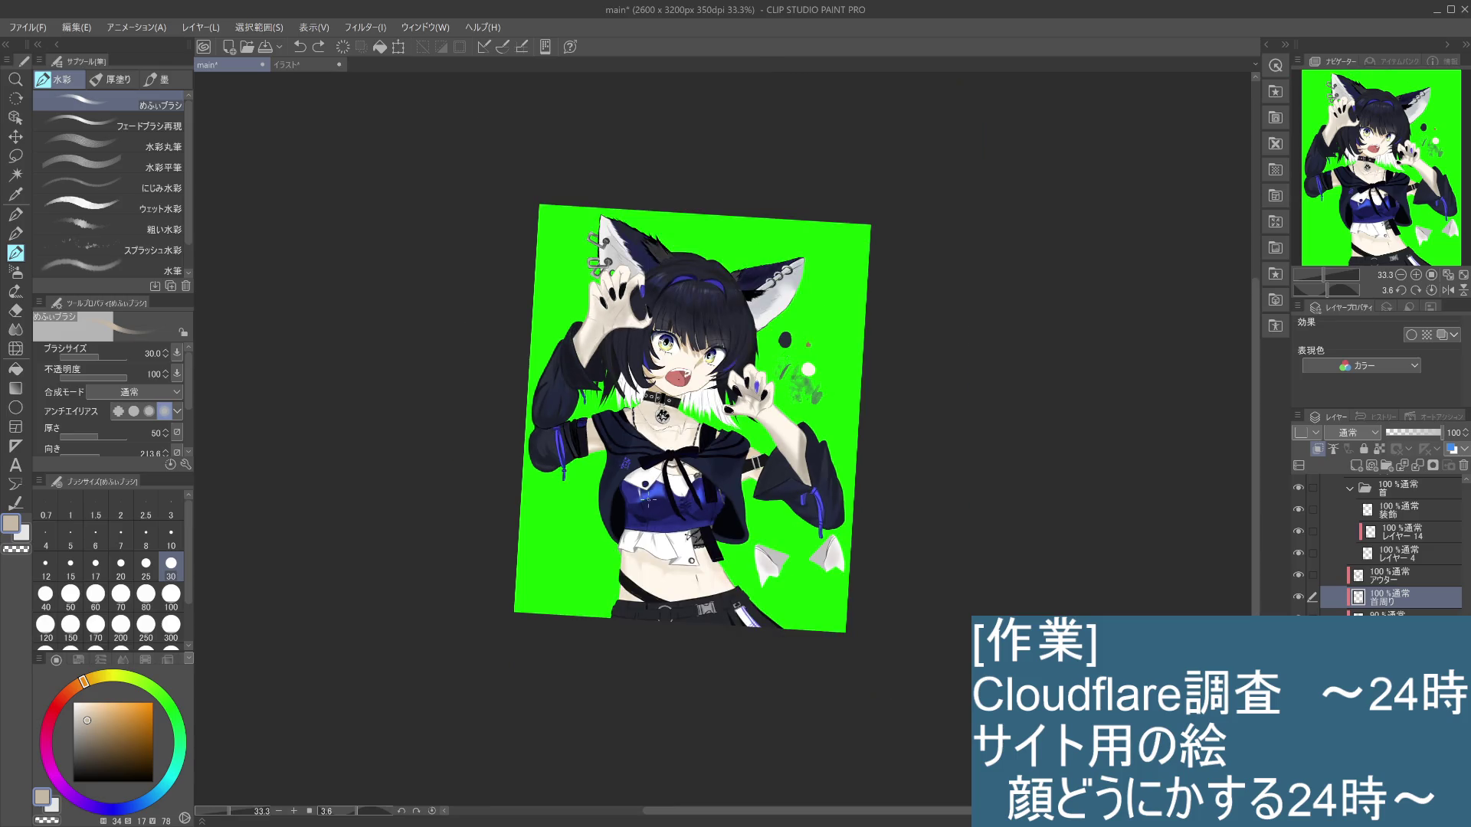
pyautogui.scroll(1, 988, 291)
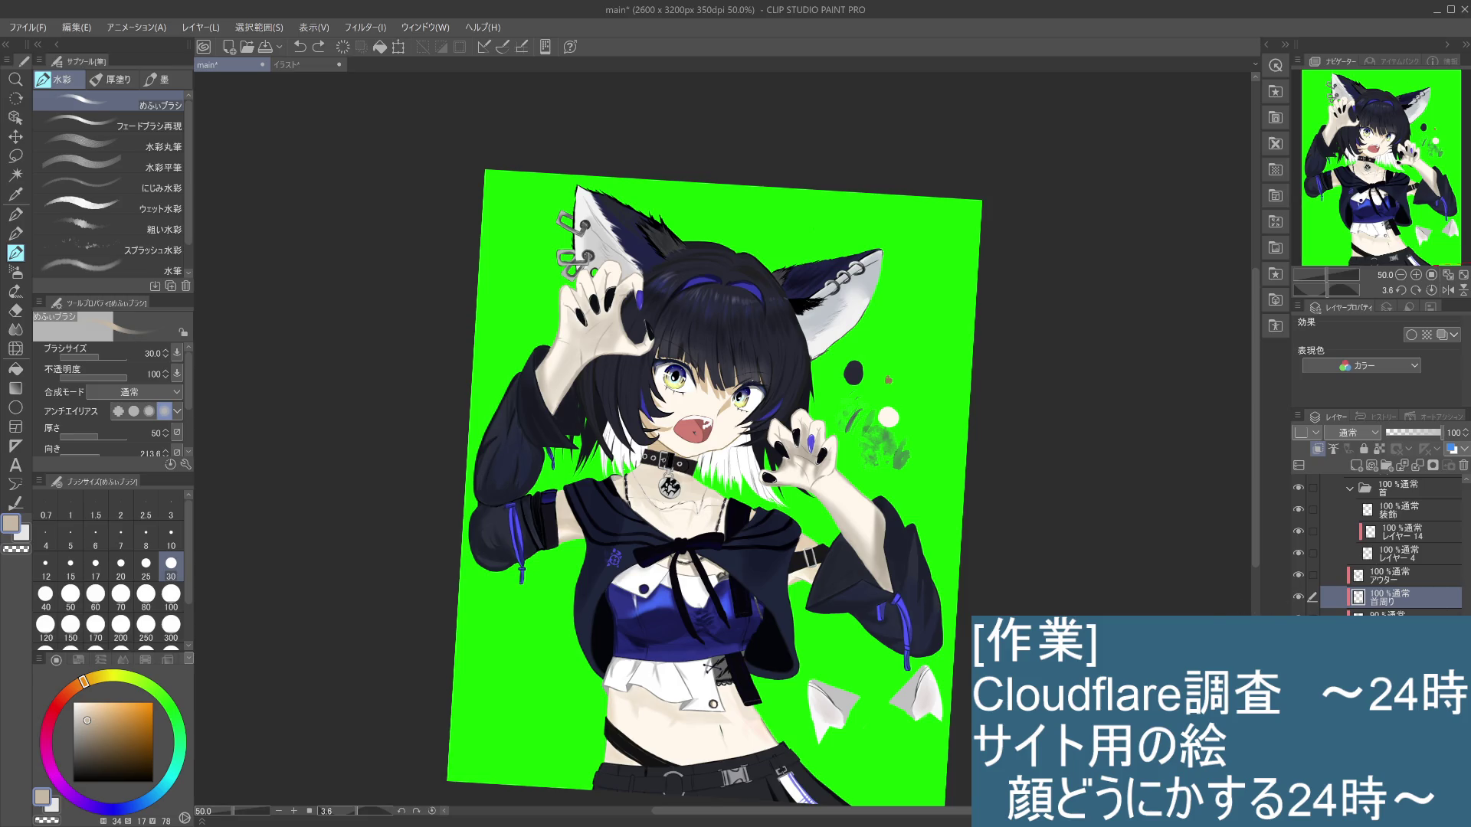
pyautogui.scroll(5, 1379, 544)
pyautogui.scroll(-1, 1402, 544)
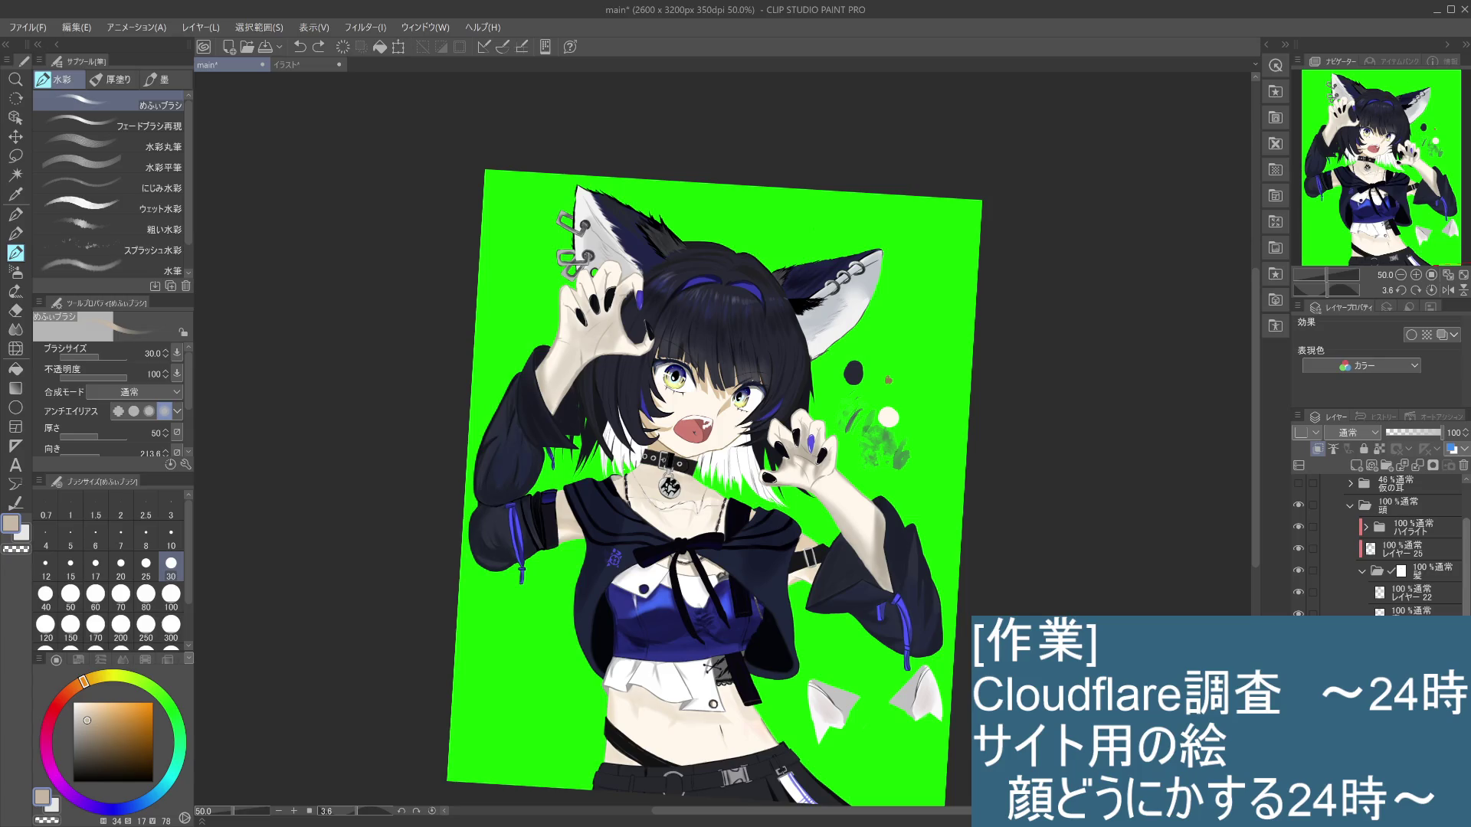
pyautogui.scroll(4, 1379, 543)
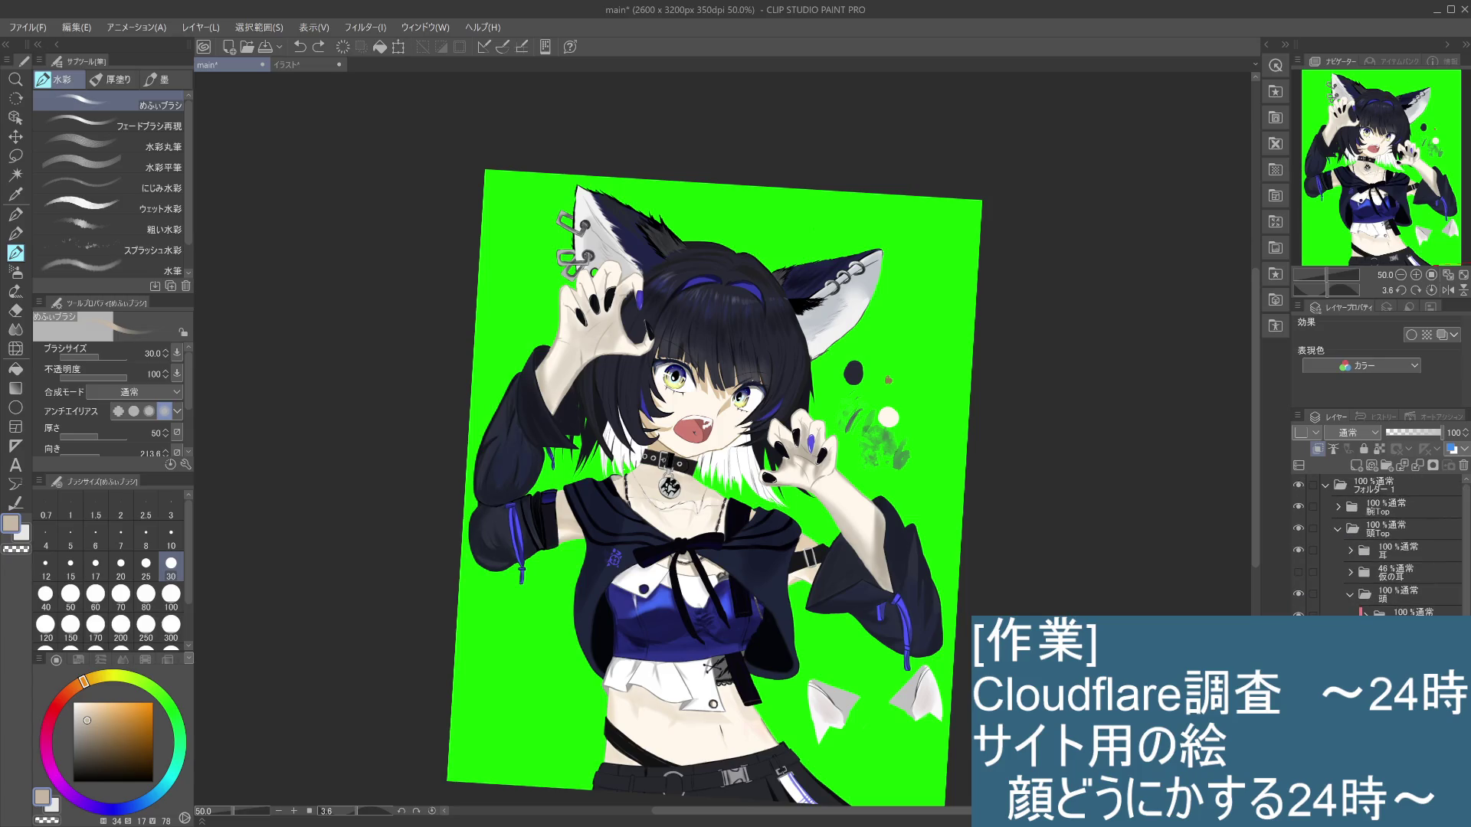
pyautogui.click(1349, 595)
# Step: Expand the arm folder, select Layer 32 and make it visible
pyautogui.click(1299, 507)
pyautogui.click(1298, 507)
pyautogui.click(1298, 507)
pyautogui.click(1298, 507)
pyautogui.click(1352, 511)
pyautogui.click(1351, 510)
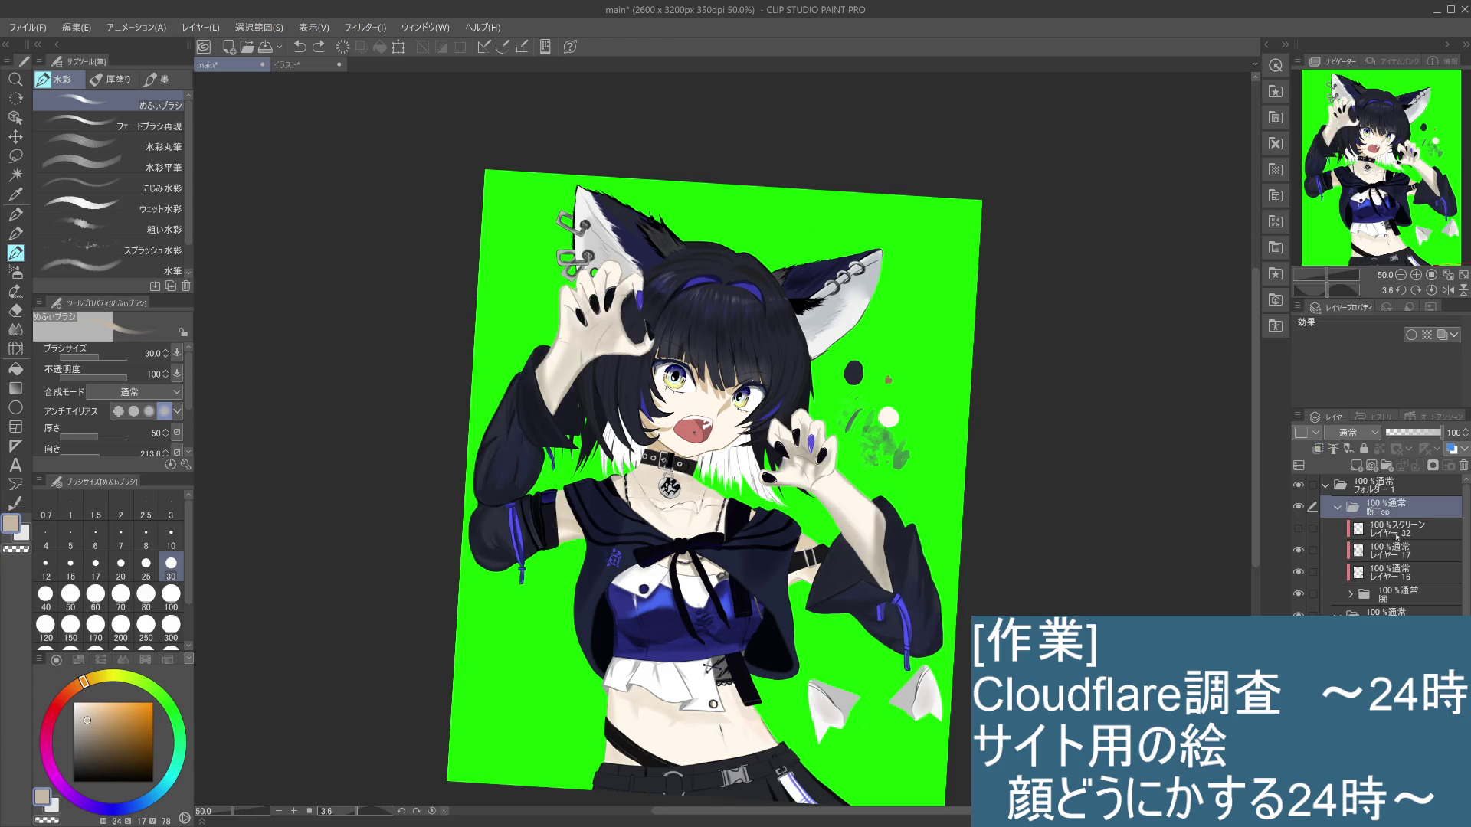
pyautogui.click(1361, 552)
pyautogui.click(1305, 530)
pyautogui.click(1304, 531)
pyautogui.click(1354, 535)
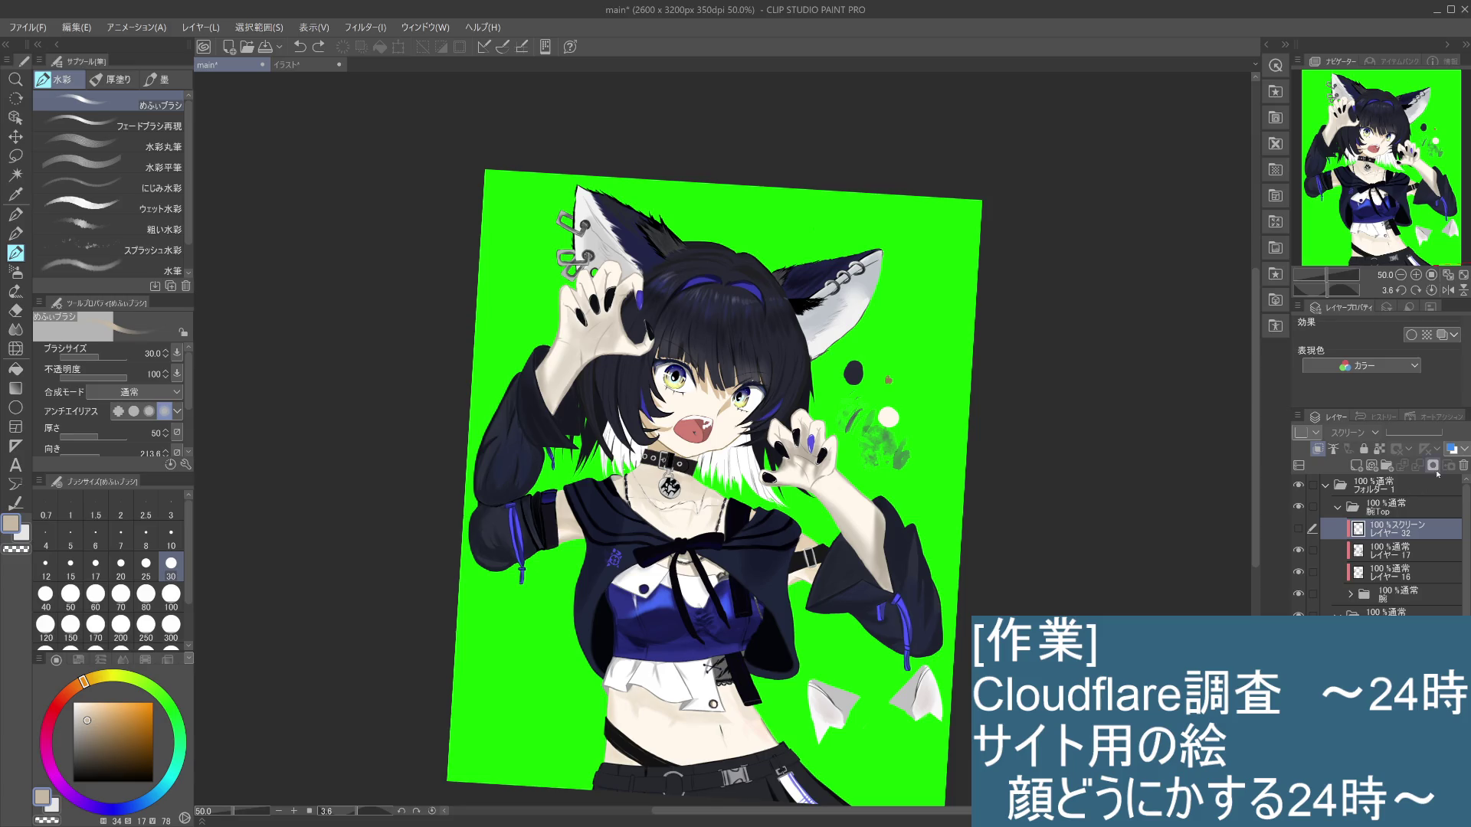
pyautogui.click(1300, 529)
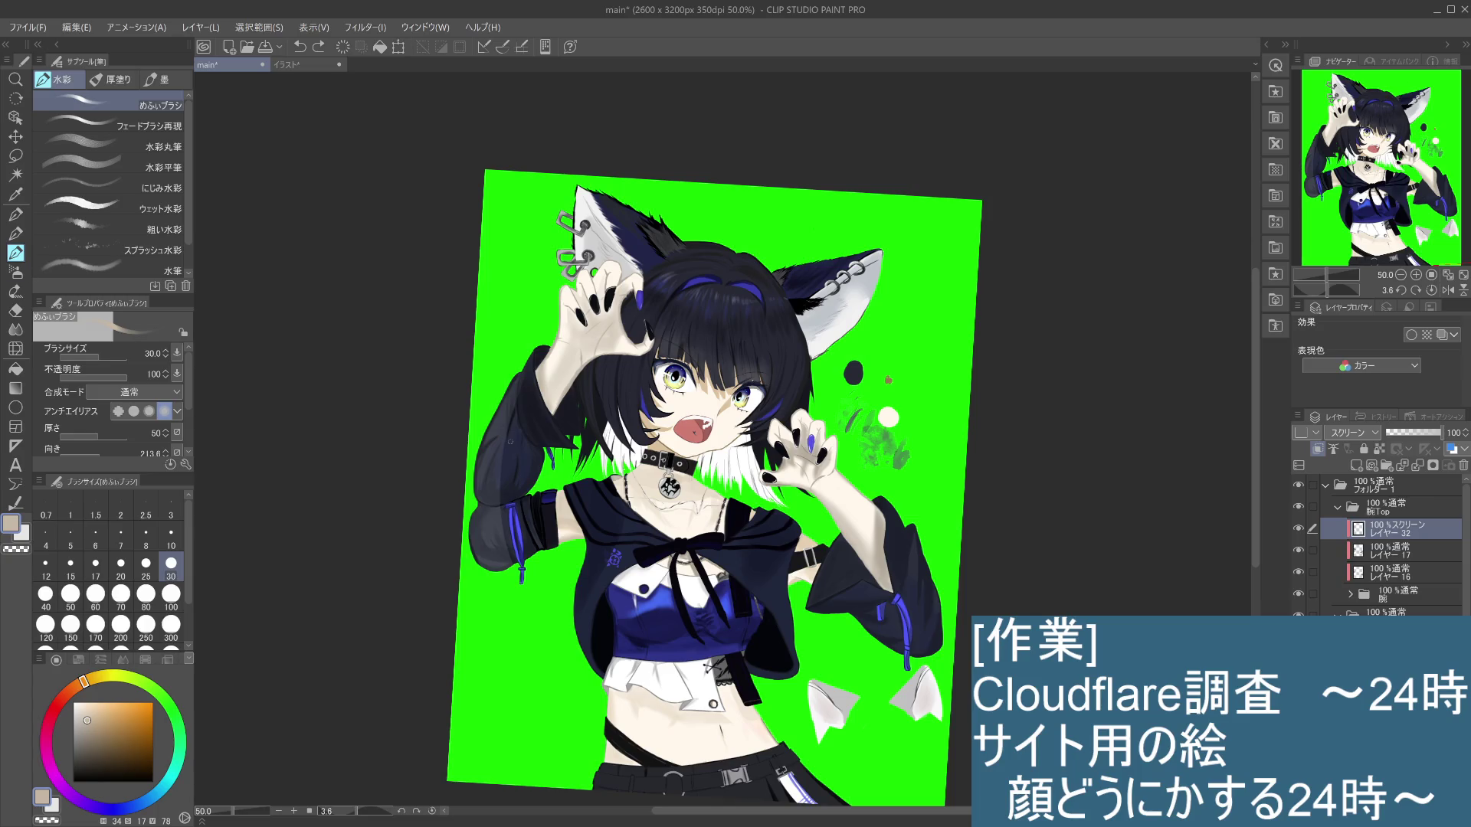
# Step: Erase Layer 32's brightening from the left arm and set its blend mode to Multiply
pyautogui.click(16, 311)
pyautogui.click(181, 594)
pyautogui.moveTo(527, 390)
pyautogui.mouseDown()
pyautogui.moveTo(485, 594)
pyautogui.moveTo(509, 621)
pyautogui.mouseUp()
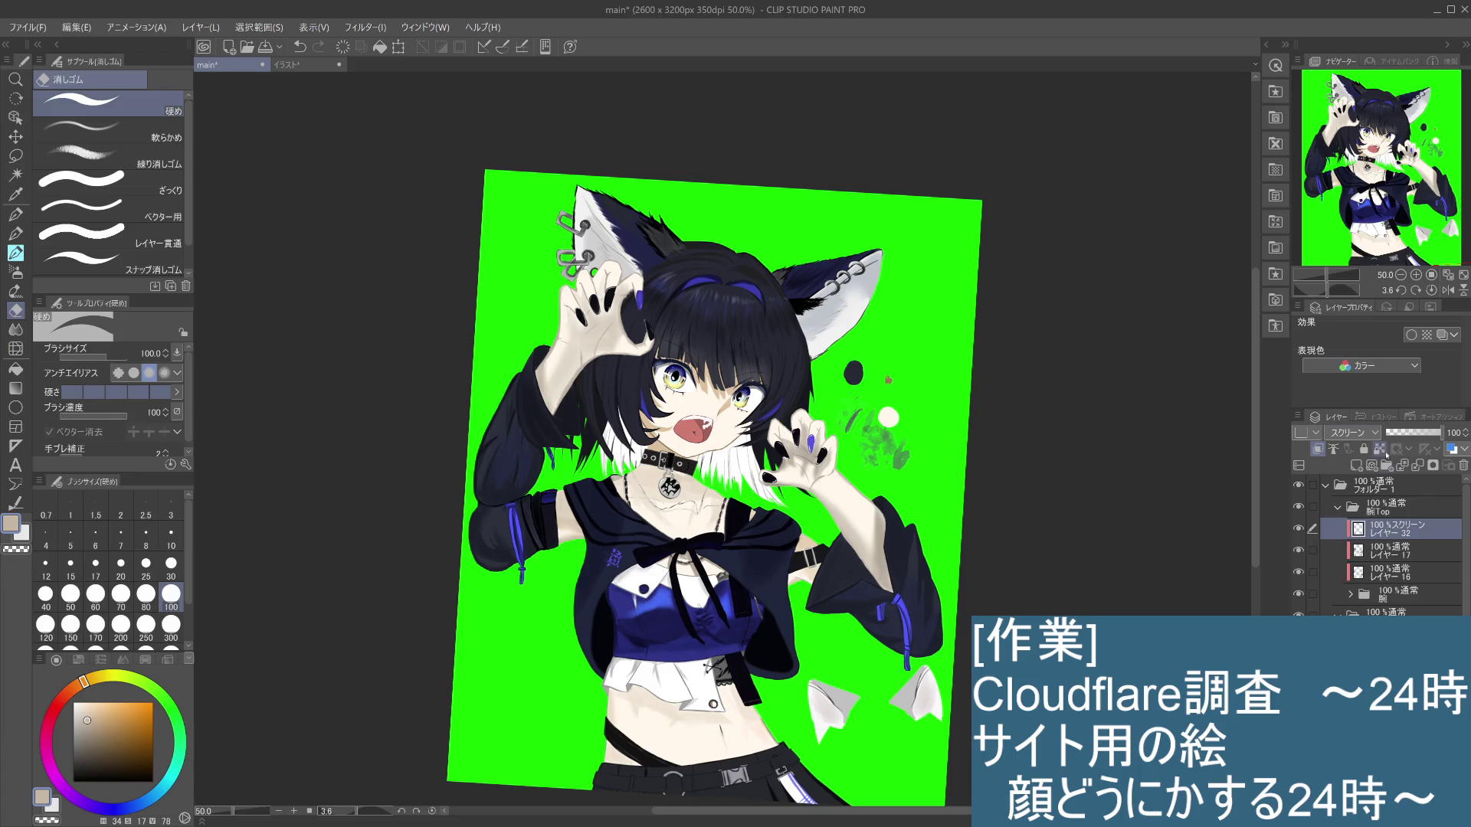
pyautogui.click(1352, 498)
pyautogui.click(21, 257)
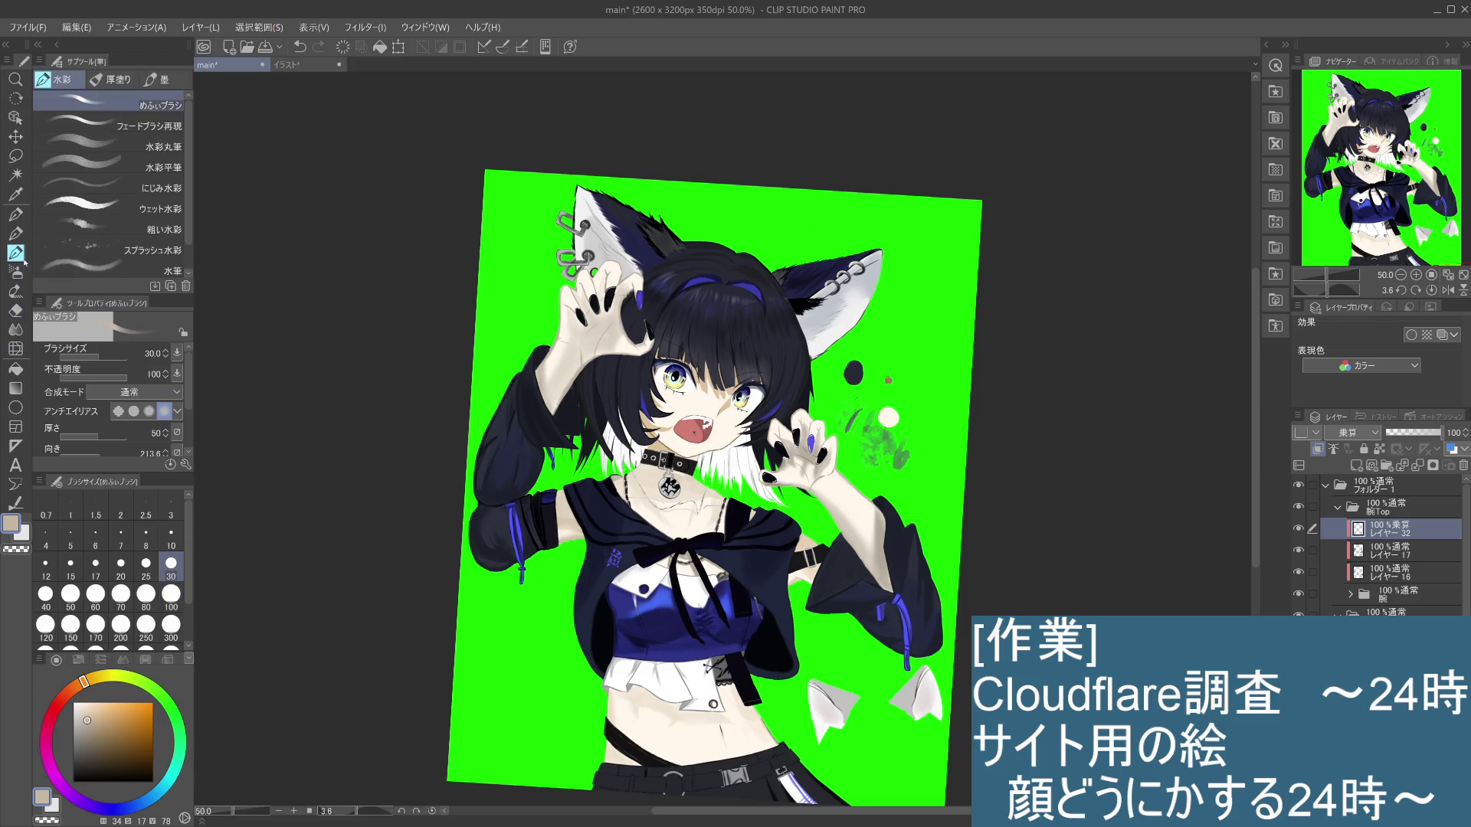
# Step: Pick the sleeve navy with the pencil at size 300 and try dark strokes on the left sleeve
pyautogui.click(15, 234)
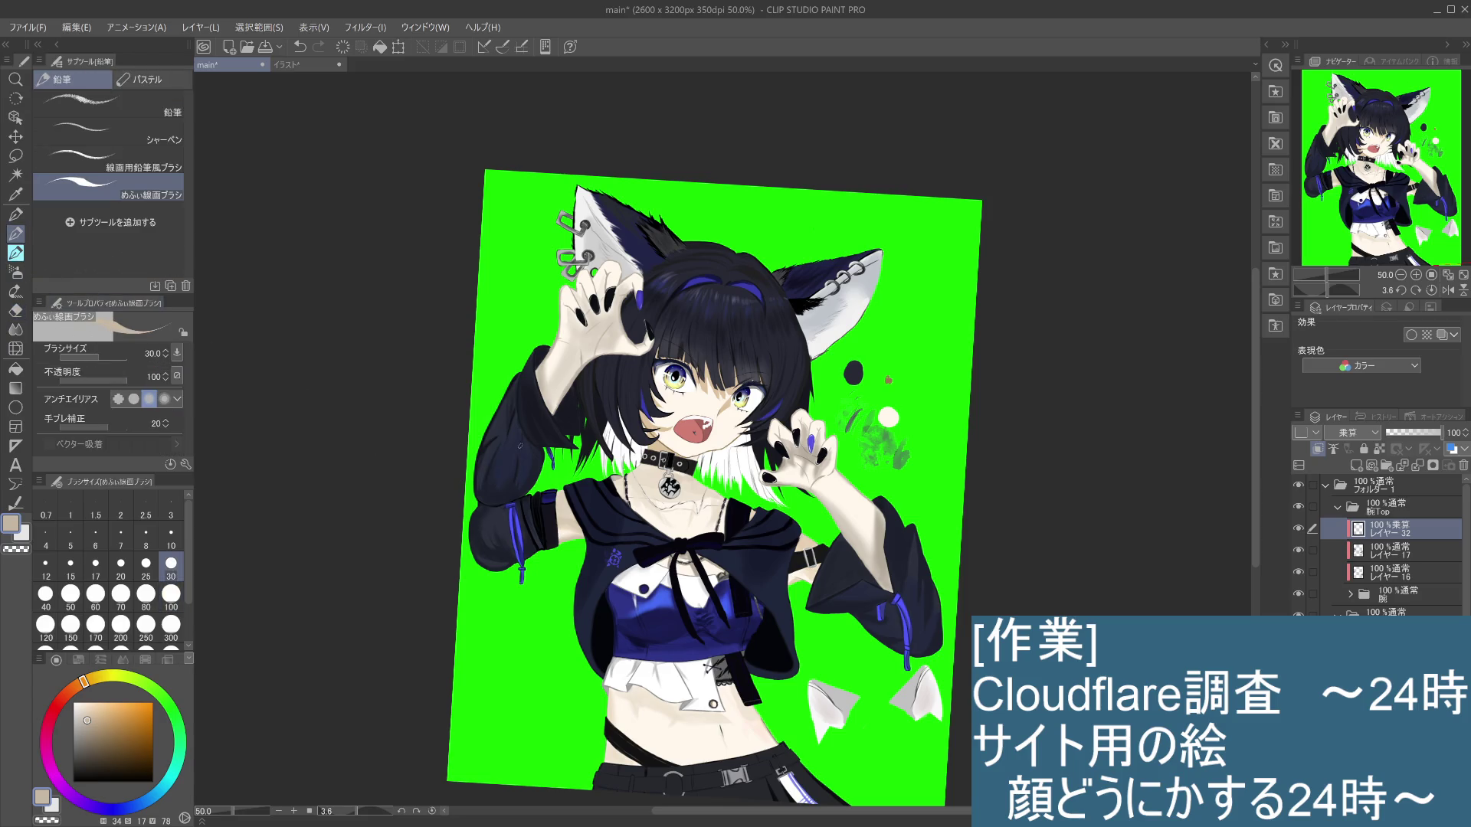
pyautogui.keyDown('alt'); pyautogui.click(527, 463); pyautogui.keyUp('alt')
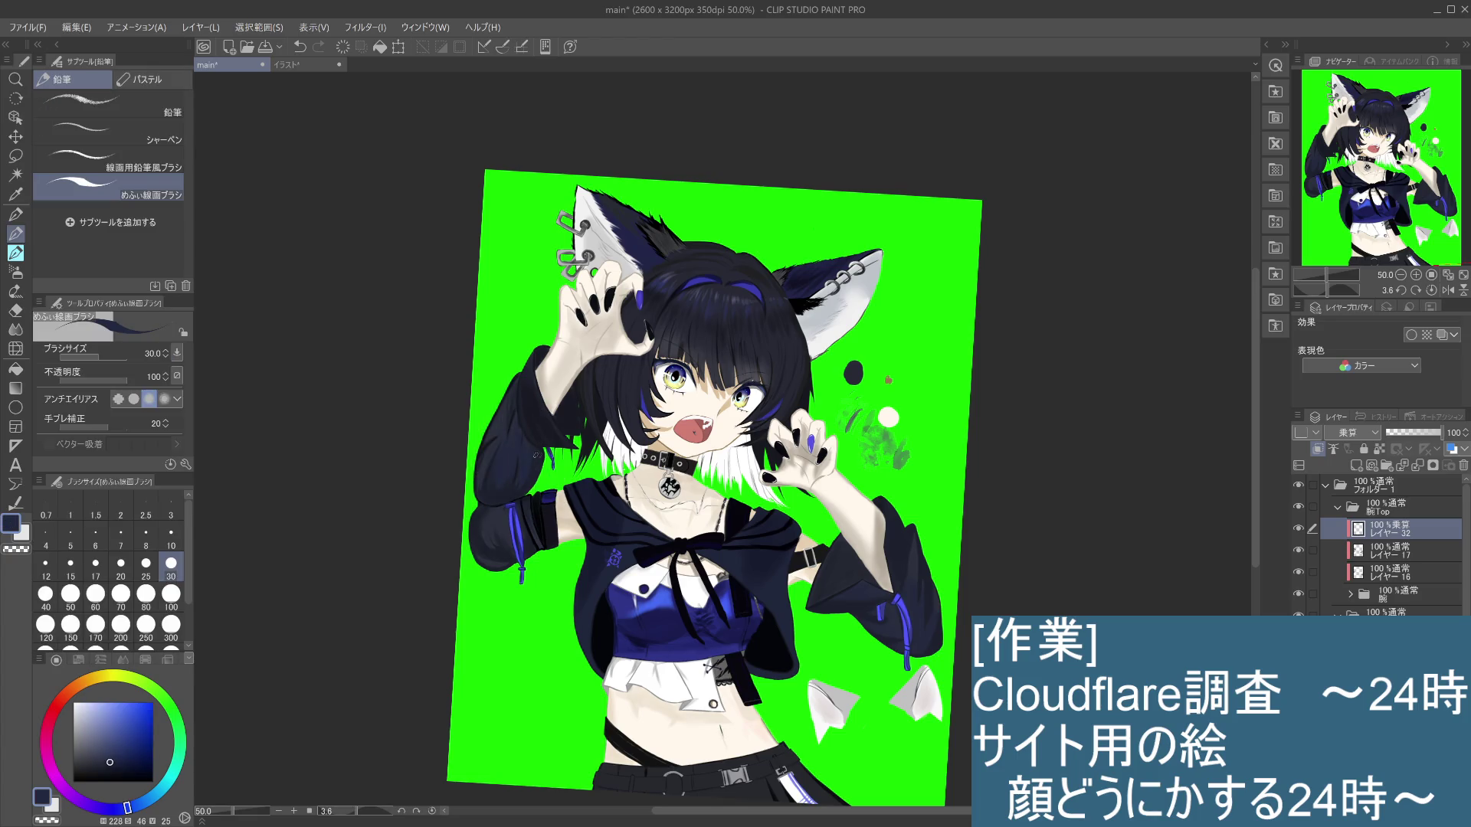
pyautogui.click(171, 624)
pyautogui.moveTo(571, 437); pyautogui.dragTo(521, 567)
pyautogui.hotkey('ctrl', 'z')
pyautogui.hotkey('ctrl', 'y')
pyautogui.hotkey('ctrl', 'z')
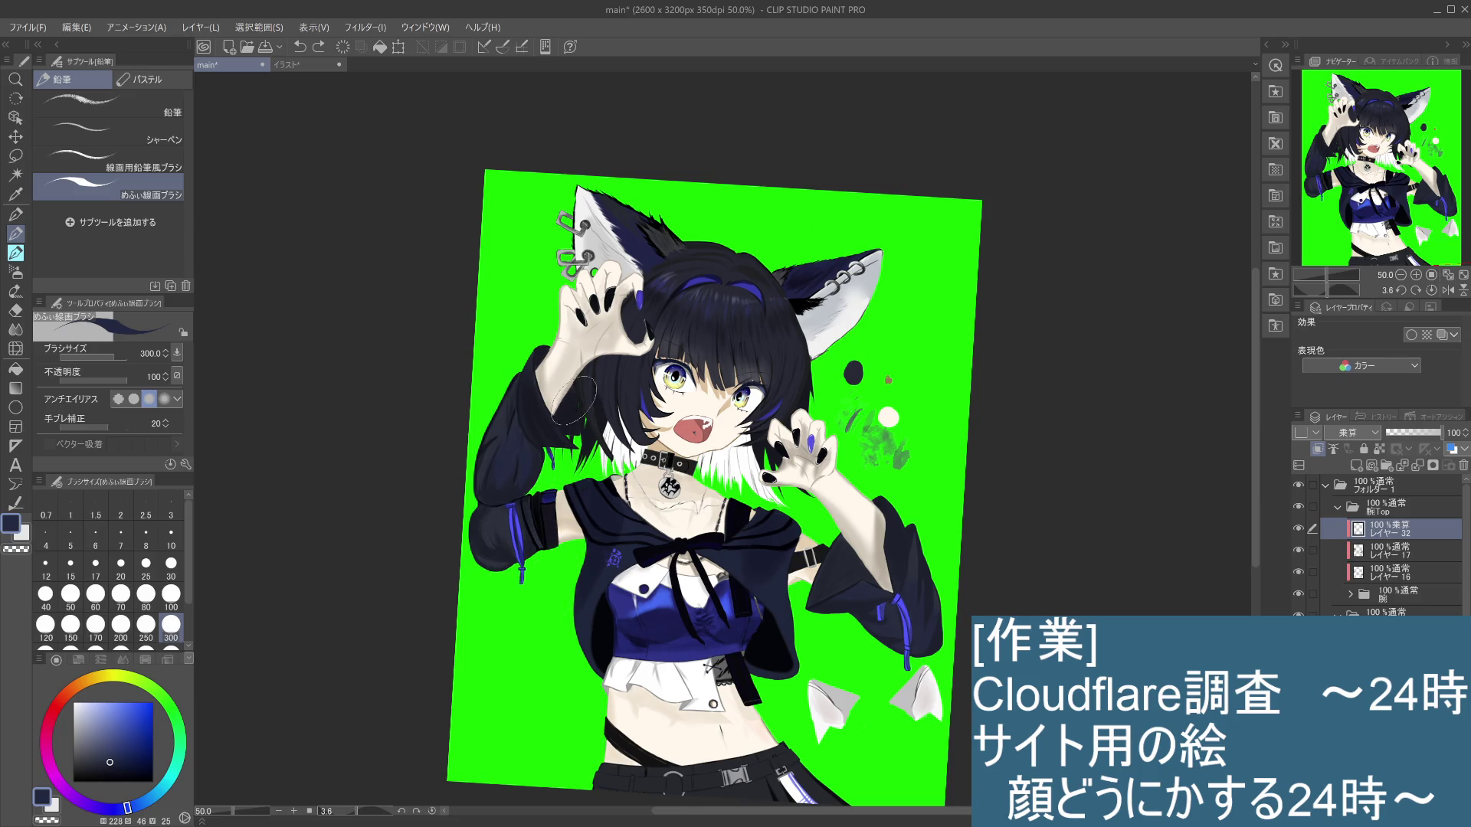
pyautogui.moveTo(573, 397); pyautogui.dragTo(520, 555)
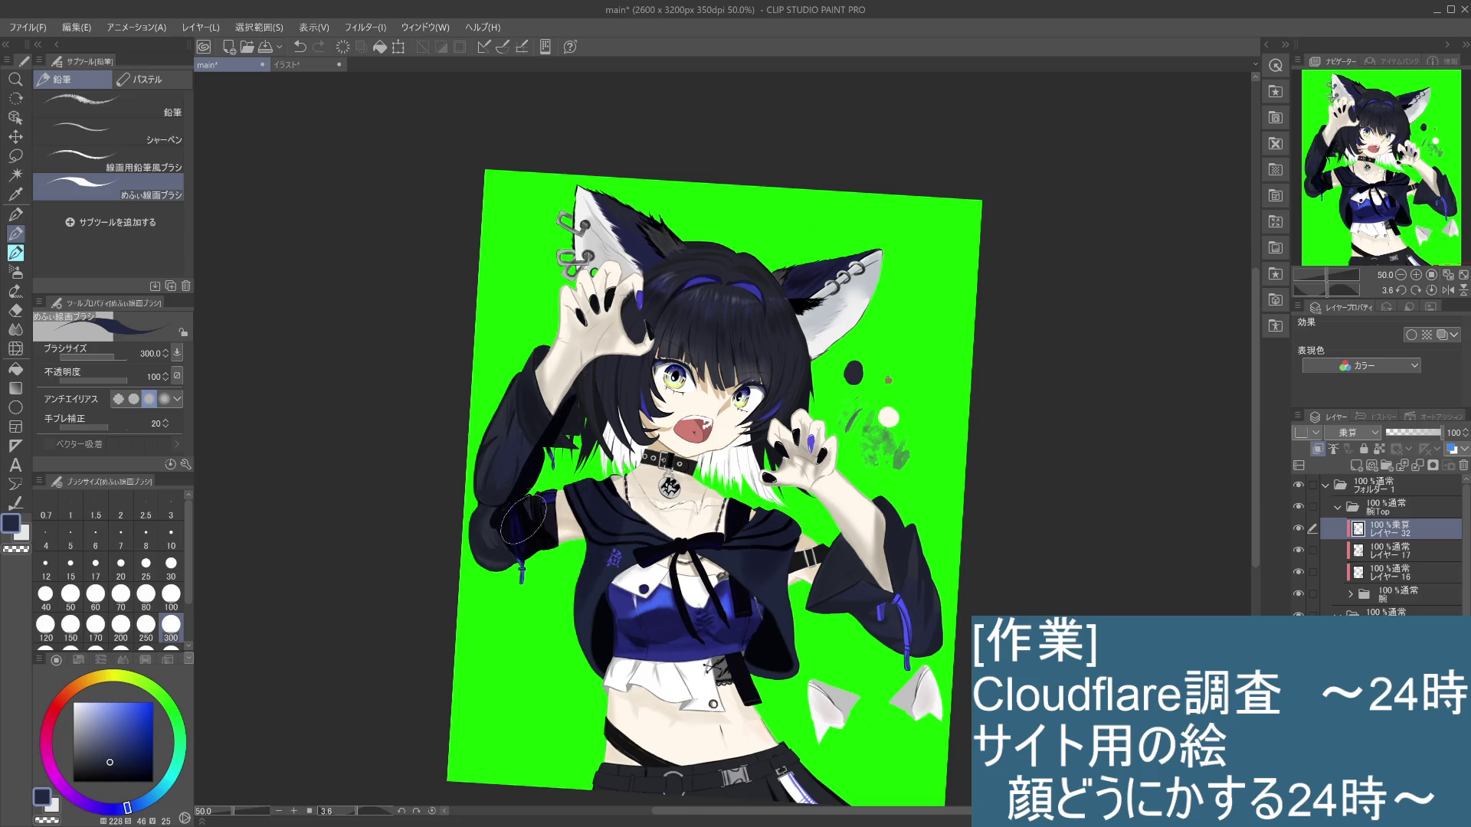
pyautogui.hotkey('ctrl', 'z')
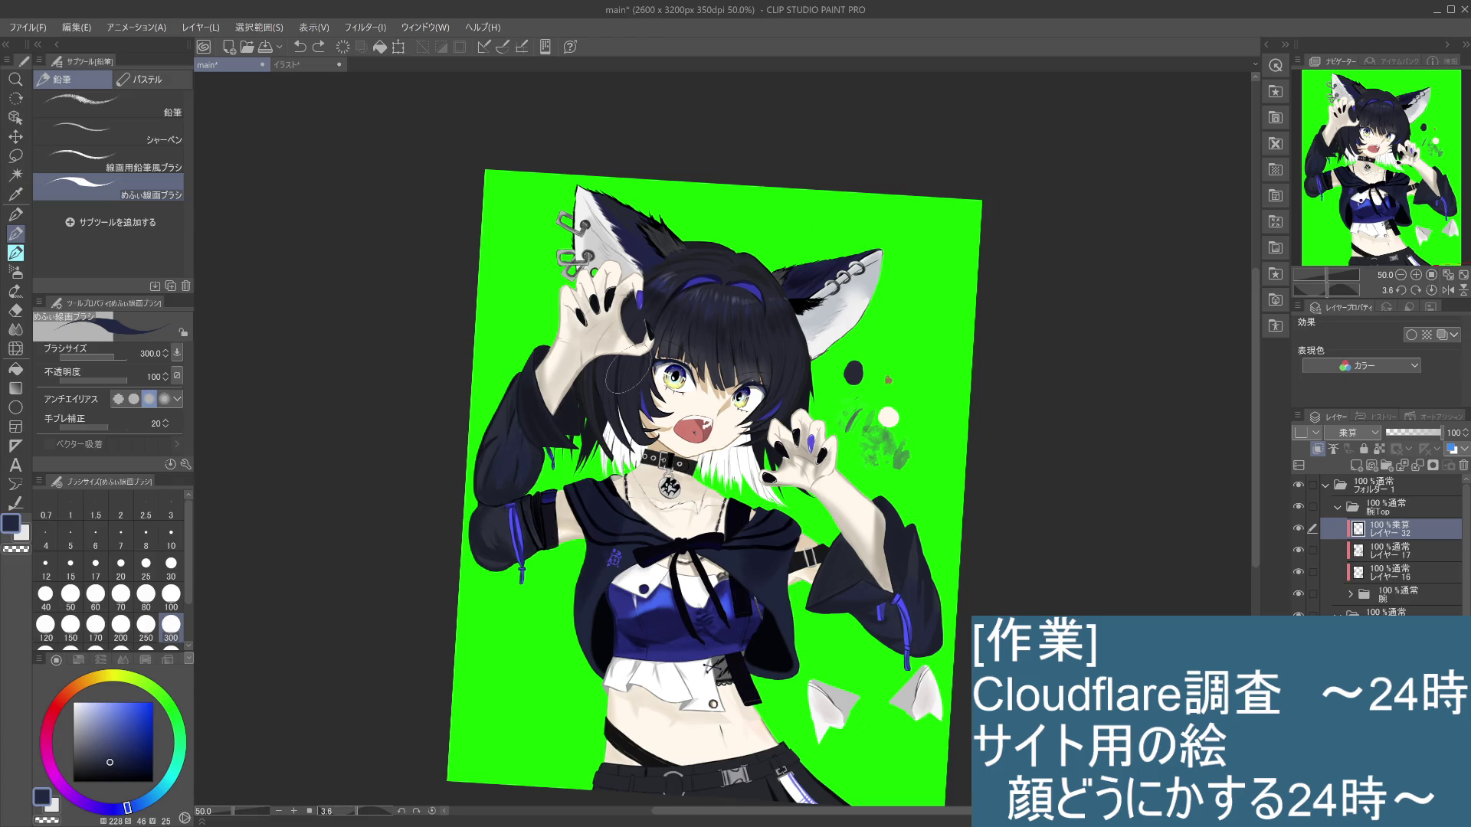
# Step: Switch to a lighter blue and lay soft, deepened shading over the left sleeve
pyautogui.moveTo(114, 754); pyautogui.dragTo(105, 735)
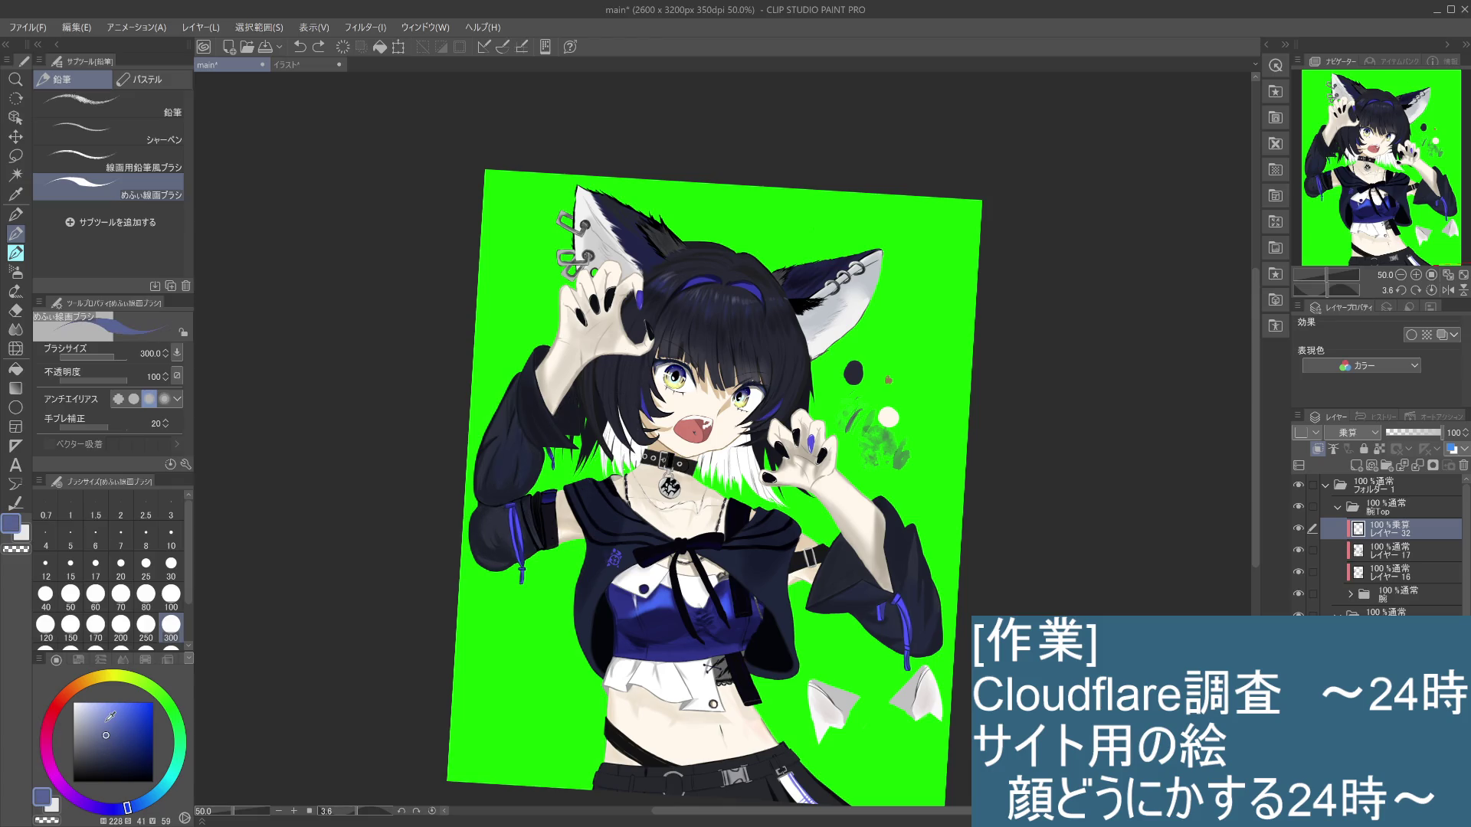
pyautogui.moveTo(542, 435); pyautogui.dragTo(505, 544)
pyautogui.hotkey('ctrl', 'z')
pyautogui.click(107, 709)
pyautogui.moveTo(565, 417); pyautogui.dragTo(507, 502)
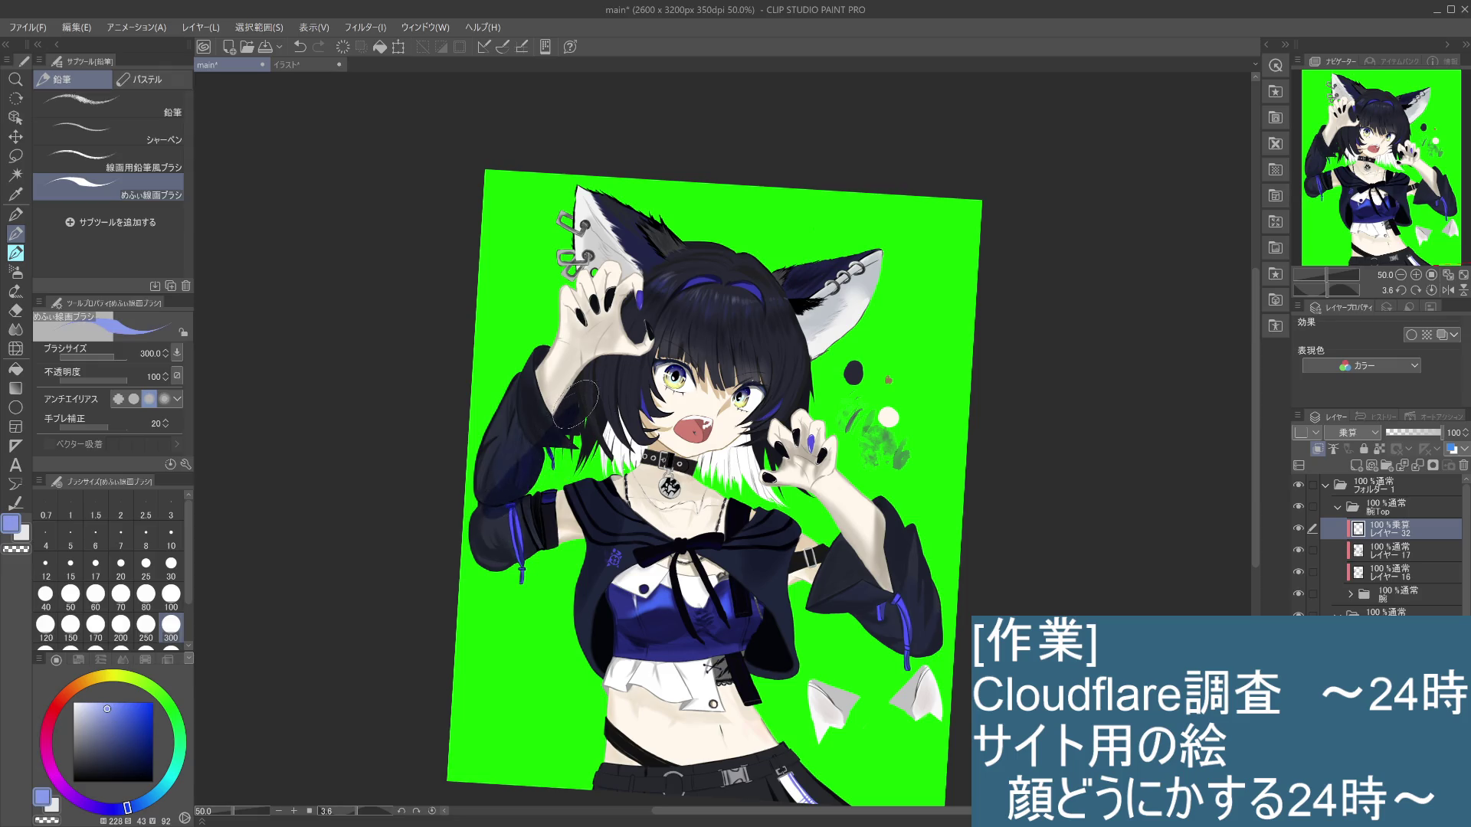
pyautogui.moveTo(572, 403)
pyautogui.mouseDown()
pyautogui.moveTo(560, 575)
pyautogui.moveTo(537, 505)
pyautogui.mouseUp()
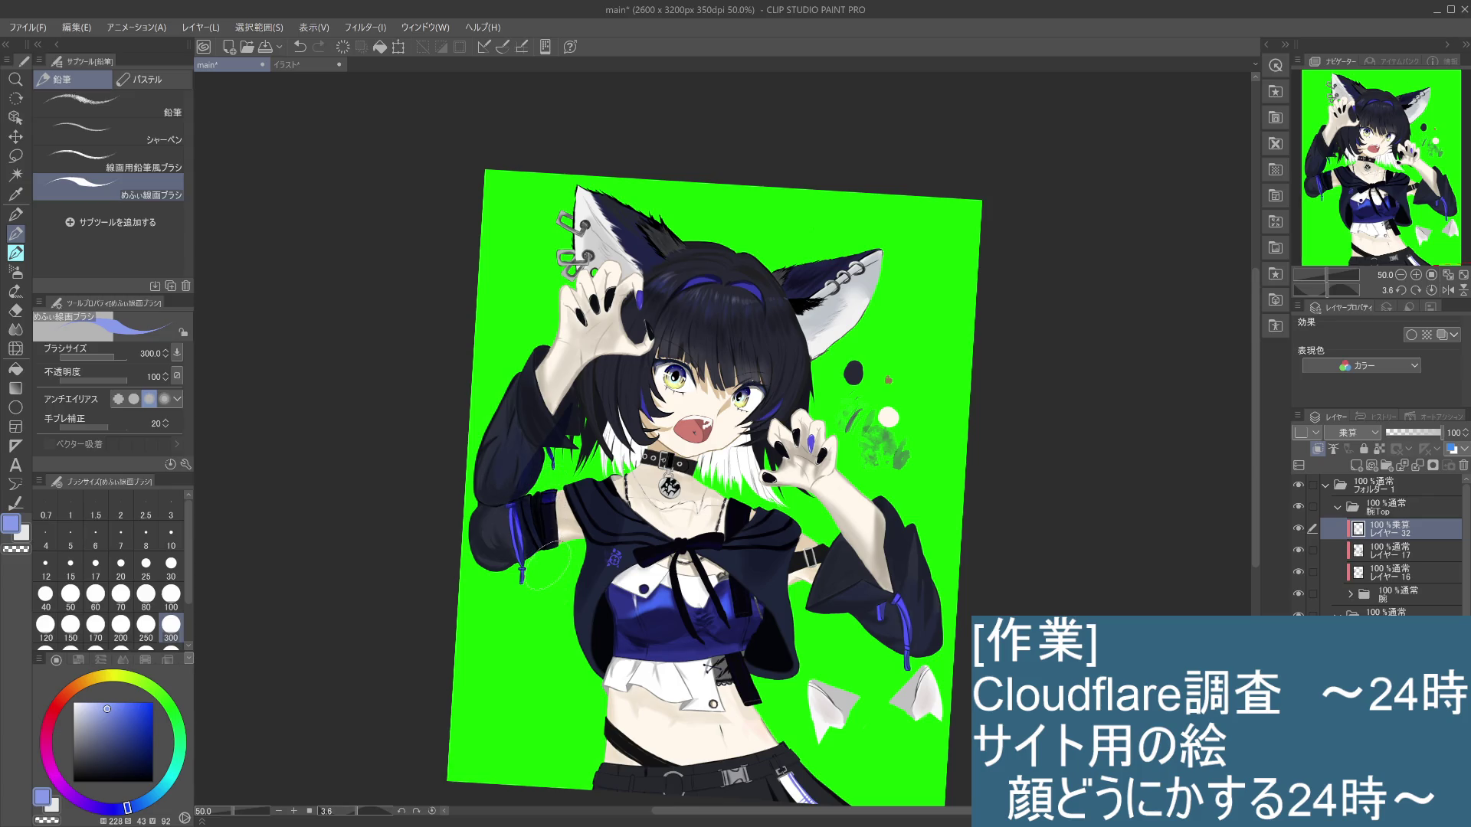
pyautogui.moveTo(567, 414); pyautogui.dragTo(580, 396)
pyautogui.hotkey('ctrl', 'z')
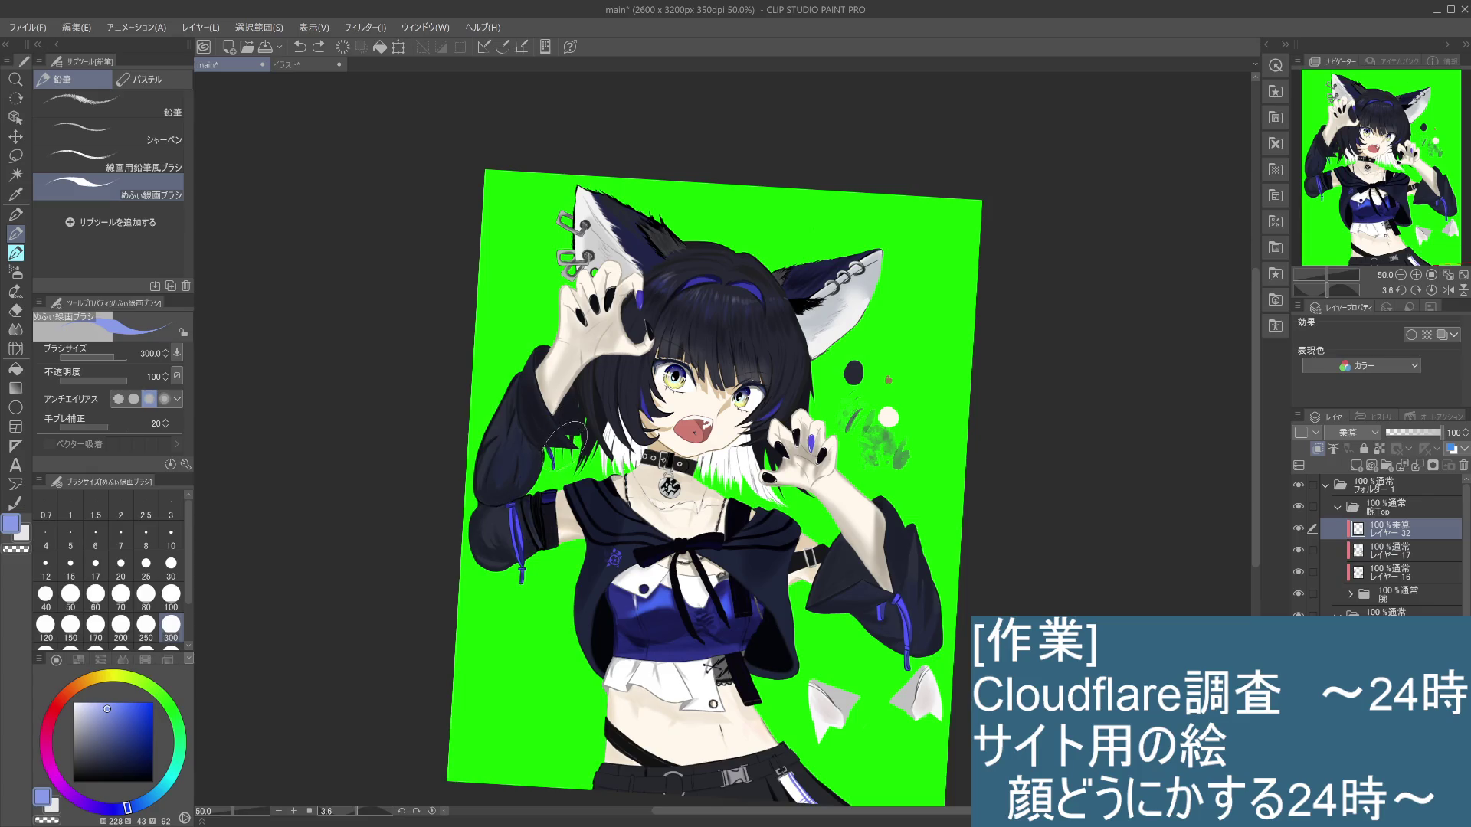
# Step: At size 100, darken near the armband and fill the hair strands beside the sleeve
pyautogui.click(172, 595)
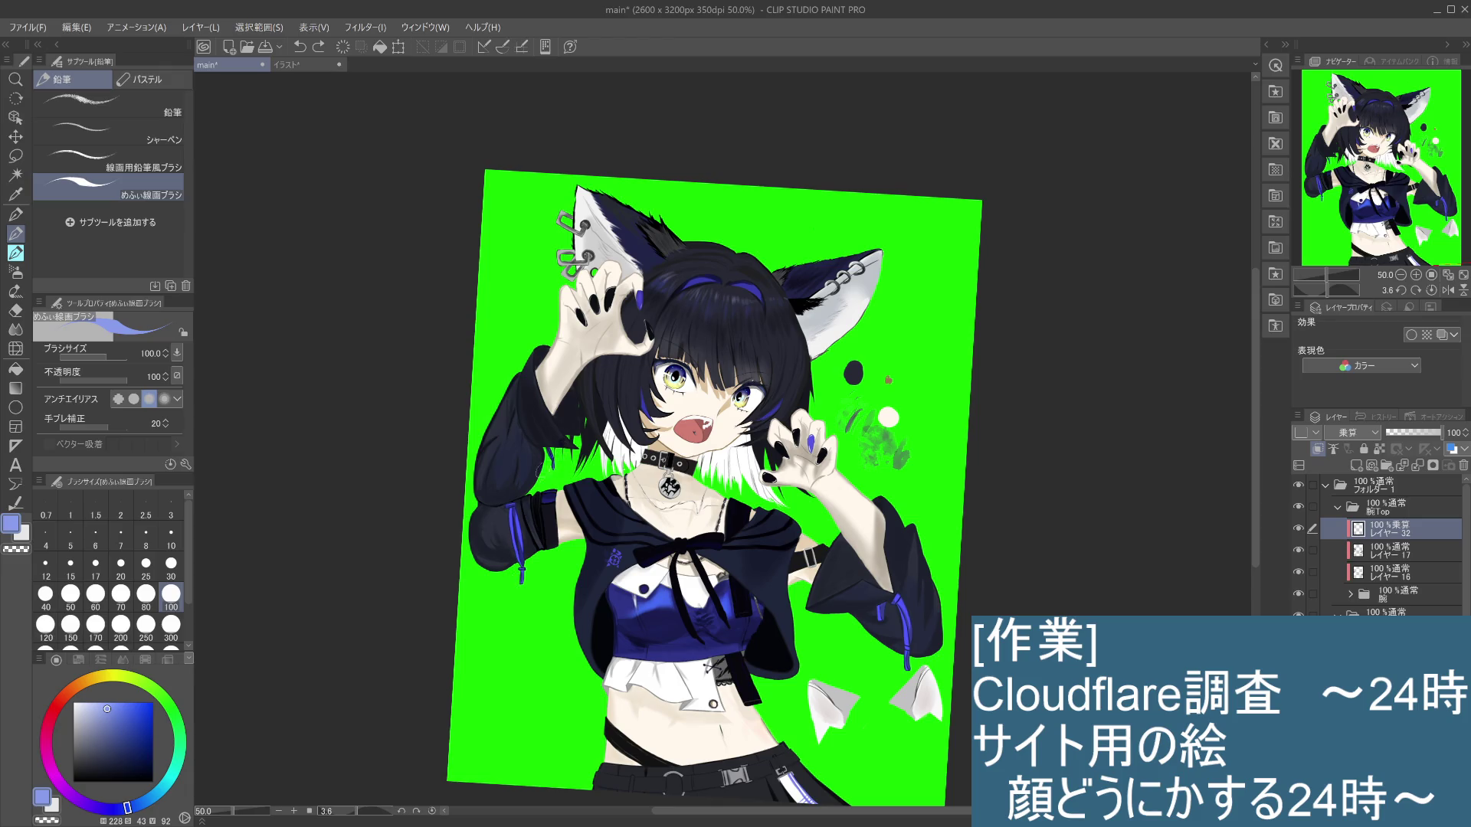
pyautogui.moveTo(536, 494); pyautogui.dragTo(512, 507)
pyautogui.moveTo(560, 438)
pyautogui.mouseDown()
pyautogui.moveTo(576, 421)
pyautogui.moveTo(562, 442)
pyautogui.mouseUp()
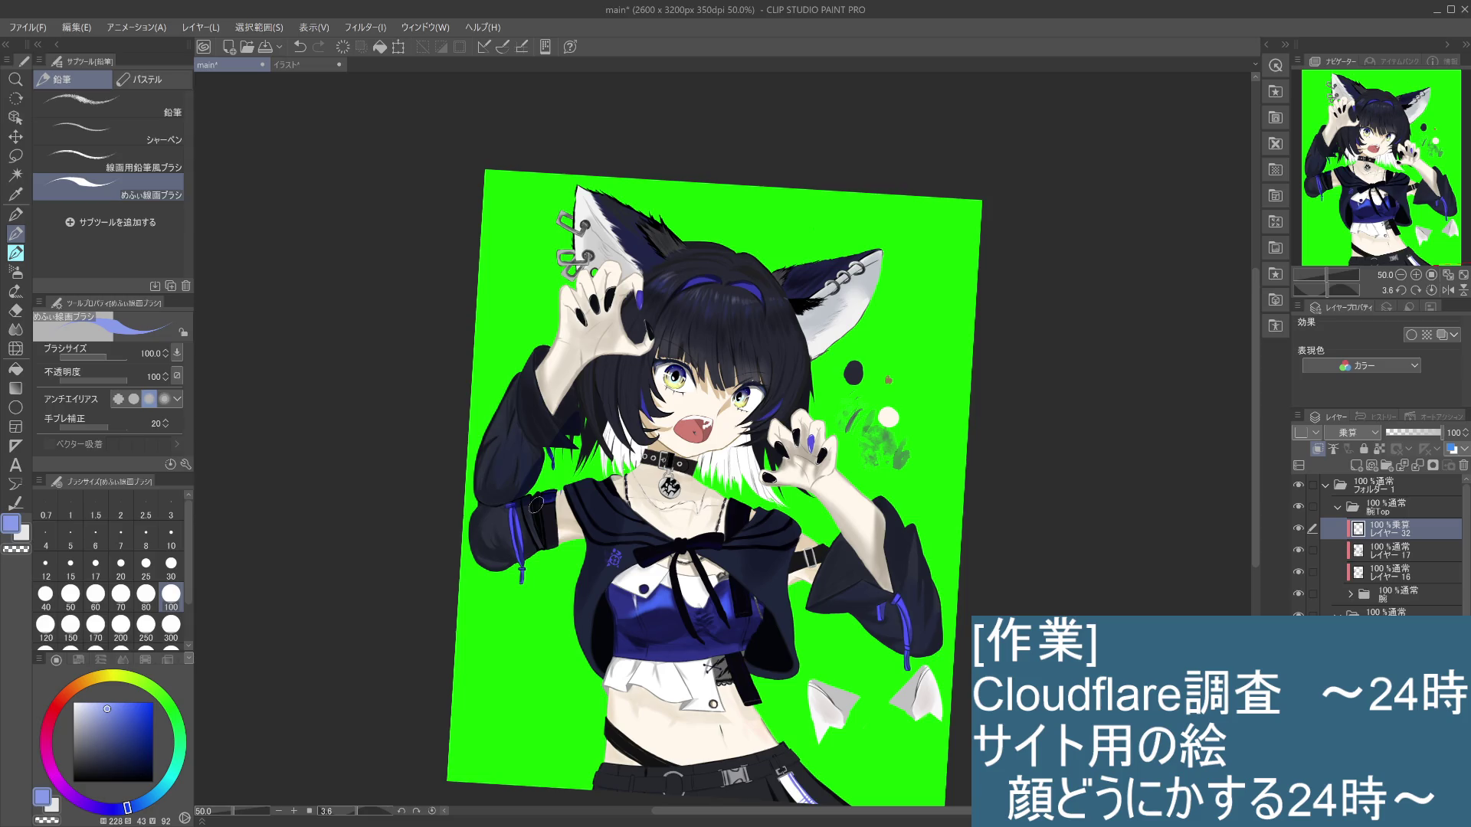